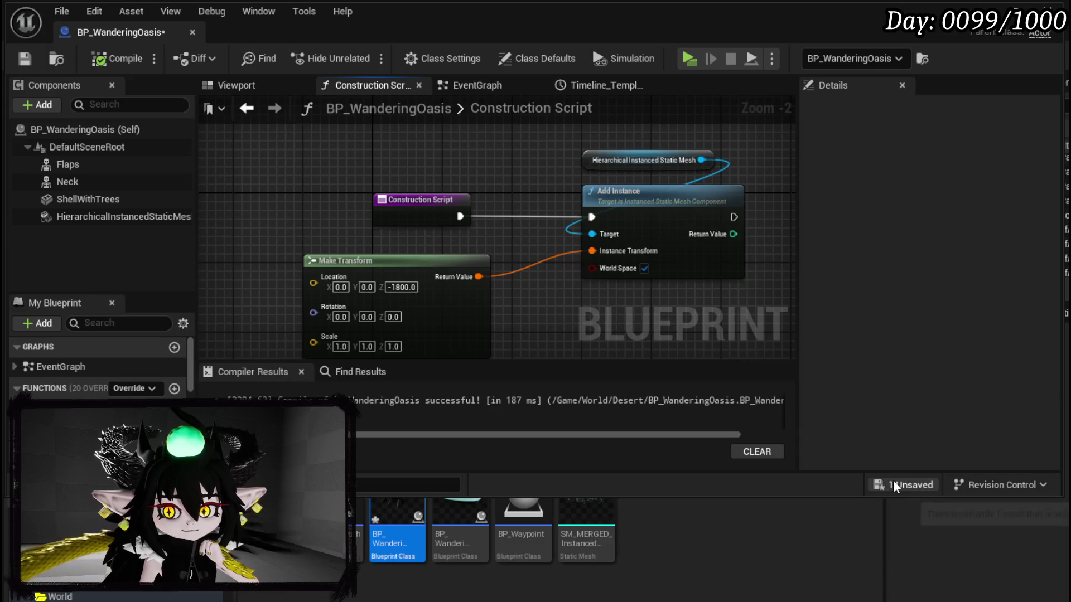
Save the blueprint, then add a For Each Loop node to the Construction Script's execution flow.
{"action": "left_click", "coordinate": [803, 546]}
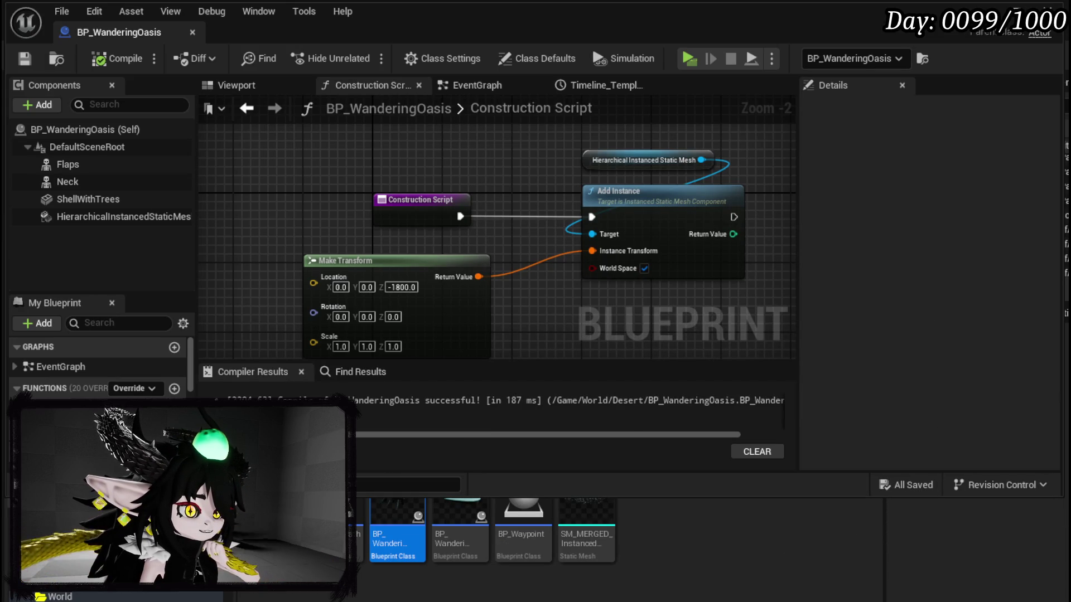
{"action": "left_click_drag", "start_coordinate": [426, 203], "coordinate": [318, 142]}
{"action": "right_click", "coordinate": [402, 239]}
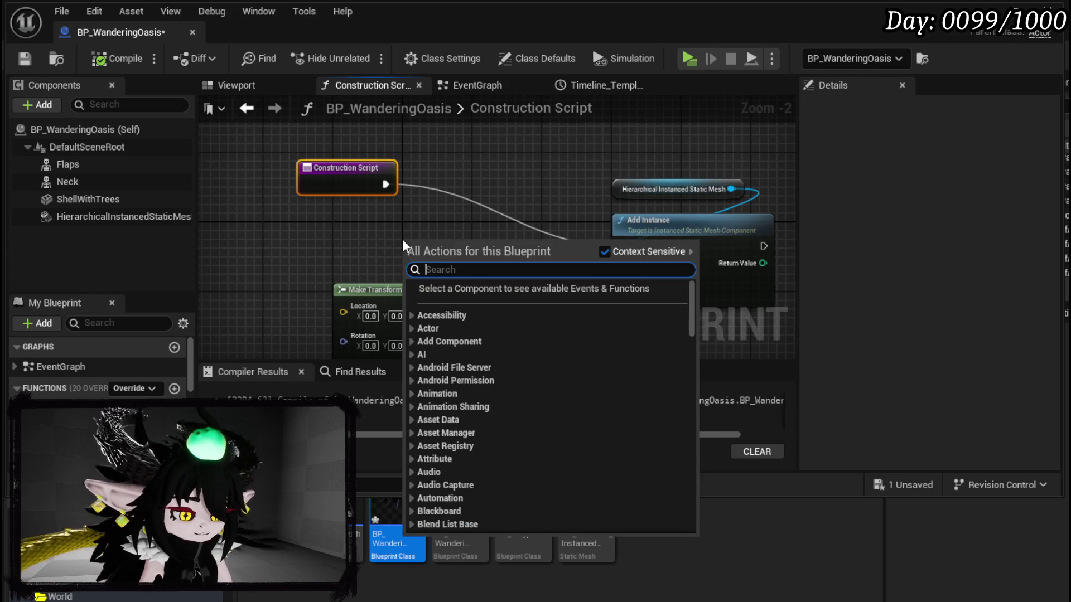
{"action": "type", "text": "for loop"}
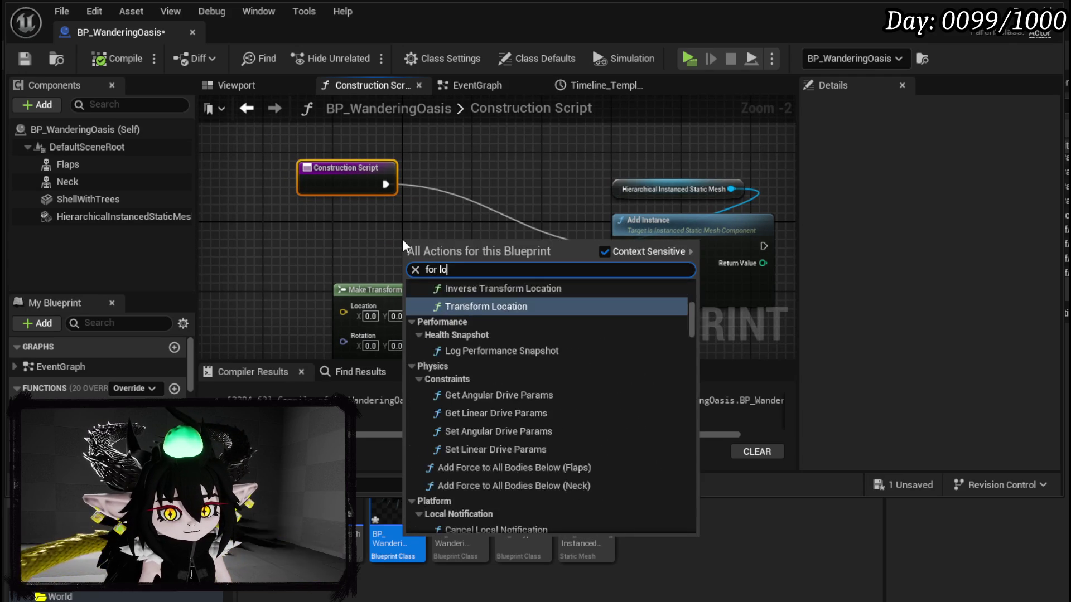
{"action": "left_click", "coordinate": [490, 318]}
{"action": "mouse_move", "coordinate": [499, 262]}
{"action": "left_mouse_down"}
{"action": "mouse_move", "coordinate": [494, 217]}
{"action": "mouse_move", "coordinate": [514, 167]}
{"action": "left_mouse_up"}
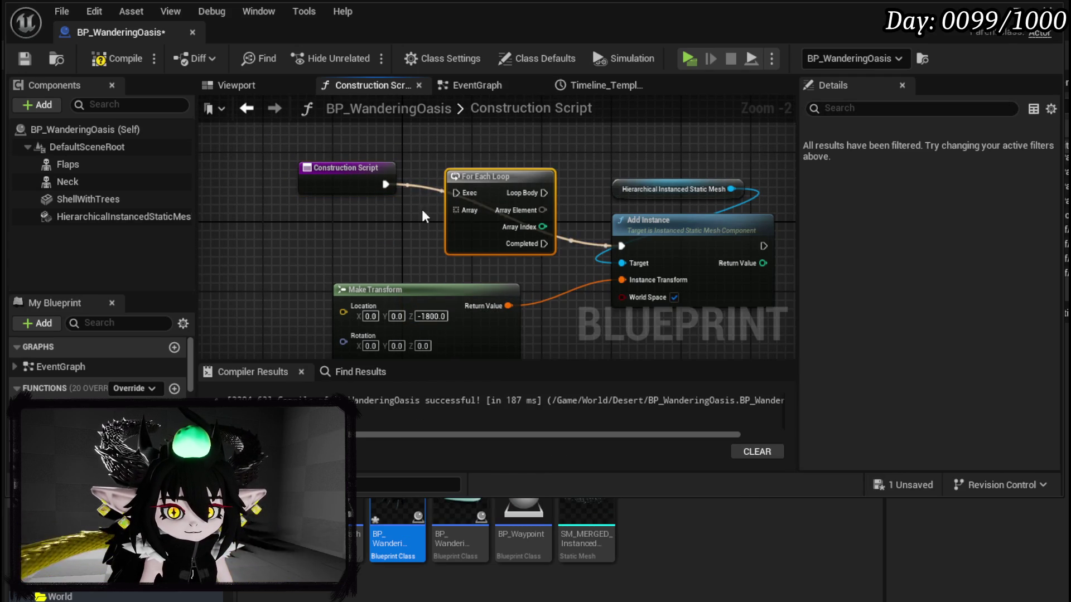
{"action": "mouse_move", "coordinate": [618, 148]}
{"action": "left_mouse_down"}
{"action": "mouse_move", "coordinate": [737, 222]}
{"action": "mouse_move", "coordinate": [783, 187]}
{"action": "left_mouse_up"}
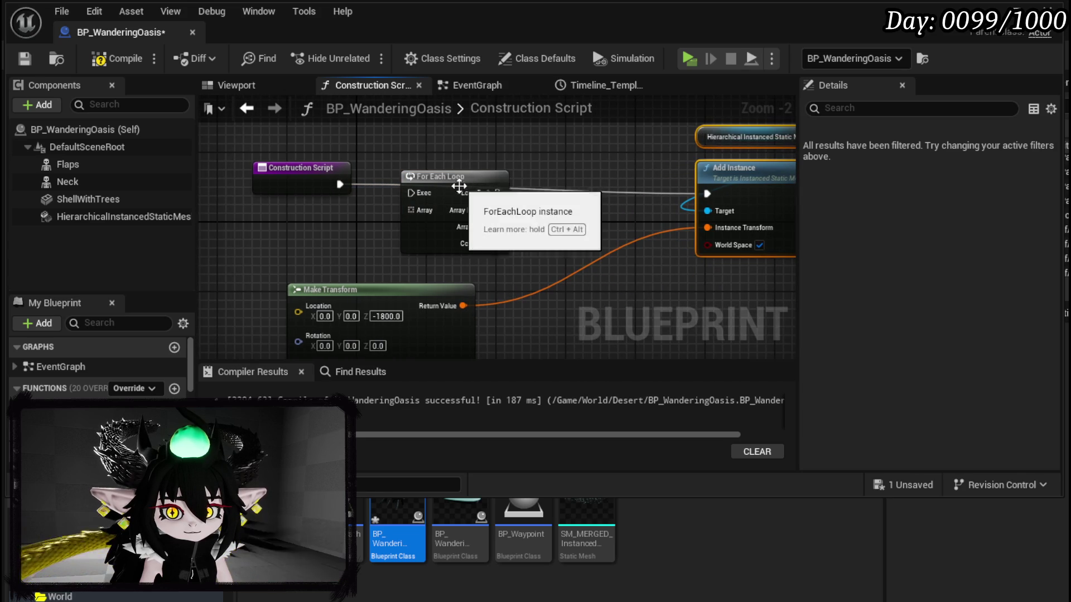
{"action": "left_click_drag", "start_coordinate": [454, 176], "coordinate": [505, 177]}
Run Add Instance from the loop body instead, then delete the mistaken For Each Loop node.
{"action": "left_click", "coordinate": [339, 185], "text": "alt"}
{"action": "left_click_drag", "start_coordinate": [466, 206], "coordinate": [623, 207]}
{"action": "left_click_drag", "start_coordinate": [357, 165], "coordinate": [421, 195]}
{"action": "key", "text": "Delete"}
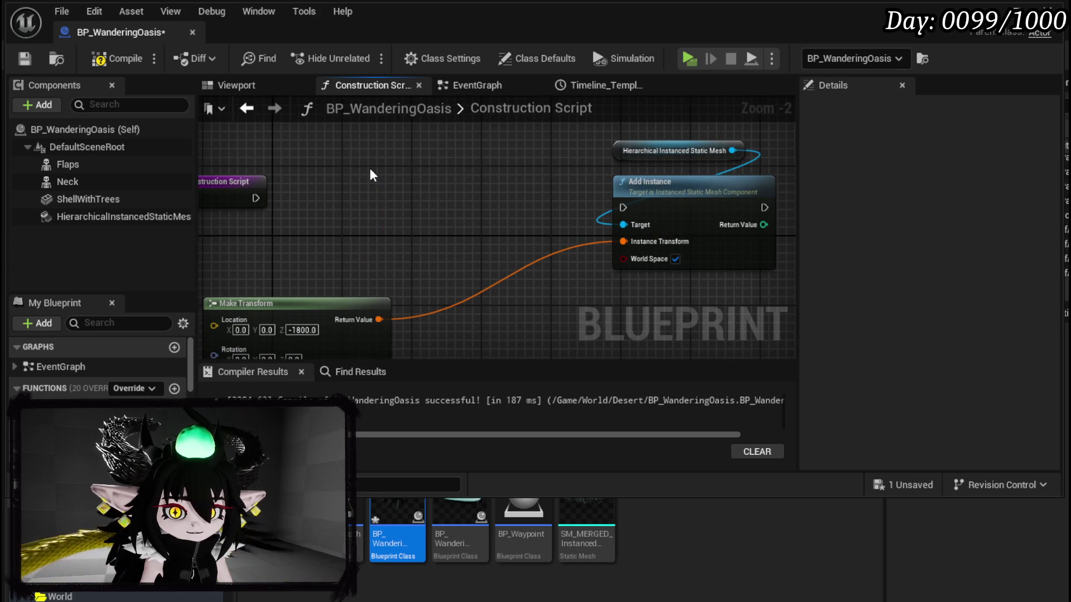
Add a For Loop with Last Index 200 whose Loop Body drives Add Instance.
{"action": "right_click", "coordinate": [370, 168]}
{"action": "type", "text": "for loop"}
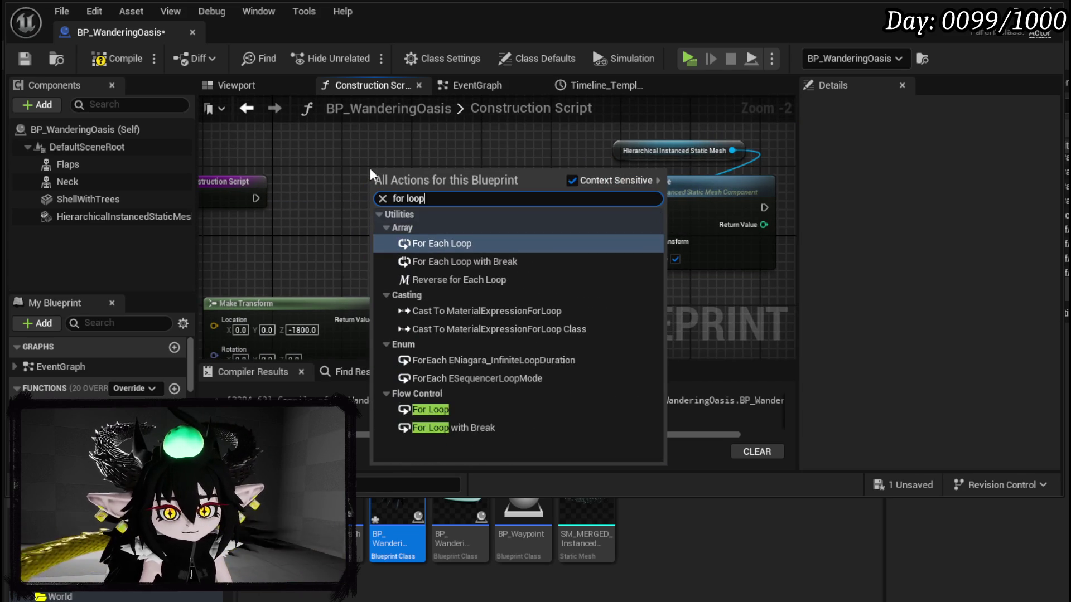
{"action": "left_click", "coordinate": [442, 410]}
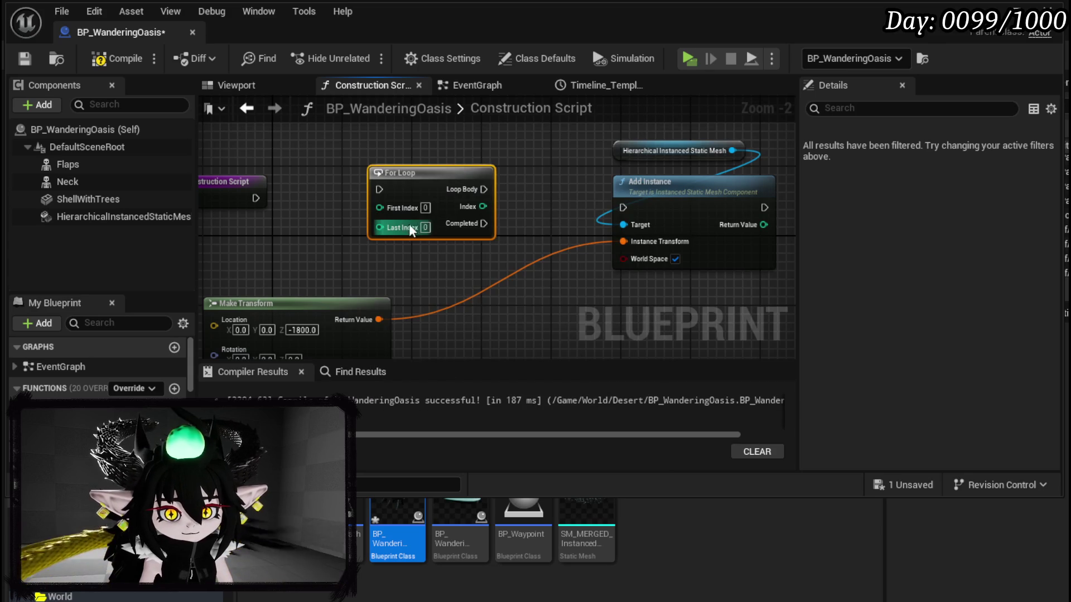
{"action": "left_click", "coordinate": [425, 227]}
{"action": "type", "text": "2"}
{"action": "key", "text": "Return"}
{"action": "type", "text": "00"}
{"action": "mouse_move", "coordinate": [493, 189]}
{"action": "left_mouse_down"}
{"action": "mouse_move", "coordinate": [658, 218]}
{"action": "mouse_move", "coordinate": [623, 208]}
{"action": "left_mouse_up"}
{"action": "left_click_drag", "start_coordinate": [417, 174], "coordinate": [416, 198]}
Compile and save the blueprint, then show the instanced mesh component's properties.
{"action": "left_click", "coordinate": [303, 119]}
{"action": "left_click", "coordinate": [117, 58]}
{"action": "left_click", "coordinate": [24, 61]}
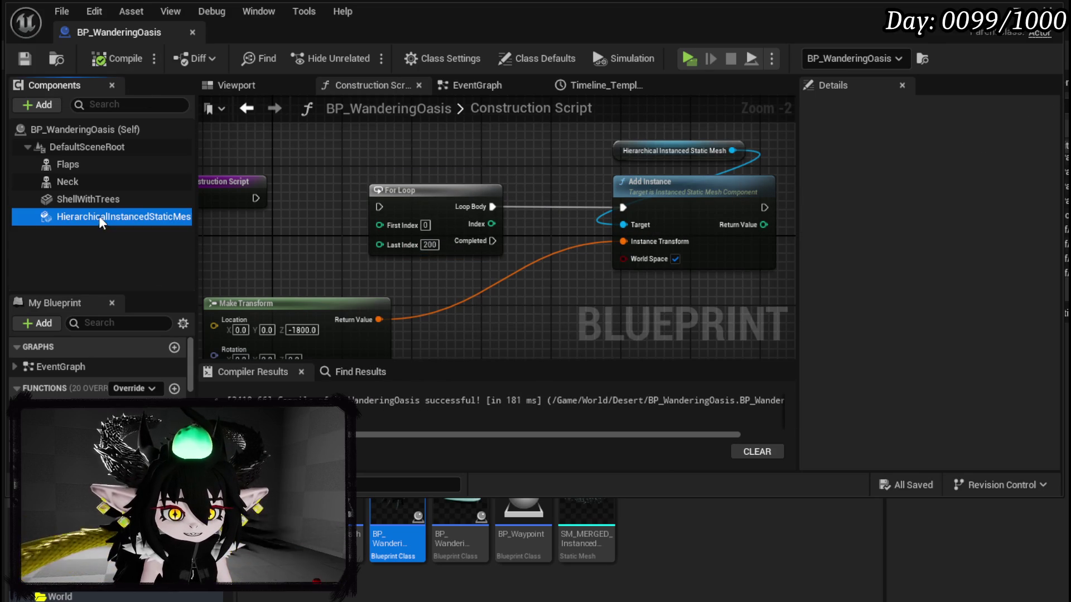
{"action": "left_click", "coordinate": [99, 216]}
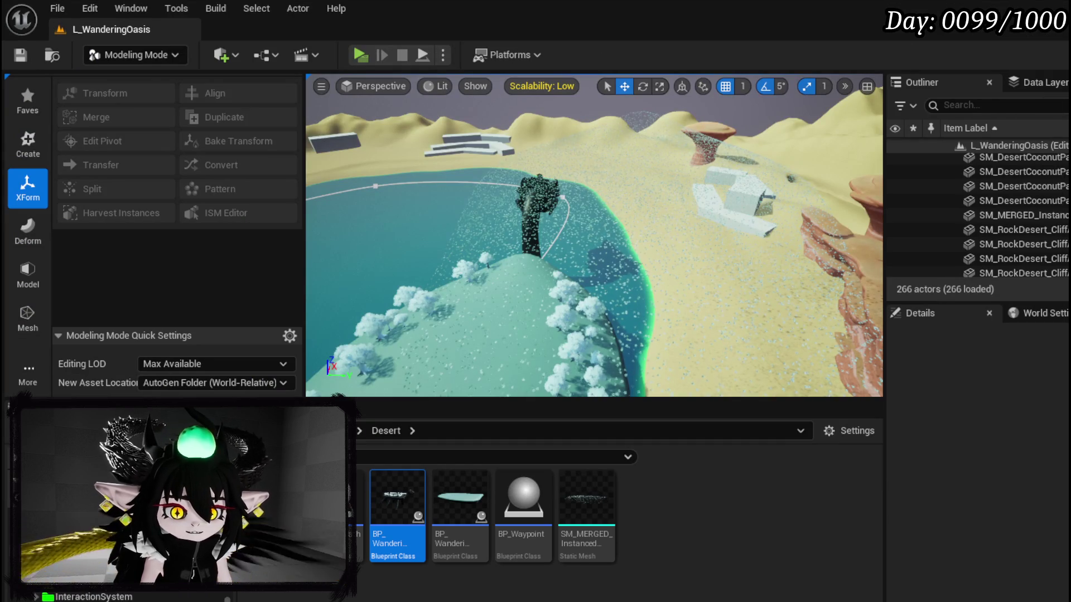
Switch to Selection Mode and delete the merged foliage actor from the level.
{"action": "left_click", "coordinate": [146, 55]}
{"action": "left_click", "coordinate": [152, 79]}
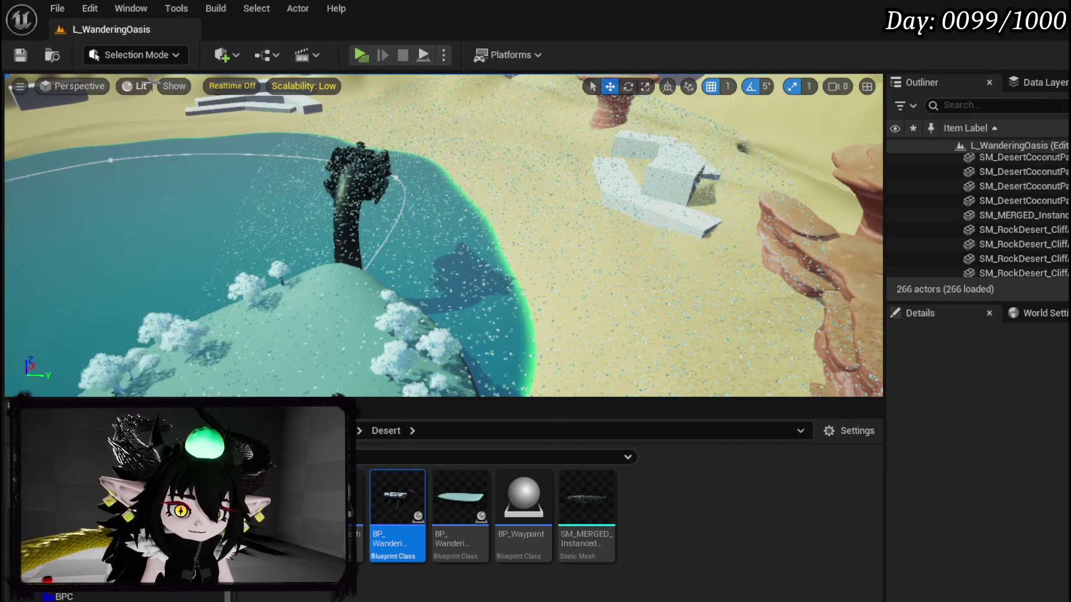
{"action": "left_click", "coordinate": [516, 263]}
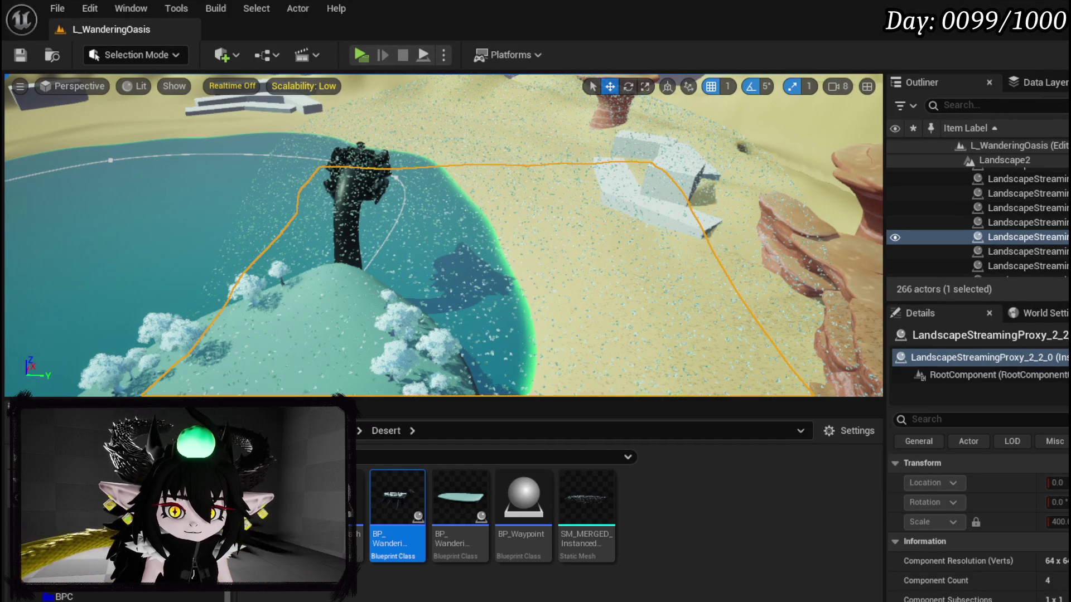
{"action": "key", "text": "f"}
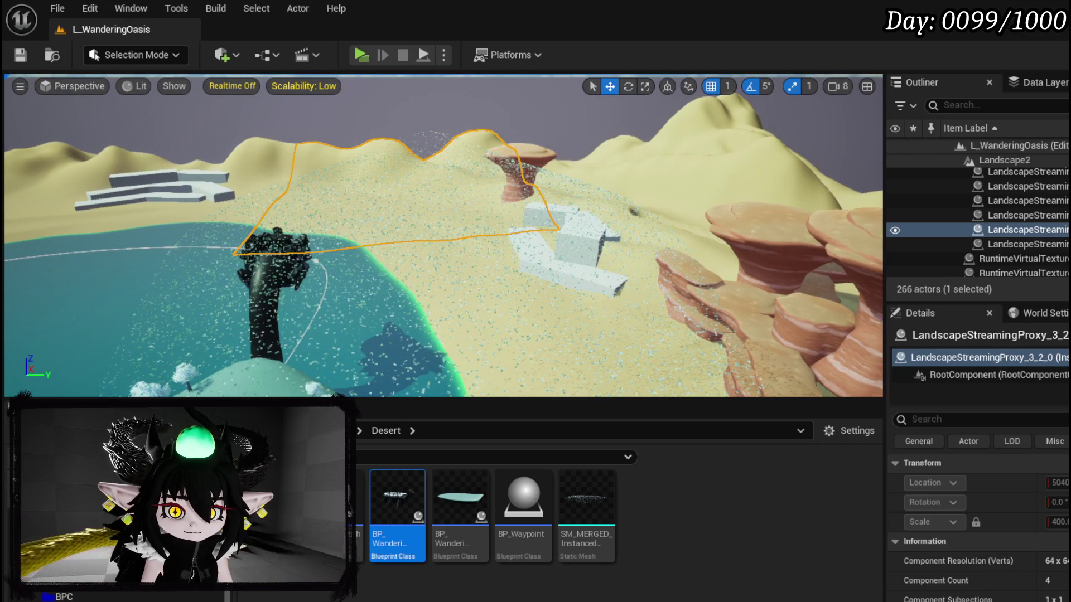
{"action": "left_click", "coordinate": [430, 240]}
{"action": "key", "text": "Delete"}
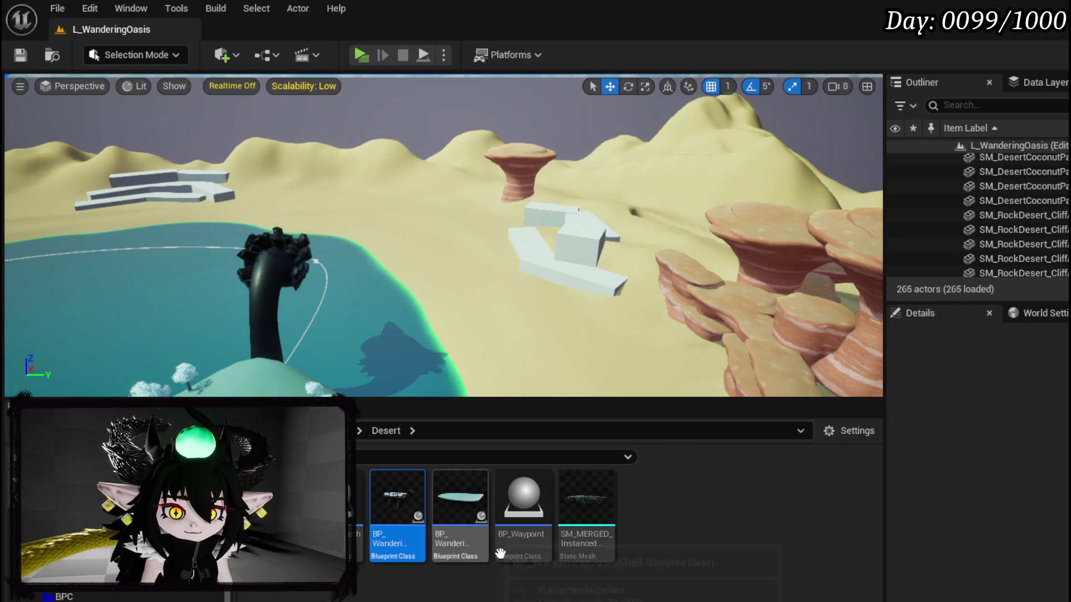
Delete the SM_MERGED_InstancedFoliageActor mesh asset from the Content Browser.
{"action": "left_click", "coordinate": [586, 513]}
{"action": "key", "text": "Delete"}
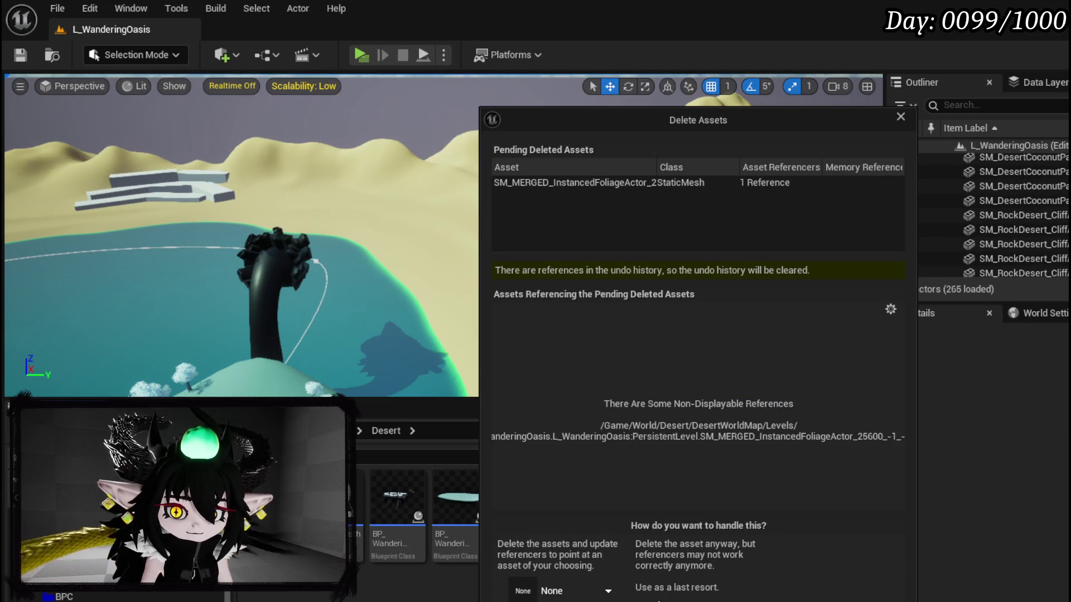
{"action": "key", "text": "Escape"}
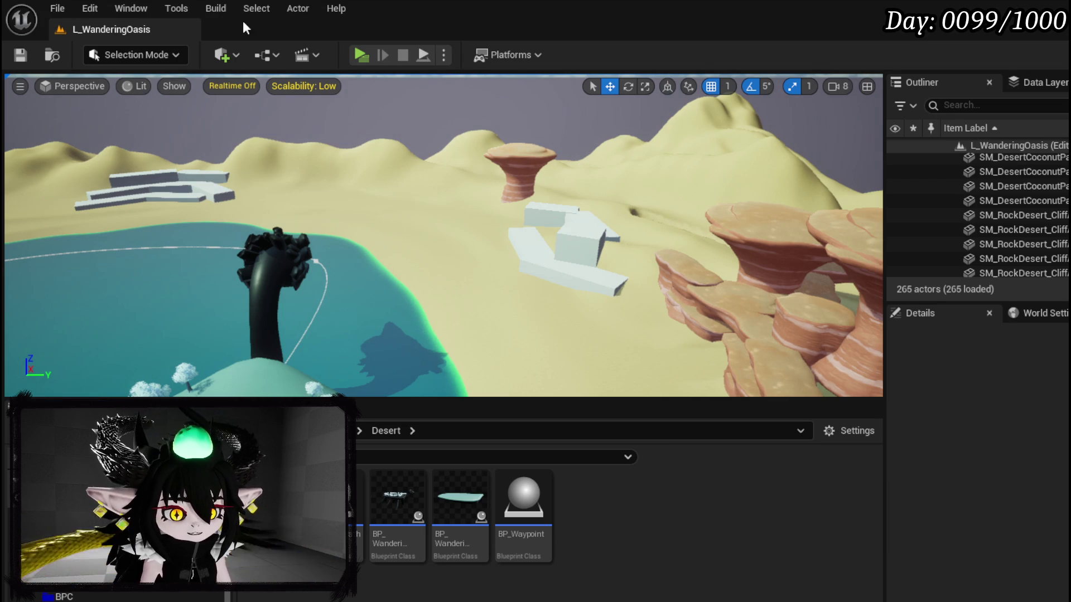
{"action": "scroll", "coordinate": [120, 598], "scroll_direction": "down", "scroll_amount": 5}
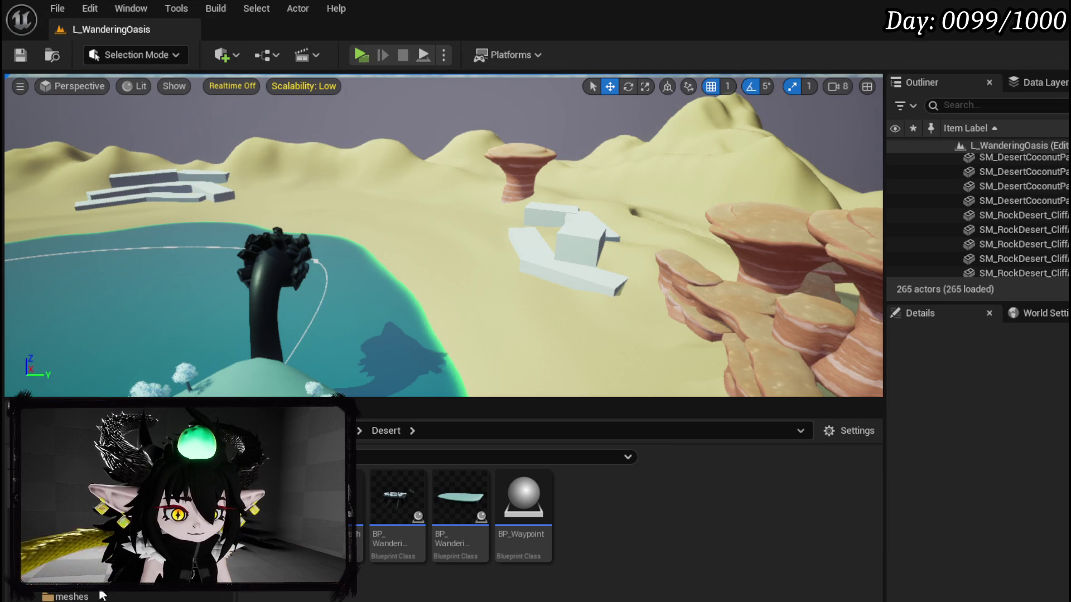
Browse the Fantastic_Ancient_Forest mesh thumbnails for a foliage mesh, then return to BP_WanderingOasis.
{"action": "left_click", "coordinate": [113, 597]}
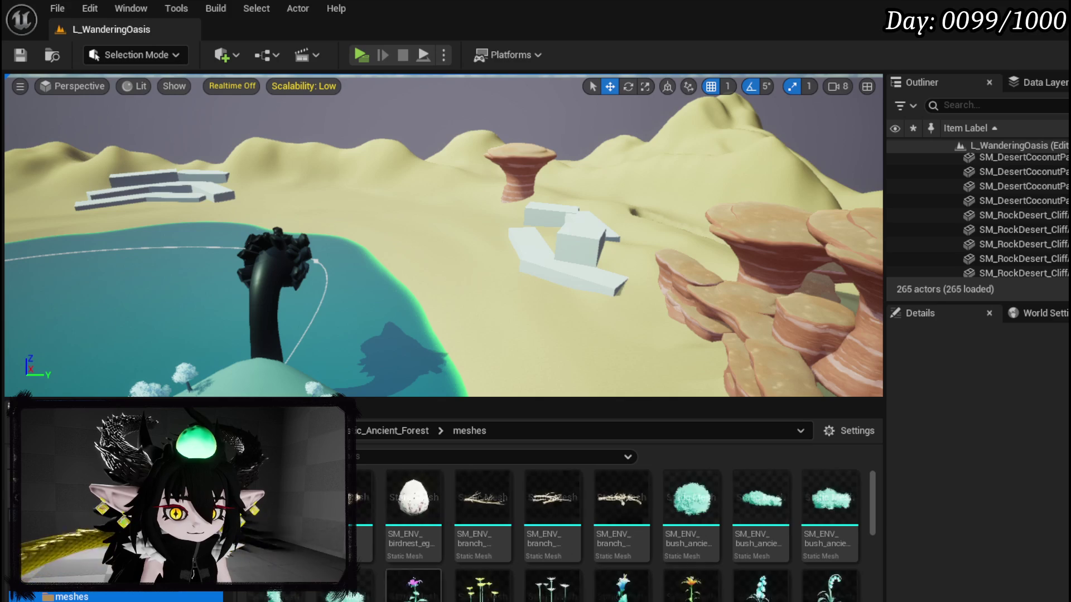
{"action": "scroll", "coordinate": [825, 537], "scroll_direction": "down", "scroll_amount": 3}
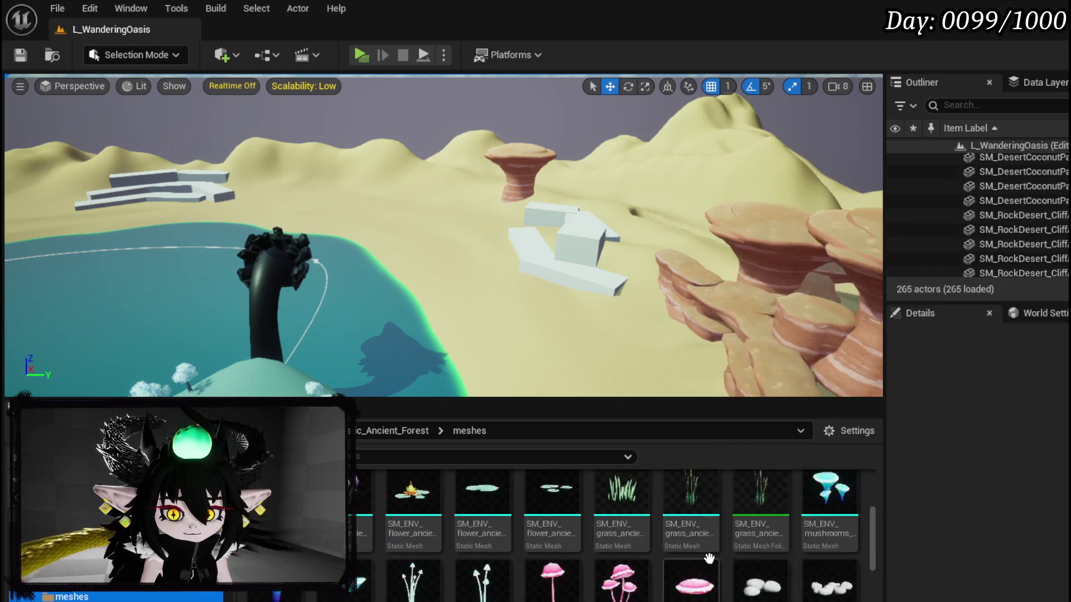
{"action": "scroll", "coordinate": [709, 558], "scroll_direction": "down", "scroll_amount": 1}
{"action": "scroll", "coordinate": [709, 559], "scroll_direction": "down", "scroll_amount": 1}
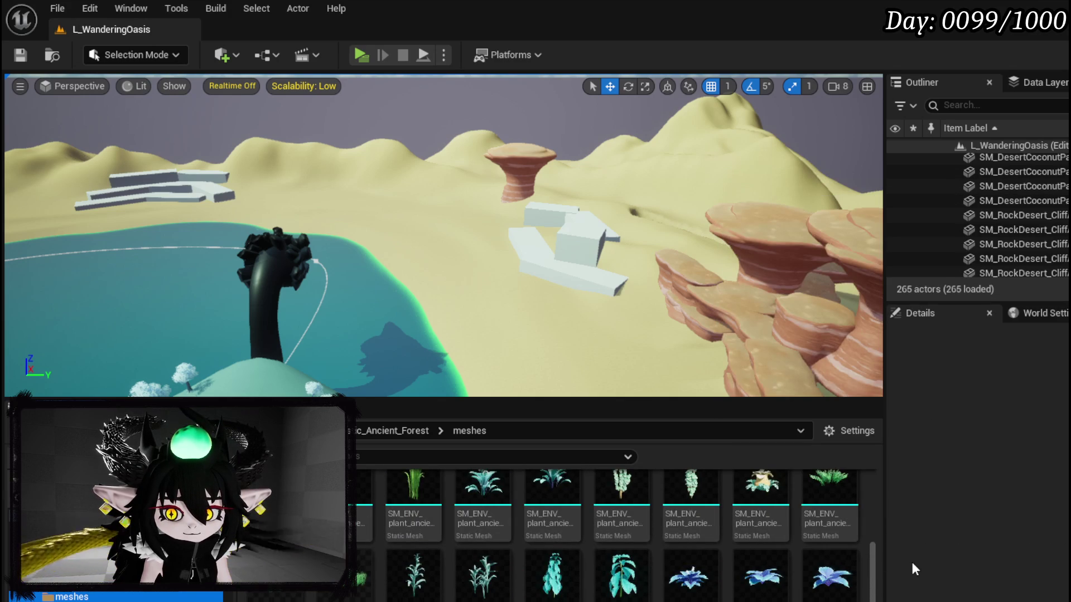
{"action": "scroll", "coordinate": [872, 556], "scroll_direction": "up", "scroll_amount": 1}
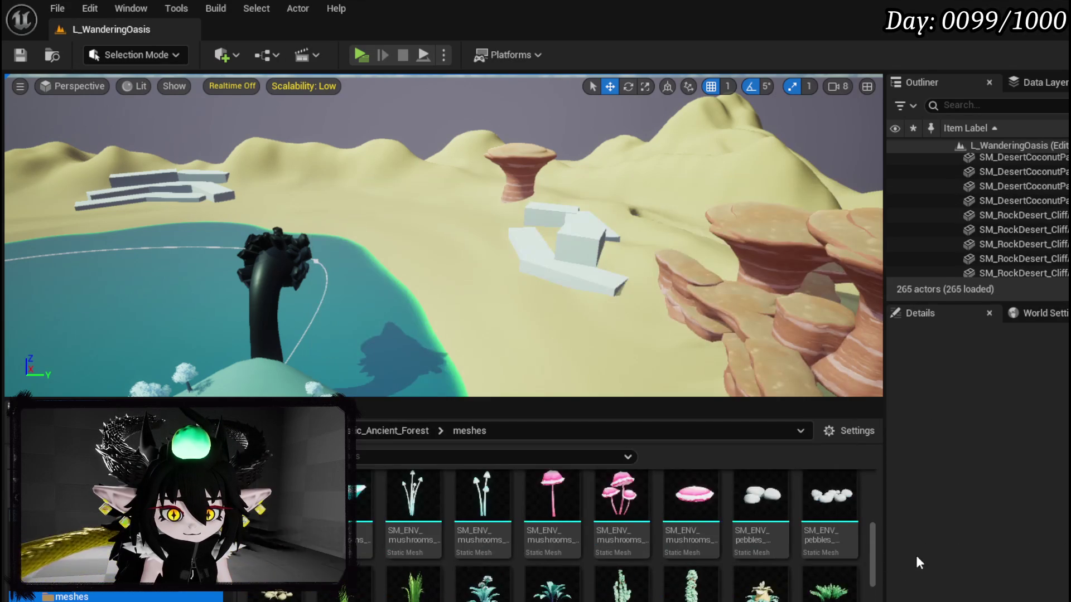
{"action": "scroll", "coordinate": [868, 558], "scroll_direction": "down", "scroll_amount": 2}
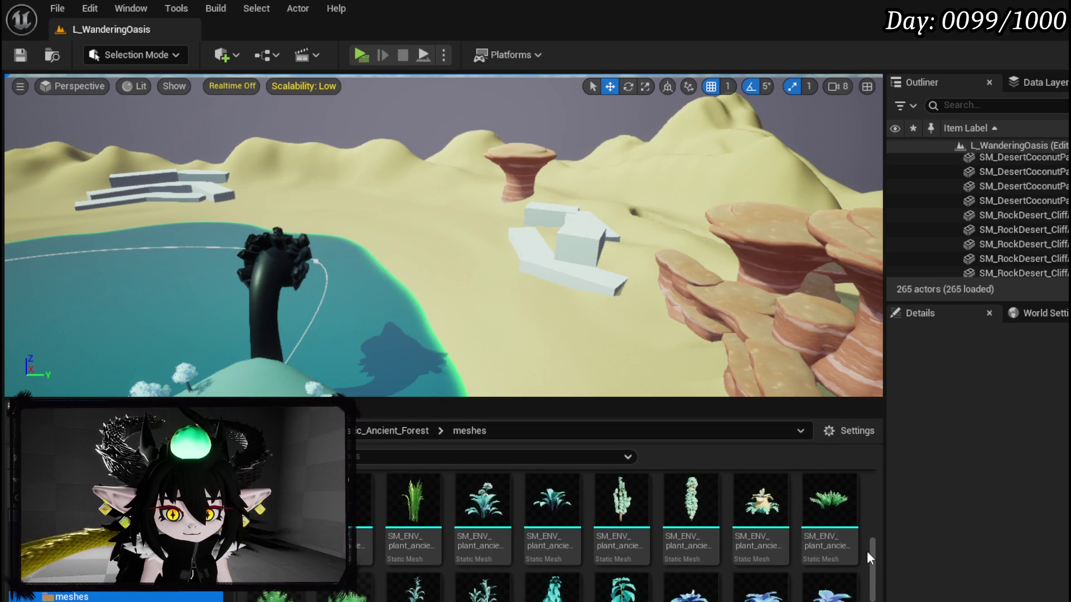
{"action": "mouse_move", "coordinate": [830, 533]}
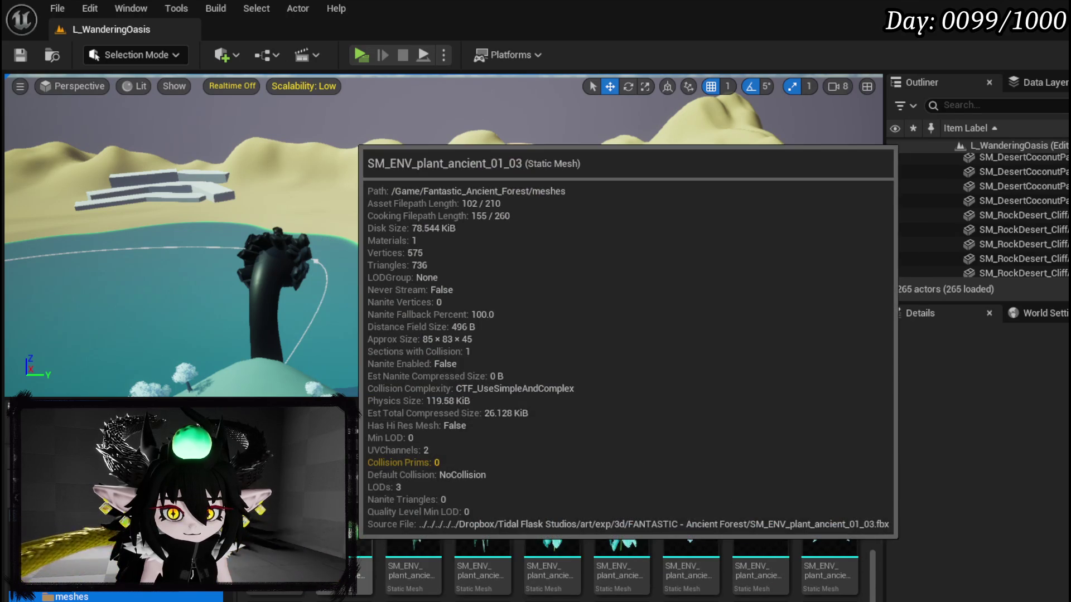
{"action": "scroll", "coordinate": [818, 552], "scroll_direction": "up", "scroll_amount": 5}
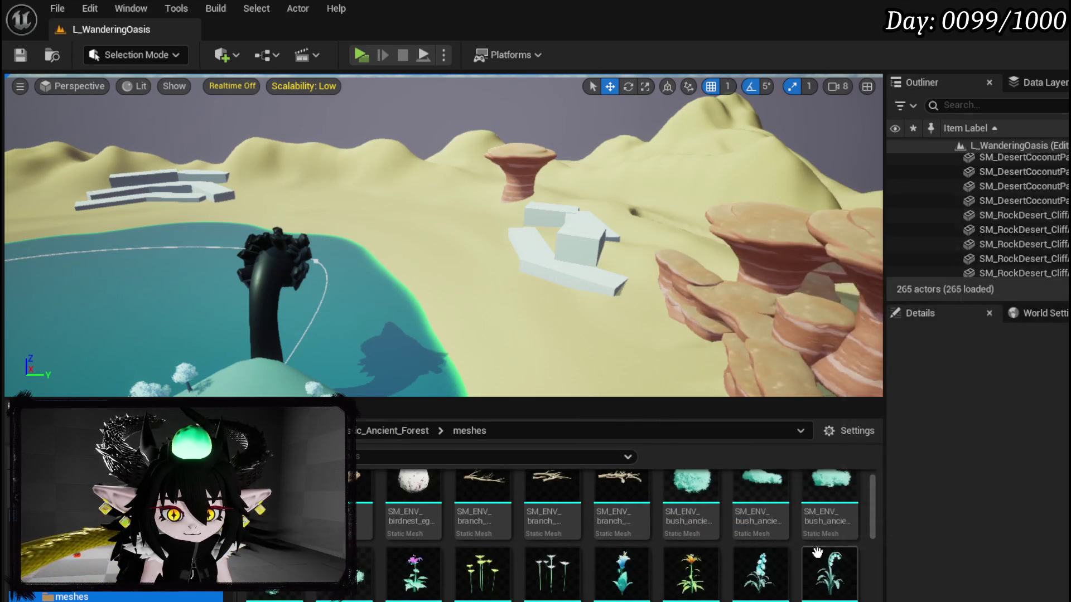
{"action": "scroll", "coordinate": [797, 538], "scroll_direction": "up", "scroll_amount": 1}
{"action": "mouse_move", "coordinate": [779, 526]}
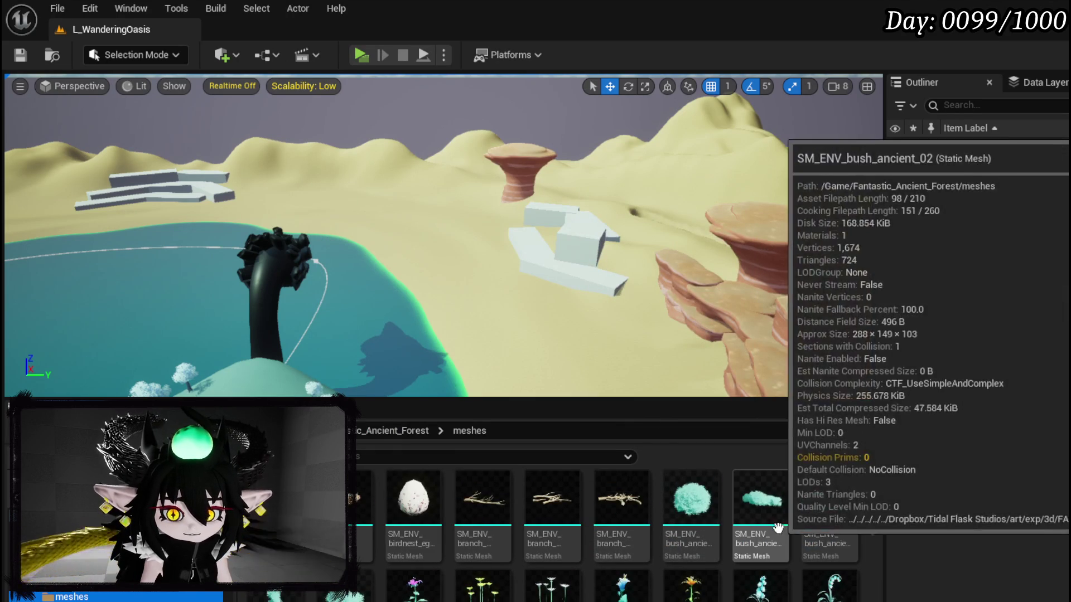
{"action": "scroll", "coordinate": [779, 527], "scroll_direction": "down", "scroll_amount": 2}
{"action": "mouse_move", "coordinate": [629, 589]}
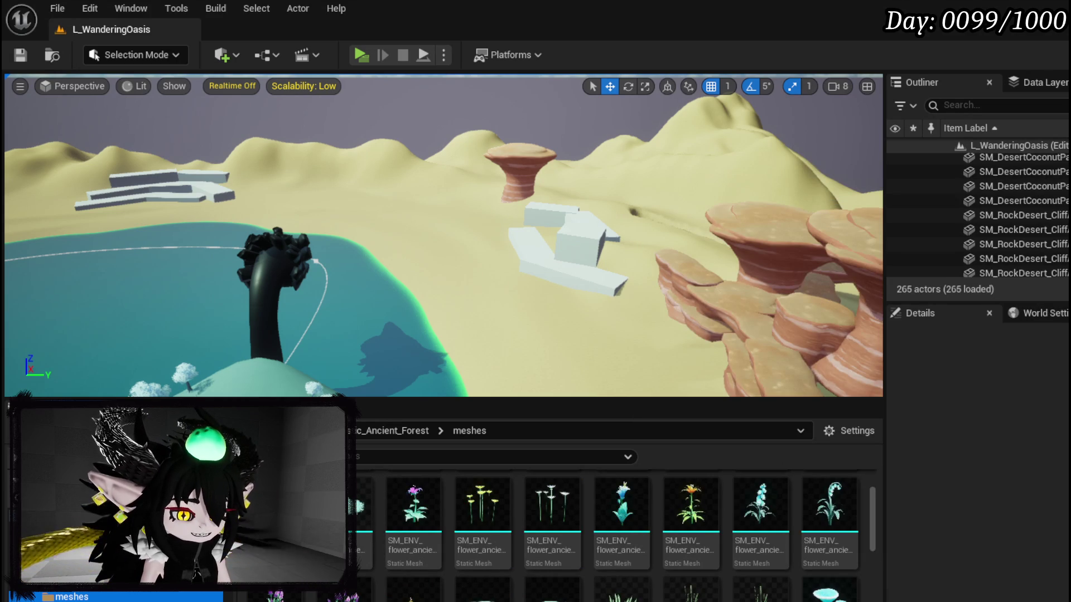
{"action": "key", "text": "alt+Tab"}
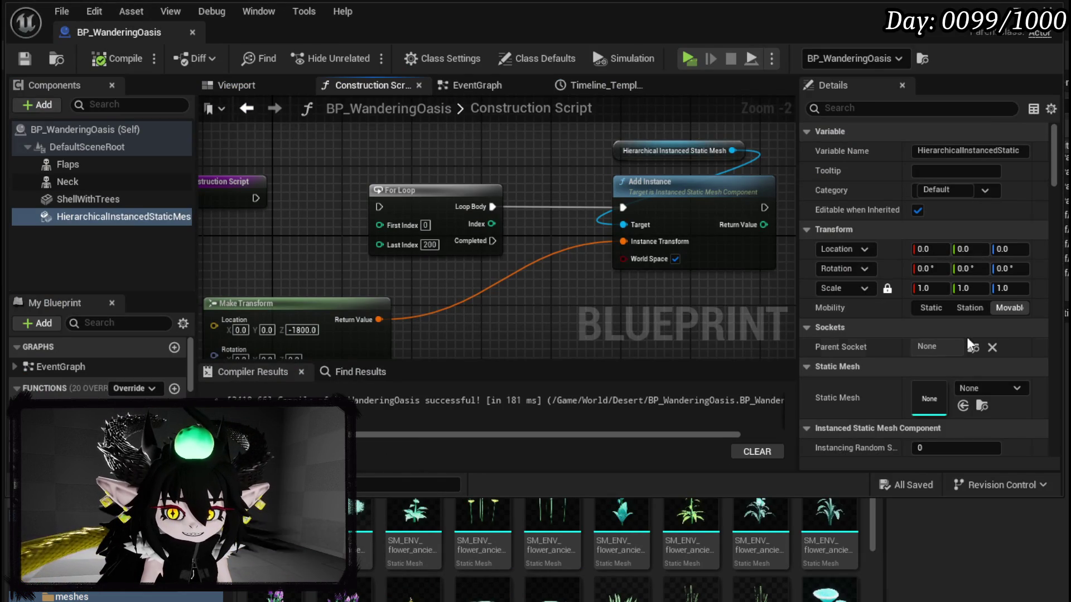
Assign the SM_ENV grass mesh as the instanced component's Static Mesh, then compile and save.
{"action": "mouse_move", "coordinate": [622, 588]}
{"action": "left_mouse_down"}
{"action": "mouse_move", "coordinate": [921, 399]}
{"action": "mouse_move", "coordinate": [956, 389]}
{"action": "left_mouse_up"}
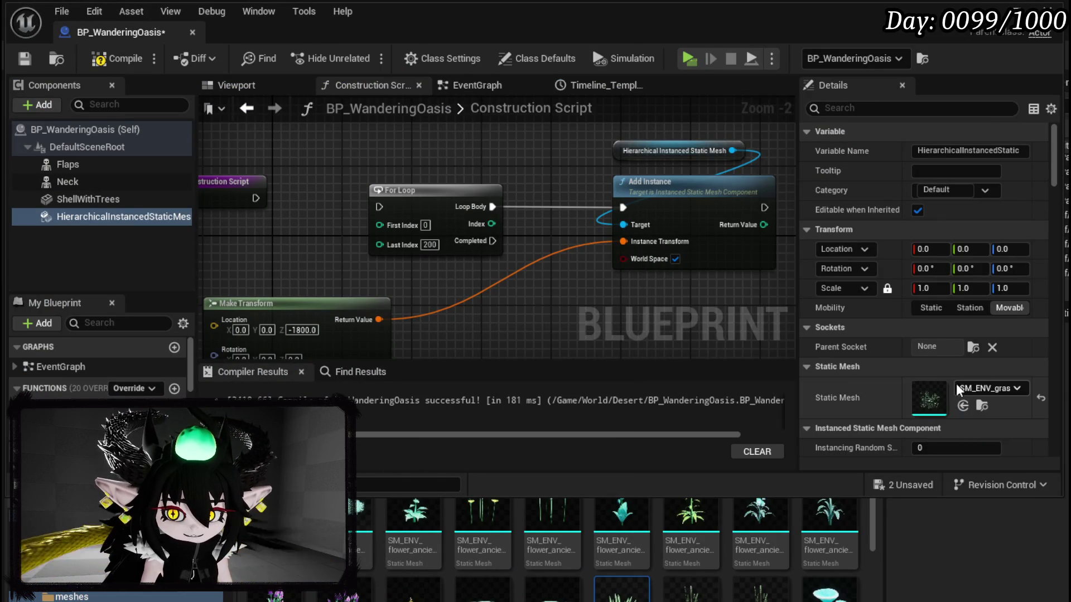
{"action": "left_click", "coordinate": [117, 59]}
{"action": "left_click", "coordinate": [25, 59]}
Set the Make Transform node's Location Z to 0.
{"action": "mouse_move", "coordinate": [334, 192]}
{"action": "left_mouse_down"}
{"action": "mouse_move", "coordinate": [402, 158]}
{"action": "mouse_move", "coordinate": [424, 129]}
{"action": "left_mouse_up"}
{"action": "left_click", "coordinate": [397, 271]}
{"action": "key", "text": "BackSpace"}
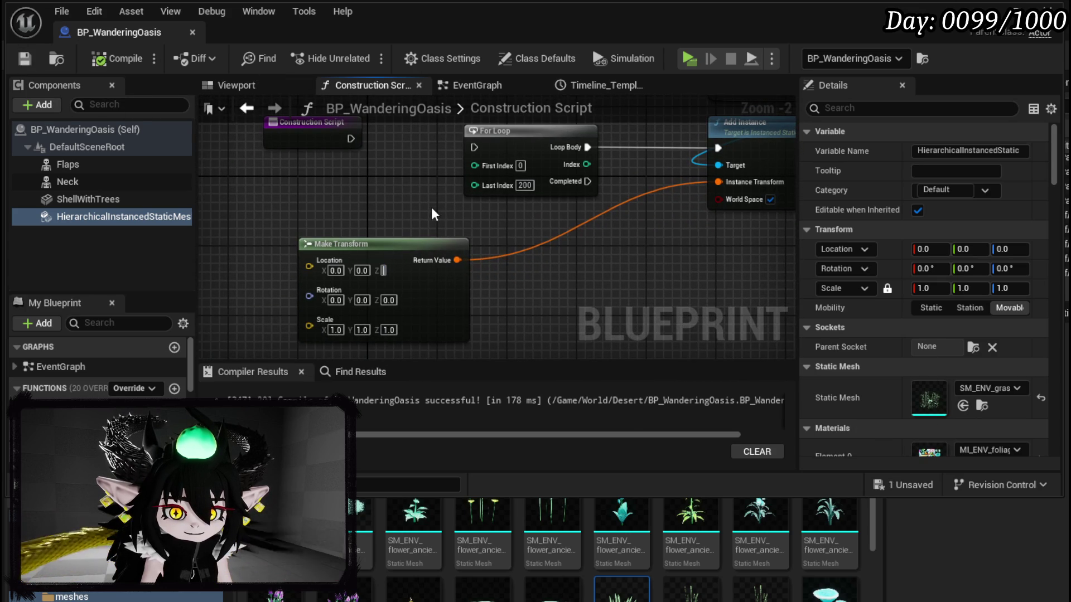
{"action": "type", "text": "0.0"}
{"action": "key", "text": "Return"}
{"action": "mouse_move", "coordinate": [351, 138]}
{"action": "left_mouse_down"}
{"action": "mouse_move", "coordinate": [433, 158]}
{"action": "mouse_move", "coordinate": [480, 150]}
{"action": "mouse_move", "coordinate": [394, 181]}
{"action": "left_mouse_up"}
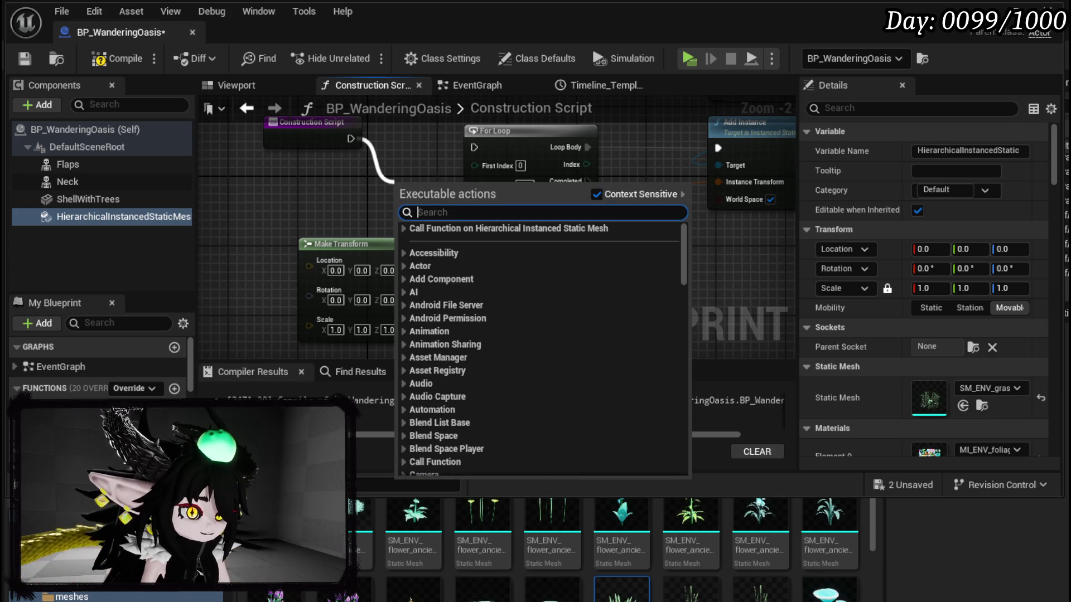
{"action": "left_click_drag", "start_coordinate": [306, 233], "coordinate": [495, 180]}
Add a Random Float in Range node, duplicate it, and place both left of Make Transform.
{"action": "right_click", "coordinate": [305, 232]}
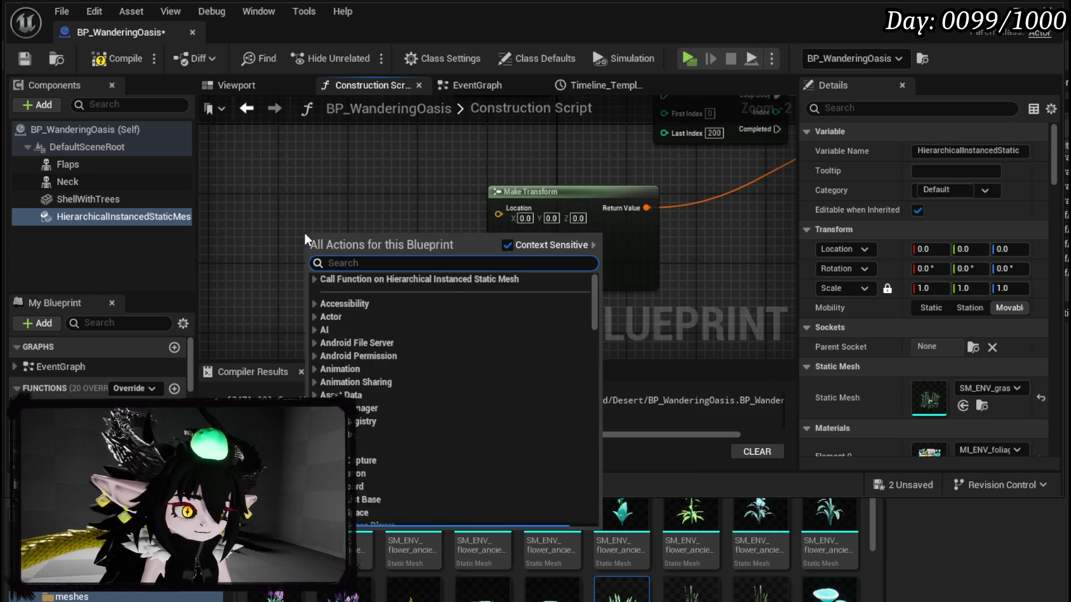
{"action": "type", "text": "rando"}
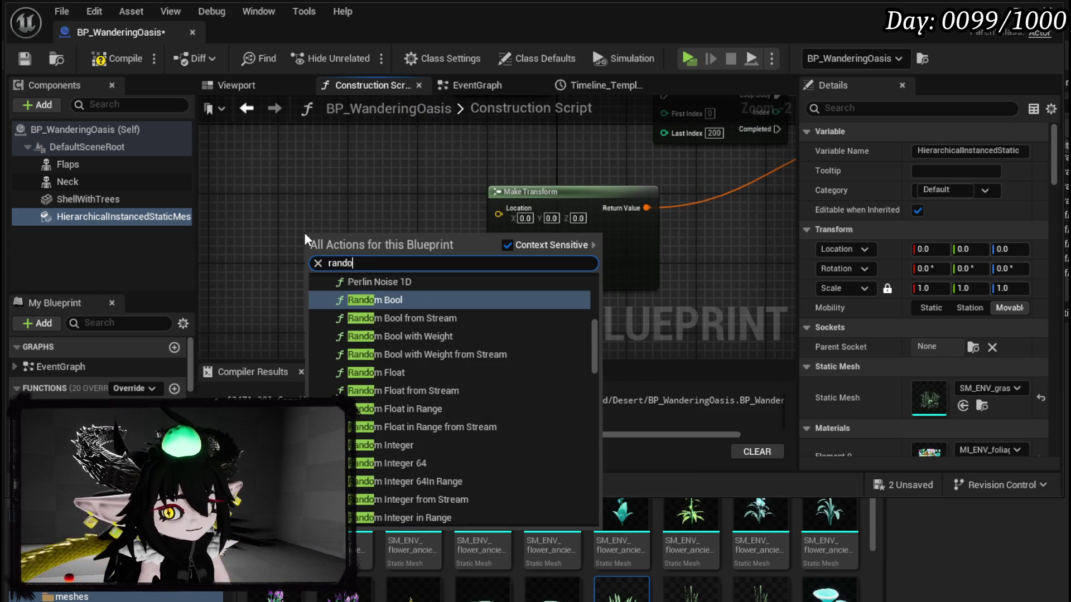
{"action": "type", "text": "m float in Range"}
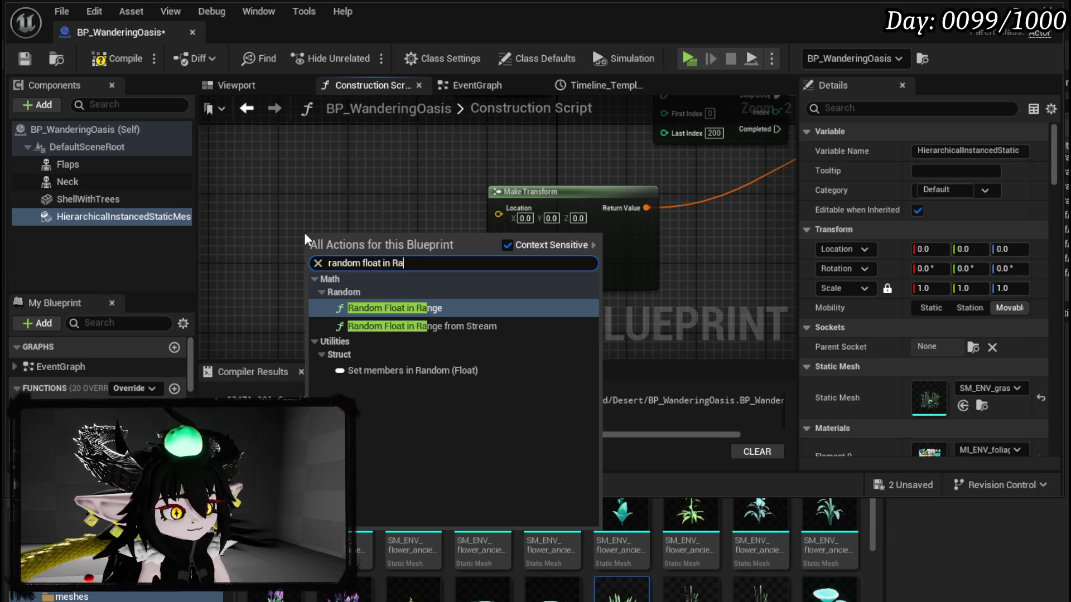
{"action": "left_click", "coordinate": [400, 308]}
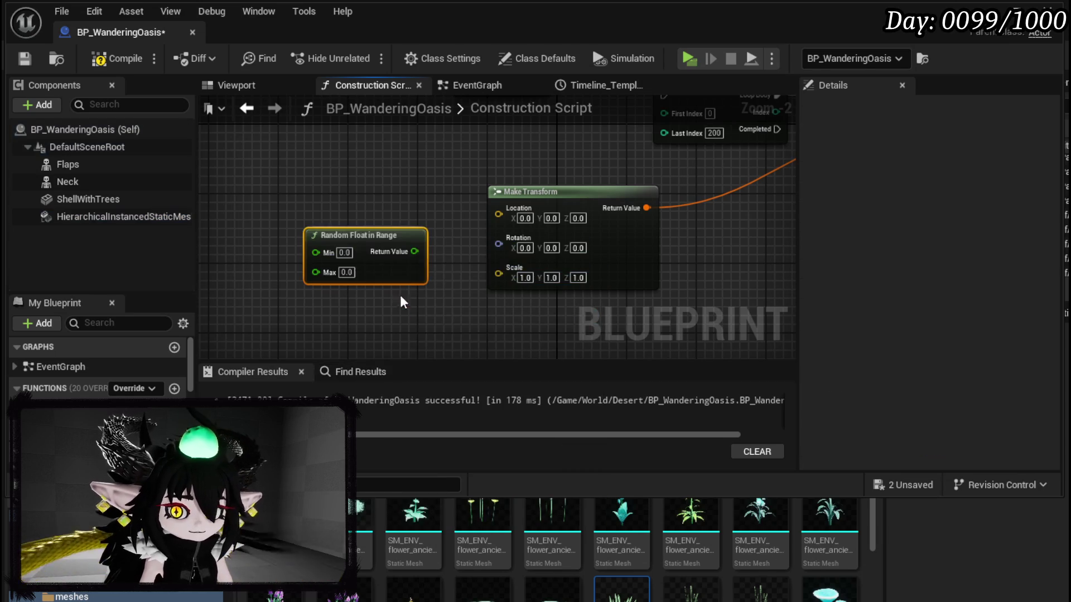
{"action": "left_click_drag", "start_coordinate": [373, 243], "coordinate": [353, 201]}
{"action": "key", "text": "ctrl+c"}
{"action": "key", "text": "ctrl+v"}
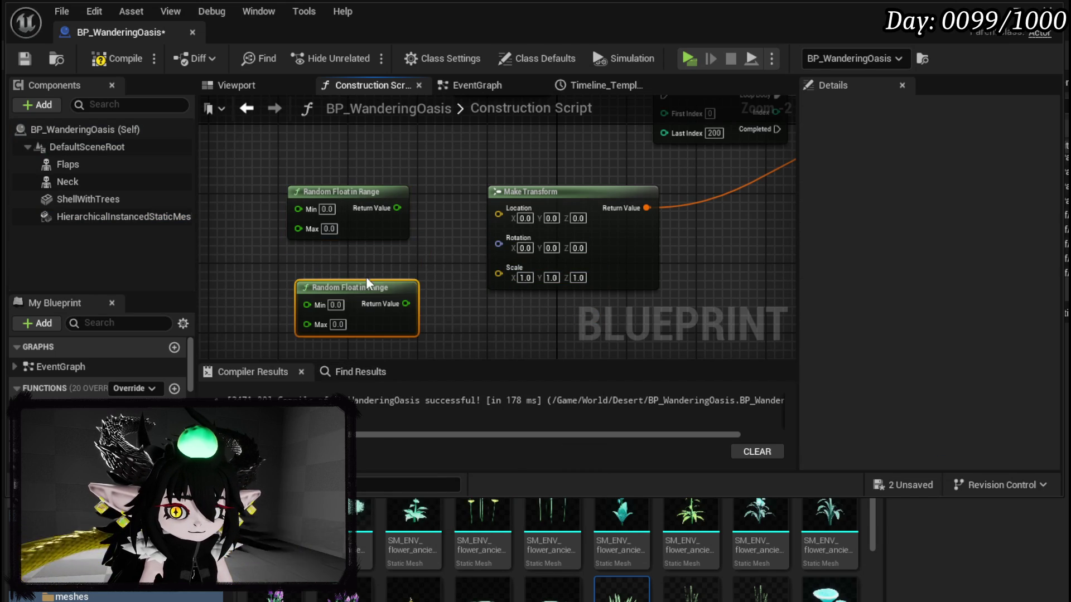
{"action": "left_click_drag", "start_coordinate": [266, 159], "coordinate": [398, 338]}
{"action": "left_click", "coordinate": [334, 253]}
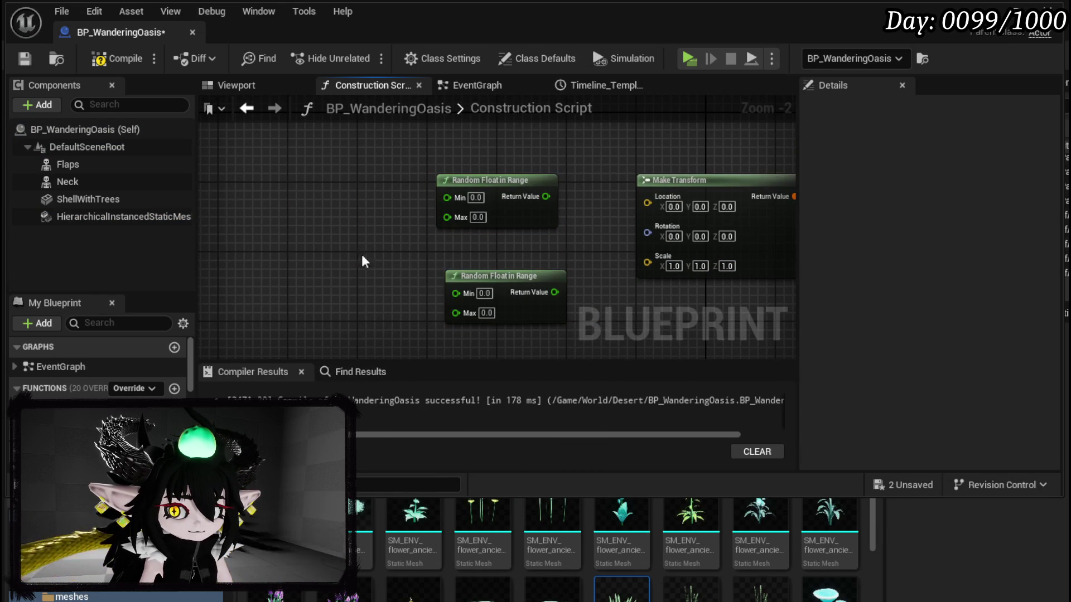
{"action": "left_click_drag", "start_coordinate": [380, 164], "coordinate": [537, 344]}
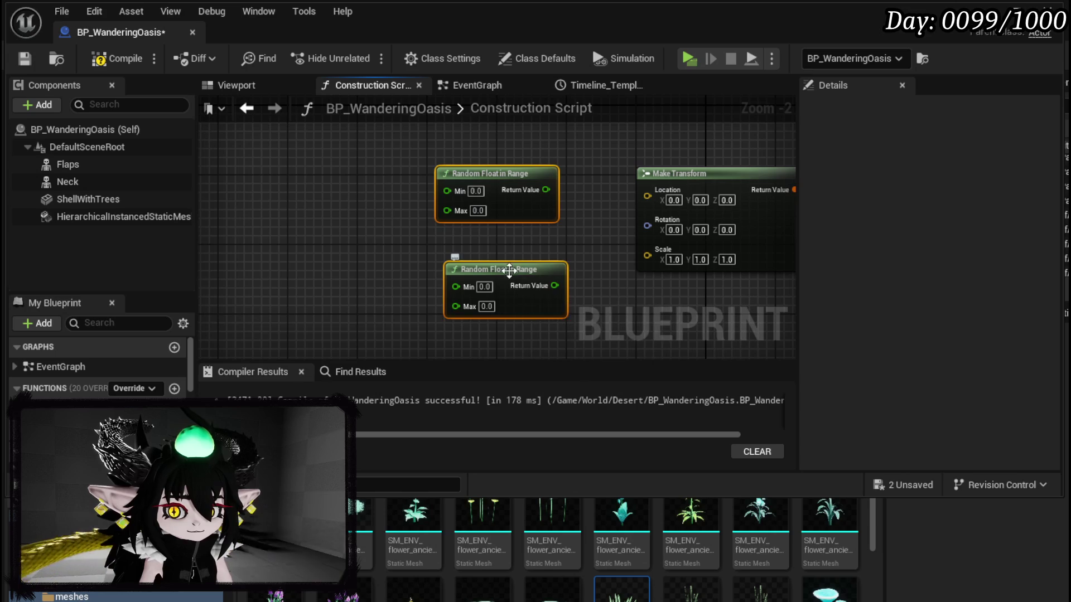
{"action": "left_click_drag", "start_coordinate": [509, 269], "coordinate": [326, 237]}
{"action": "left_click", "coordinate": [500, 204]}
Try a Break Transform off Make Transform's Location, remove it, and open the Location pin's options.
{"action": "left_click_drag", "start_coordinate": [647, 196], "coordinate": [545, 193]}
{"action": "type", "text": "brea"}
{"action": "left_click", "coordinate": [613, 262]}
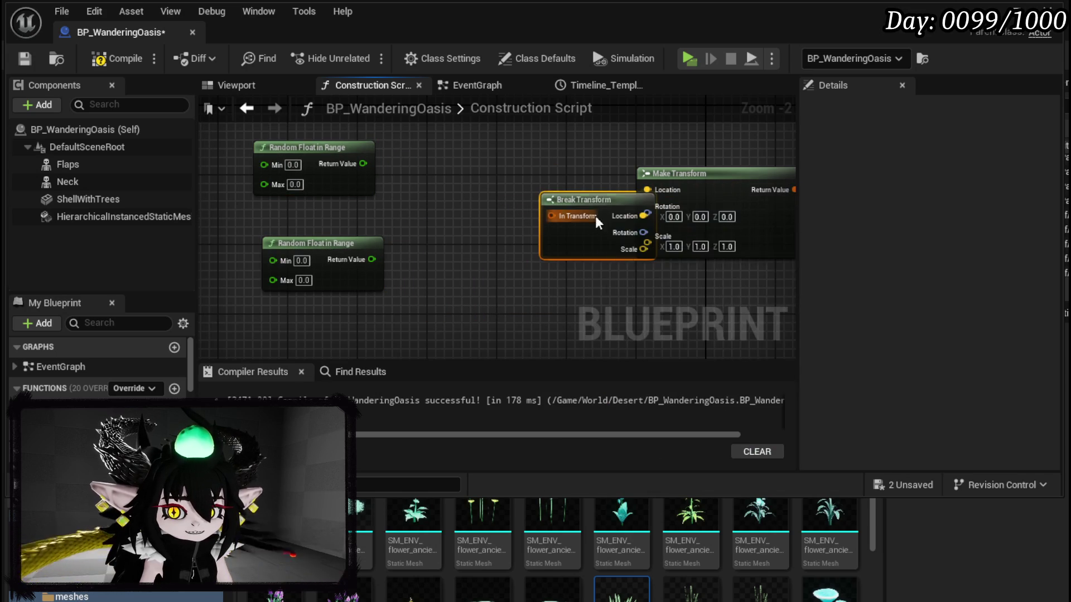
{"action": "key", "text": "Delete"}
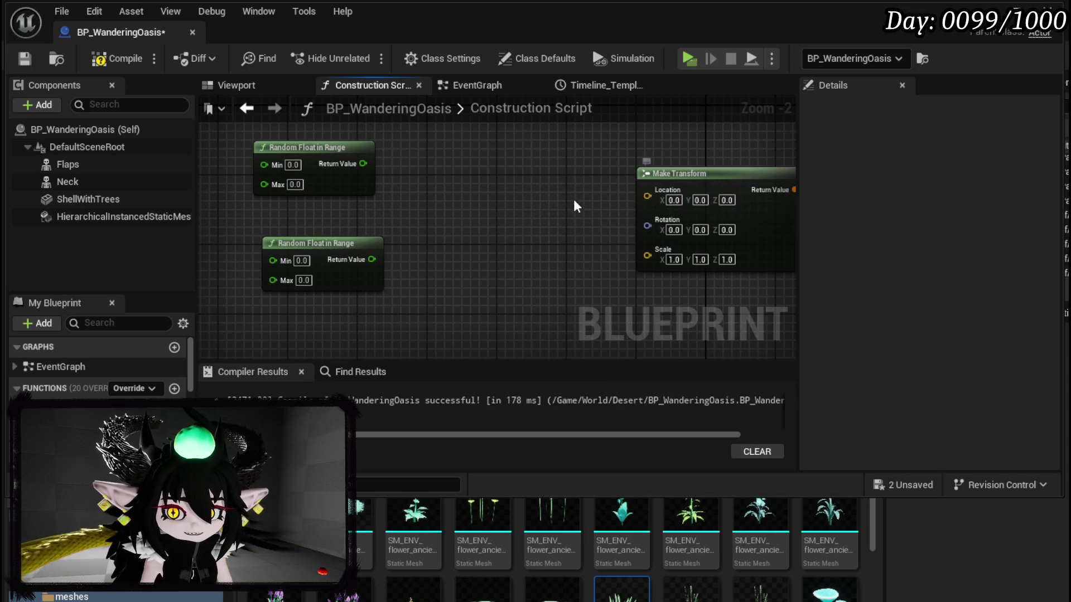
{"action": "left_click_drag", "start_coordinate": [599, 199], "coordinate": [557, 228]}
{"action": "right_click", "coordinate": [598, 228]}
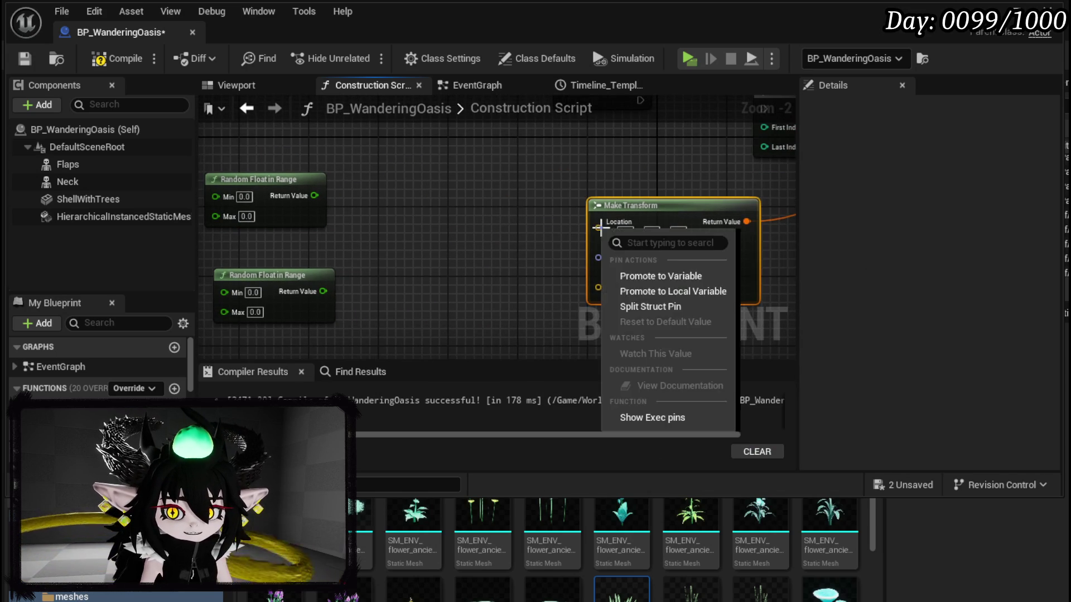
Split Make Transform's Location pin and feed X from a Random Float between -5000 and 5000.
{"action": "left_click", "coordinate": [641, 306]}
{"action": "left_click_drag", "start_coordinate": [505, 283], "coordinate": [577, 273]}
{"action": "left_click", "coordinate": [317, 188]}
{"action": "type", "text": "-500"}
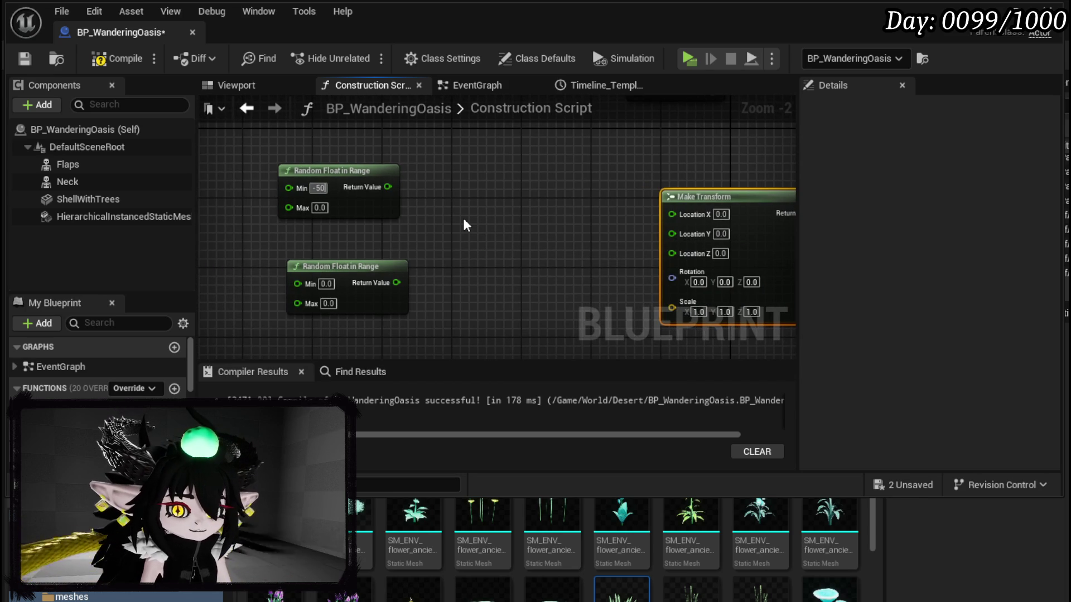
{"action": "key", "text": "Return"}
{"action": "type", "text": "-5000"}
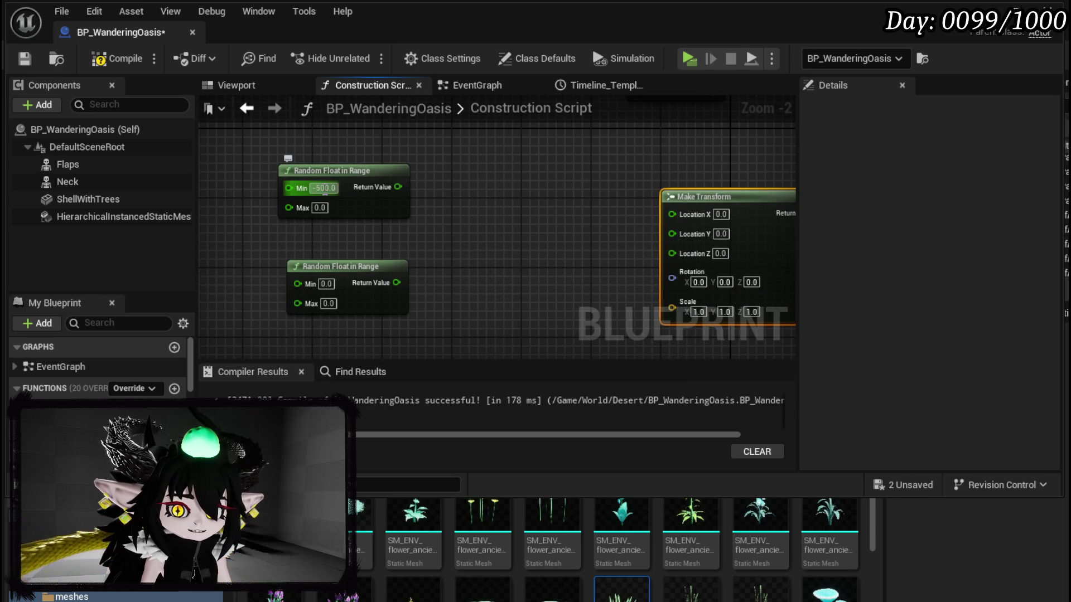
{"action": "key", "text": "Return"}
{"action": "left_click", "coordinate": [458, 255]}
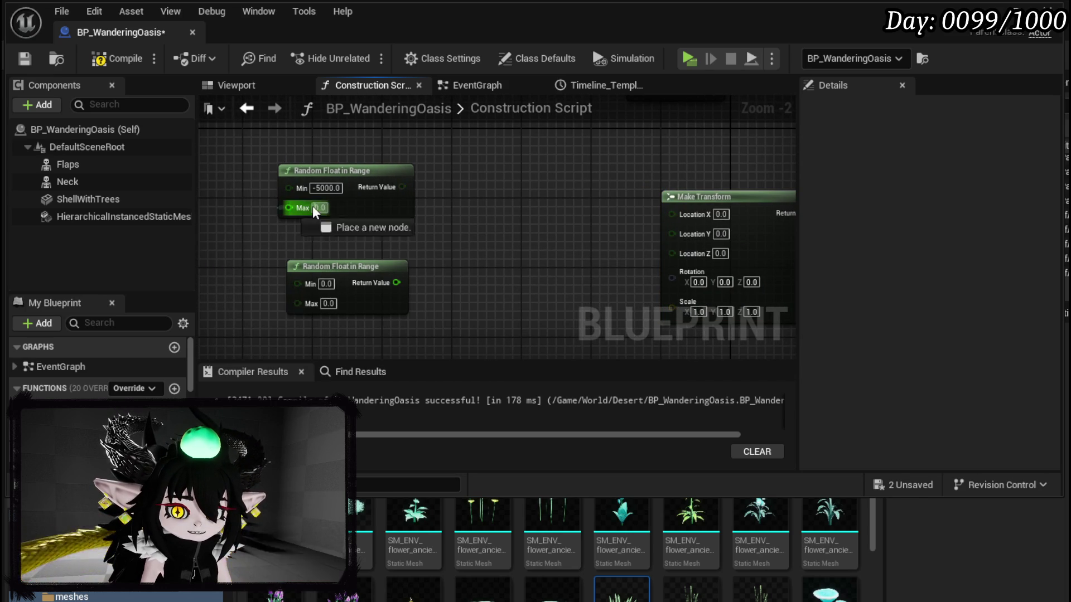
{"action": "left_click", "coordinate": [319, 208]}
{"action": "type", "text": "5000"}
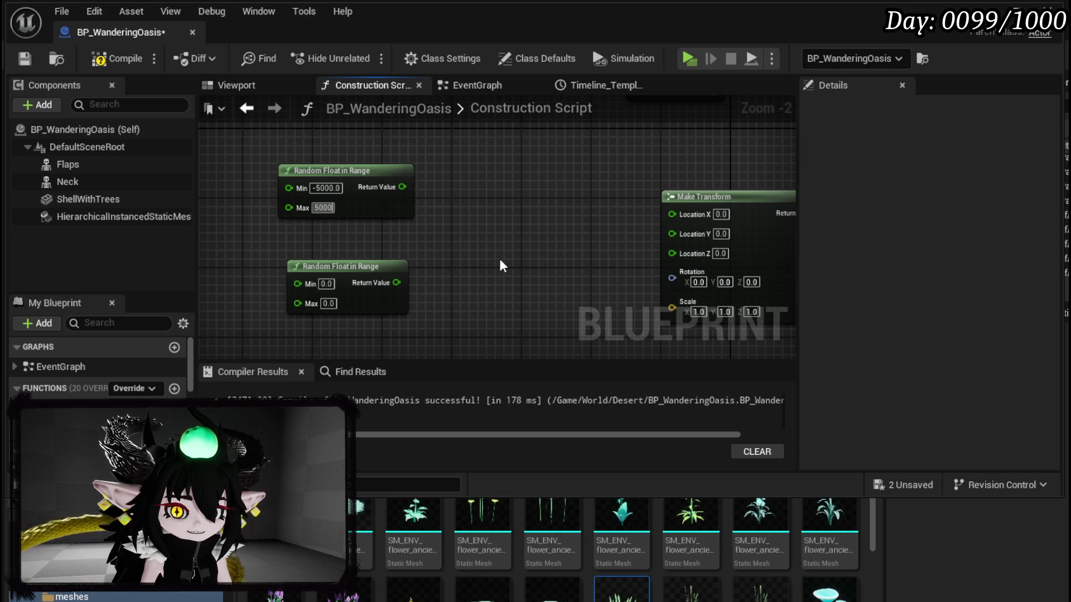
{"action": "key", "text": "Return"}
{"action": "left_click_drag", "start_coordinate": [403, 187], "coordinate": [691, 213]}
{"action": "left_click_drag", "start_coordinate": [335, 171], "coordinate": [421, 127]}
Feed Location Y from the second Random Float set between -5000 and 5000.
{"action": "left_click", "coordinate": [327, 284]}
{"action": "type", "text": "-5000"}
{"action": "key", "text": "Return"}
{"action": "left_click", "coordinate": [328, 303]}
{"action": "type", "text": "50"}
{"action": "key", "text": "Return"}
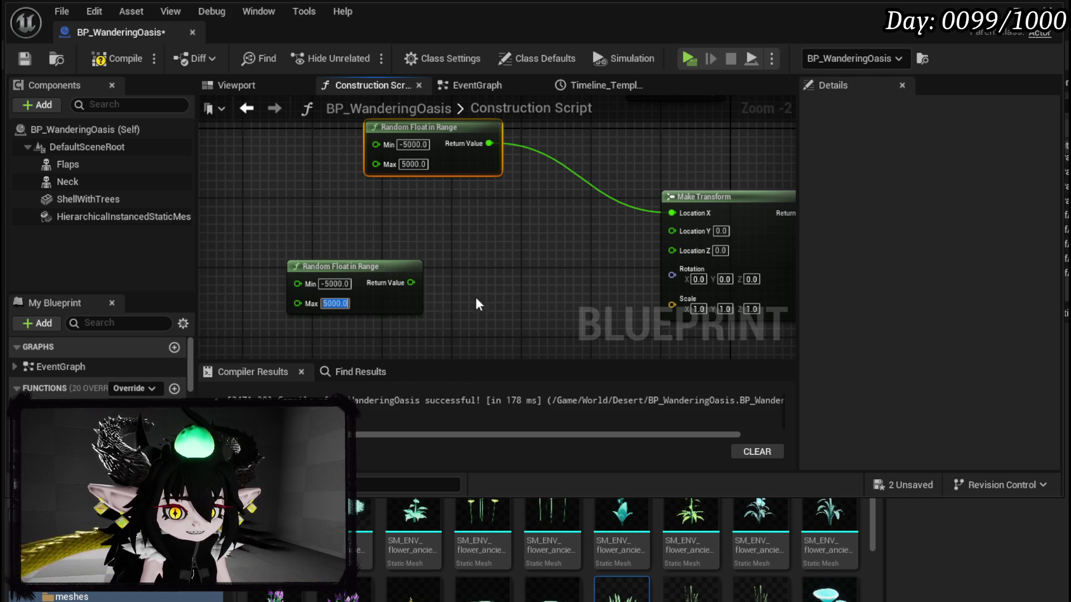
{"action": "left_click_drag", "start_coordinate": [411, 283], "coordinate": [672, 230]}
{"action": "left_click_drag", "start_coordinate": [355, 269], "coordinate": [432, 208]}
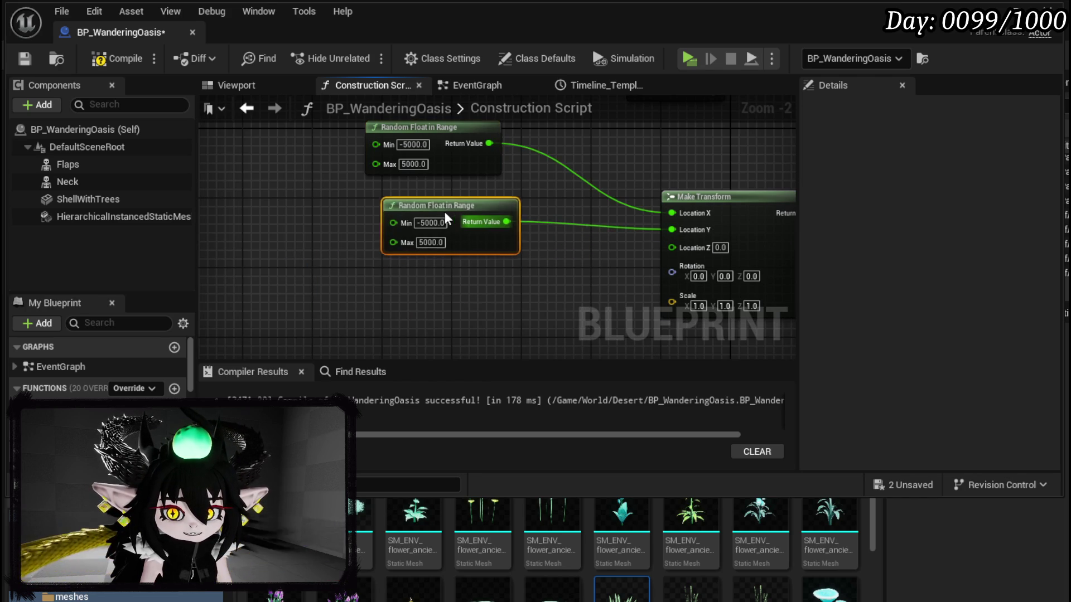
{"action": "left_click", "coordinate": [542, 286]}
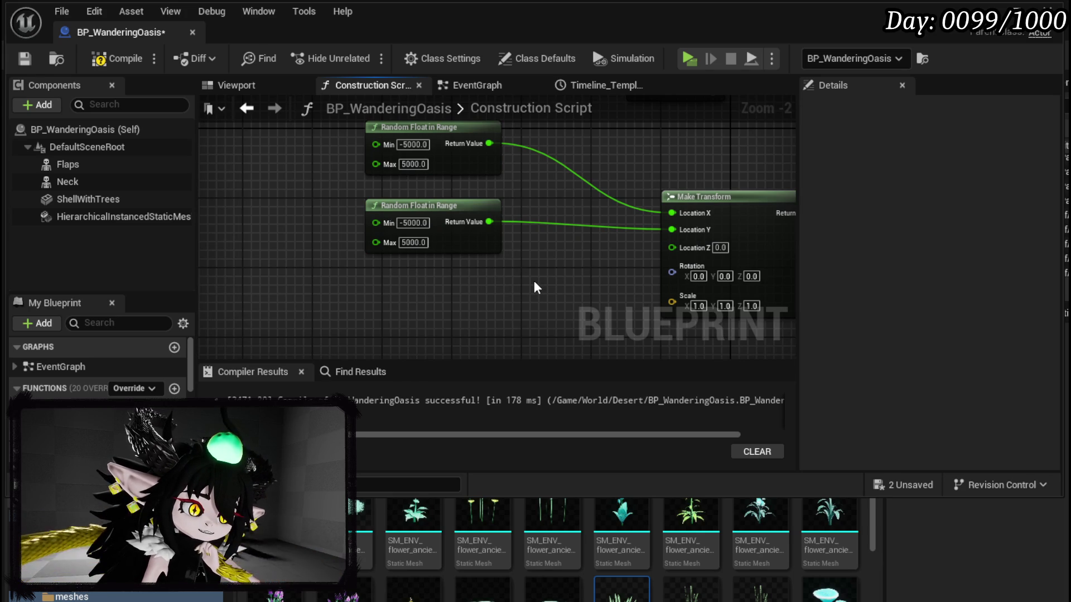
Compile the blueprint and view the scattered instances in the Viewport.
{"action": "left_click", "coordinate": [117, 58]}
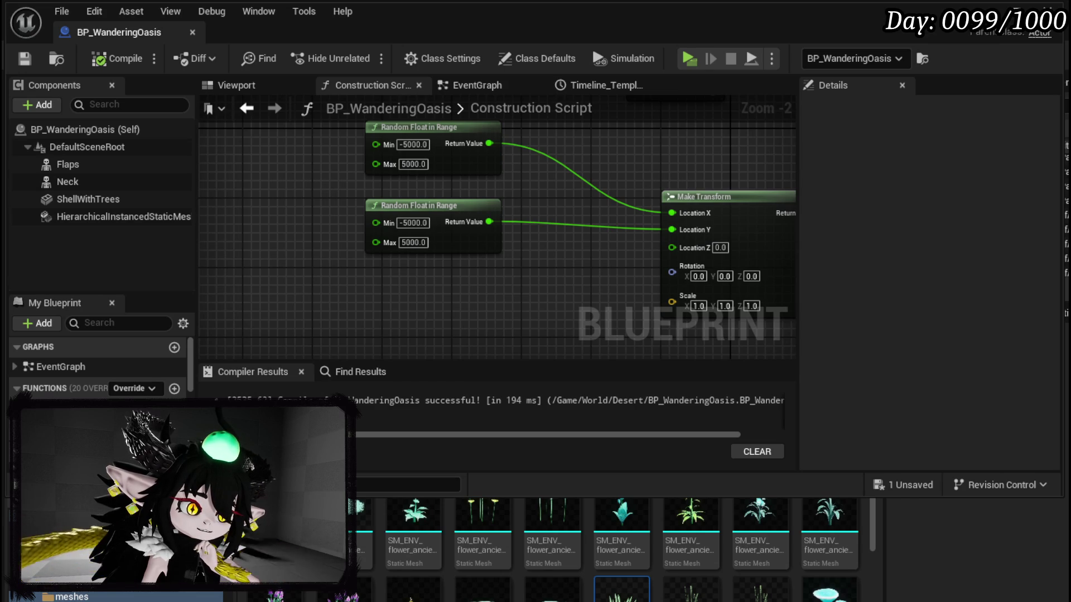
{"action": "mouse_move", "coordinate": [552, 167]}
{"action": "left_mouse_down"}
{"action": "mouse_move", "coordinate": [476, 189]}
{"action": "mouse_move", "coordinate": [430, 220]}
{"action": "mouse_move", "coordinate": [342, 199]}
{"action": "mouse_move", "coordinate": [441, 216]}
{"action": "mouse_move", "coordinate": [428, 217]}
{"action": "left_mouse_up"}
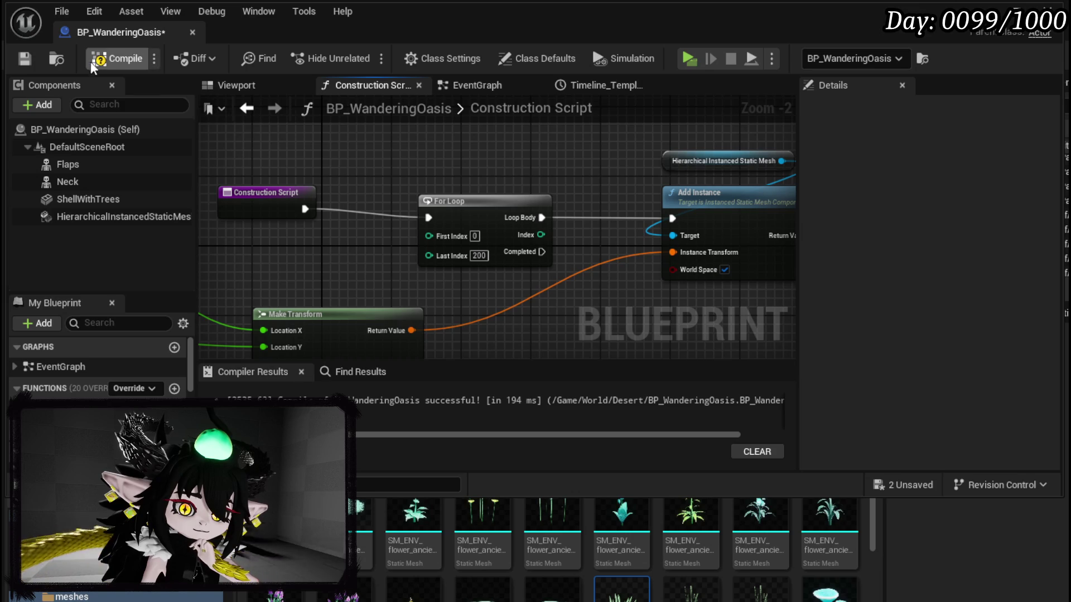
{"action": "key", "text": "F7"}
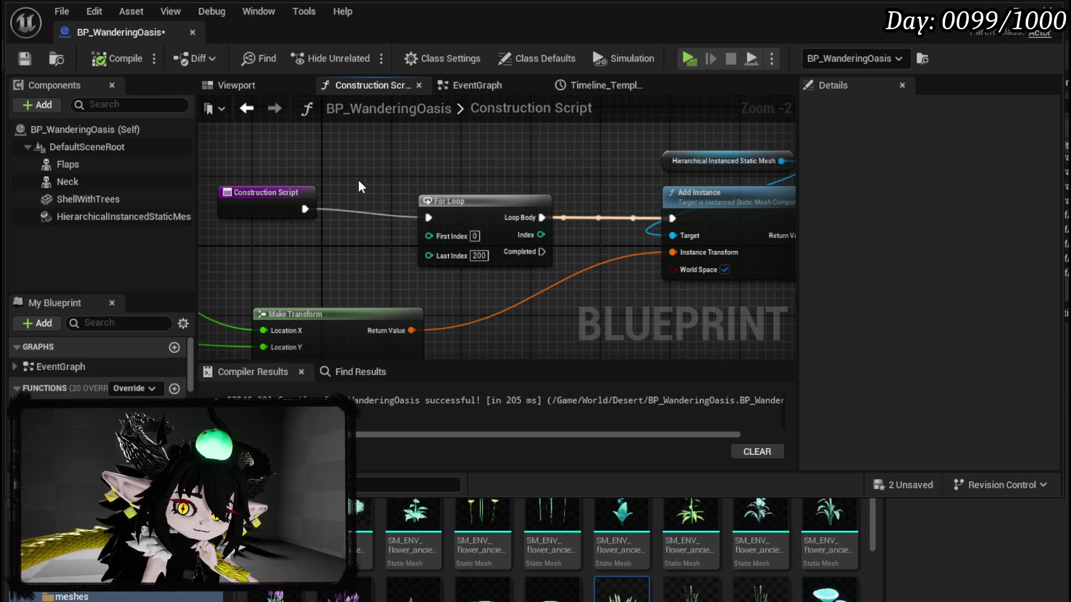
{"action": "left_click", "coordinate": [237, 85]}
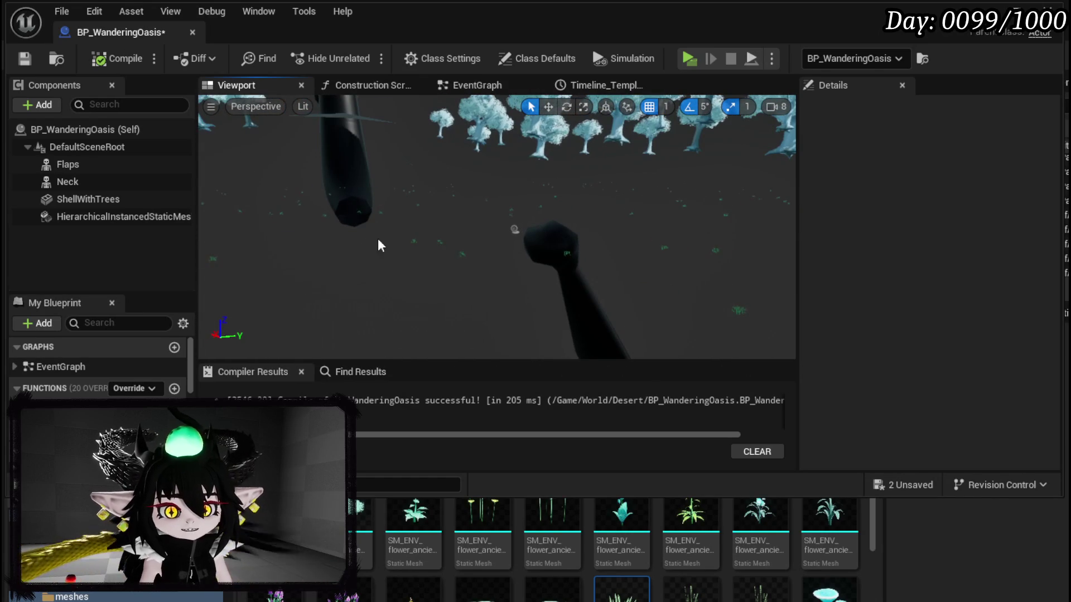
{"action": "left_click", "coordinate": [131, 217]}
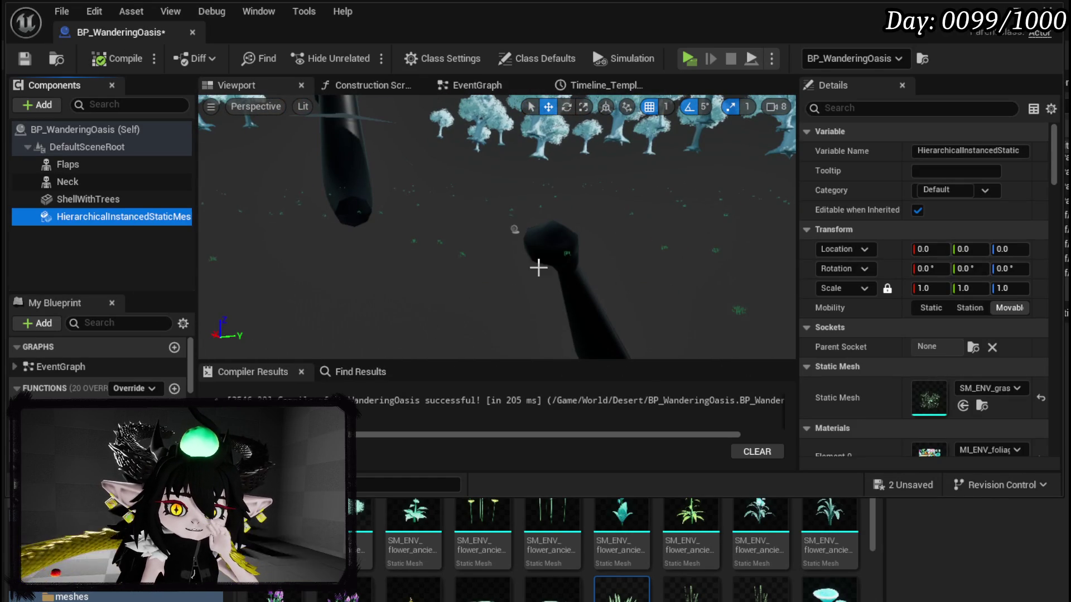
Fly around the scattered trees in the Viewport, save the blueprint, and bring up the EventGraph.
{"action": "left_click_drag", "start_coordinate": [454, 251], "coordinate": [393, 272]}
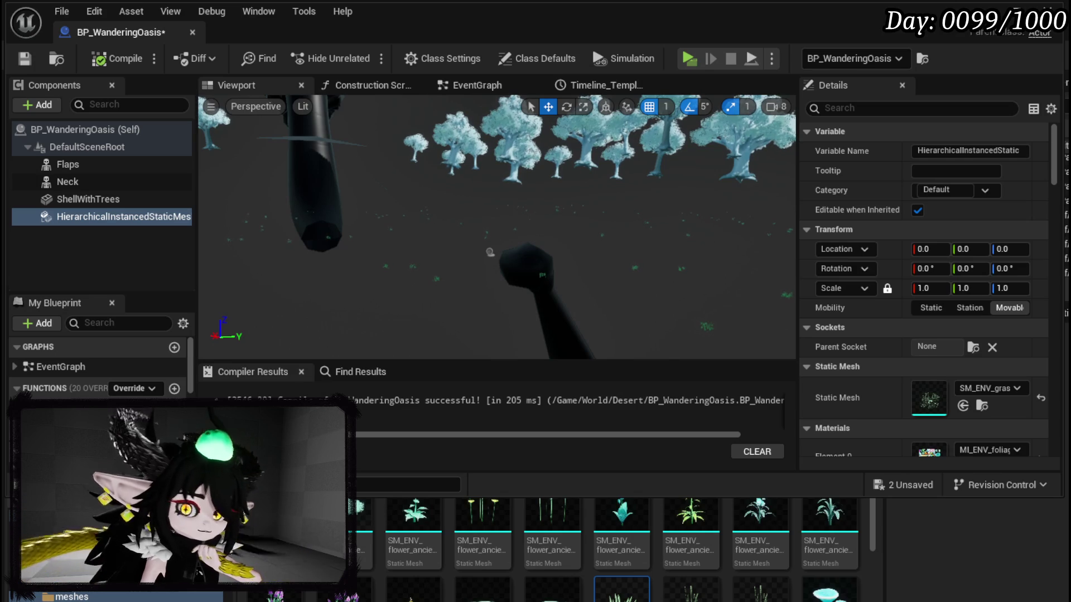
{"action": "left_click_drag", "start_coordinate": [374, 140], "coordinate": [374, 139]}
{"action": "key", "text": "ctrl+s"}
{"action": "left_click", "coordinate": [501, 84]}
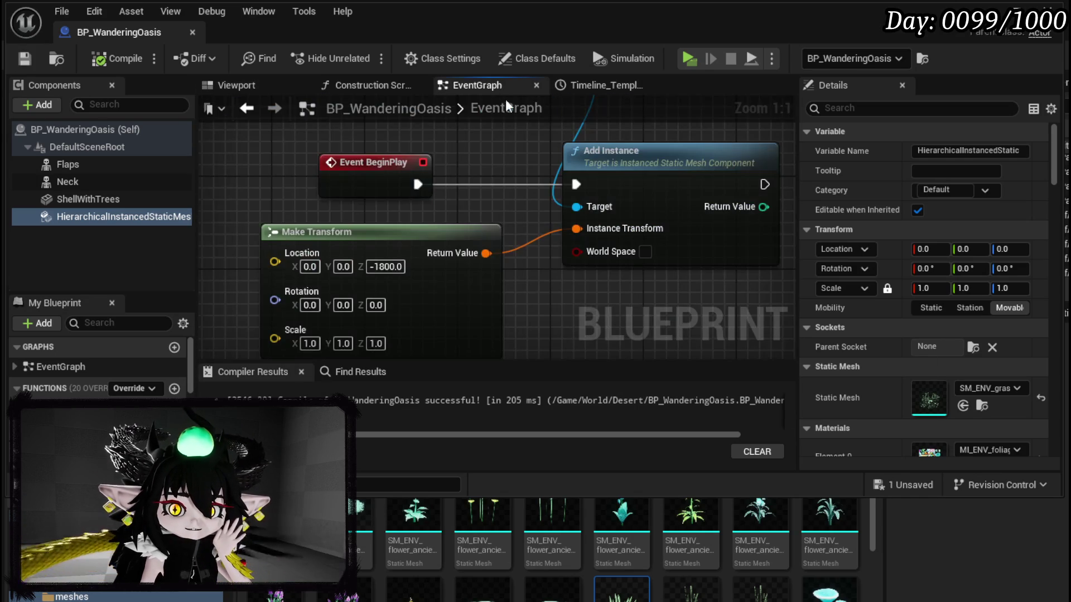
In the Construction Script, set Make Transform's Location Z to 5000.
{"action": "left_click", "coordinate": [382, 266]}
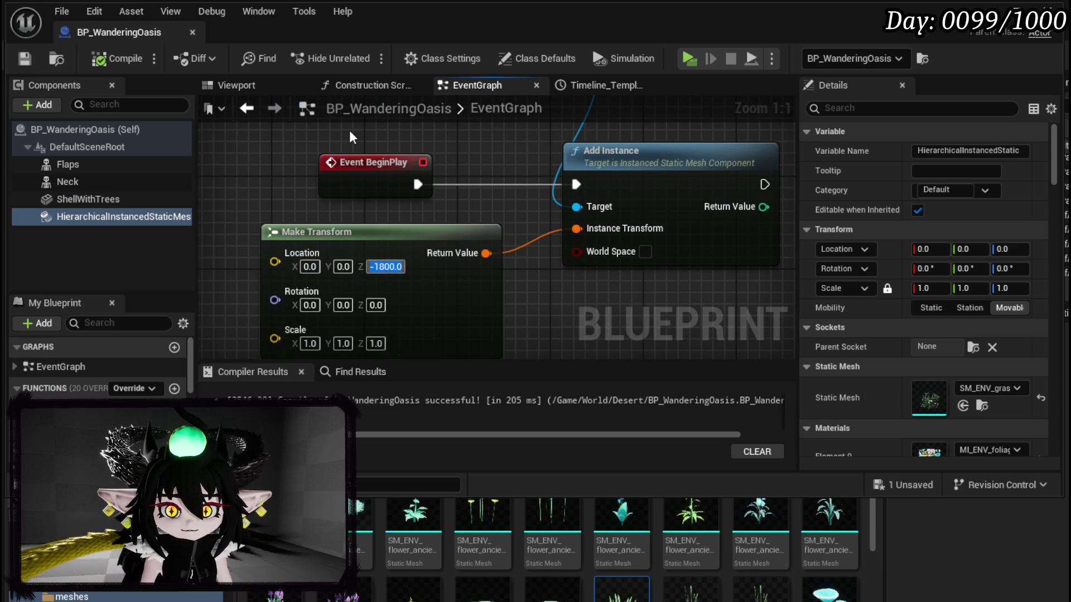
{"action": "left_click", "coordinate": [121, 59]}
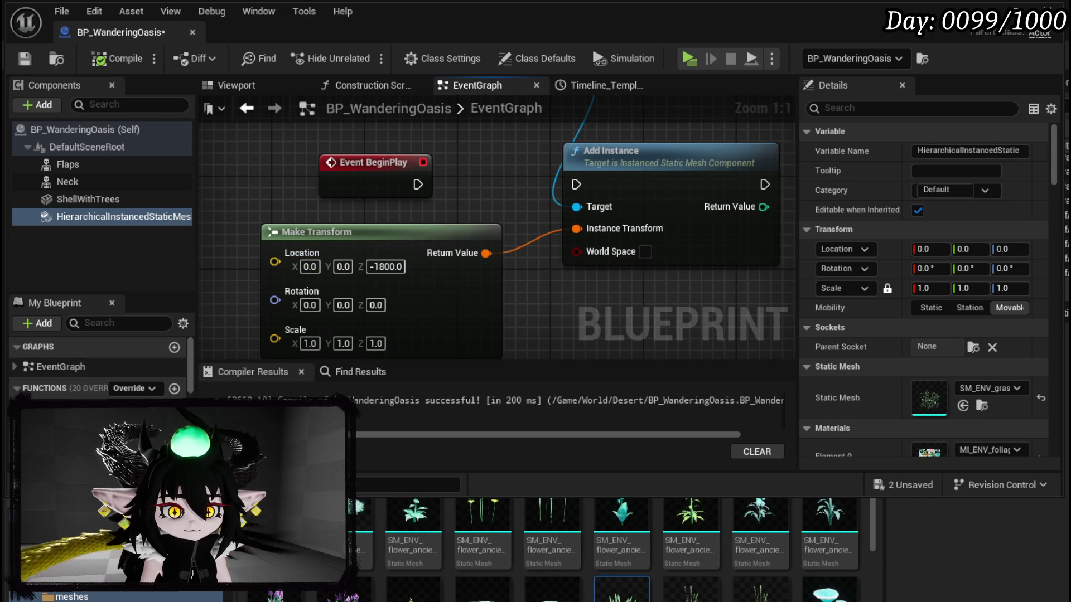
{"action": "scroll", "coordinate": [66, 389], "scroll_direction": "down", "scroll_amount": 2}
{"action": "double_click", "coordinate": [68, 364]}
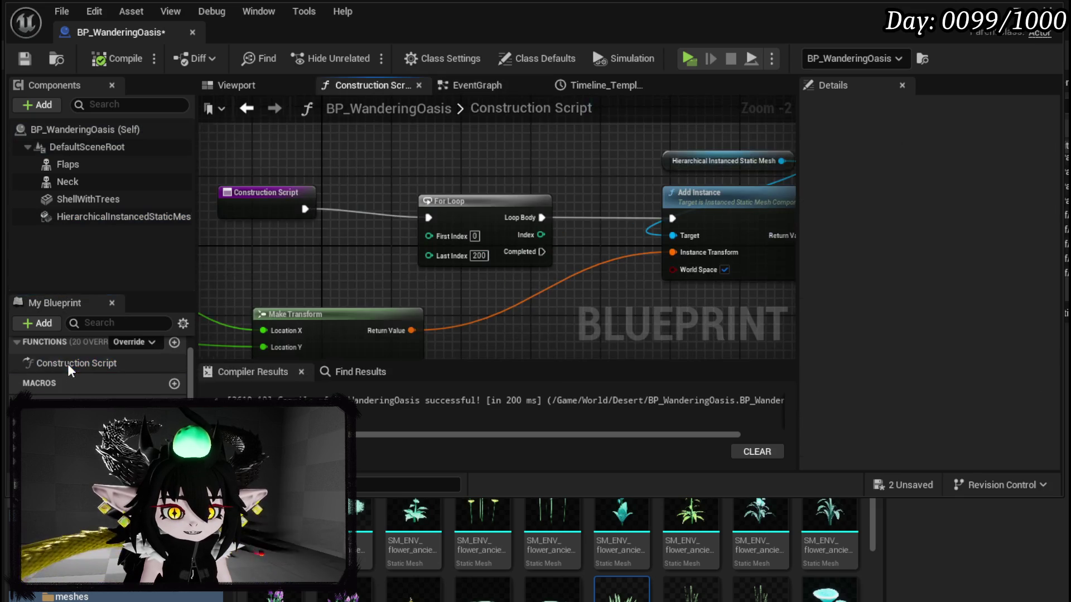
{"action": "left_click", "coordinate": [485, 238]}
{"action": "key", "text": "BackSpace"}
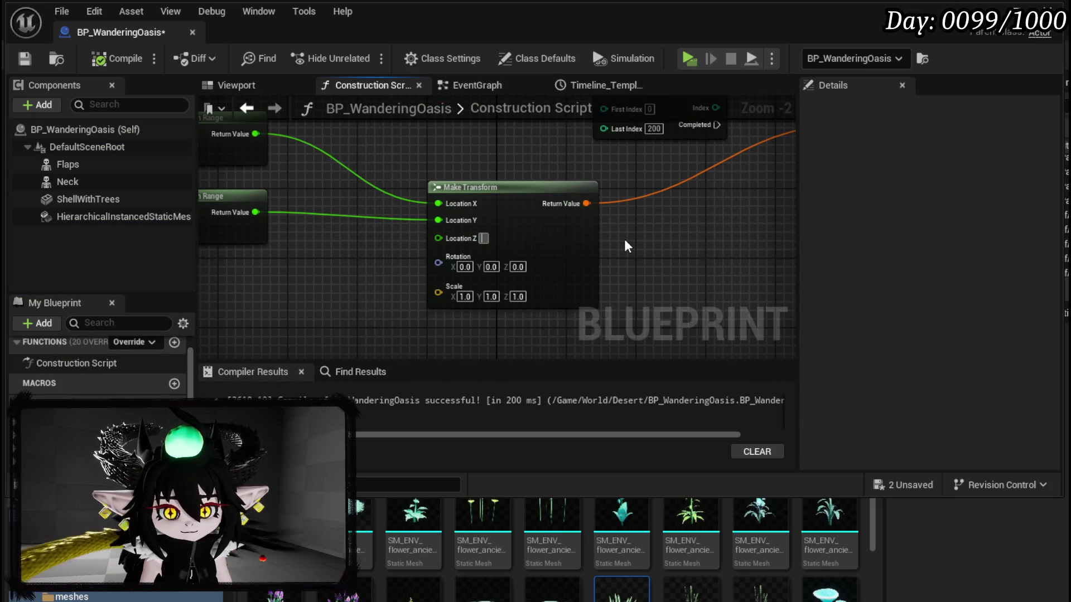
{"action": "type", "text": "5000"}
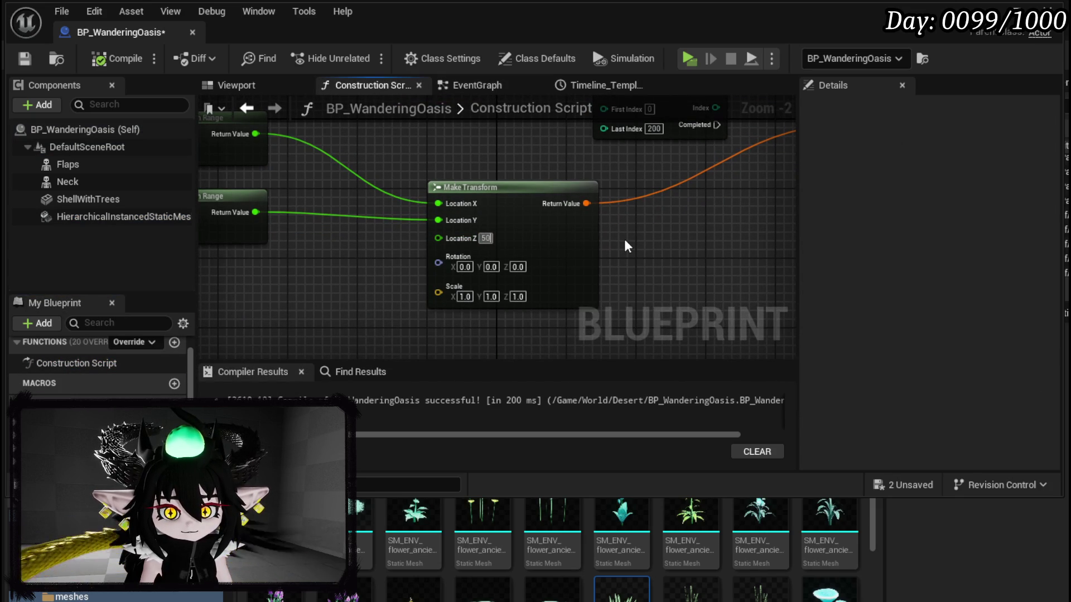
{"action": "key", "text": "Return"}
Compile and save the blueprint, then view the raised tree instances in the Viewport.
{"action": "left_click", "coordinate": [117, 58]}
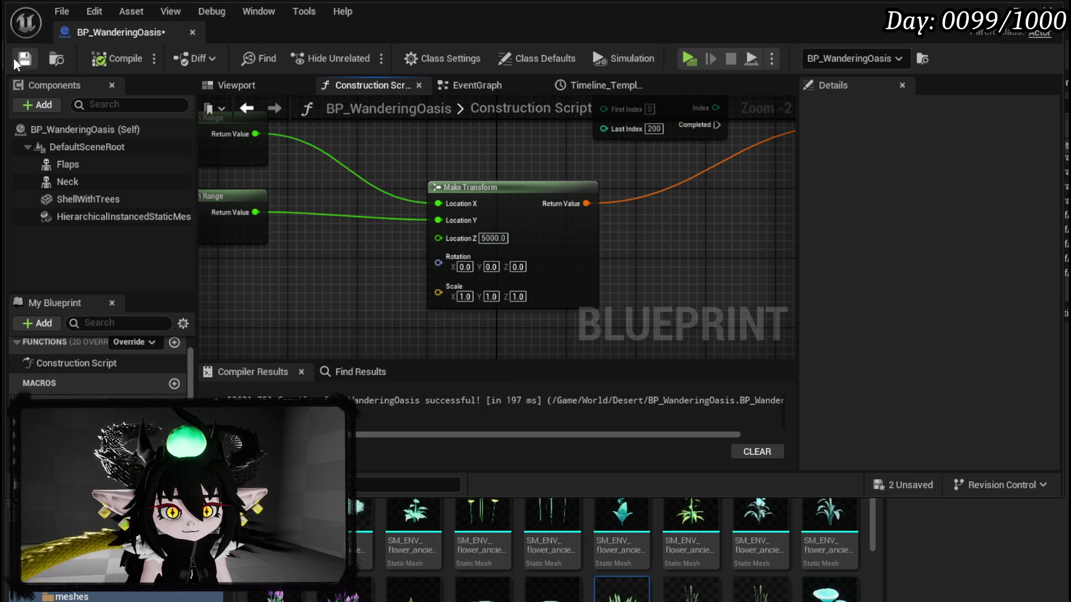
{"action": "left_click", "coordinate": [24, 58]}
{"action": "left_click", "coordinate": [232, 89]}
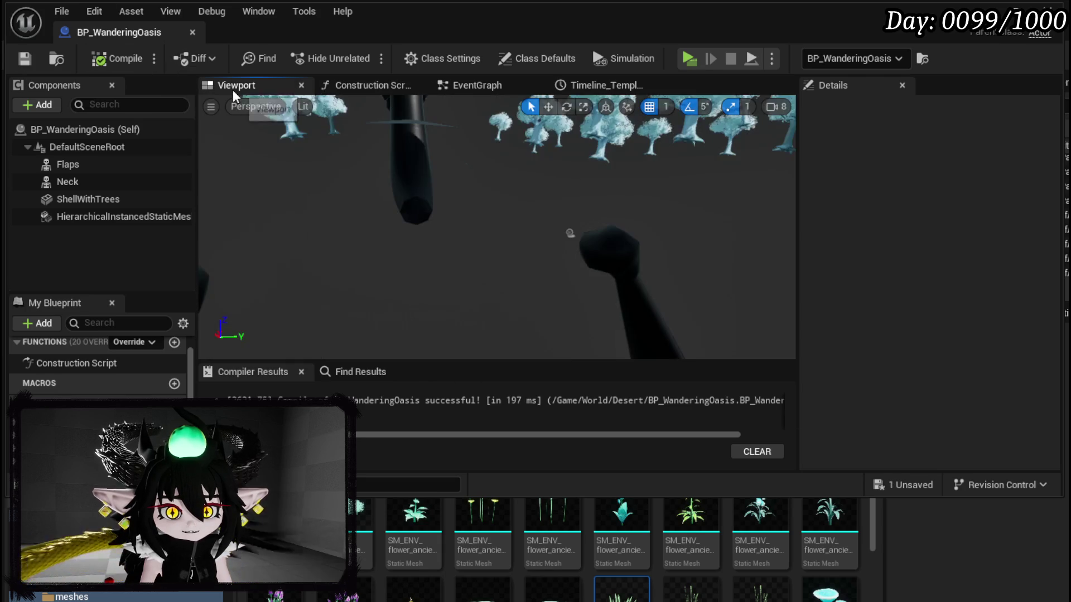
Look down on the ring of trees around the hill in the L_WanderingOasis level.
{"action": "mouse_move", "coordinate": [497, 223]}
{"action": "left_mouse_down"}
{"action": "mouse_move", "coordinate": [486, 251]}
{"action": "mouse_move", "coordinate": [496, 235]}
{"action": "mouse_move", "coordinate": [491, 201]}
{"action": "mouse_move", "coordinate": [399, 125]}
{"action": "left_mouse_up"}
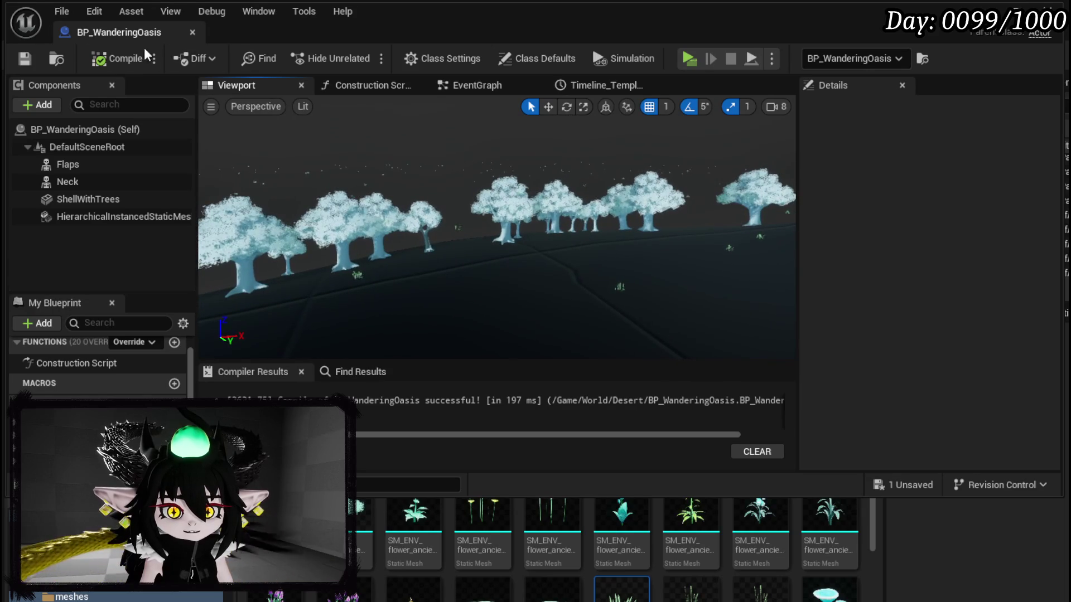
{"action": "key", "text": "alt+Tab"}
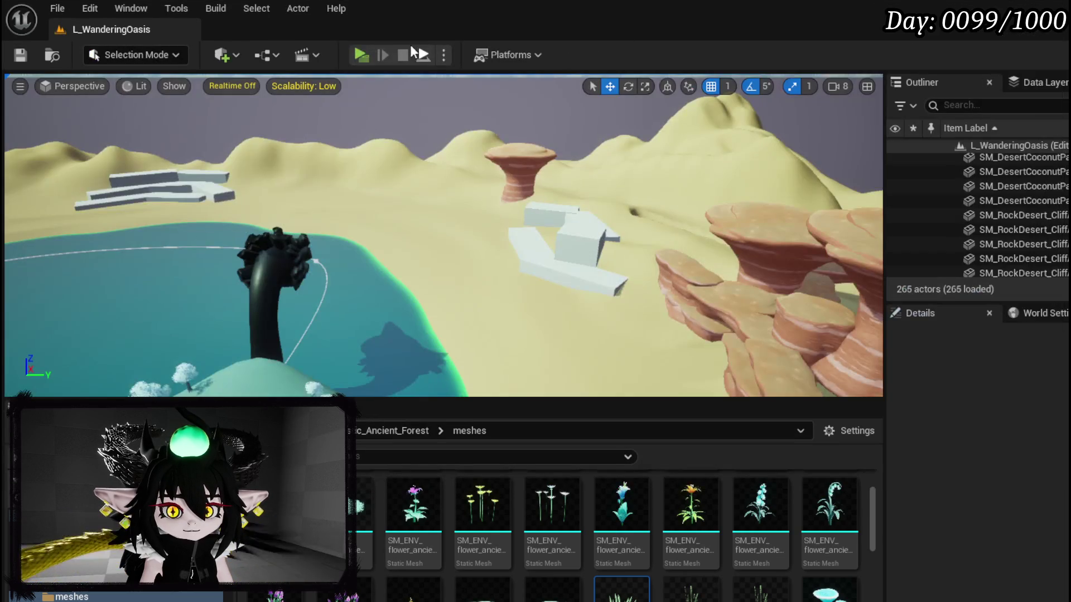
{"action": "mouse_move", "coordinate": [447, 161]}
{"action": "left_mouse_down"}
{"action": "mouse_move", "coordinate": [441, 190]}
{"action": "mouse_move", "coordinate": [424, 192]}
{"action": "mouse_move", "coordinate": [415, 162]}
{"action": "mouse_move", "coordinate": [412, 178]}
{"action": "mouse_move", "coordinate": [424, 184]}
{"action": "mouse_move", "coordinate": [421, 168]}
{"action": "left_mouse_up"}
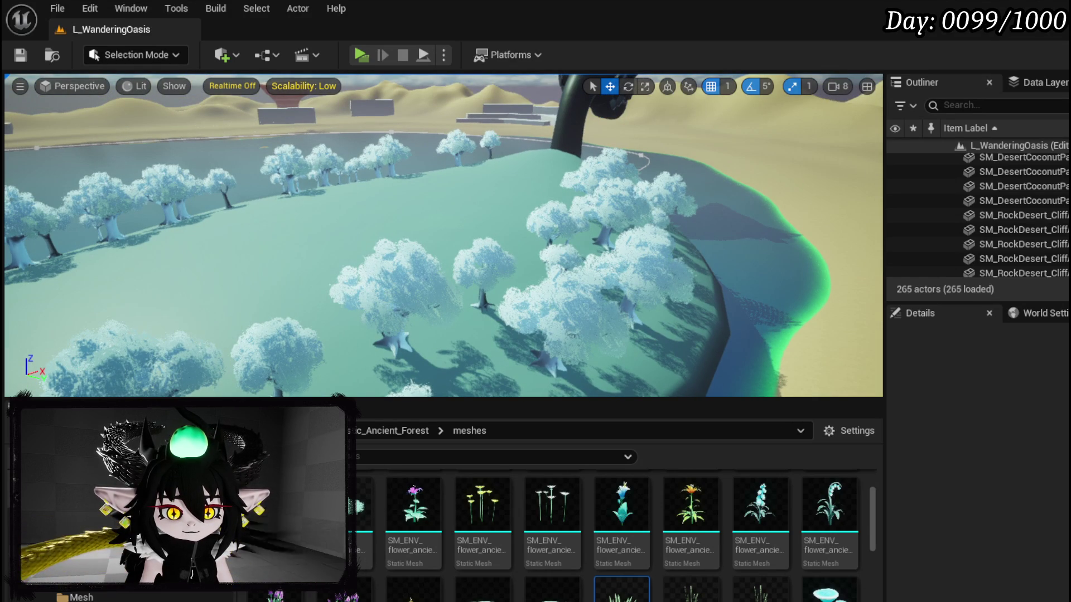
Browse the Desert folder, peek into DesertWorldMap Levels, and open BP_WanderingOasis.
{"action": "left_click", "coordinate": [55, 551]}
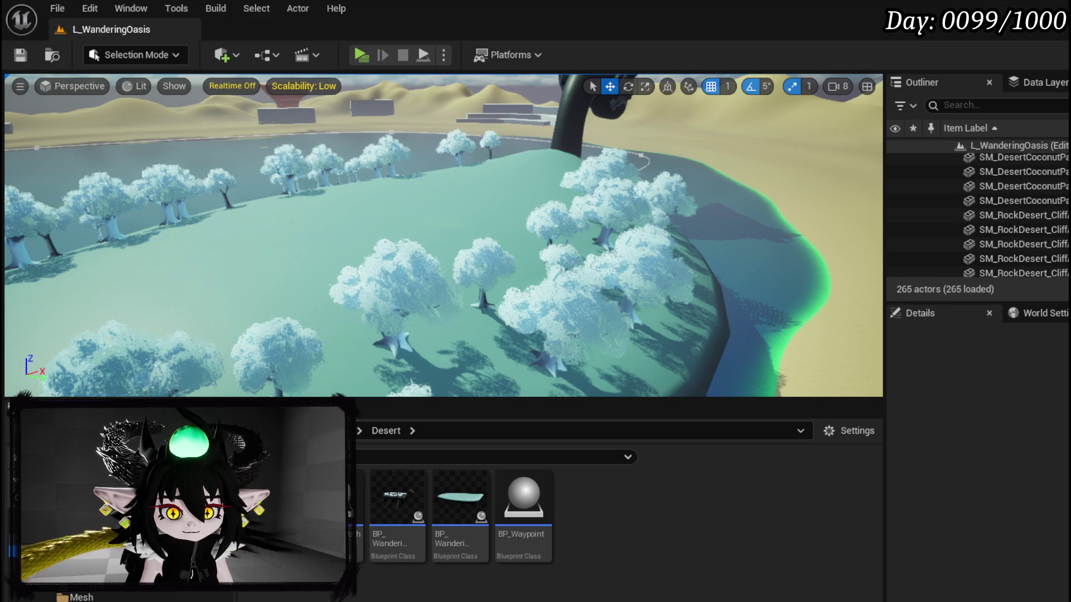
{"action": "mouse_move", "coordinate": [480, 538]}
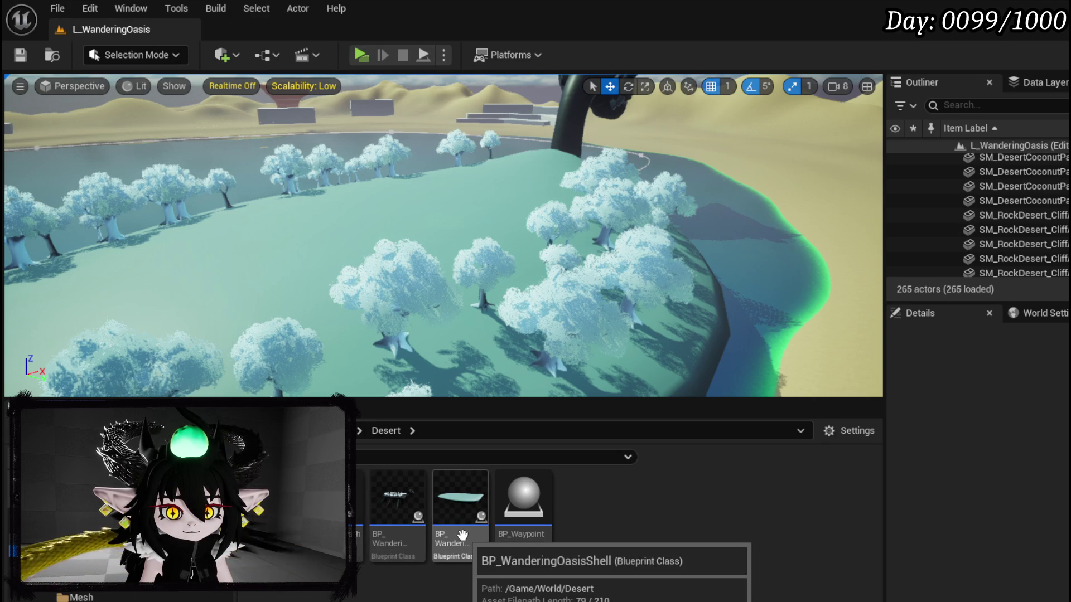
{"action": "left_click", "coordinate": [106, 577]}
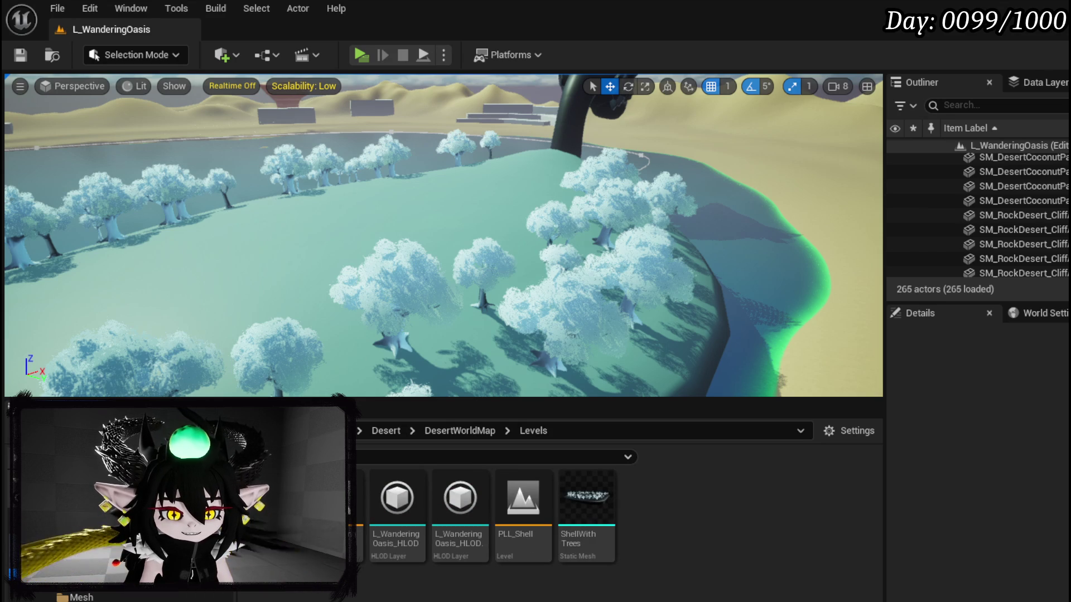
{"action": "left_click", "coordinate": [87, 592]}
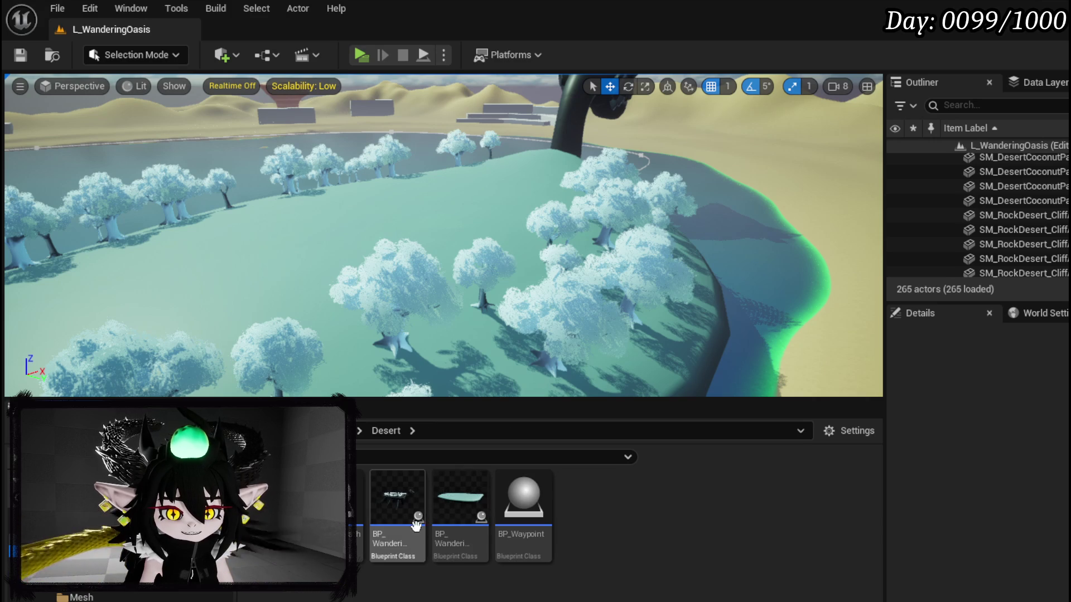
{"action": "double_click", "coordinate": [424, 522]}
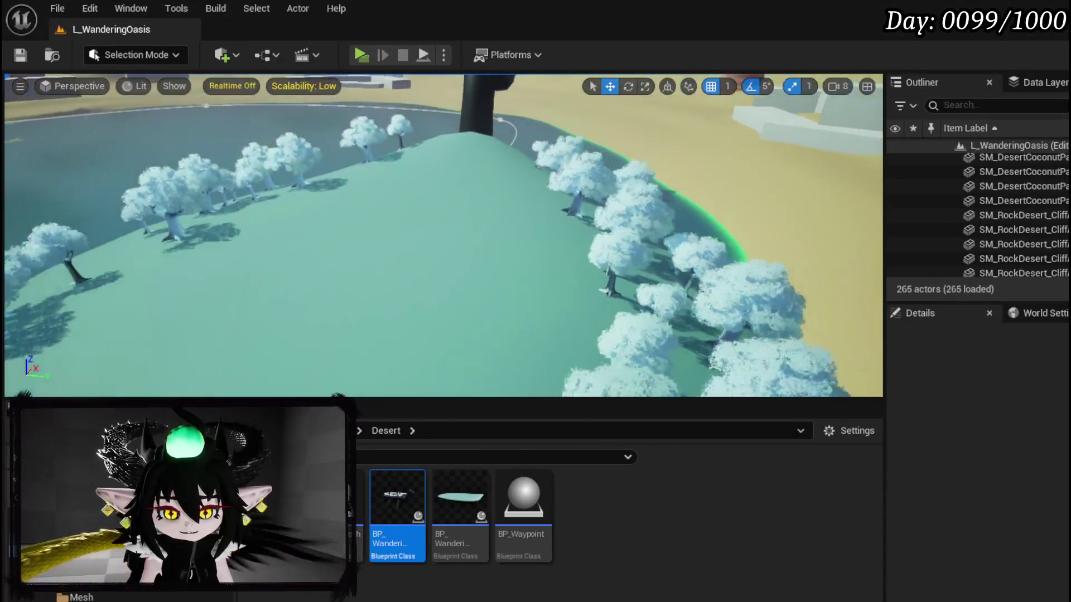
Frame the oasis actor, drag in a test copy, then delete that extra copy.
{"action": "left_click", "coordinate": [454, 225]}
{"action": "key", "text": "f"}
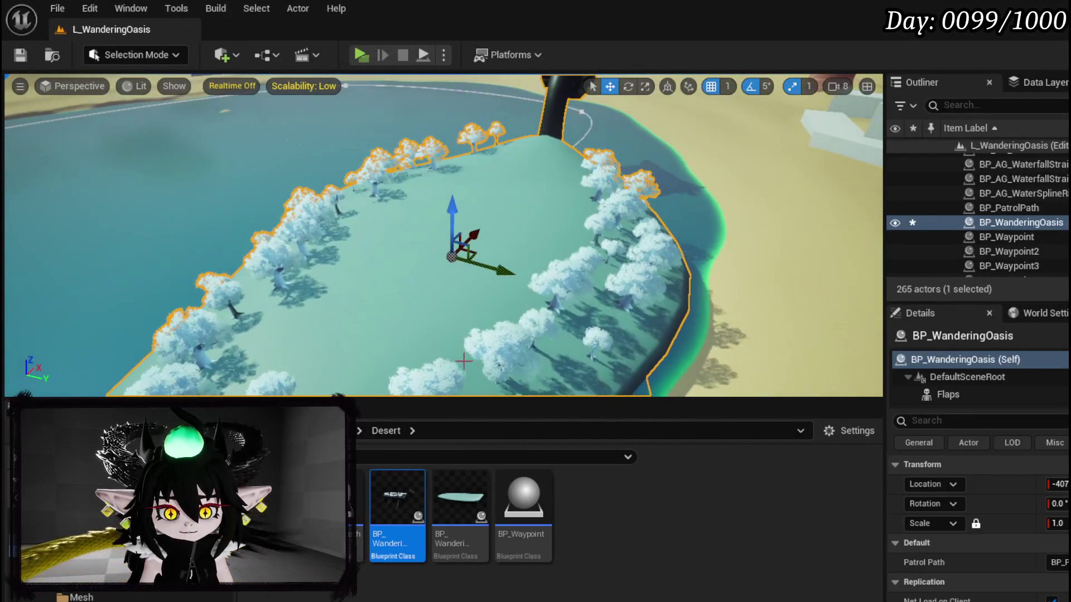
{"action": "left_click_drag", "start_coordinate": [383, 511], "coordinate": [491, 240]}
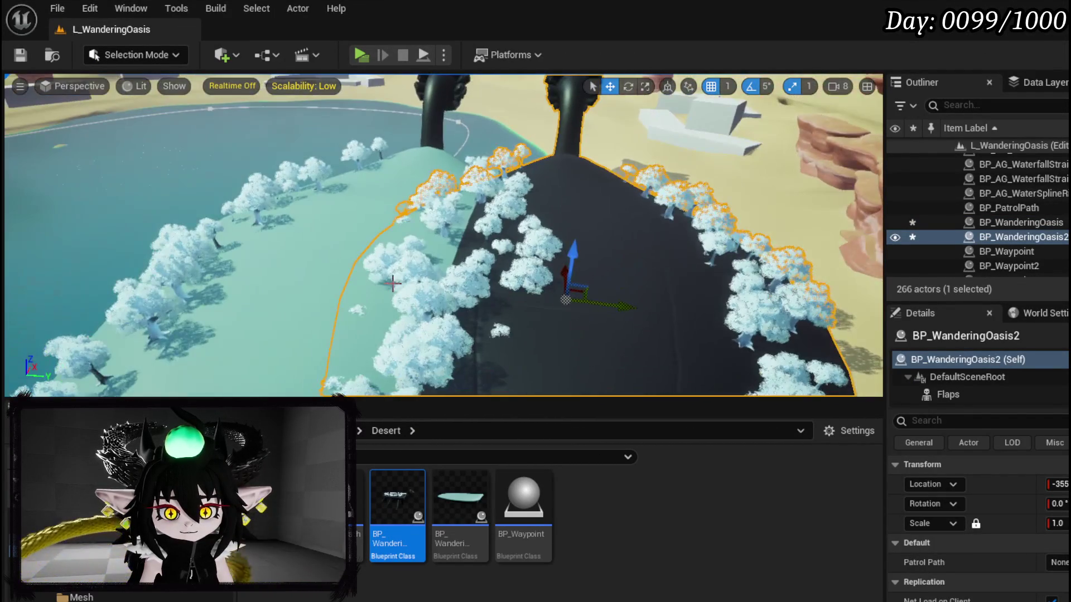
{"action": "left_click", "coordinate": [392, 283]}
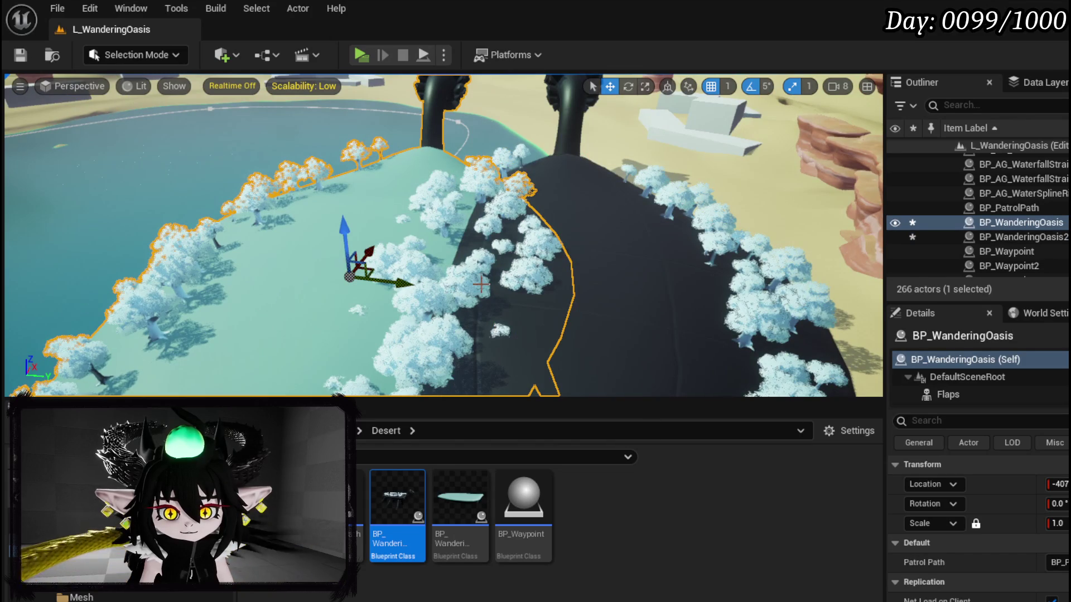
{"action": "mouse_move", "coordinate": [481, 285]}
{"action": "left_mouse_down"}
{"action": "mouse_move", "coordinate": [413, 273]}
{"action": "mouse_move", "coordinate": [402, 226]}
{"action": "mouse_move", "coordinate": [396, 276]}
{"action": "mouse_move", "coordinate": [368, 279]}
{"action": "mouse_move", "coordinate": [399, 279]}
{"action": "mouse_move", "coordinate": [385, 279]}
{"action": "mouse_move", "coordinate": [385, 262]}
{"action": "mouse_move", "coordinate": [387, 312]}
{"action": "mouse_move", "coordinate": [387, 285]}
{"action": "mouse_move", "coordinate": [462, 285]}
{"action": "left_mouse_up"}
{"action": "left_click", "coordinate": [557, 287]}
{"action": "key", "text": "Delete"}
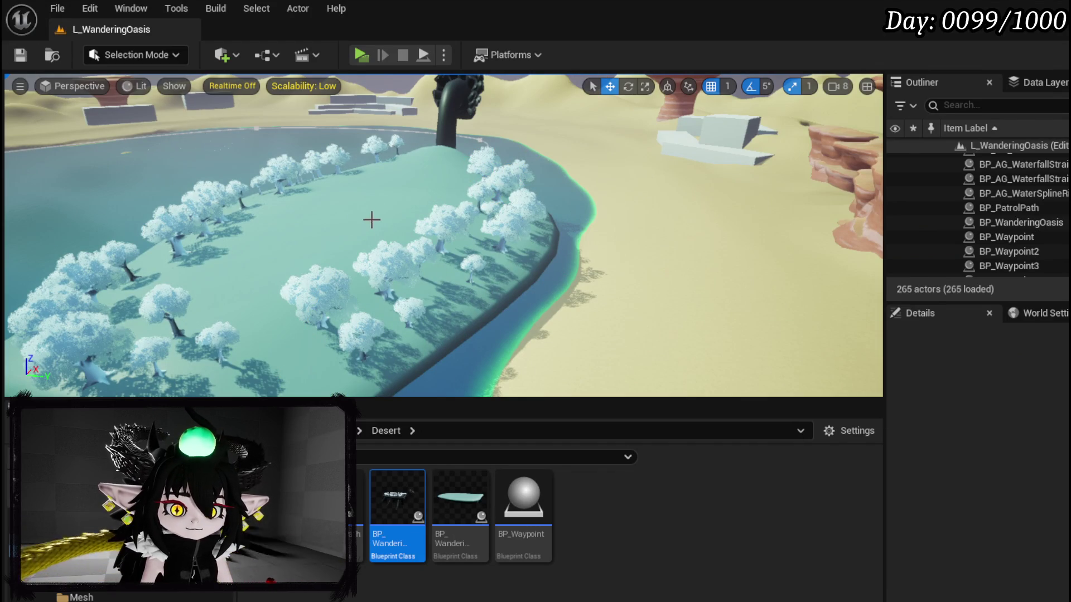
Open the original oasis in the Blueprint editor and orbit its tree-covered preview.
{"action": "left_click", "coordinate": [321, 262]}
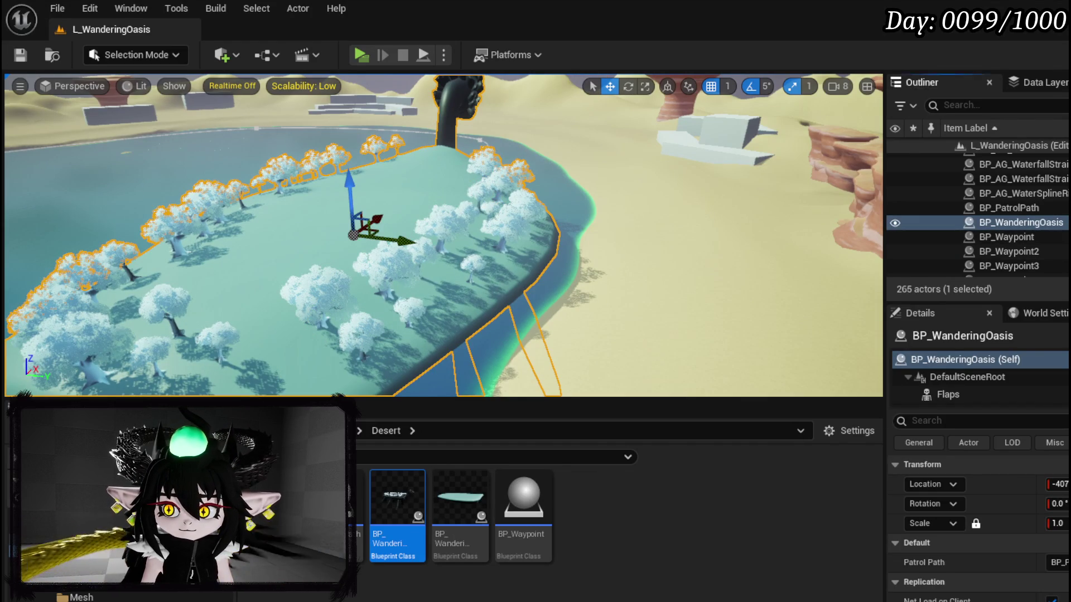
{"action": "key", "text": "ctrl+e"}
{"action": "left_click_drag", "start_coordinate": [556, 236], "coordinate": [581, 289]}
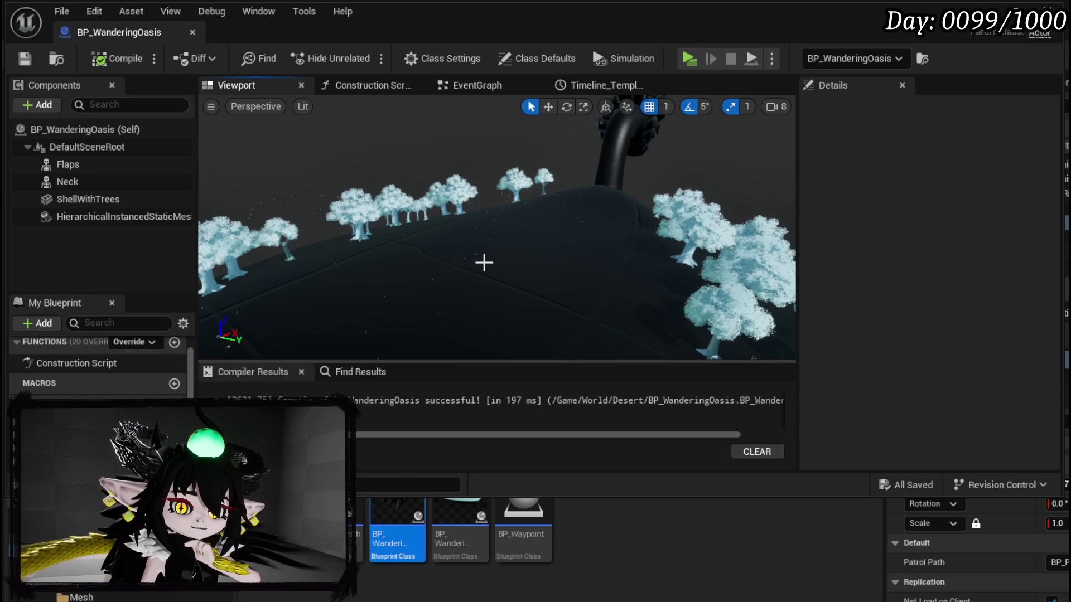
Wire Event BeginPlay into Add Instance, set Make Transform Location Z to 2000, then compile and save.
{"action": "scroll", "coordinate": [484, 262], "scroll_direction": "up", "scroll_amount": 1}
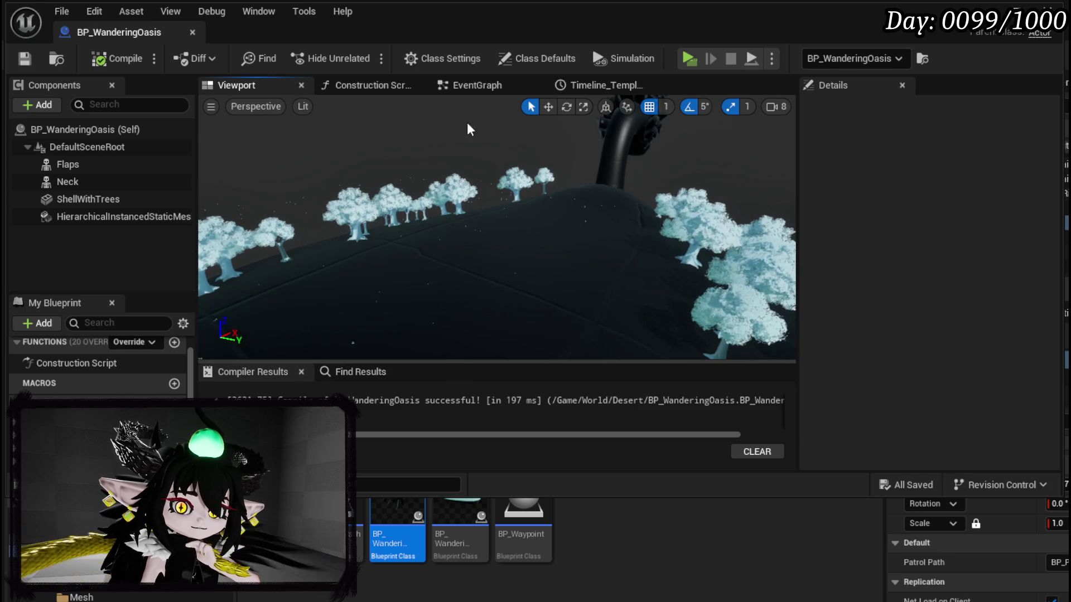
{"action": "left_click", "coordinate": [481, 86]}
{"action": "left_click_drag", "start_coordinate": [418, 185], "coordinate": [577, 184]}
{"action": "left_click", "coordinate": [386, 266]}
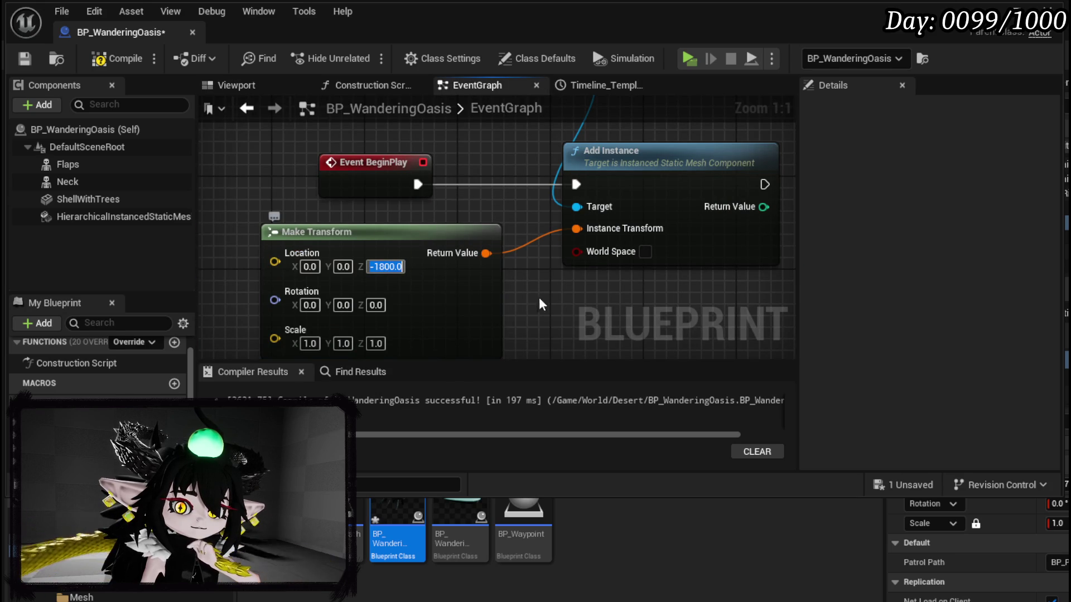
{"action": "type", "text": "2000"}
{"action": "key", "text": "Return"}
{"action": "left_click", "coordinate": [141, 61]}
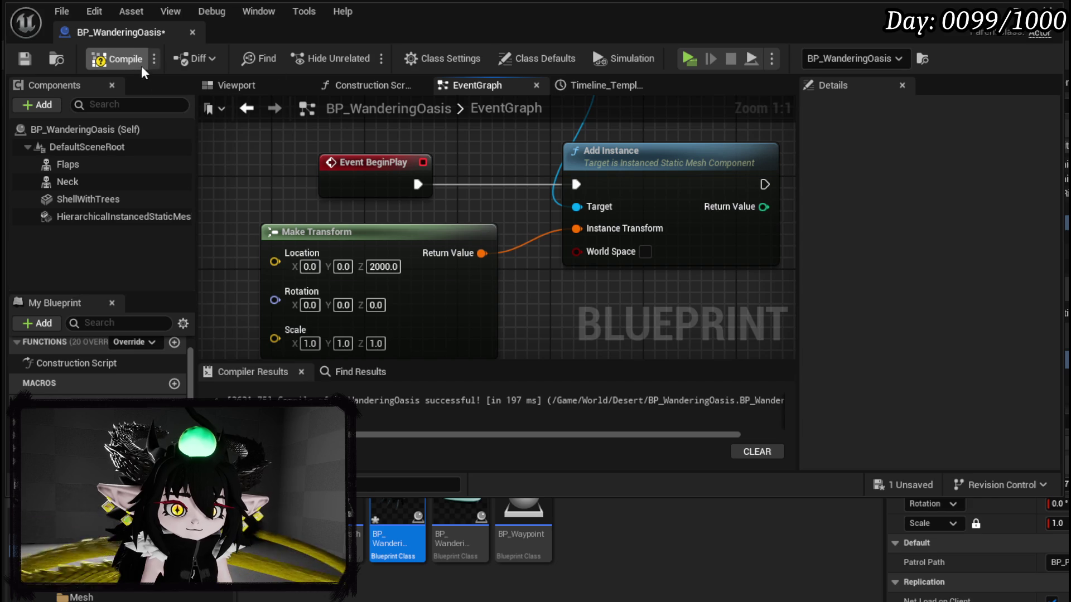
{"action": "left_click", "coordinate": [28, 58]}
In the Construction Script, shift the entry node left and box-select the random float, transform, For Loop and Add Instance nodes.
{"action": "left_click", "coordinate": [234, 84]}
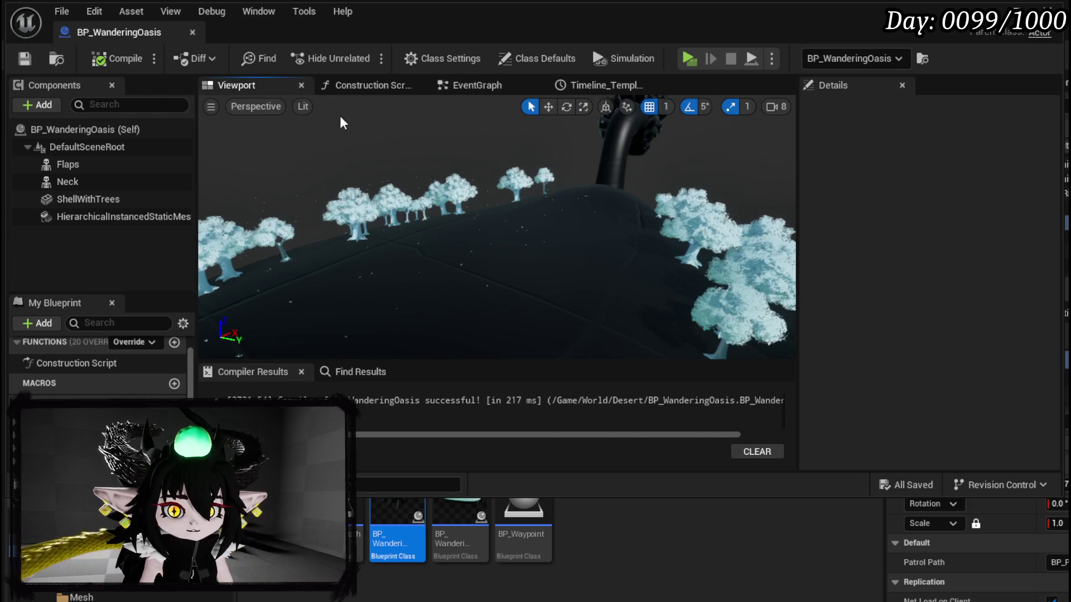
{"action": "left_click", "coordinate": [357, 85]}
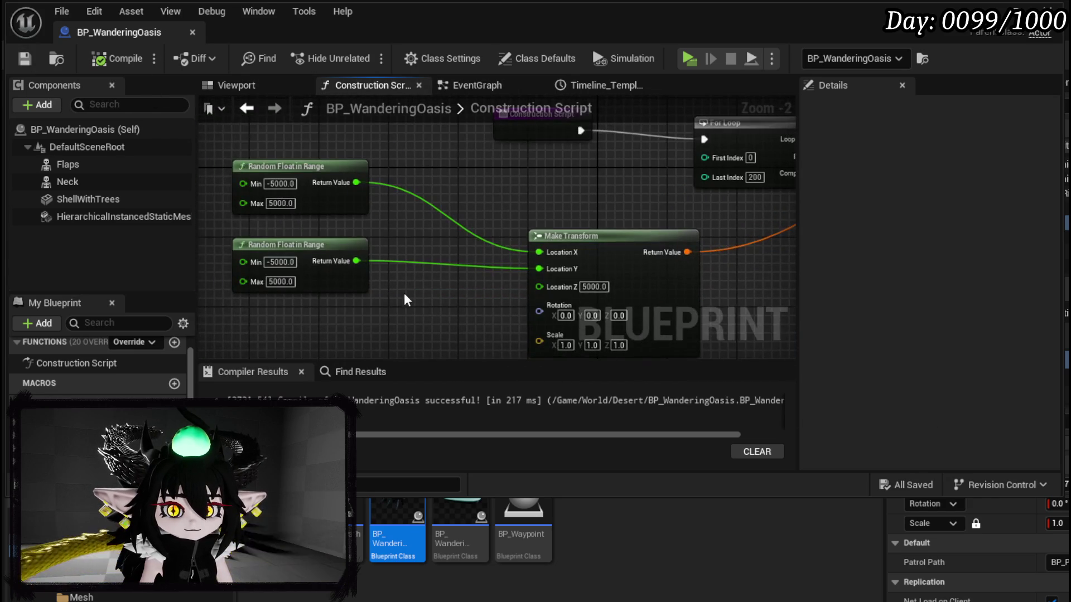
{"action": "scroll", "coordinate": [404, 300], "scroll_direction": "down", "scroll_amount": 2}
{"action": "left_click_drag", "start_coordinate": [484, 204], "coordinate": [277, 209]}
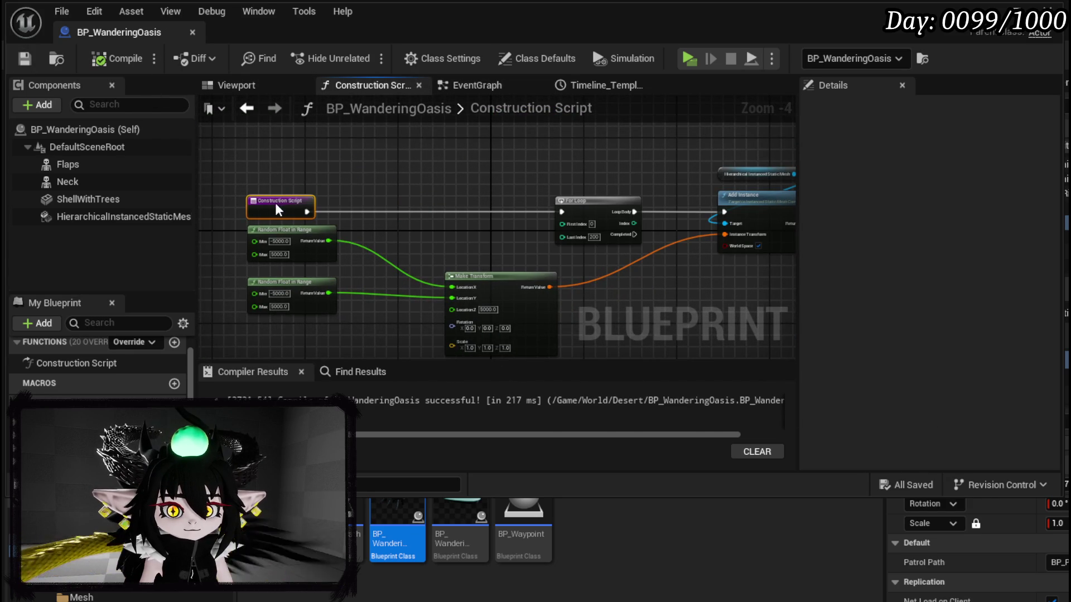
{"action": "left_click_drag", "start_coordinate": [267, 340], "coordinate": [518, 245]}
{"action": "left_click_drag", "start_coordinate": [559, 143], "coordinate": [780, 253], "text": "shift"}
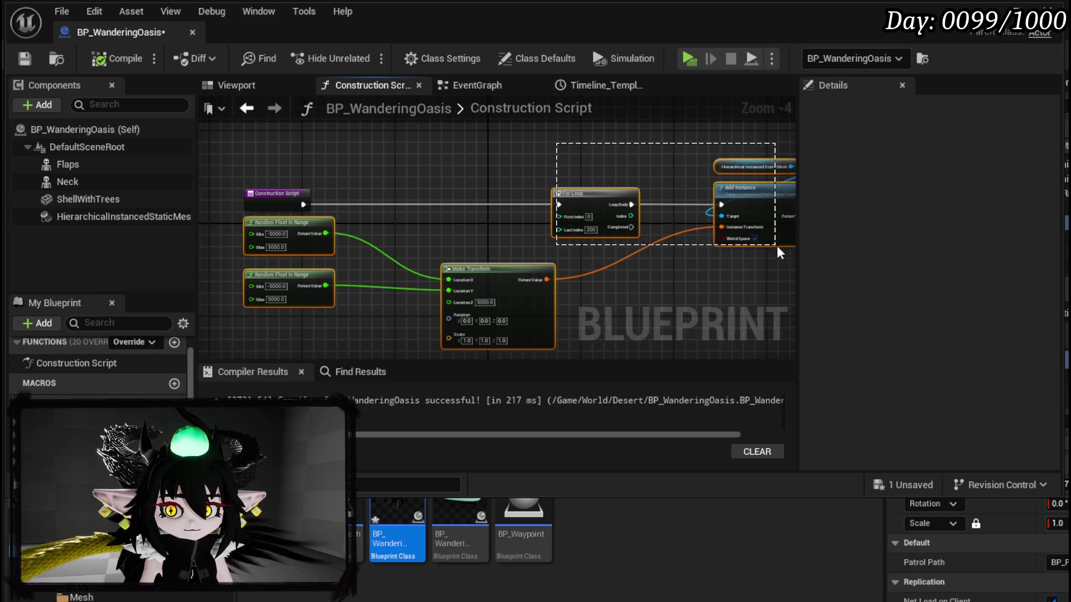
Collapse the selected nodes into a function named CreateFoliage, detach it from the construction script, compile and save.
{"action": "right_click", "coordinate": [737, 192]}
{"action": "left_click", "coordinate": [781, 405]}
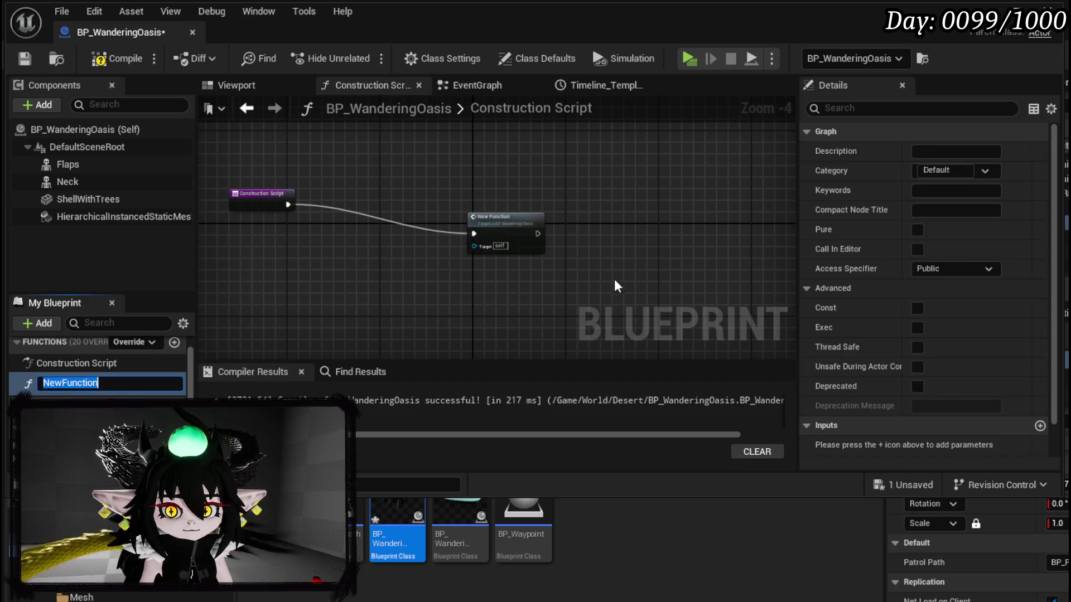
{"action": "type", "text": "CreateFoliage"}
{"action": "key", "text": "Return"}
{"action": "left_click", "coordinate": [473, 234], "text": "alt"}
{"action": "mouse_move", "coordinate": [484, 219]}
{"action": "left_mouse_down"}
{"action": "mouse_move", "coordinate": [340, 198]}
{"action": "mouse_move", "coordinate": [326, 181]}
{"action": "left_mouse_up"}
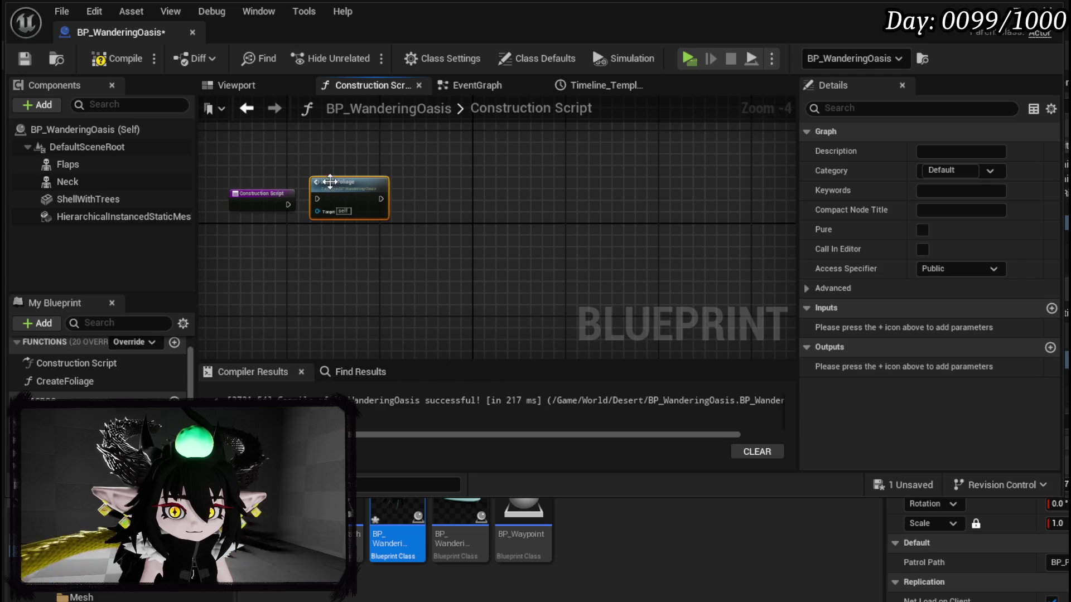
{"action": "left_click", "coordinate": [109, 63]}
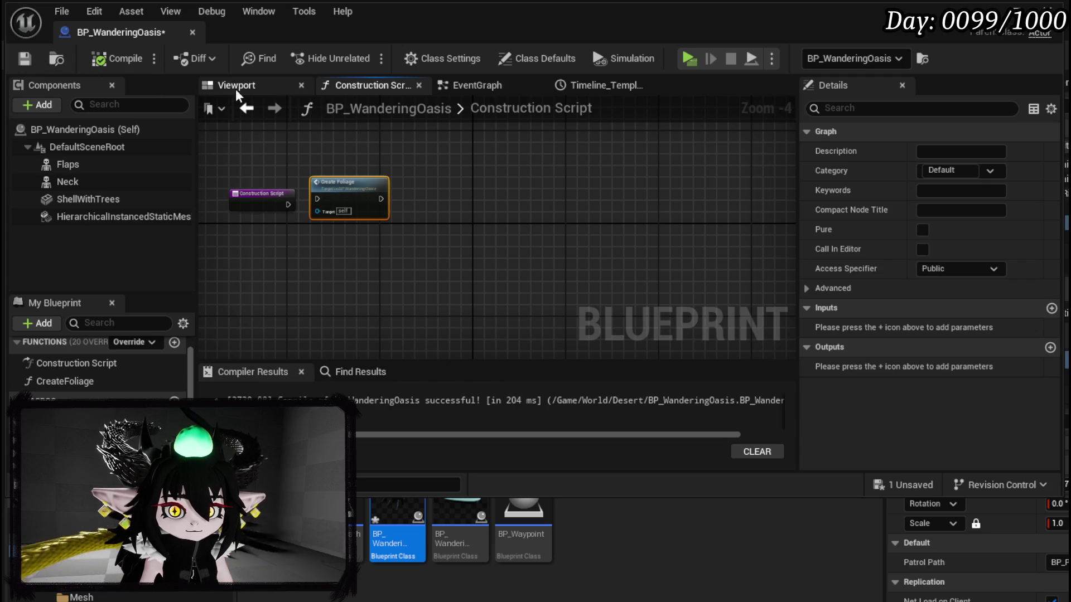
{"action": "left_click", "coordinate": [23, 58]}
Call CreateFoliage from Event BeginPlay in the EventGraph, then frame the oasis actor in the level.
{"action": "left_click", "coordinate": [474, 86]}
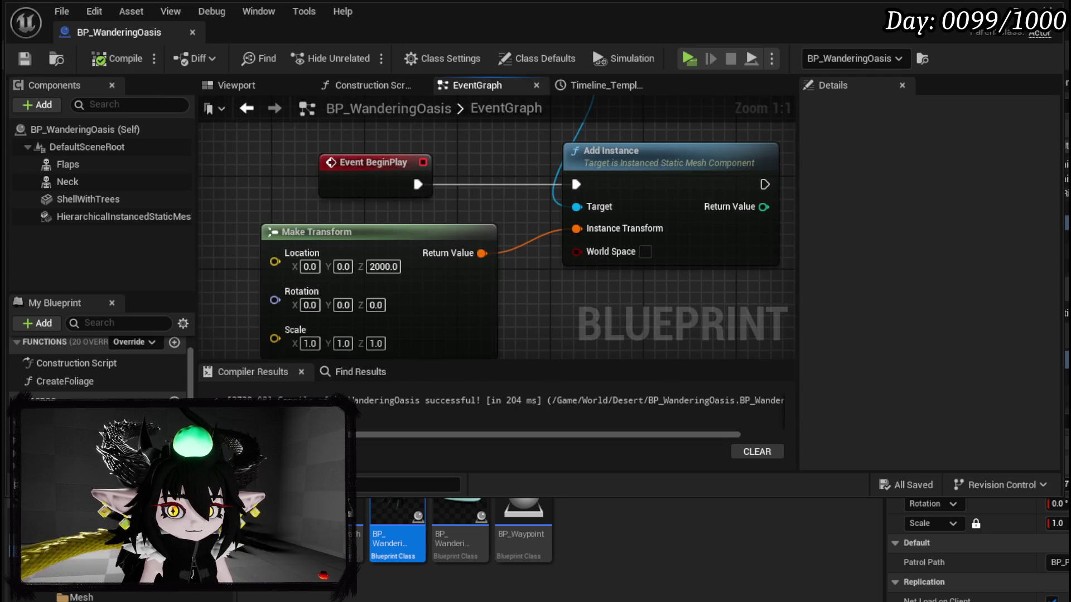
{"action": "mouse_move", "coordinate": [54, 381]}
{"action": "left_mouse_down"}
{"action": "mouse_move", "coordinate": [434, 300]}
{"action": "mouse_move", "coordinate": [491, 303]}
{"action": "mouse_move", "coordinate": [234, 231]}
{"action": "mouse_move", "coordinate": [245, 233]}
{"action": "left_mouse_up"}
{"action": "left_click_drag", "start_coordinate": [316, 256], "coordinate": [382, 255]}
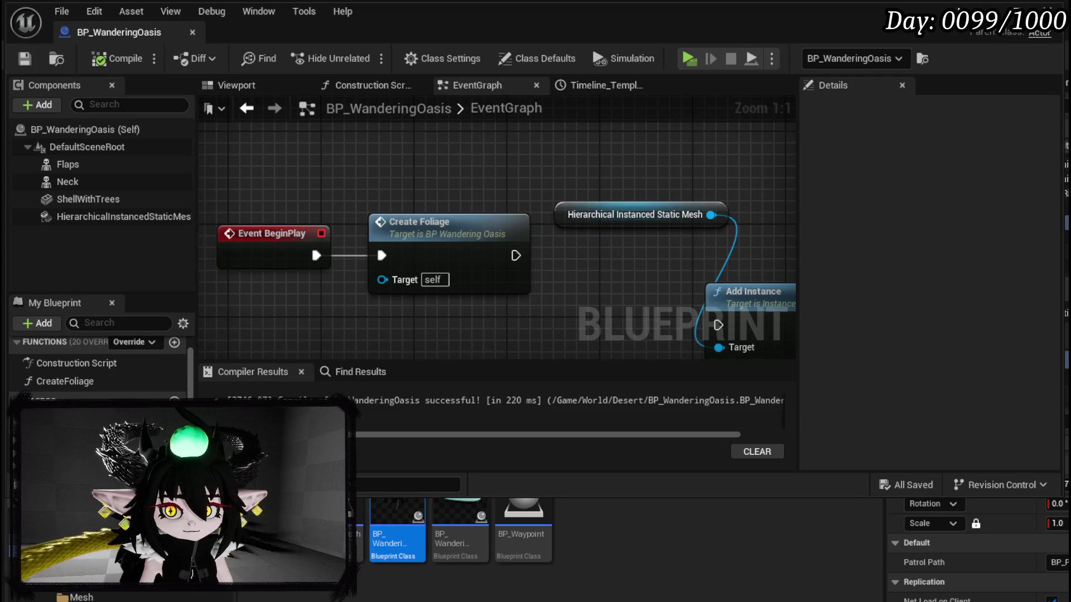
{"action": "left_click", "coordinate": [55, 60]}
{"action": "key", "text": "f"}
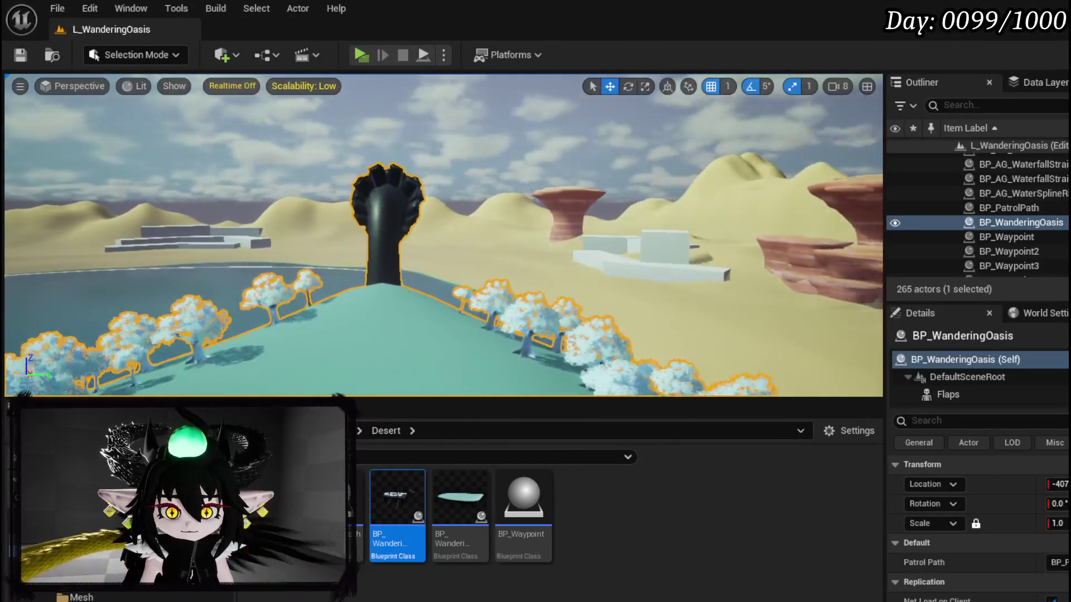
{"action": "left_click", "coordinate": [356, 56]}
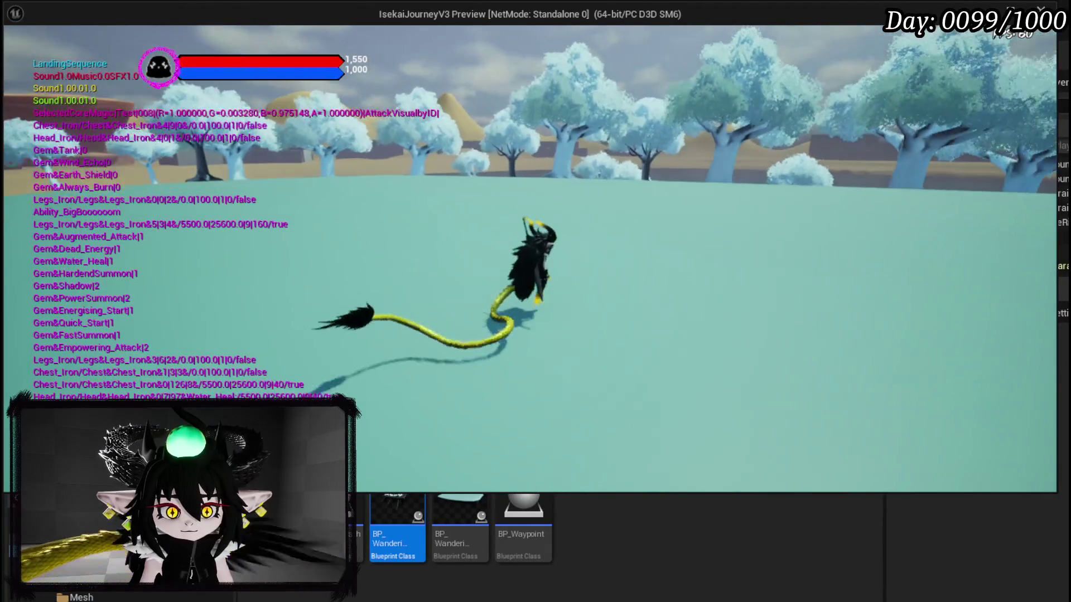
{"action": "key", "text": "Escape"}
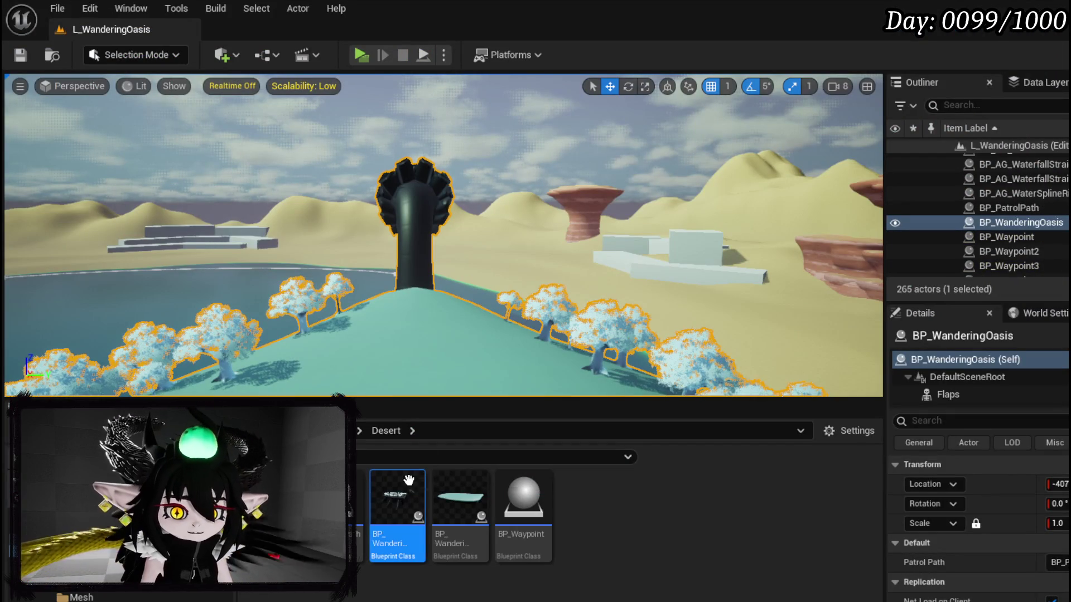
{"action": "double_click", "coordinate": [397, 499]}
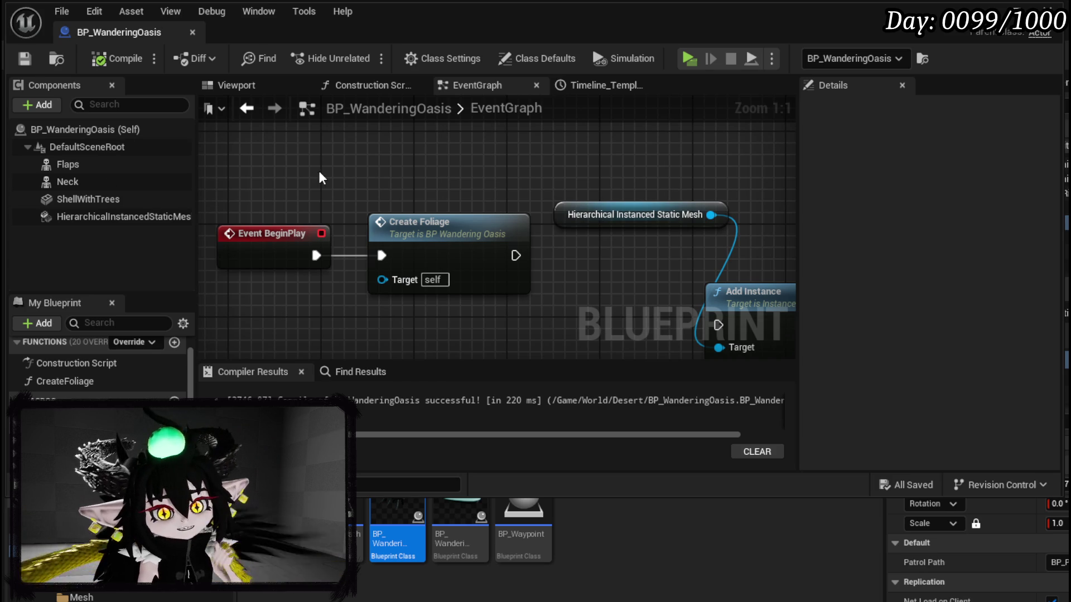
Rearrange the random float and Make Transform nodes inside the CreateFoliage function graph.
{"action": "double_click", "coordinate": [440, 223]}
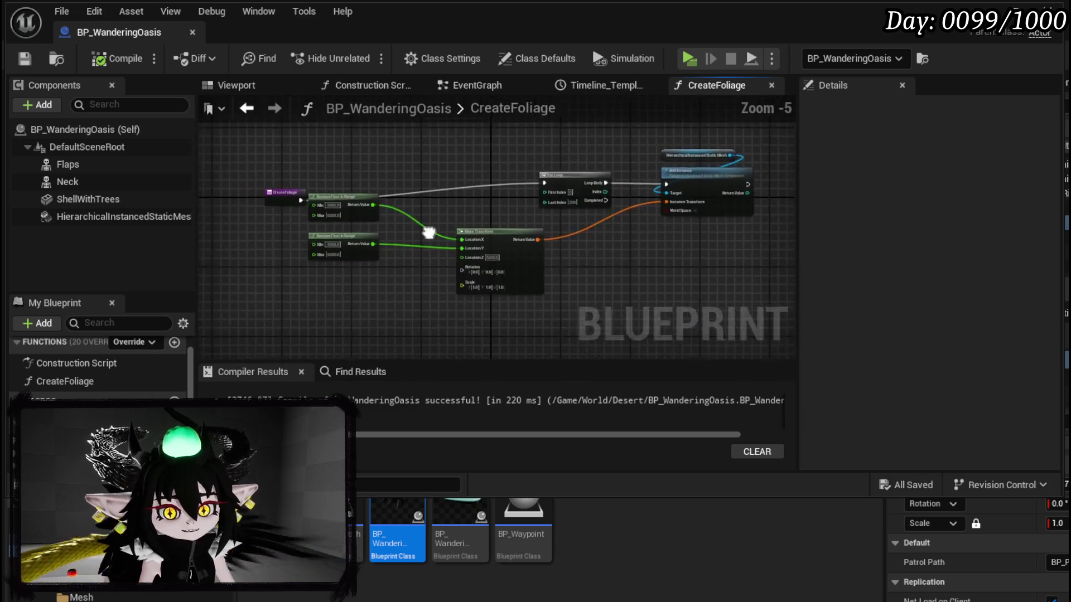
{"action": "scroll", "coordinate": [505, 198], "scroll_direction": "up", "scroll_amount": 3}
{"action": "left_click_drag", "start_coordinate": [426, 290], "coordinate": [630, 146]}
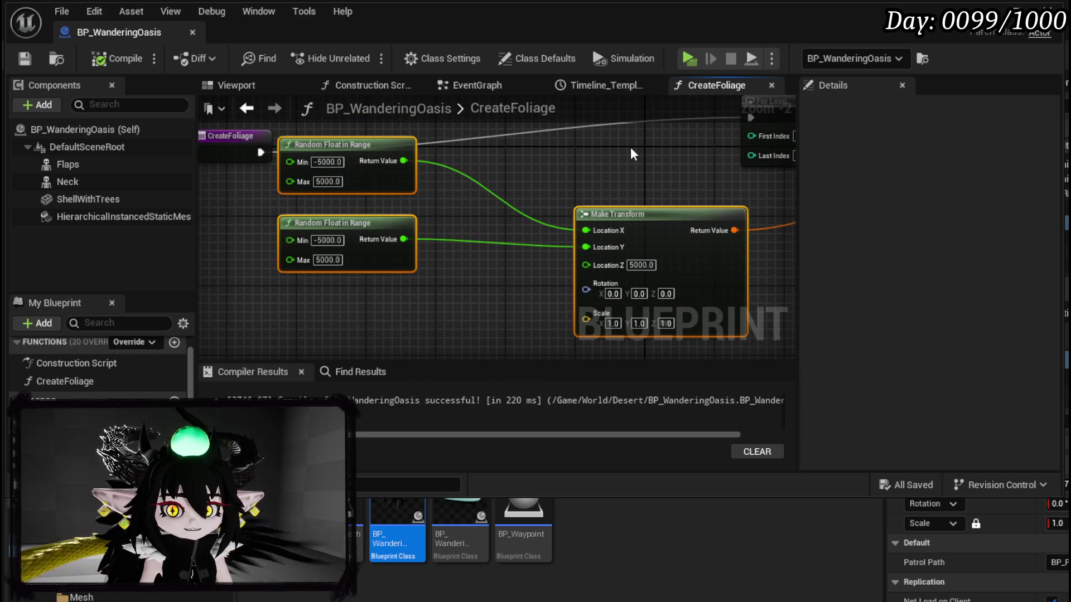
{"action": "left_click_drag", "start_coordinate": [644, 237], "coordinate": [512, 306]}
{"action": "scroll", "coordinate": [558, 206], "scroll_direction": "down", "scroll_amount": 3}
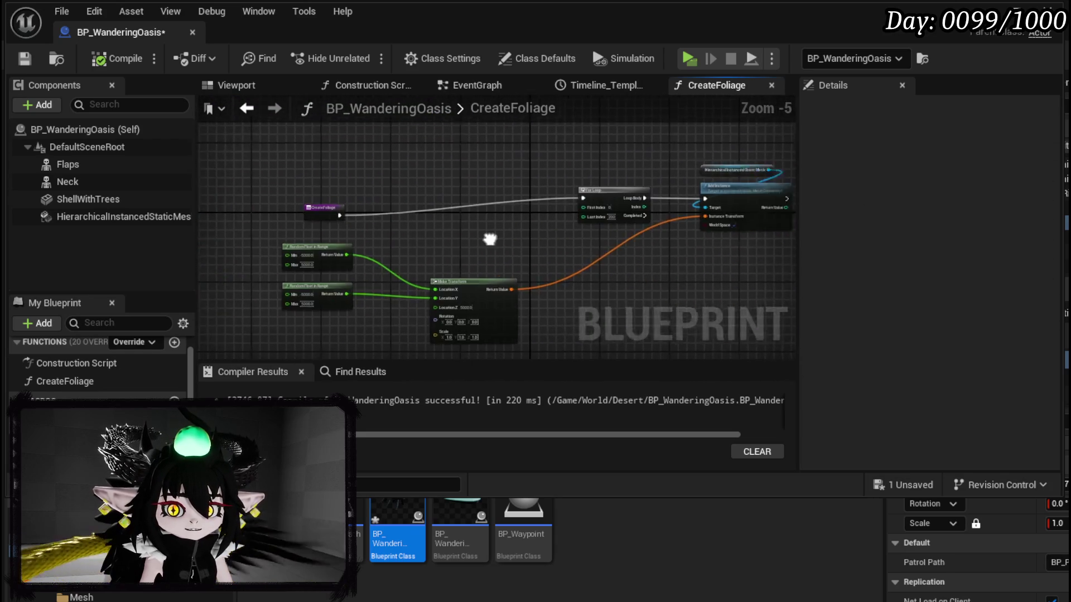
{"action": "left_click", "coordinate": [373, 193]}
{"action": "left_click_drag", "start_coordinate": [544, 177], "coordinate": [417, 176]}
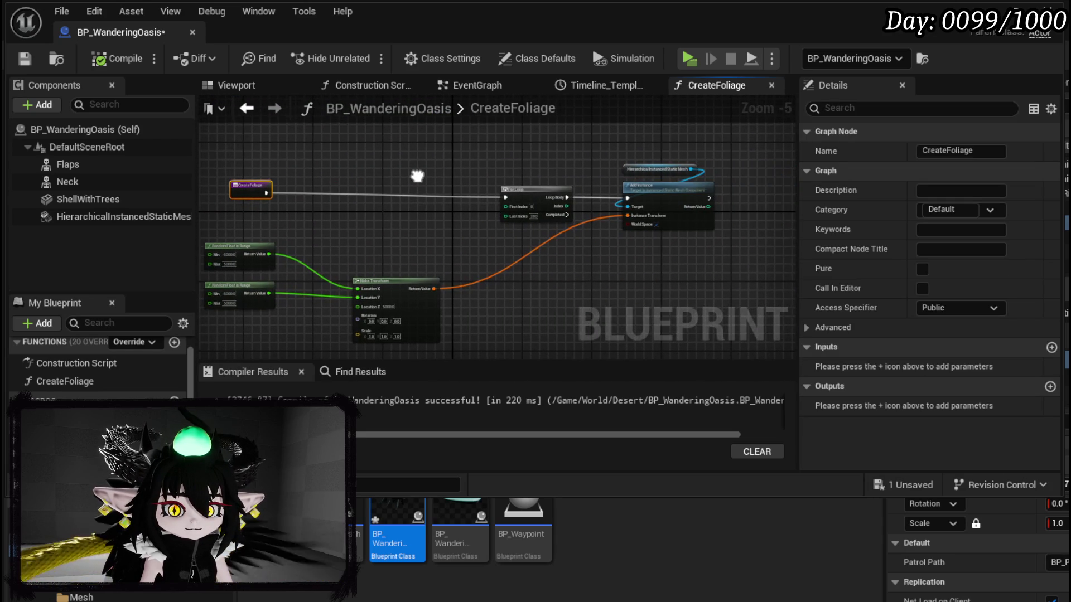
Save BP_WanderingOasis and switch back to the level editor with Alt+Tab.
{"action": "left_click", "coordinate": [414, 177]}
{"action": "left_click", "coordinate": [24, 58]}
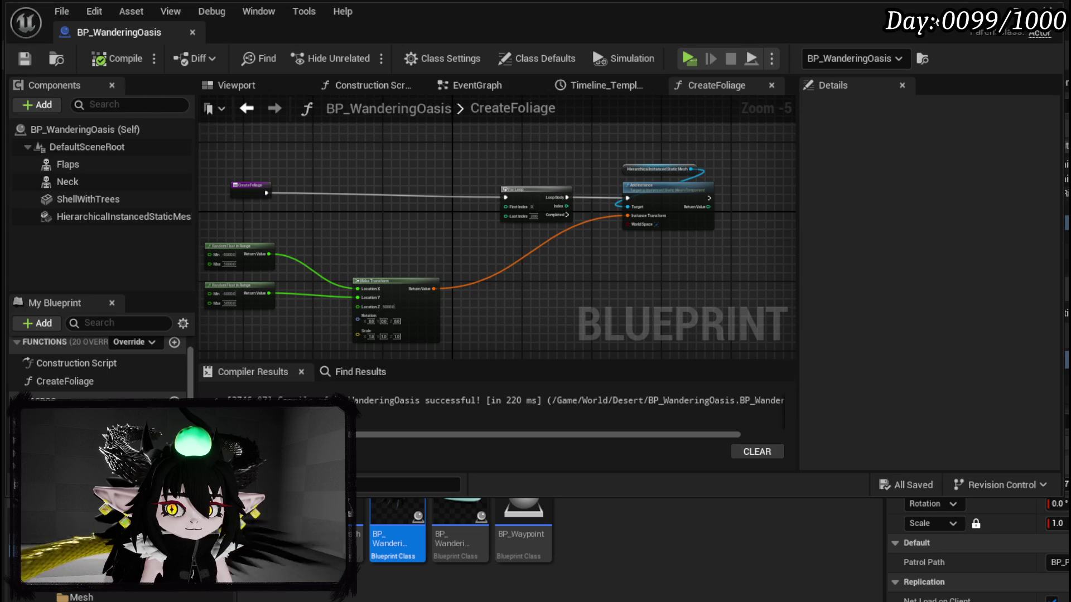
{"action": "key", "text": "alt+Tab"}
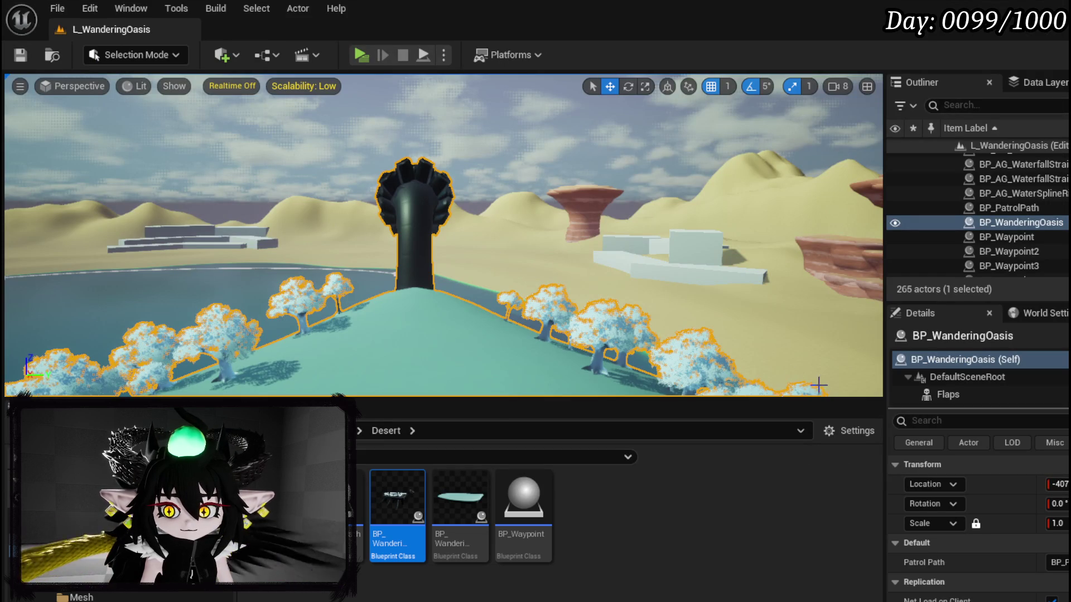
Fly the view over the lake and frame the selected BP_WanderingOasis island.
{"action": "mouse_move", "coordinate": [618, 274]}
{"action": "left_mouse_down"}
{"action": "mouse_move", "coordinate": [618, 167]}
{"action": "mouse_move", "coordinate": [474, 168]}
{"action": "left_mouse_up"}
{"action": "key", "text": "f"}
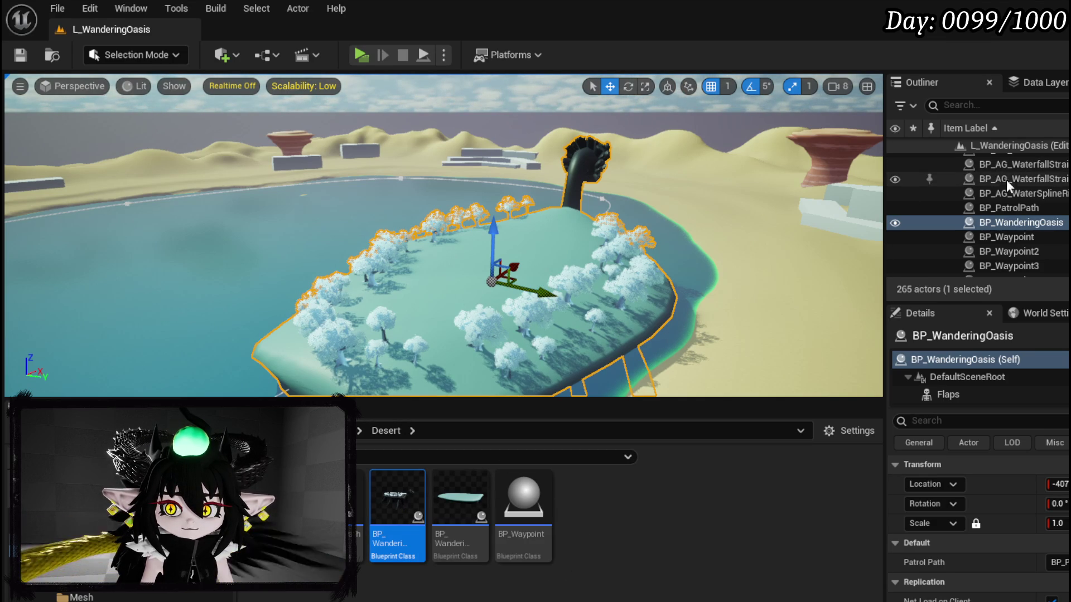
Uncheck World Space on Add Instance in BP_WanderingOasis, compile, save, and launch a standalone play-test.
{"action": "double_click", "coordinate": [405, 488]}
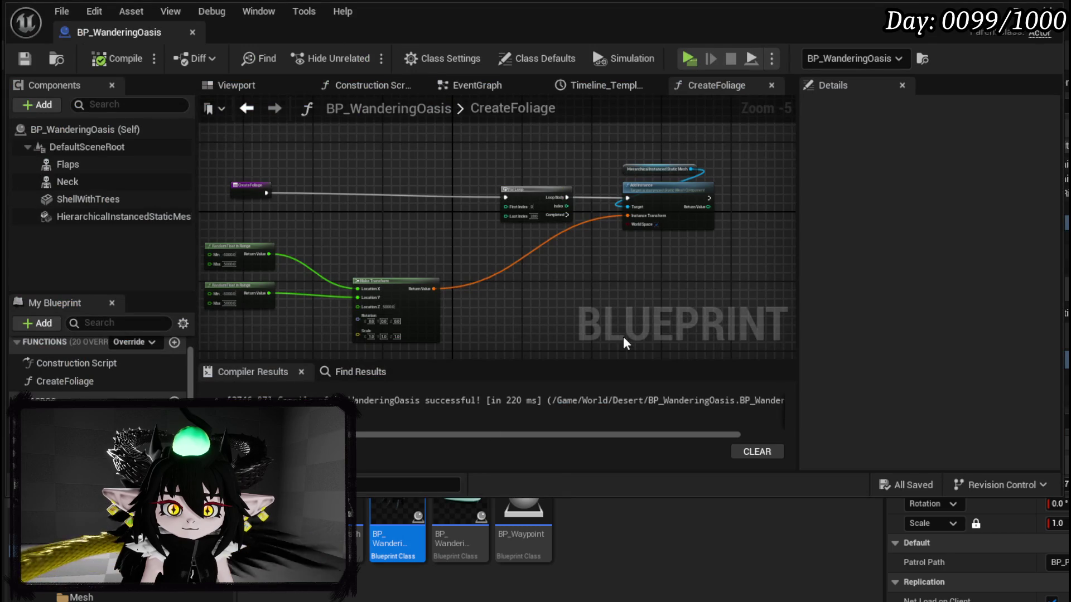
{"action": "scroll", "coordinate": [587, 265], "scroll_direction": "up", "scroll_amount": 4}
{"action": "mouse_move", "coordinate": [588, 266]}
{"action": "left_mouse_down"}
{"action": "mouse_move", "coordinate": [391, 333]}
{"action": "mouse_move", "coordinate": [490, 287]}
{"action": "mouse_move", "coordinate": [383, 304]}
{"action": "left_mouse_up"}
{"action": "left_click", "coordinate": [588, 214]}
{"action": "left_click", "coordinate": [117, 58]}
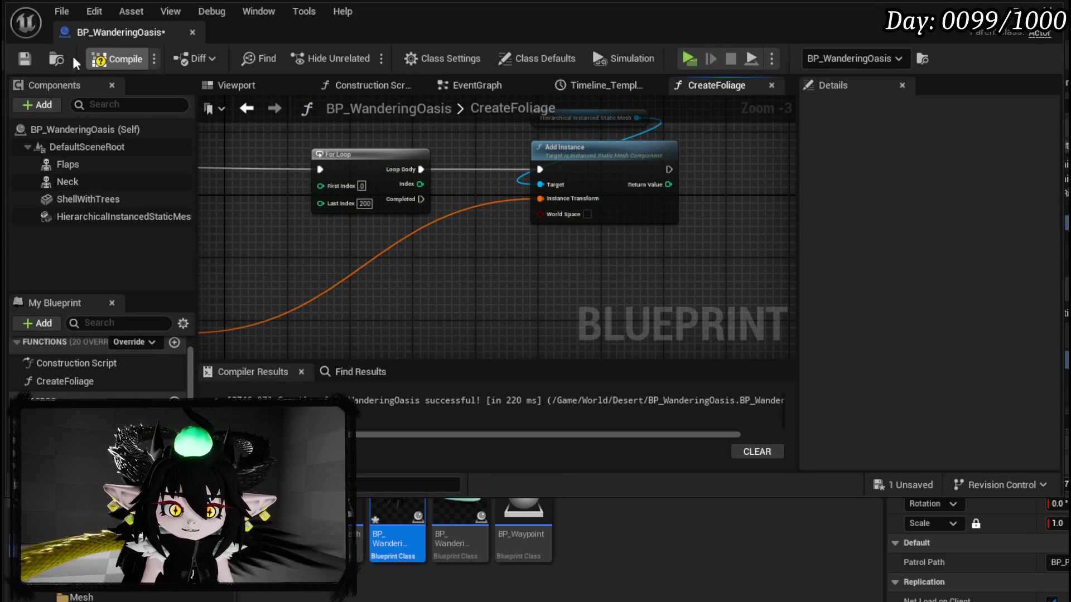
{"action": "key", "text": "ctrl+s"}
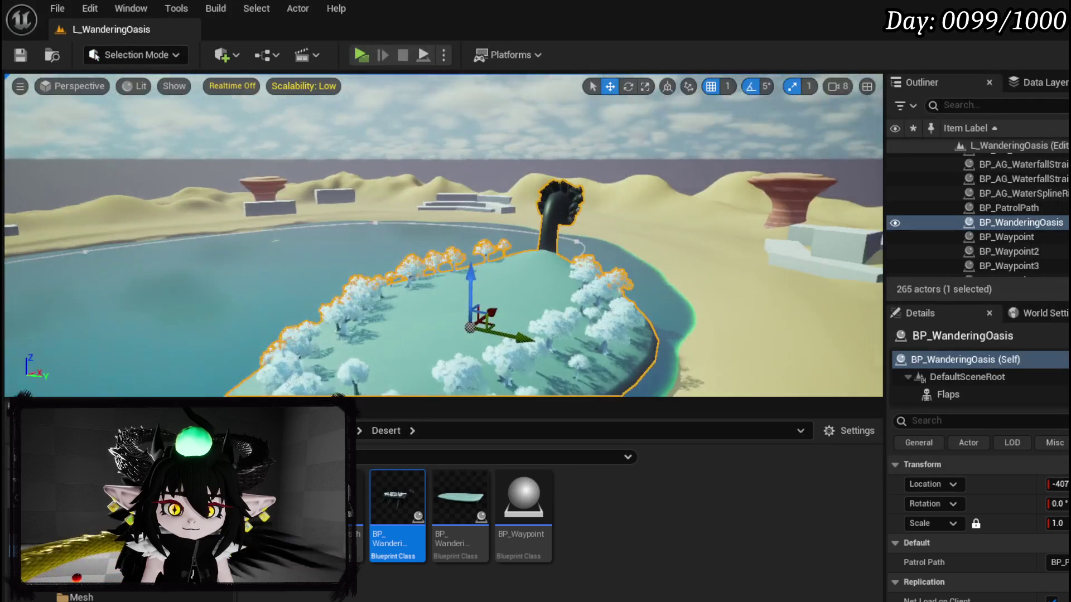
{"action": "left_click", "coordinate": [361, 55]}
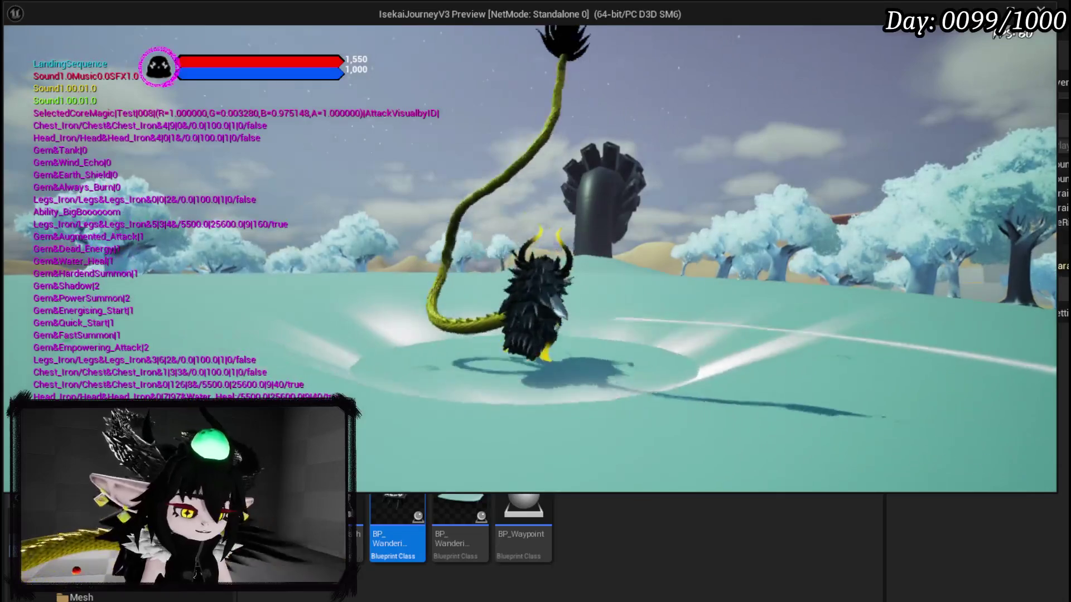
Press Esc to close the standalone game window and return to L_WanderingOasis.
{"action": "key", "text": "Escape"}
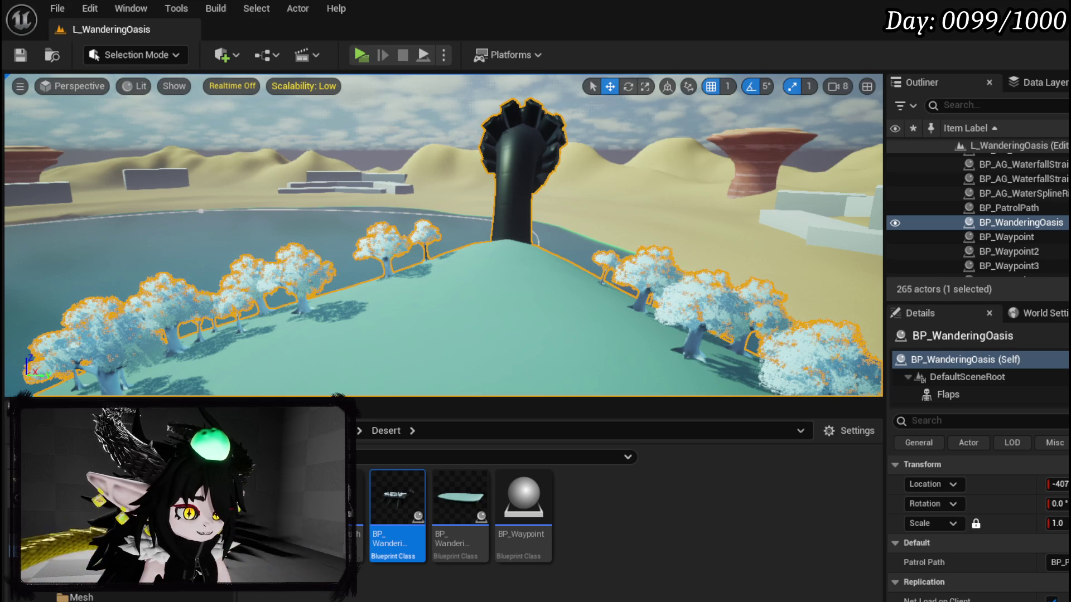
Add a Line Trace By Channel node to CreateFoliage and drop it into the execution chain.
{"action": "double_click", "coordinate": [397, 496]}
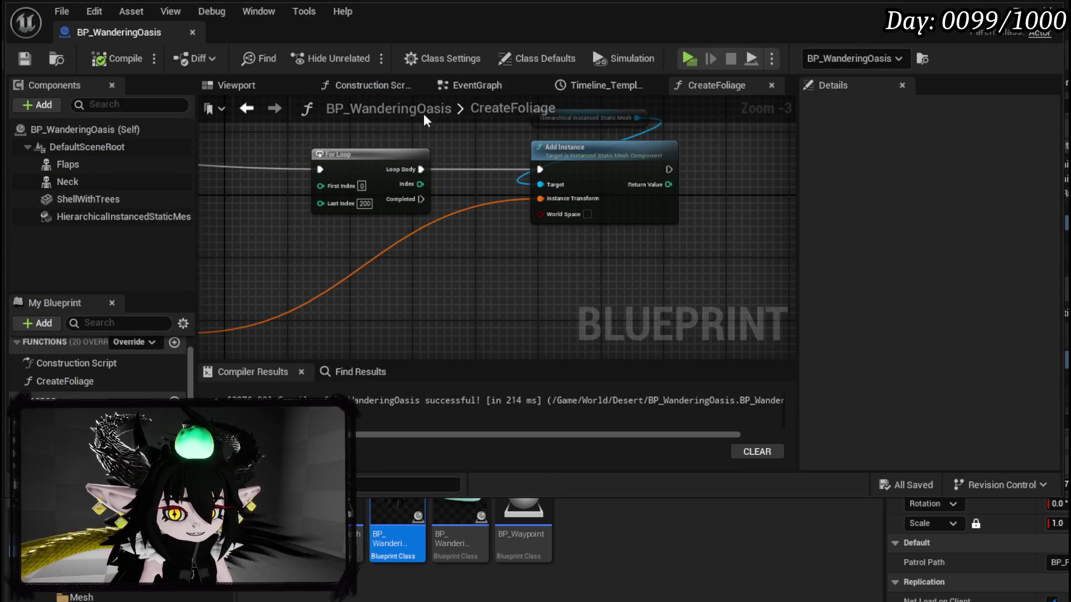
{"action": "key", "text": "Home"}
{"action": "mouse_move", "coordinate": [527, 285]}
{"action": "left_mouse_down"}
{"action": "mouse_move", "coordinate": [551, 241]}
{"action": "mouse_move", "coordinate": [787, 239]}
{"action": "left_mouse_up"}
{"action": "right_click", "coordinate": [419, 167]}
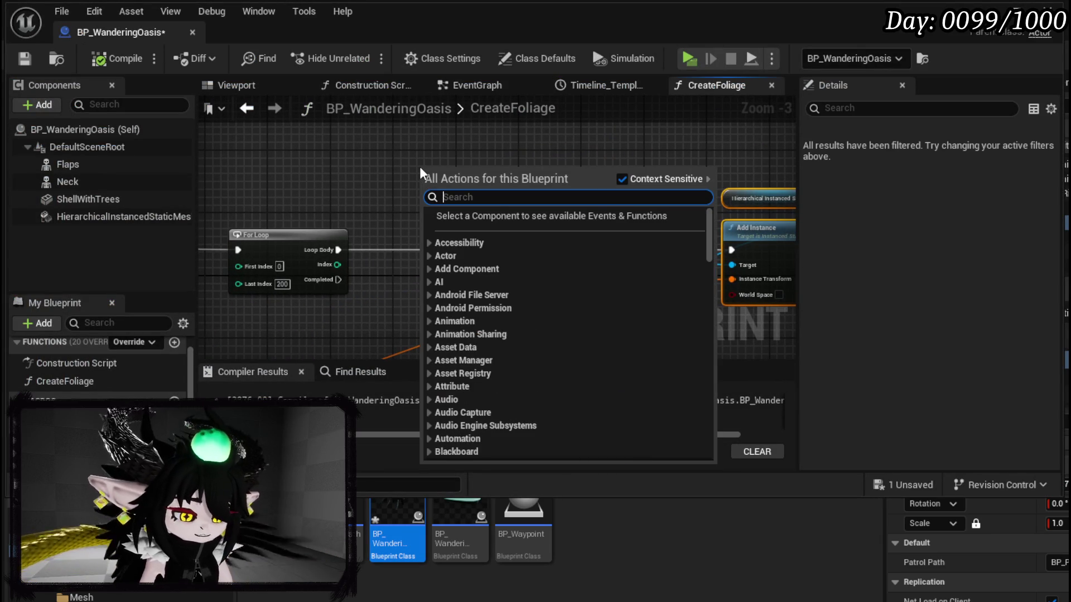
{"action": "type", "text": "Line Trace"}
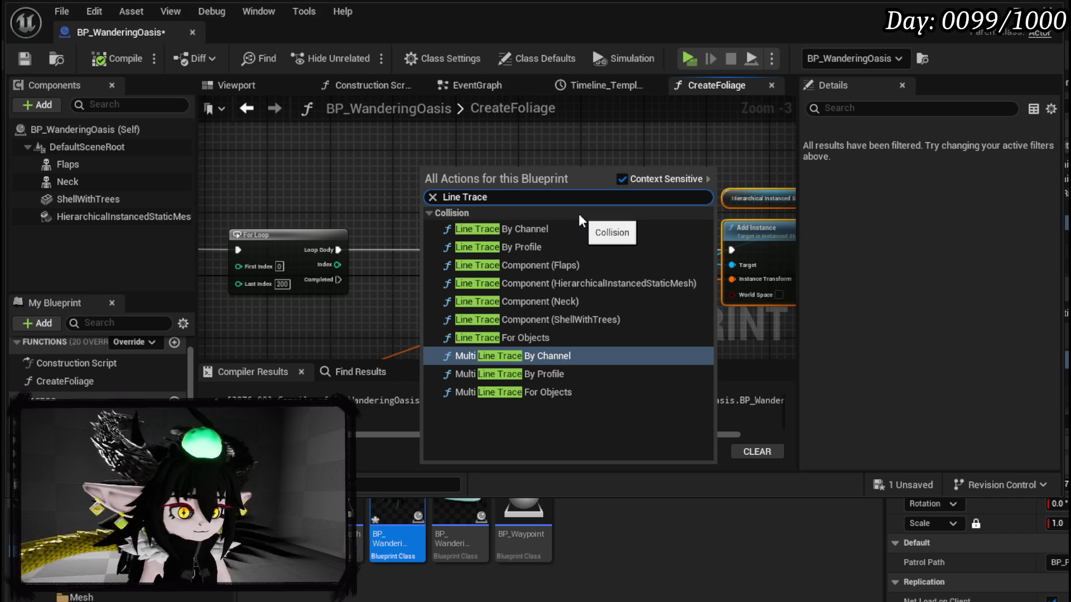
{"action": "left_click", "coordinate": [535, 229]}
{"action": "left_click_drag", "start_coordinate": [469, 173], "coordinate": [483, 246]}
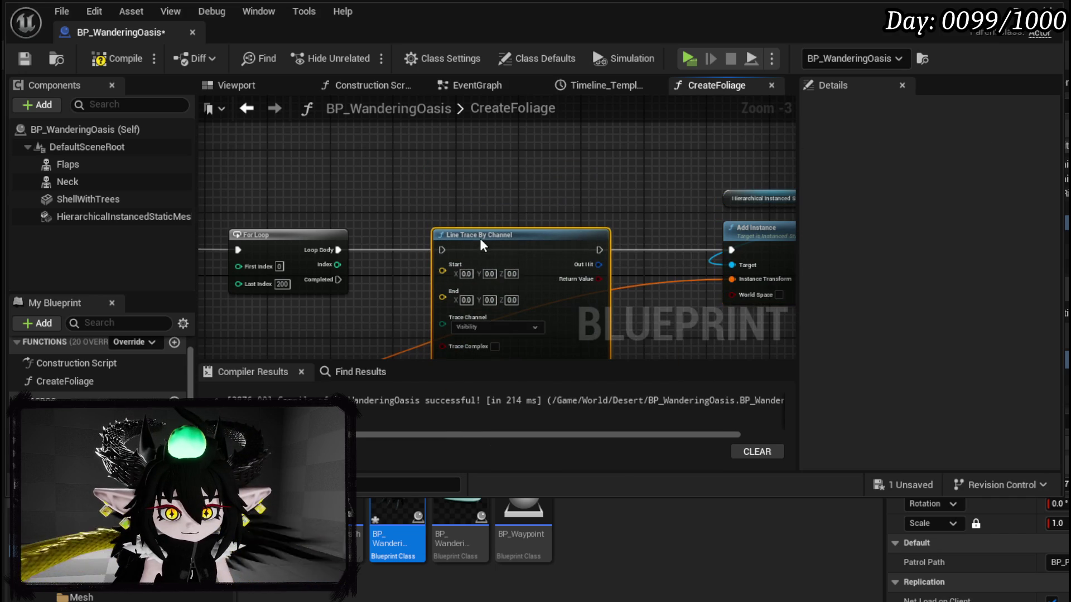
Move the For Loop beside the CreateFoliage entry node and tidy the Random Float nodes.
{"action": "mouse_move", "coordinate": [323, 246]}
{"action": "left_mouse_down"}
{"action": "mouse_move", "coordinate": [571, 131]}
{"action": "mouse_move", "coordinate": [491, 213]}
{"action": "mouse_move", "coordinate": [754, 198]}
{"action": "left_mouse_up"}
{"action": "scroll", "coordinate": [490, 213], "scroll_direction": "down", "scroll_amount": 1}
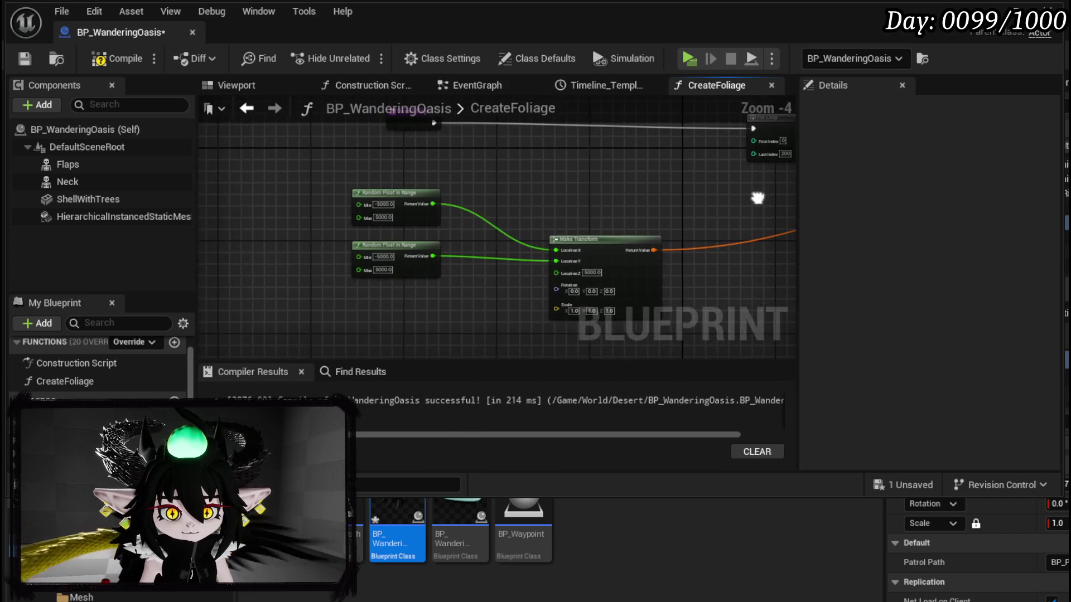
{"action": "left_click_drag", "start_coordinate": [493, 200], "coordinate": [367, 236]}
{"action": "left_click_drag", "start_coordinate": [675, 168], "coordinate": [413, 170]}
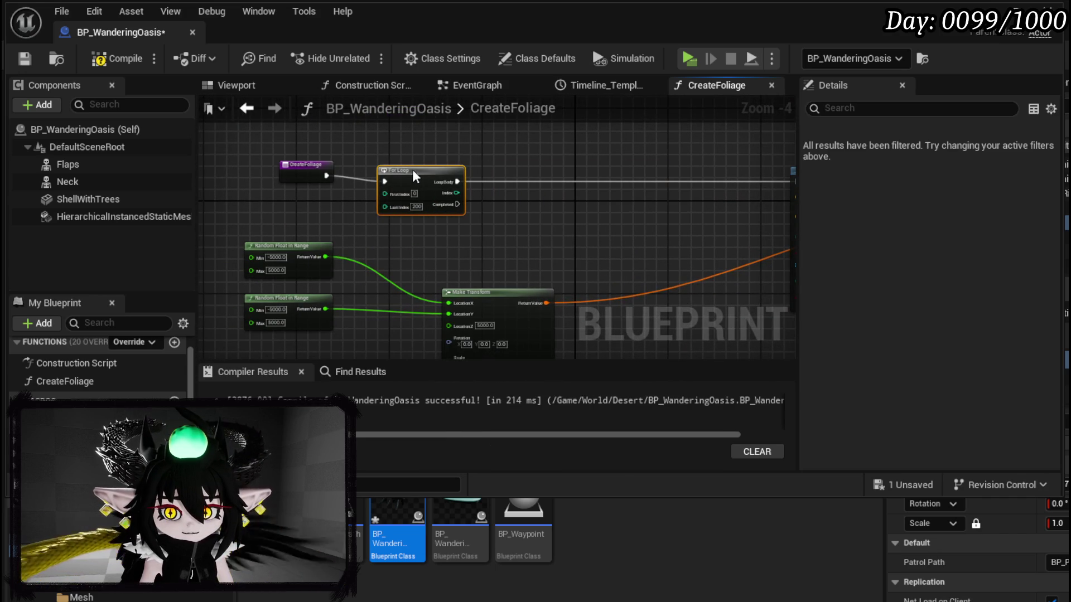
{"action": "left_click_drag", "start_coordinate": [321, 174], "coordinate": [262, 178]}
{"action": "mouse_move", "coordinate": [234, 234]}
{"action": "left_mouse_down"}
{"action": "mouse_move", "coordinate": [324, 340]}
{"action": "mouse_move", "coordinate": [342, 267]}
{"action": "left_mouse_up"}
{"action": "left_click_drag", "start_coordinate": [452, 226], "coordinate": [343, 223]}
{"action": "left_click", "coordinate": [341, 226]}
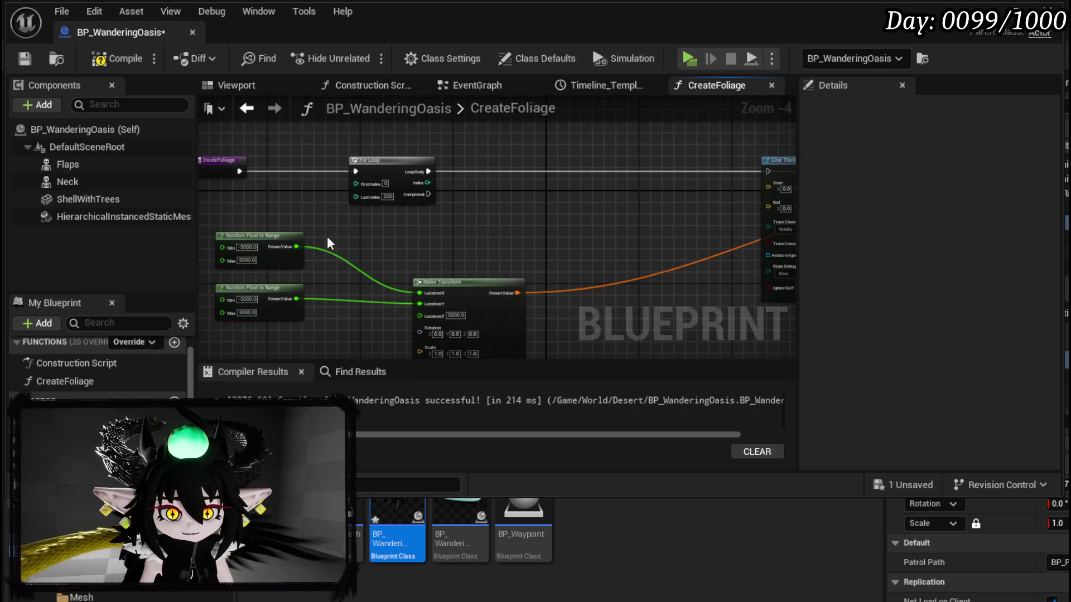
{"action": "scroll", "coordinate": [326, 237], "scroll_direction": "up", "scroll_amount": 2}
Promote the two Random Float outputs to local variables Location_X and Location_Y.
{"action": "right_click", "coordinate": [333, 185]}
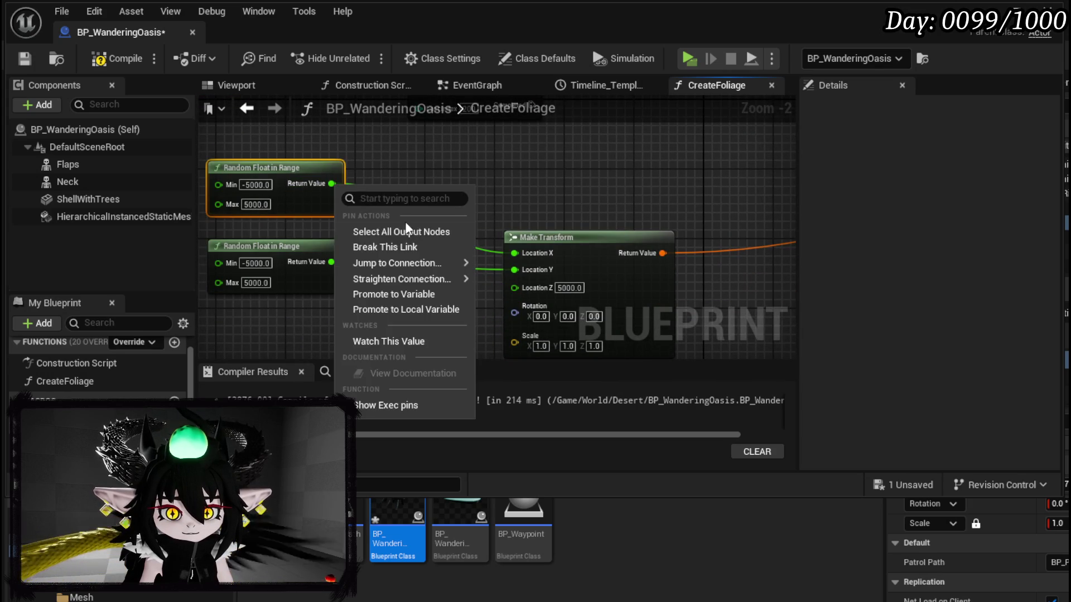
{"action": "left_click", "coordinate": [389, 292]}
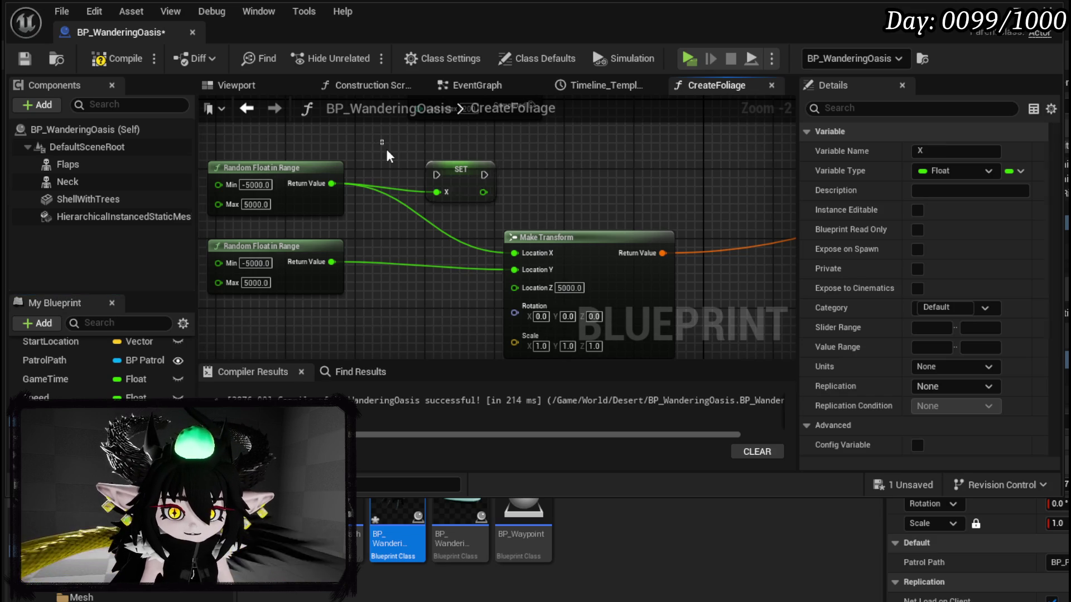
{"action": "key", "text": "ctrl+z"}
{"action": "right_click", "coordinate": [331, 184]}
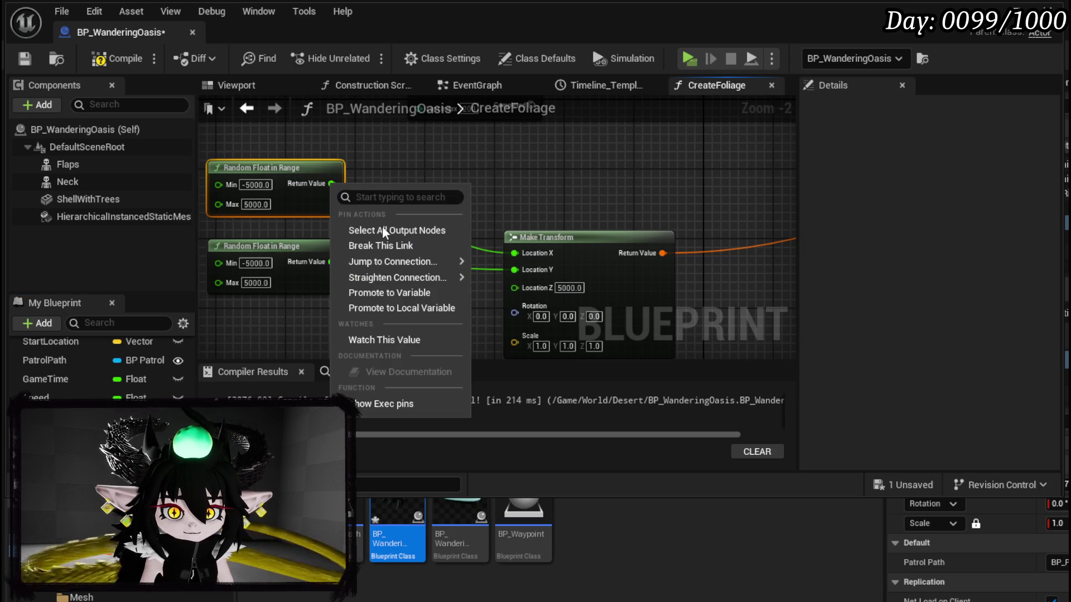
{"action": "left_click", "coordinate": [421, 308]}
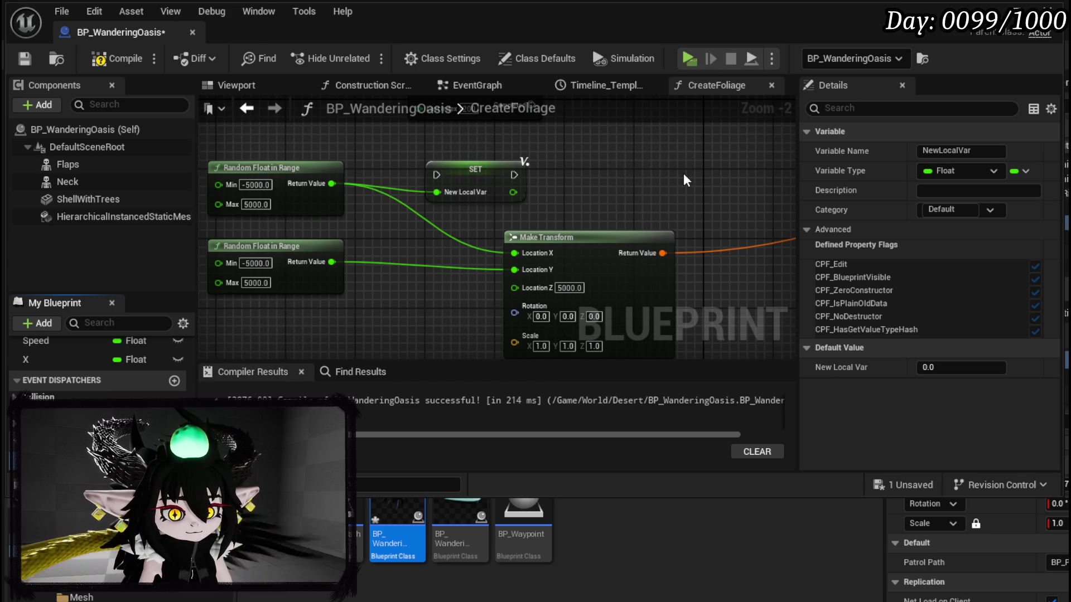
{"action": "type", "text": "Location_X"}
{"action": "key", "text": "Return"}
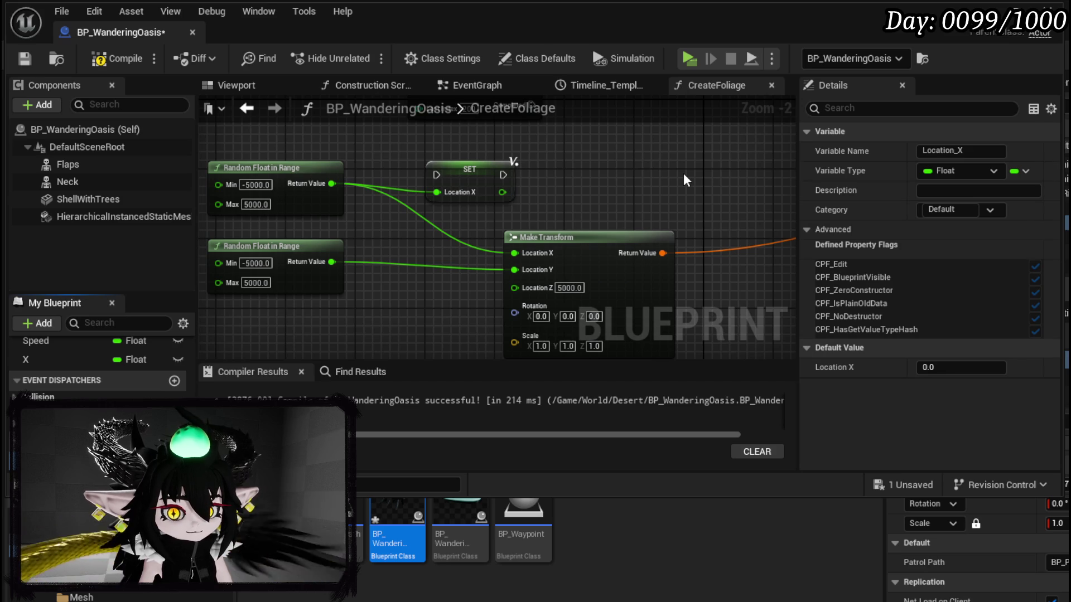
{"action": "right_click", "coordinate": [340, 265]}
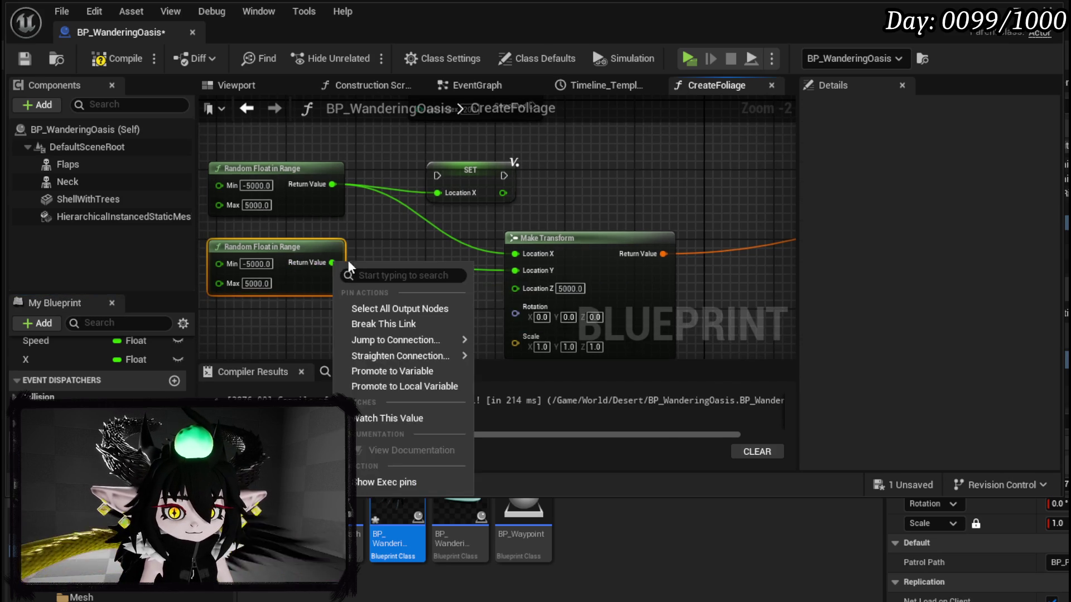
{"action": "left_click", "coordinate": [400, 385]}
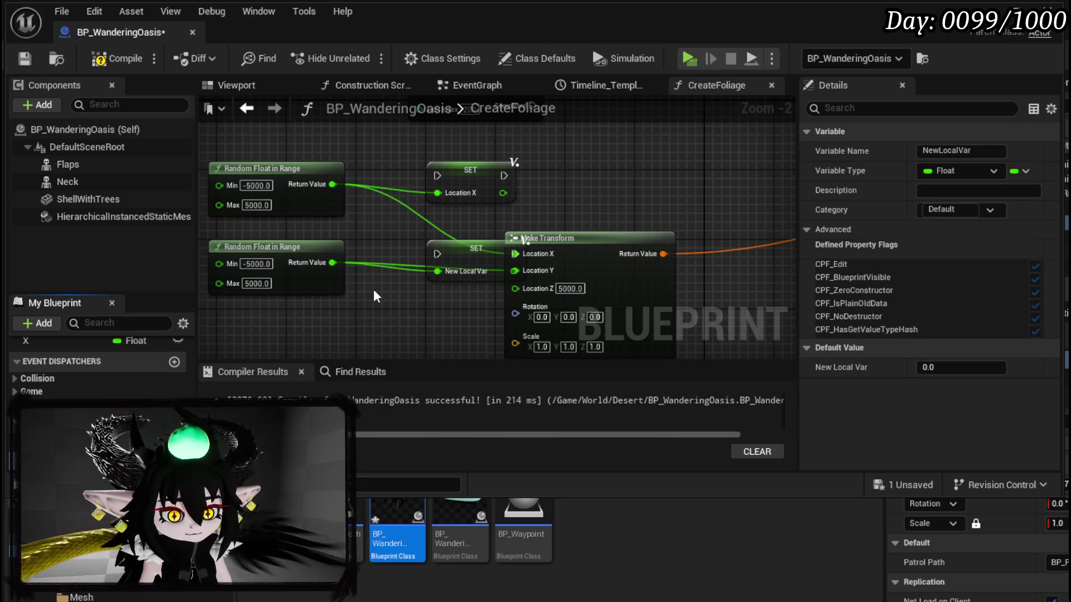
{"action": "key", "text": "Return"}
Wire the For Loop's Loop Body into the Location_X setter, chain Location_Y after it.
{"action": "left_click_drag", "start_coordinate": [583, 179], "coordinate": [423, 246]}
{"action": "mouse_move", "coordinate": [352, 280]}
{"action": "left_mouse_down"}
{"action": "mouse_move", "coordinate": [447, 257]}
{"action": "mouse_move", "coordinate": [483, 168]}
{"action": "left_mouse_up"}
{"action": "left_click_drag", "start_coordinate": [413, 167], "coordinate": [476, 163]}
{"action": "mouse_move", "coordinate": [341, 347]}
{"action": "left_mouse_down"}
{"action": "mouse_move", "coordinate": [346, 299]}
{"action": "mouse_move", "coordinate": [600, 119]}
{"action": "mouse_move", "coordinate": [593, 145]}
{"action": "left_mouse_up"}
{"action": "left_click_drag", "start_coordinate": [520, 146], "coordinate": [556, 146]}
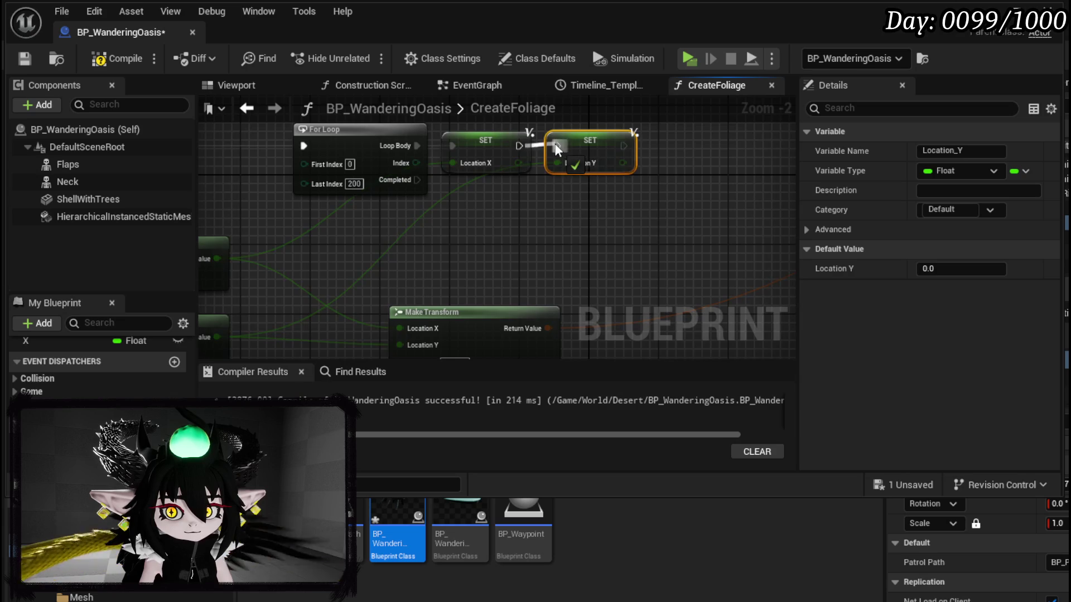
Feed Location_X into Make Transform's Location X and move the Line Trace near the setters.
{"action": "mouse_move", "coordinate": [394, 245]}
{"action": "left_mouse_down"}
{"action": "mouse_move", "coordinate": [617, 189]}
{"action": "mouse_move", "coordinate": [337, 212]}
{"action": "mouse_move", "coordinate": [344, 239]}
{"action": "mouse_move", "coordinate": [740, 225]}
{"action": "left_mouse_up"}
{"action": "scroll", "coordinate": [343, 240], "scroll_direction": "down", "scroll_amount": 2}
{"action": "mouse_move", "coordinate": [33, 341]}
{"action": "left_mouse_down"}
{"action": "mouse_move", "coordinate": [615, 296]}
{"action": "mouse_move", "coordinate": [695, 226]}
{"action": "mouse_move", "coordinate": [660, 277]}
{"action": "mouse_move", "coordinate": [706, 244]}
{"action": "left_mouse_up"}
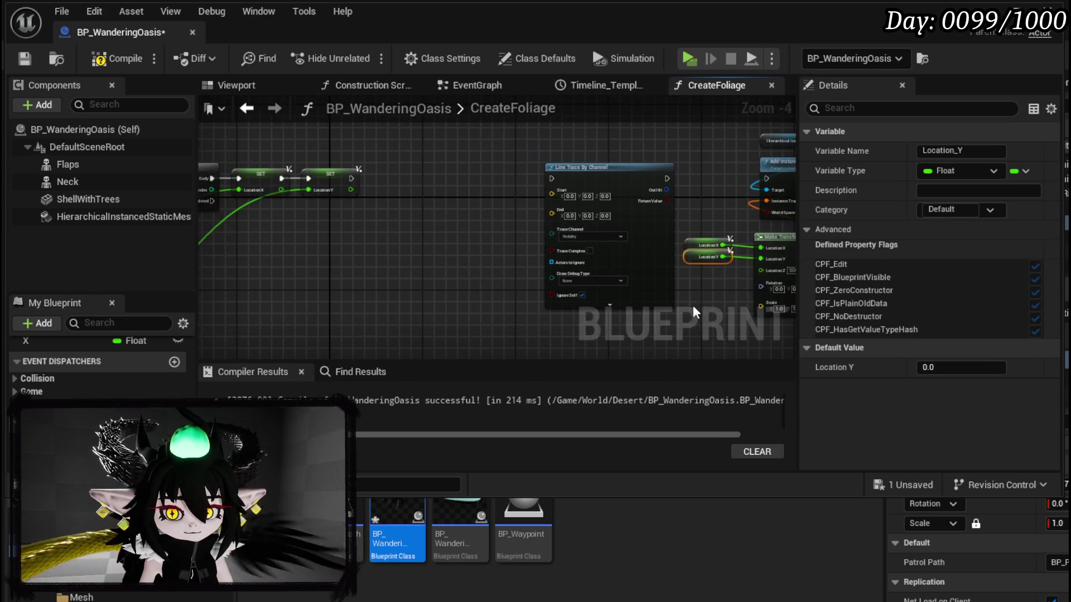
{"action": "mouse_move", "coordinate": [601, 179]}
{"action": "left_mouse_down"}
{"action": "mouse_move", "coordinate": [461, 175]}
{"action": "mouse_move", "coordinate": [513, 175]}
{"action": "mouse_move", "coordinate": [363, 247]}
{"action": "left_mouse_up"}
{"action": "scroll", "coordinate": [360, 173], "scroll_direction": "up", "scroll_amount": 3}
{"action": "type", "text": "brea"}
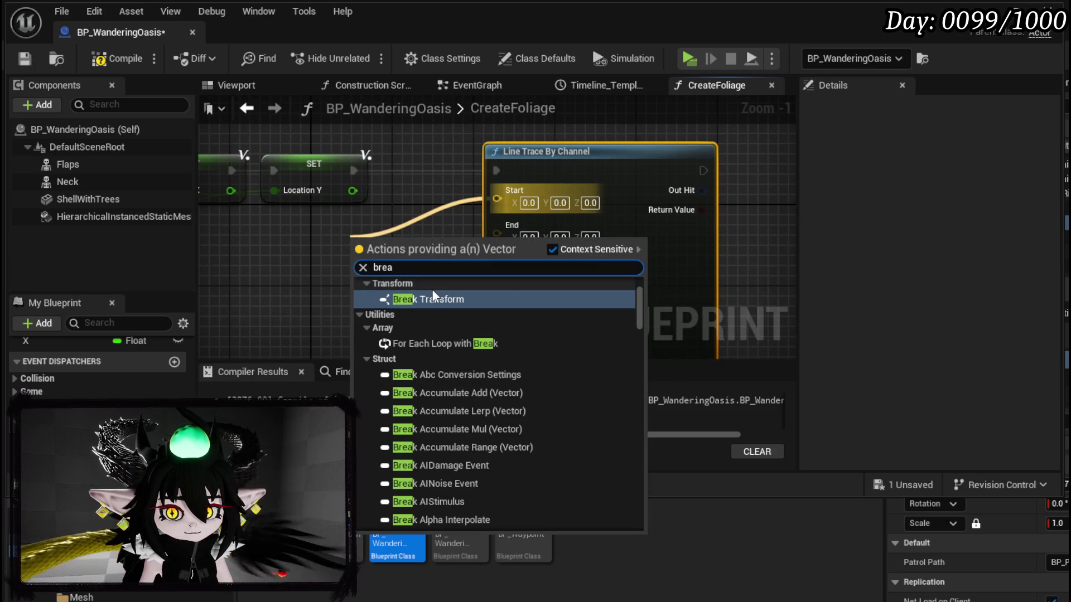
{"action": "left_click", "coordinate": [429, 299]}
{"action": "left_click_drag", "start_coordinate": [413, 244], "coordinate": [332, 233]}
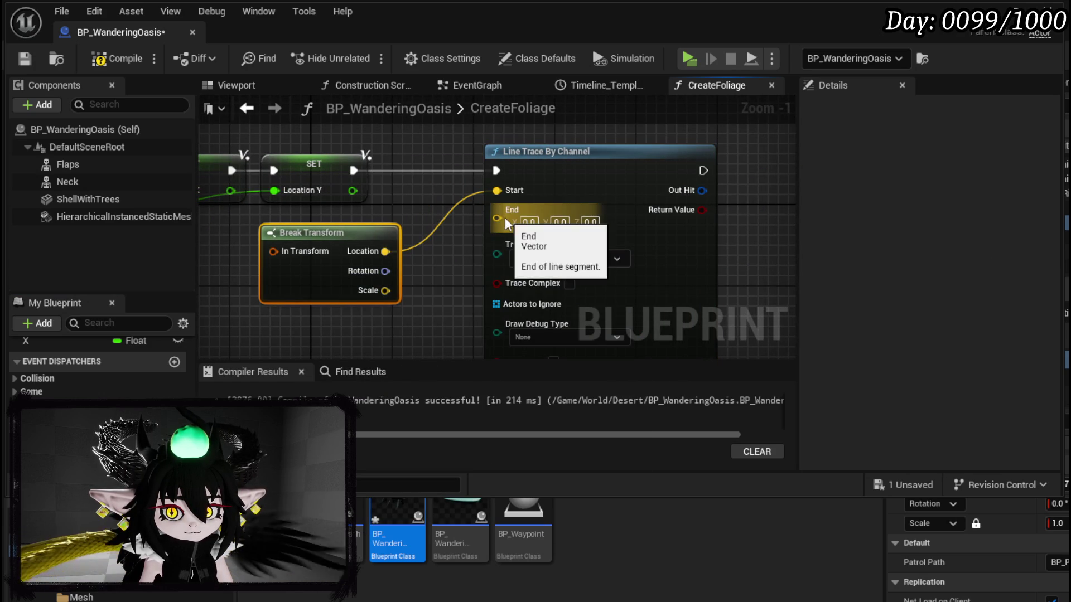
{"action": "key", "text": "Delete"}
Add Make Vector nodes feeding the Line Trace's Start and End inputs.
{"action": "left_click_drag", "start_coordinate": [496, 190], "coordinate": [338, 238]}
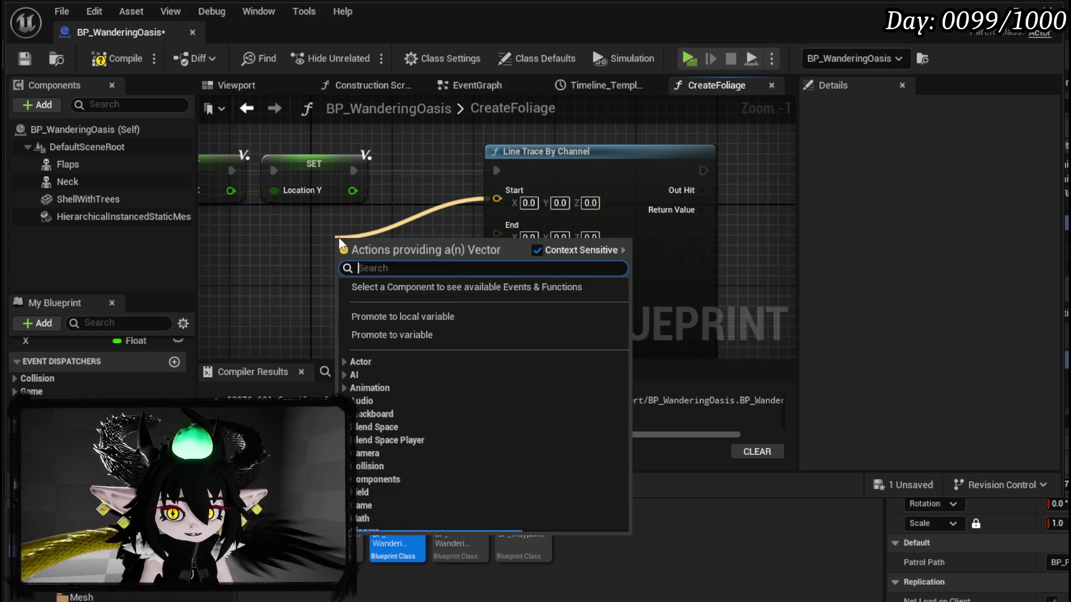
{"action": "type", "text": "make"}
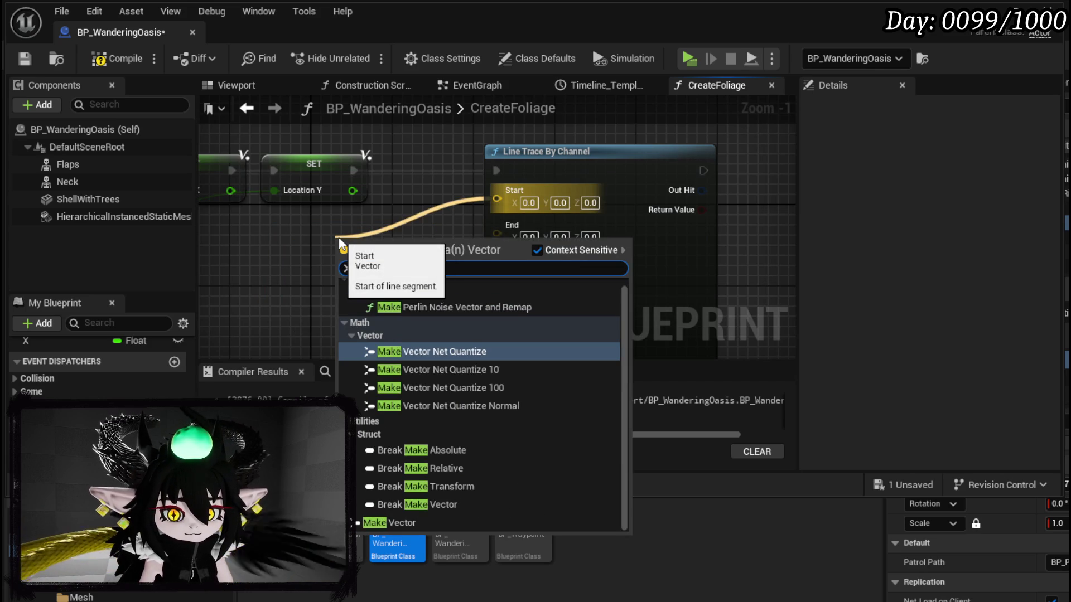
{"action": "left_click", "coordinate": [421, 522]}
{"action": "mouse_move", "coordinate": [509, 217]}
{"action": "left_mouse_down"}
{"action": "mouse_move", "coordinate": [344, 373]}
{"action": "mouse_move", "coordinate": [350, 257]}
{"action": "left_mouse_up"}
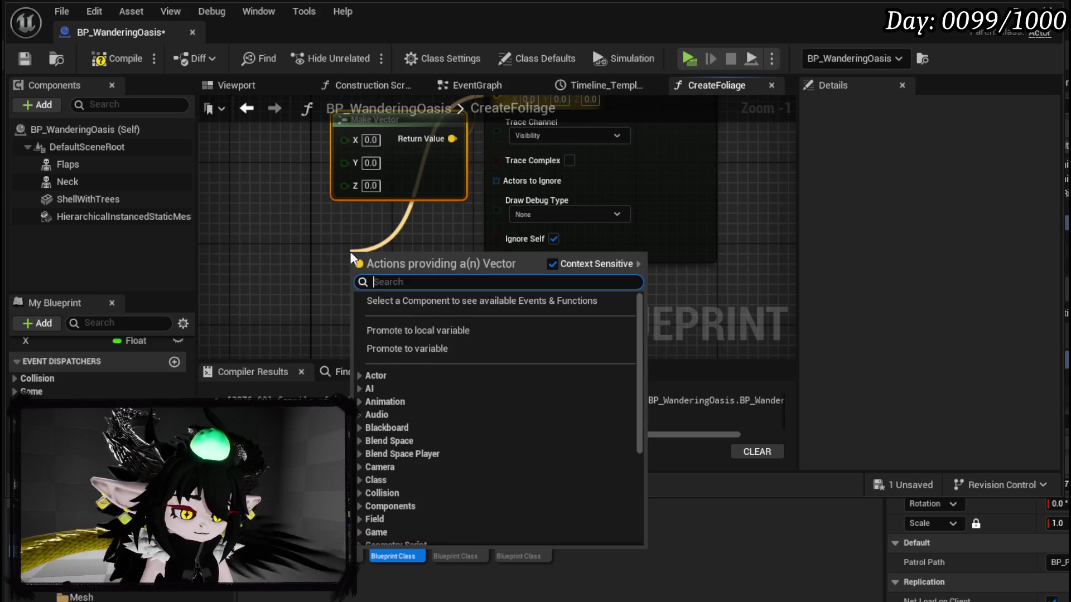
{"action": "type", "text": "make"}
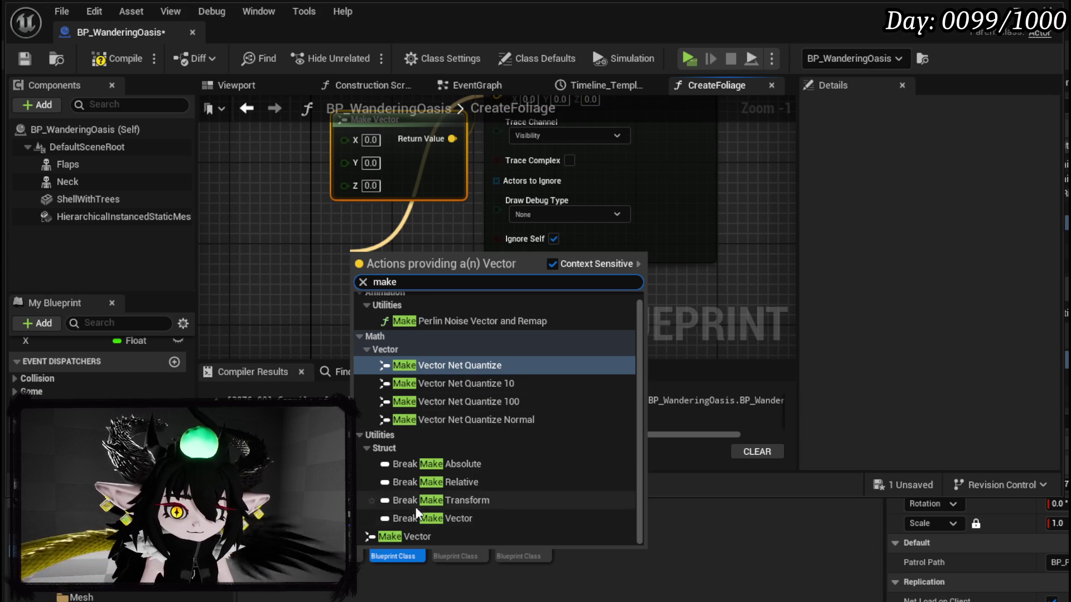
{"action": "left_click", "coordinate": [416, 537]}
{"action": "right_click", "coordinate": [416, 536]}
{"action": "left_click", "coordinate": [334, 212]}
{"action": "scroll", "coordinate": [334, 216], "scroll_direction": "down", "scroll_amount": 2}
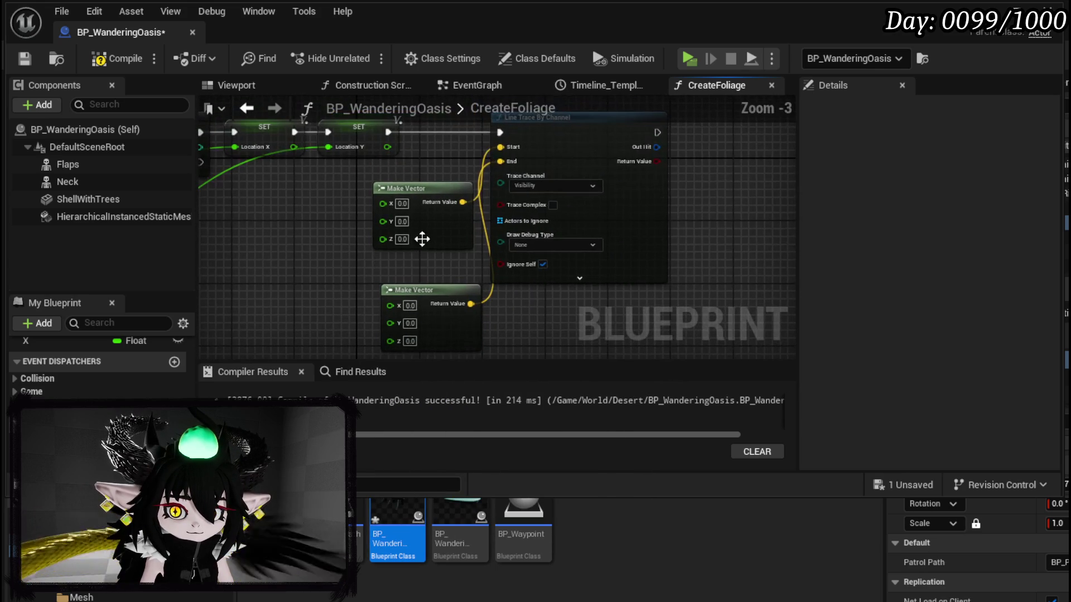
{"action": "left_click", "coordinate": [602, 168]}
{"action": "left_click_drag", "start_coordinate": [644, 159], "coordinate": [653, 142]}
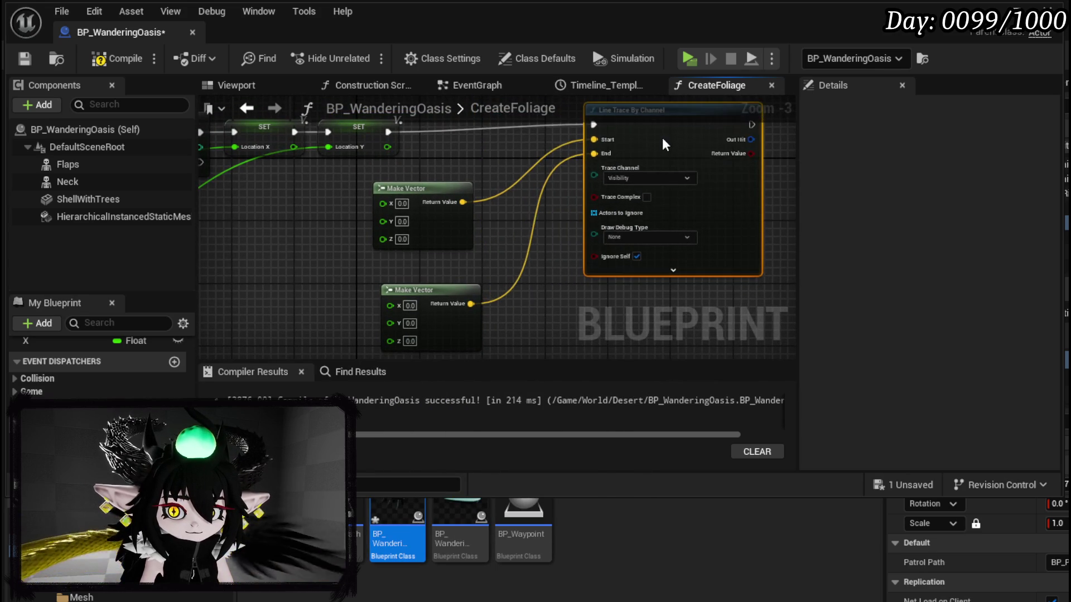
Plug Location_X and Location_Y into the start Make Vector's X and Y.
{"action": "mouse_move", "coordinate": [33, 341]}
{"action": "left_mouse_down"}
{"action": "mouse_move", "coordinate": [447, 215]}
{"action": "mouse_move", "coordinate": [452, 194]}
{"action": "mouse_move", "coordinate": [383, 260]}
{"action": "mouse_move", "coordinate": [443, 209]}
{"action": "left_mouse_up"}
{"action": "mouse_move", "coordinate": [355, 200]}
{"action": "left_mouse_down"}
{"action": "mouse_move", "coordinate": [346, 192]}
{"action": "mouse_move", "coordinate": [313, 216]}
{"action": "mouse_move", "coordinate": [348, 219]}
{"action": "left_mouse_up"}
{"action": "left_click", "coordinate": [463, 224]}
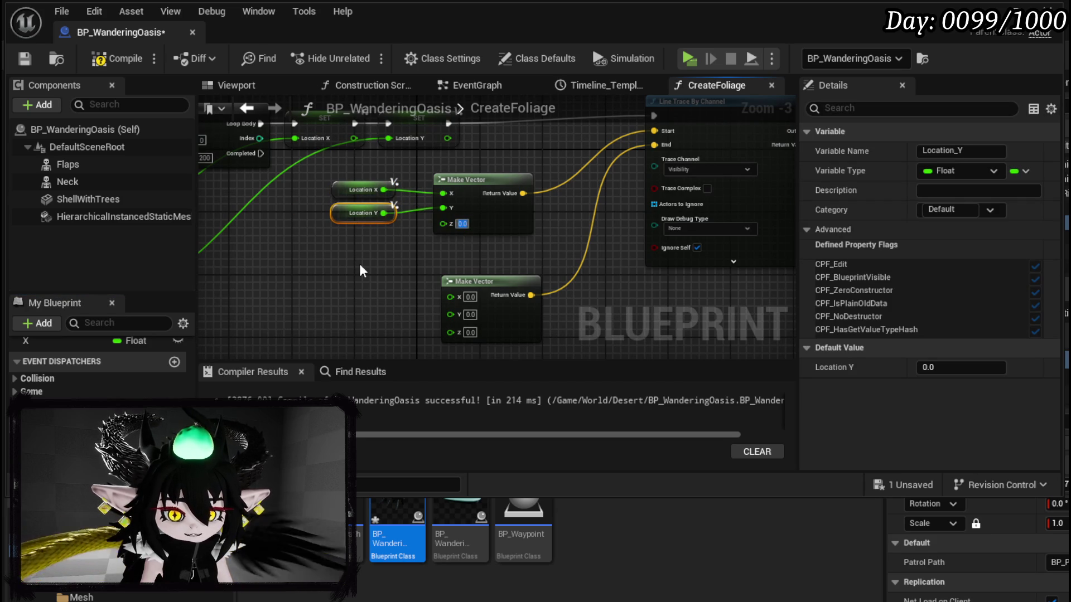
Set the start vector Z to 5000; wire Location X/Y into the end vector with Z -5000.
{"action": "key", "text": "BackSpace"}
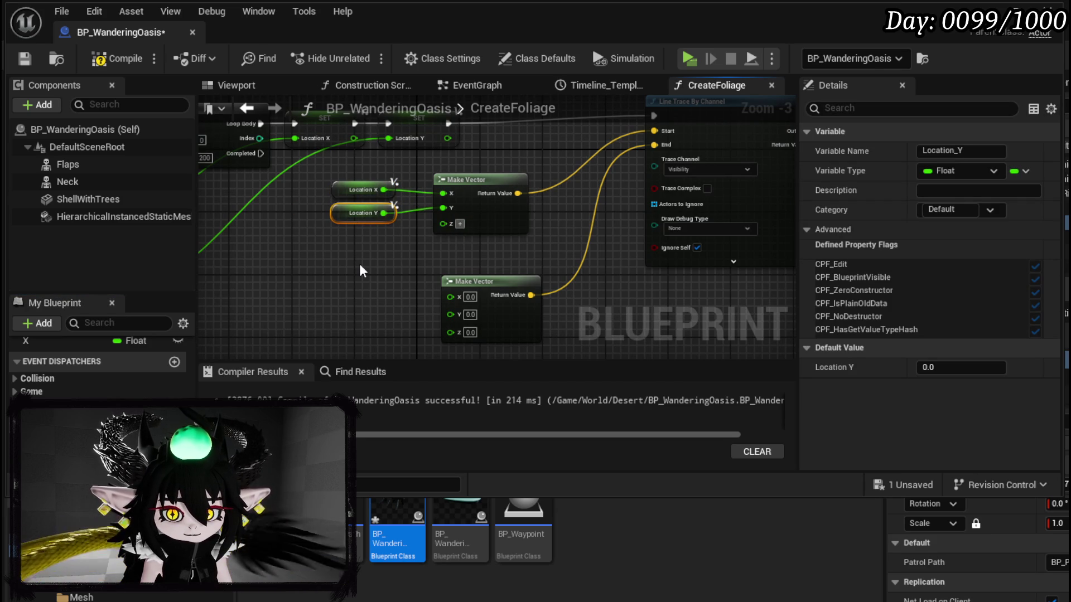
{"action": "type", "text": "5000"}
{"action": "key", "text": "Return"}
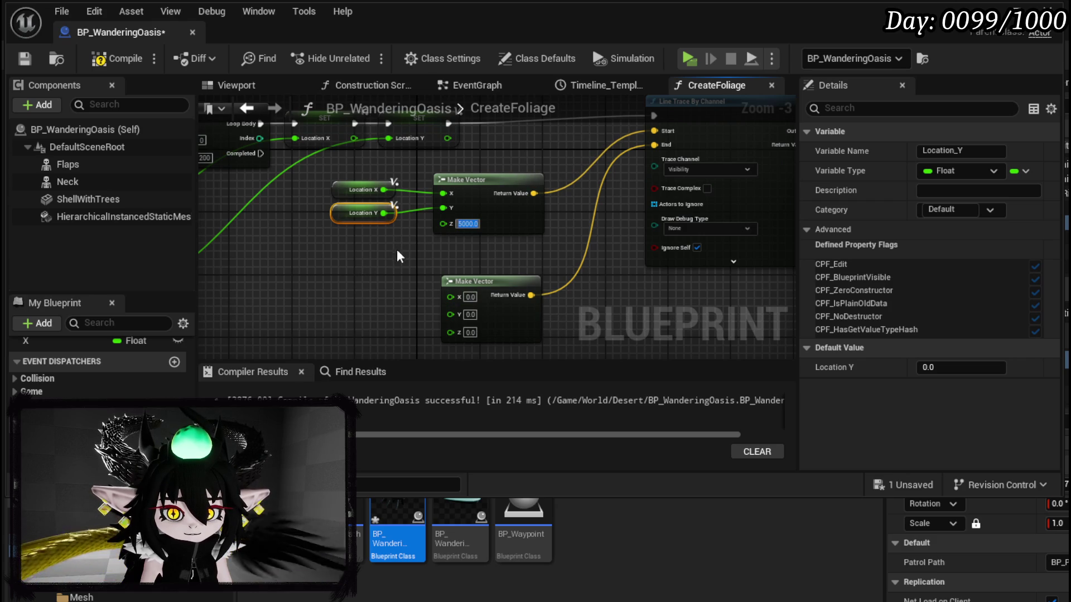
{"action": "left_click_drag", "start_coordinate": [384, 190], "coordinate": [450, 295]}
{"action": "left_click_drag", "start_coordinate": [384, 213], "coordinate": [457, 315]}
{"action": "left_click", "coordinate": [467, 325]}
{"action": "type", "text": "-500"}
{"action": "key", "text": "Return"}
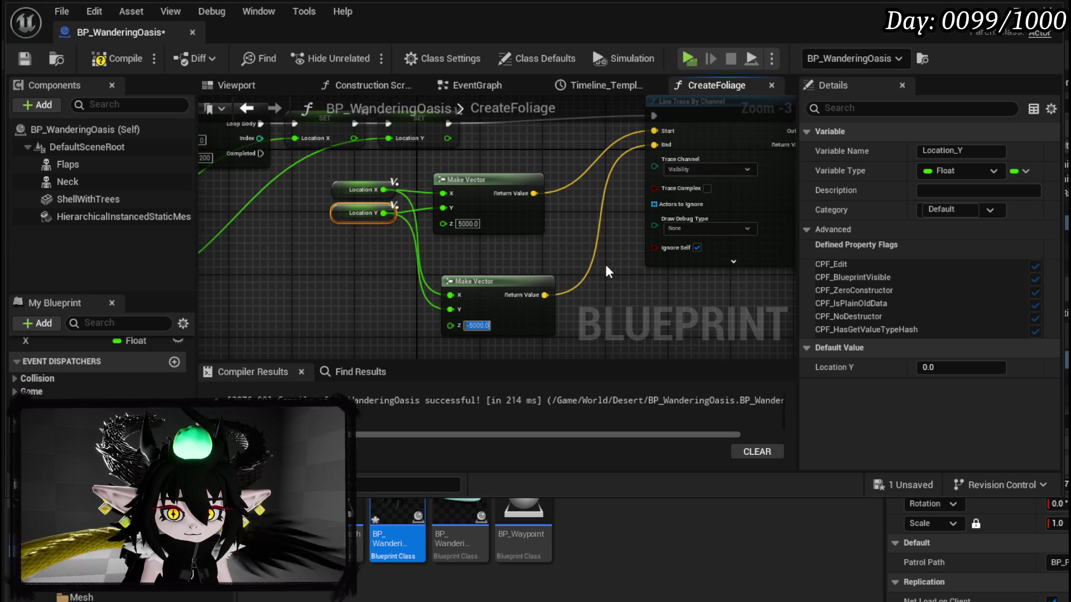
Add a Break Hit Result from the trace's Out Hit and expand it to show all outputs.
{"action": "left_click_drag", "start_coordinate": [478, 153], "coordinate": [401, 223]}
{"action": "left_click", "coordinate": [648, 185]}
{"action": "mouse_move", "coordinate": [745, 195]}
{"action": "left_mouse_down"}
{"action": "mouse_move", "coordinate": [375, 182]}
{"action": "mouse_move", "coordinate": [427, 208]}
{"action": "mouse_move", "coordinate": [559, 173]}
{"action": "mouse_move", "coordinate": [380, 313]}
{"action": "mouse_move", "coordinate": [409, 303]}
{"action": "mouse_move", "coordinate": [370, 230]}
{"action": "left_mouse_up"}
{"action": "type", "text": "break"}
{"action": "left_click", "coordinate": [486, 272]}
{"action": "left_click", "coordinate": [375, 269]}
{"action": "mouse_move", "coordinate": [490, 282]}
{"action": "left_mouse_down"}
{"action": "mouse_move", "coordinate": [443, 215]}
{"action": "mouse_move", "coordinate": [449, 158]}
{"action": "left_mouse_up"}
Recombine Make Transform's Location pin and wire Break Hit Result's Impact Point into it.
{"action": "mouse_move", "coordinate": [419, 208]}
{"action": "left_mouse_down"}
{"action": "mouse_move", "coordinate": [411, 251]}
{"action": "mouse_move", "coordinate": [454, 148]}
{"action": "left_mouse_up"}
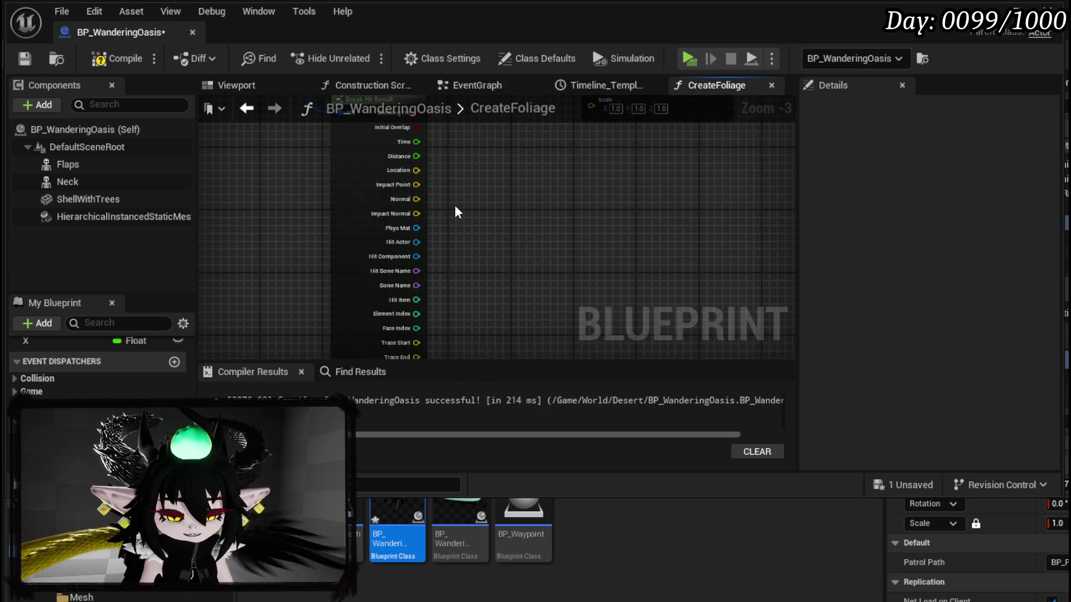
{"action": "mouse_move", "coordinate": [416, 185]}
{"action": "left_mouse_down"}
{"action": "mouse_move", "coordinate": [610, 227]}
{"action": "mouse_move", "coordinate": [601, 243]}
{"action": "mouse_move", "coordinate": [571, 252]}
{"action": "mouse_move", "coordinate": [543, 236]}
{"action": "mouse_move", "coordinate": [563, 177]}
{"action": "mouse_move", "coordinate": [485, 240]}
{"action": "mouse_move", "coordinate": [480, 282]}
{"action": "mouse_move", "coordinate": [541, 225]}
{"action": "left_mouse_up"}
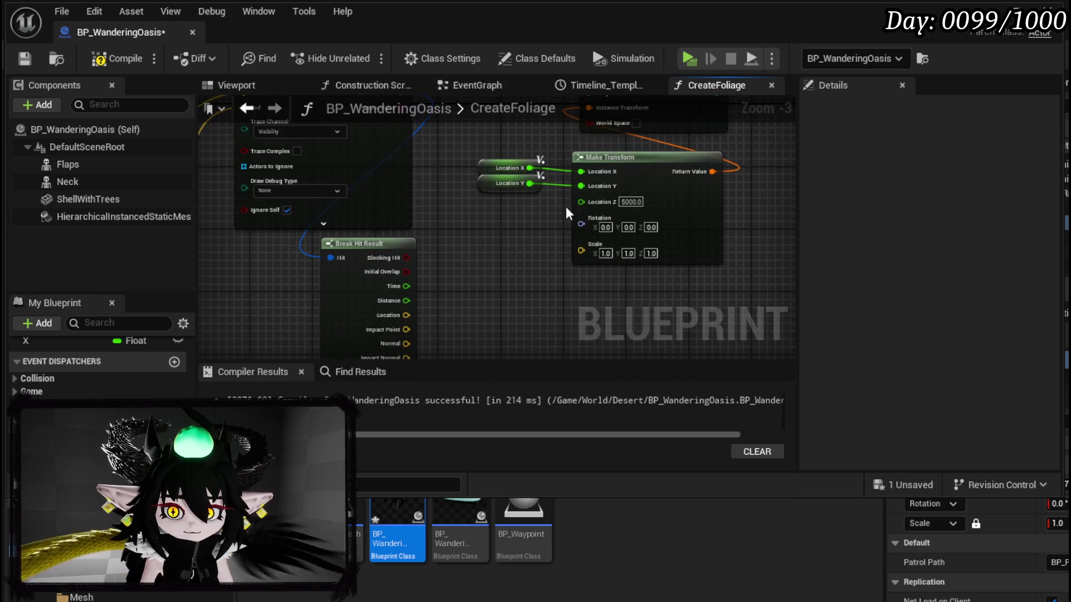
{"action": "left_click", "coordinate": [581, 186], "text": "alt"}
{"action": "left_click", "coordinate": [581, 173], "text": "alt"}
{"action": "right_click", "coordinate": [581, 175]}
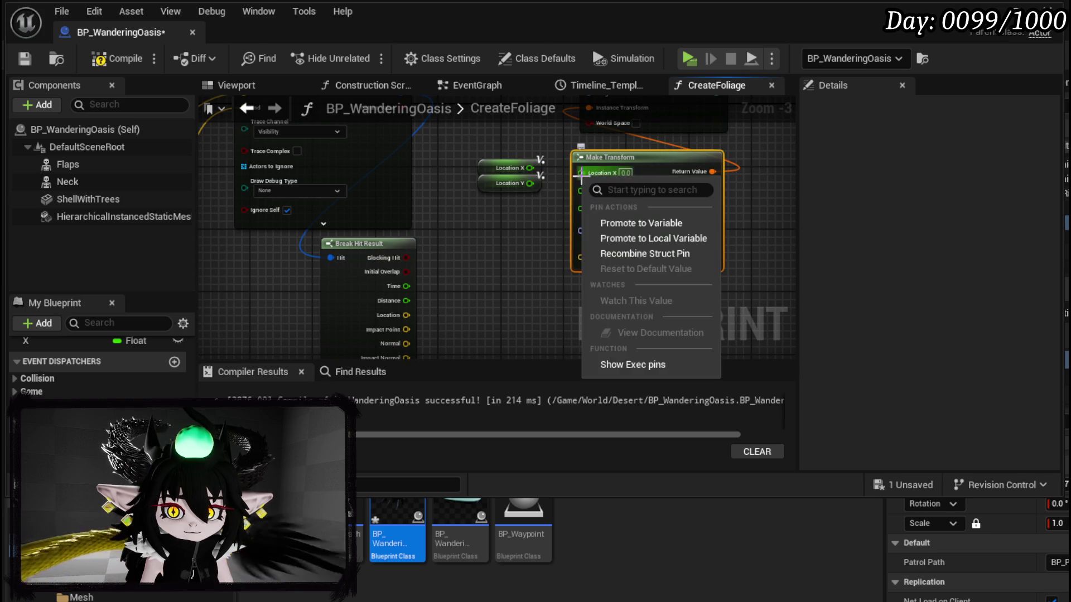
{"action": "left_click", "coordinate": [636, 255]}
{"action": "left_click_drag", "start_coordinate": [550, 266], "coordinate": [506, 246]}
{"action": "left_click_drag", "start_coordinate": [394, 292], "coordinate": [570, 141]}
Run Add Instance after the line trace, keeping Visibility channel and drawing debug For Duration.
{"action": "left_click_drag", "start_coordinate": [541, 176], "coordinate": [566, 299]}
{"action": "left_click_drag", "start_coordinate": [456, 184], "coordinate": [636, 182]}
{"action": "left_click", "coordinate": [313, 235]}
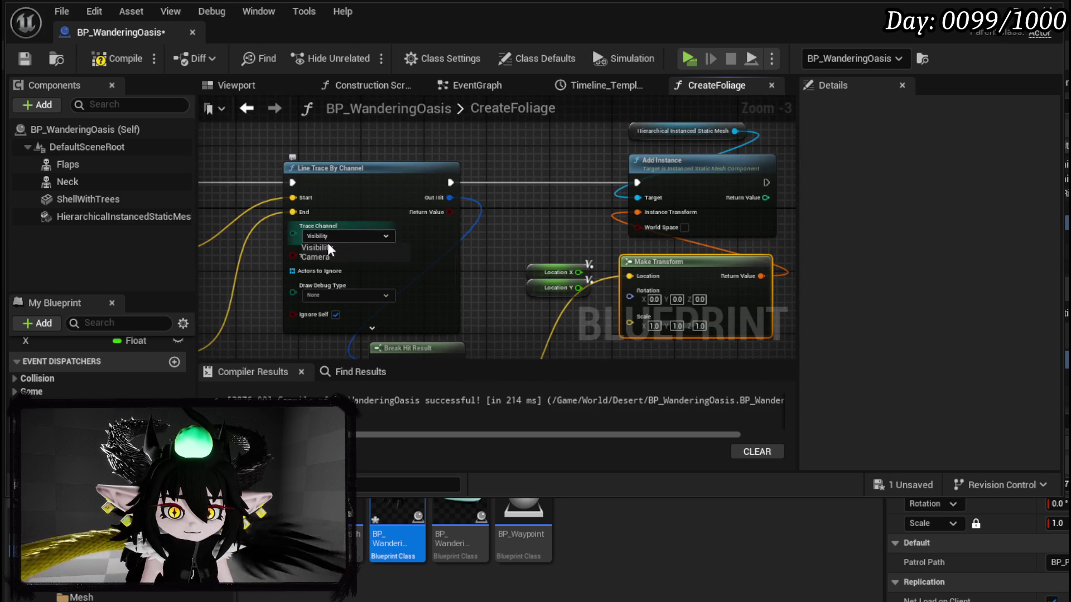
{"action": "left_click", "coordinate": [327, 245]}
{"action": "left_click", "coordinate": [334, 293]}
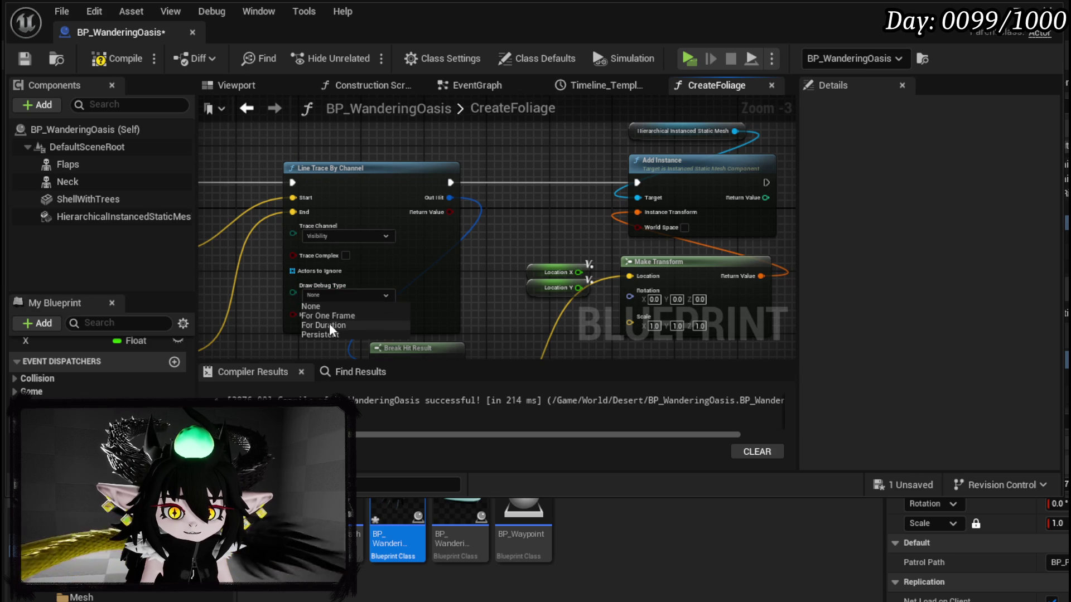
{"action": "left_click", "coordinate": [329, 325]}
Compile and save the Blueprint, then review the Line Trace By Channel setup.
{"action": "mouse_move", "coordinate": [366, 313]}
{"action": "left_mouse_down"}
{"action": "mouse_move", "coordinate": [695, 222]}
{"action": "mouse_move", "coordinate": [478, 246]}
{"action": "mouse_move", "coordinate": [499, 310]}
{"action": "left_mouse_up"}
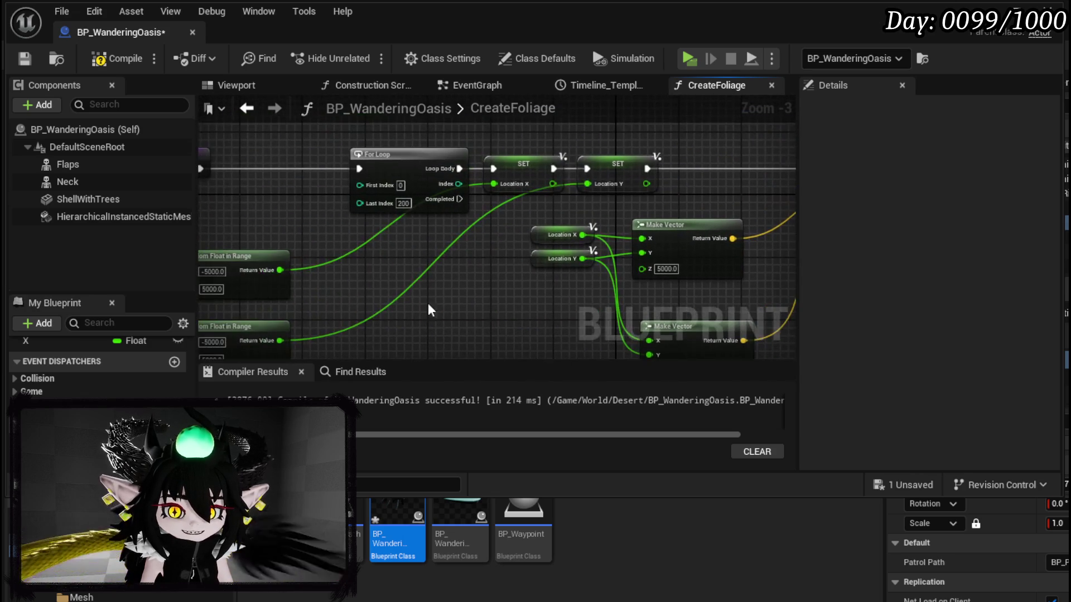
{"action": "left_click", "coordinate": [22, 59]}
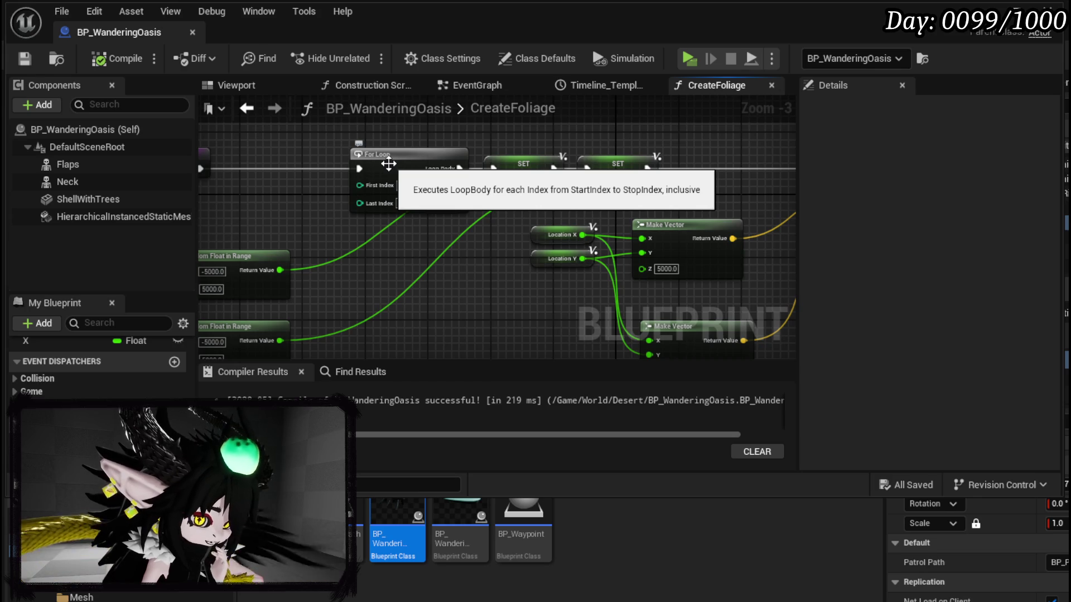
{"action": "left_click_drag", "start_coordinate": [526, 210], "coordinate": [253, 209]}
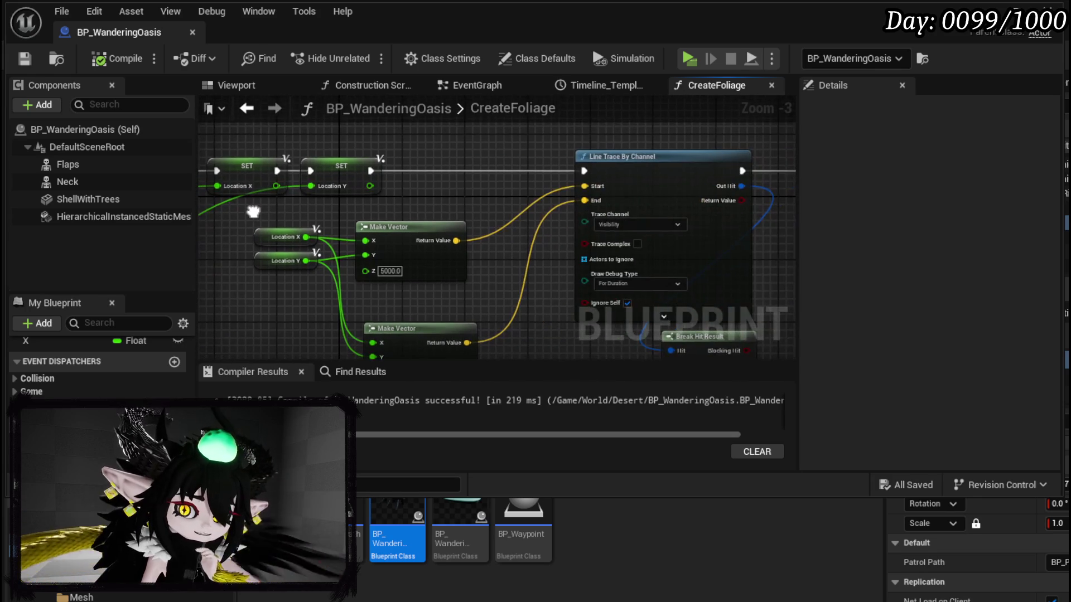
{"action": "left_click_drag", "start_coordinate": [458, 208], "coordinate": [484, 171]}
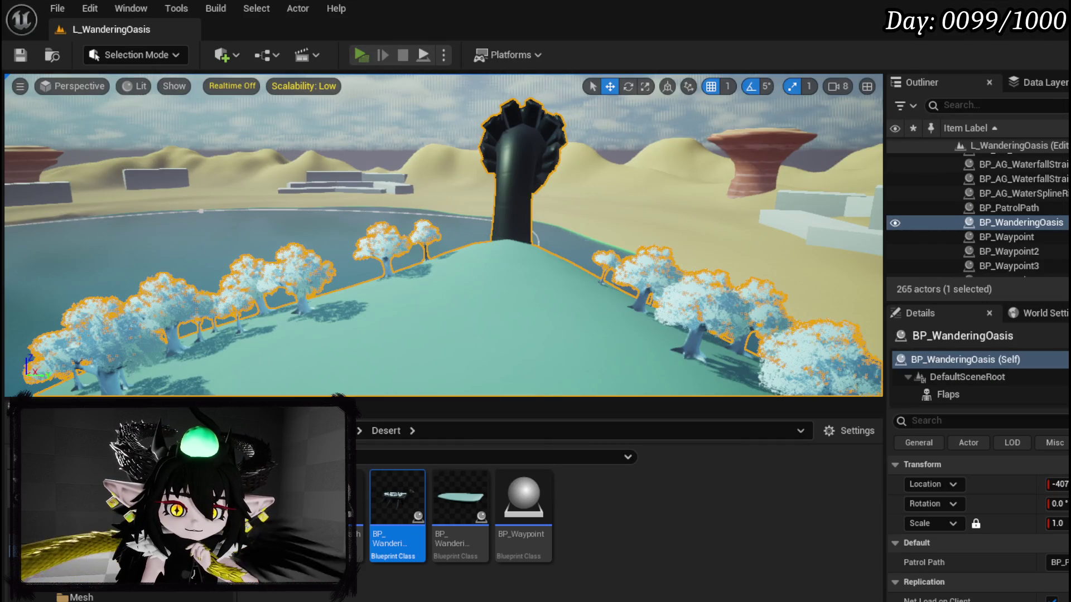
{"action": "key", "text": "alt+p"}
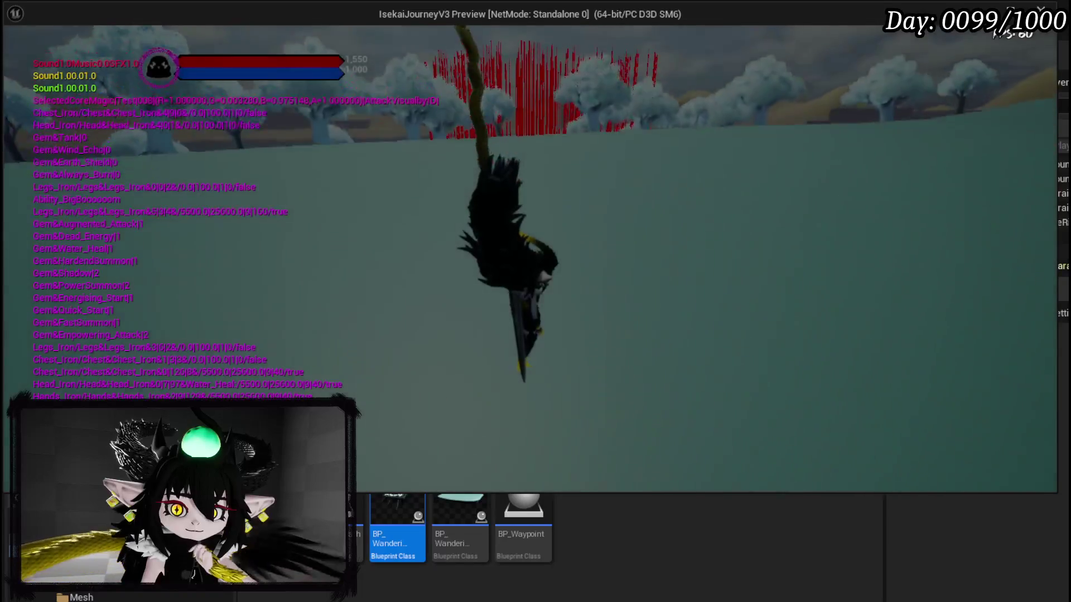
{"action": "key", "text": "shift"}
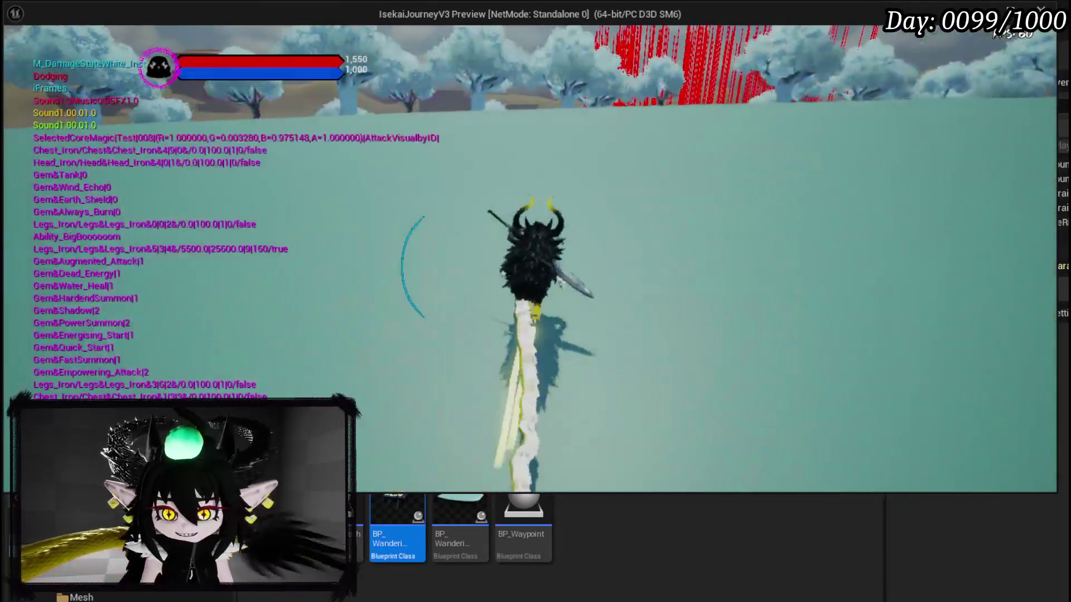
{"action": "key", "text": "w"}
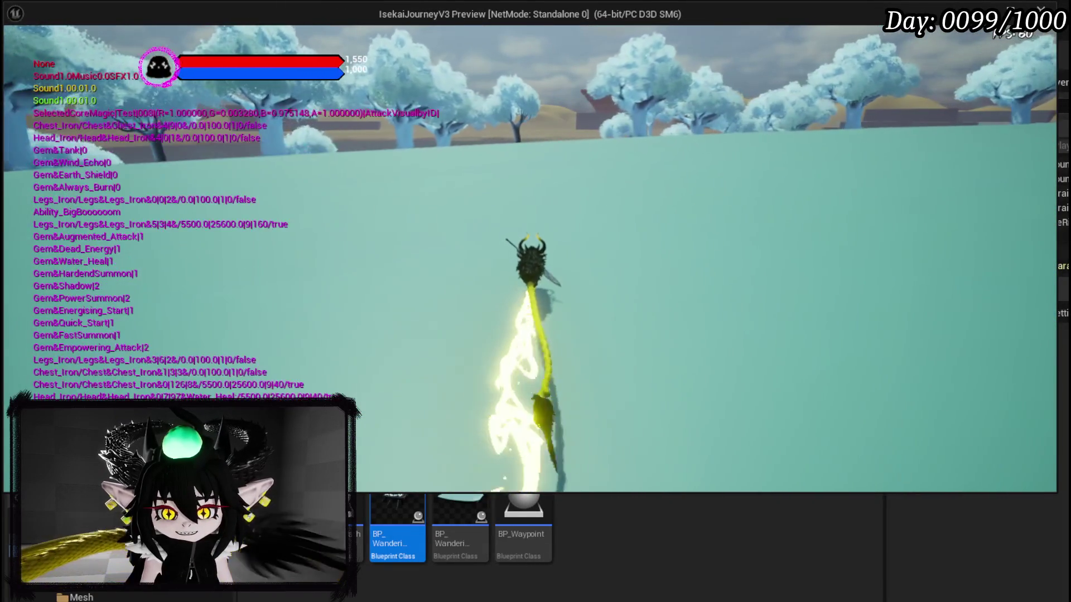
{"action": "key", "text": "w"}
{"action": "key", "text": "w"}
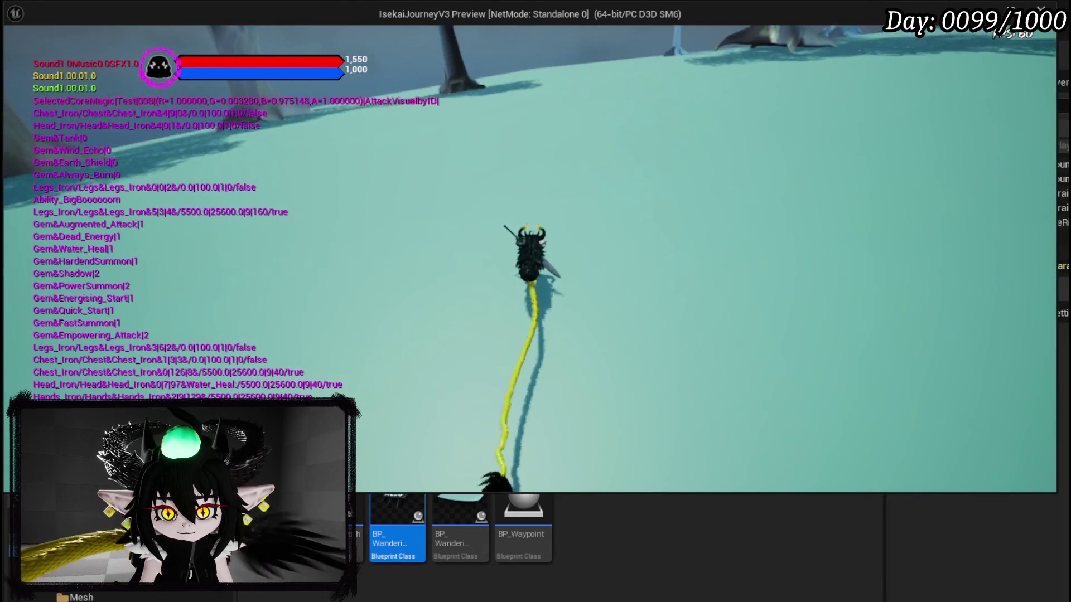
{"action": "key", "text": "w"}
{"action": "key", "text": "w"}
{"action": "key", "text": "w"}
{"action": "key", "text": "shift"}
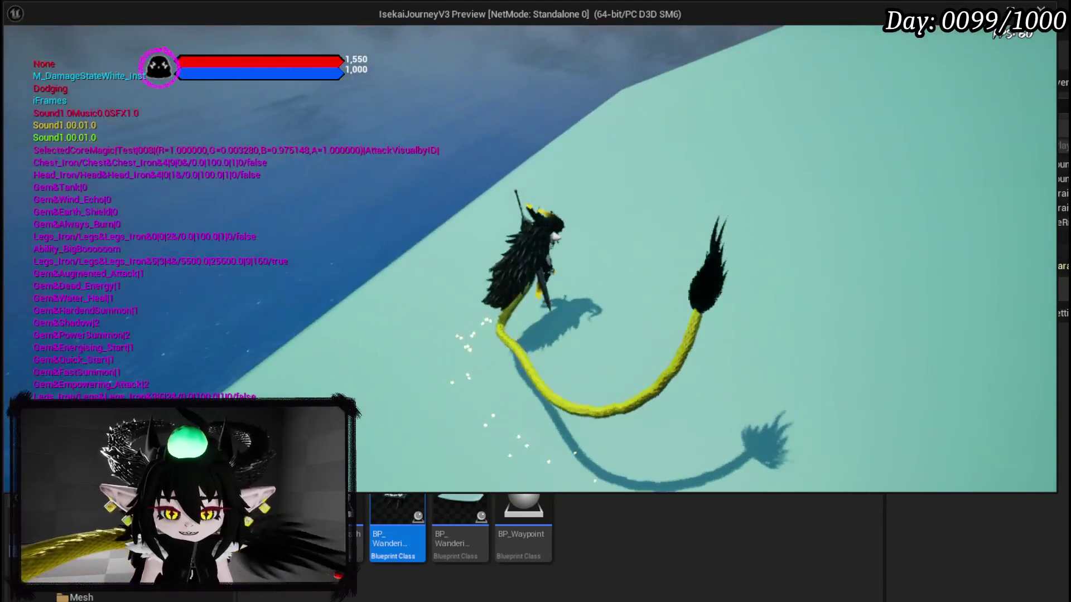
{"action": "key", "text": "alt+Tab"}
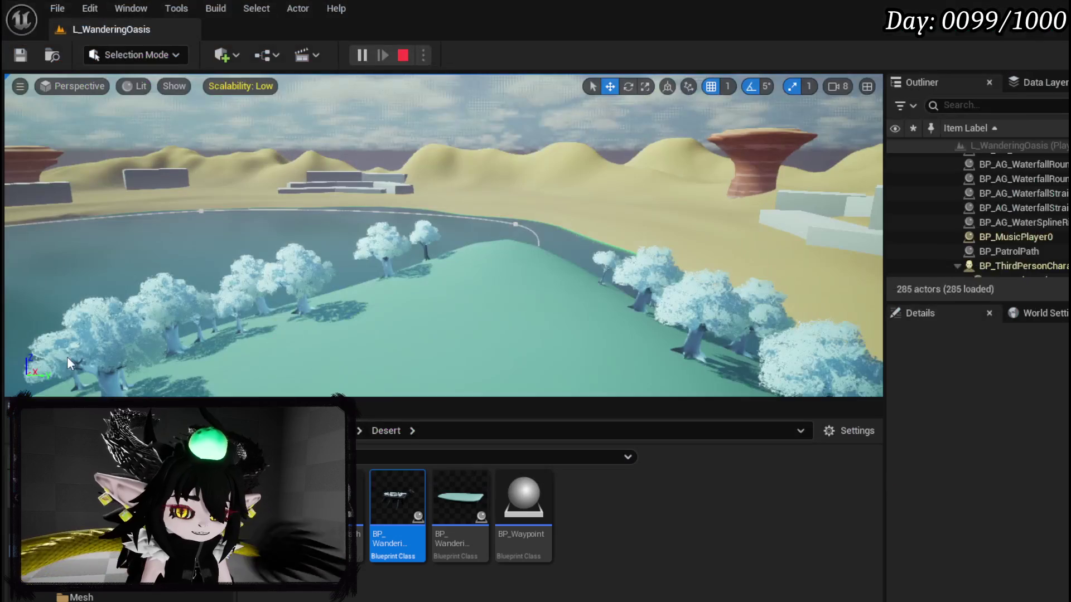
Stop the play session and return to the graph's For Loop and Random Float nodes.
{"action": "key", "text": "Escape"}
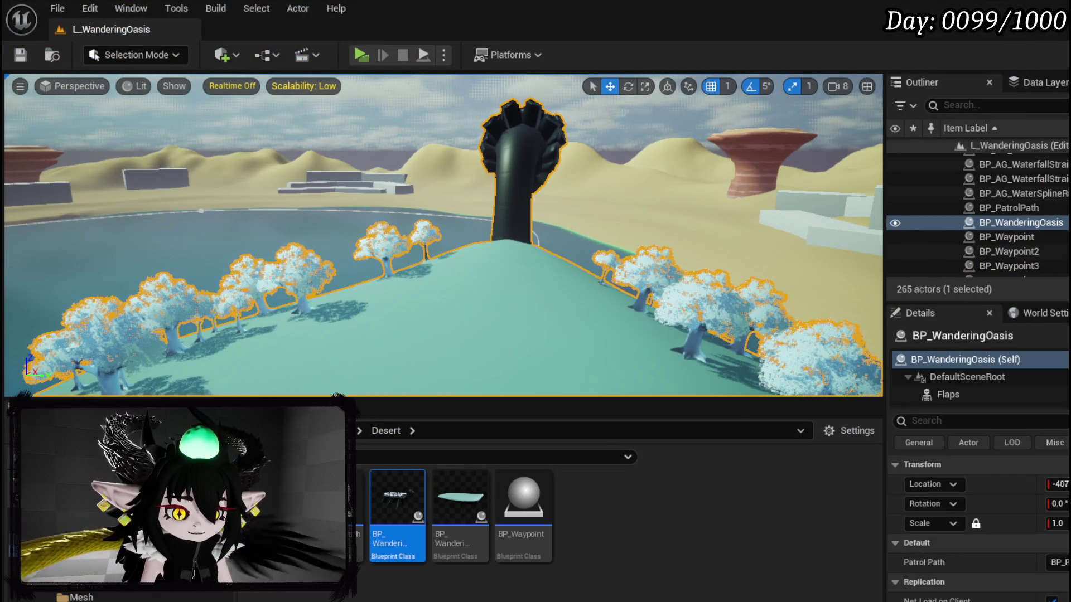
{"action": "key", "text": "alt+Tab"}
{"action": "scroll", "coordinate": [424, 214], "scroll_direction": "down", "scroll_amount": 4}
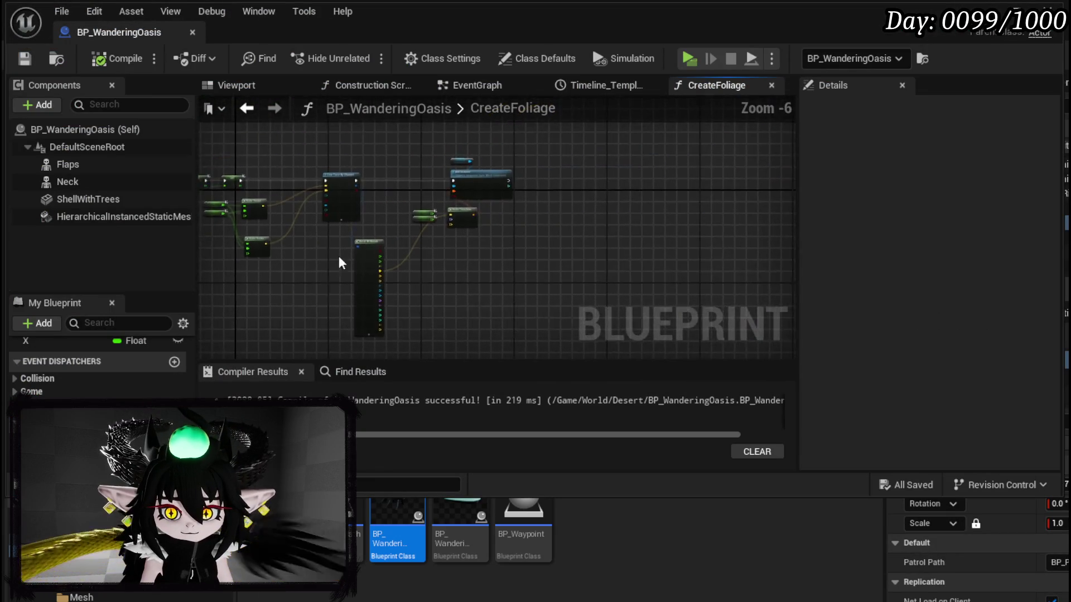
{"action": "scroll", "coordinate": [444, 253], "scroll_direction": "up", "scroll_amount": 3}
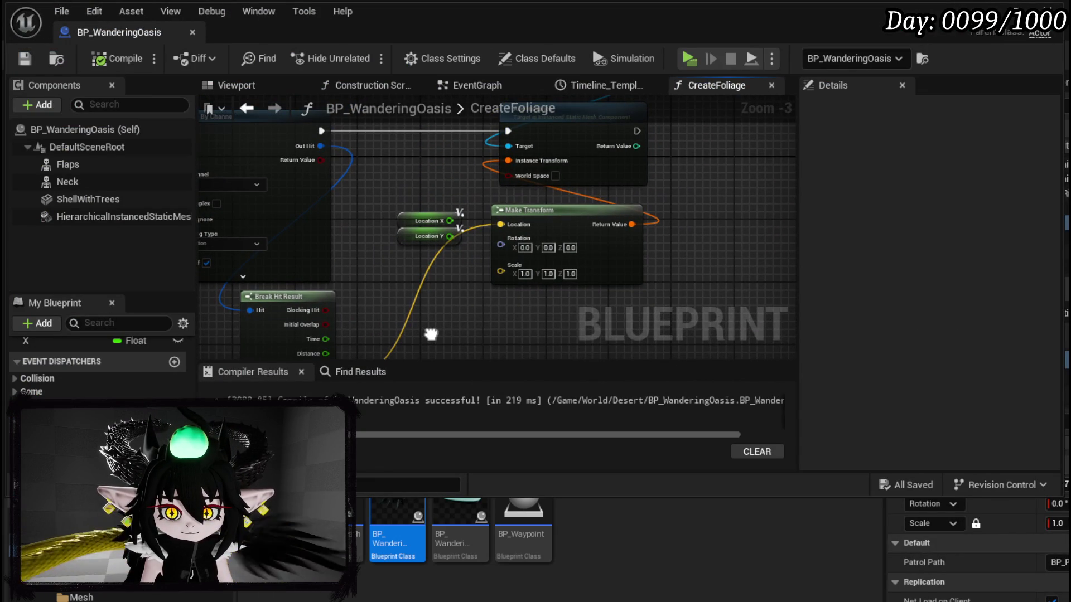
{"action": "scroll", "coordinate": [563, 307], "scroll_direction": "down", "scroll_amount": 1}
{"action": "left_click_drag", "start_coordinate": [556, 307], "coordinate": [632, 314]}
{"action": "left_click_drag", "start_coordinate": [393, 218], "coordinate": [846, 214]}
Move the two Random Float in Range nodes lower and re-centre on the loop setup.
{"action": "mouse_move", "coordinate": [428, 220]}
{"action": "left_mouse_down"}
{"action": "mouse_move", "coordinate": [414, 255]}
{"action": "mouse_move", "coordinate": [460, 283]}
{"action": "left_mouse_up"}
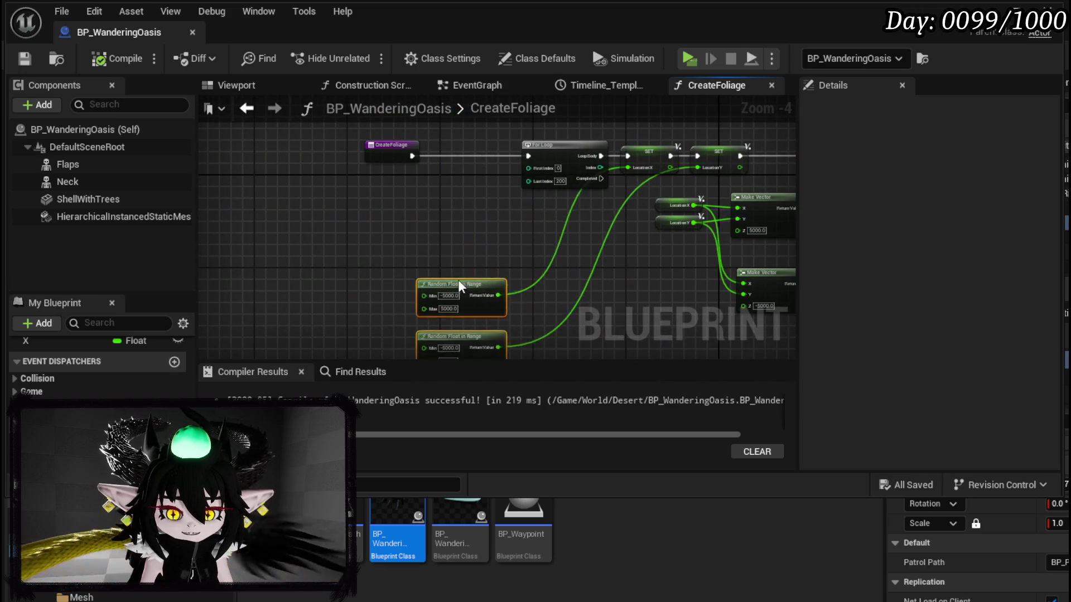
{"action": "left_click_drag", "start_coordinate": [399, 249], "coordinate": [349, 205]}
{"action": "right_click", "coordinate": [337, 202]}
Add a Get Actor Location node and break its output with a Break Vector.
{"action": "type", "text": "get actor location"}
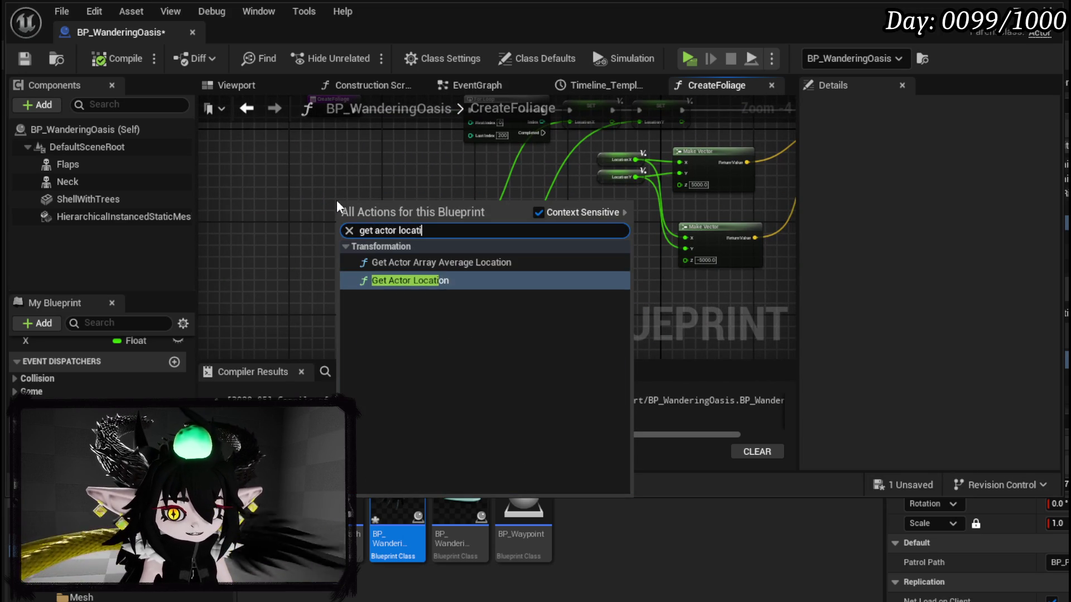
{"action": "key", "text": "Return"}
{"action": "mouse_move", "coordinate": [399, 200]}
{"action": "left_mouse_down"}
{"action": "mouse_move", "coordinate": [383, 160]}
{"action": "mouse_move", "coordinate": [457, 202]}
{"action": "mouse_move", "coordinate": [416, 260]}
{"action": "mouse_move", "coordinate": [491, 247]}
{"action": "left_mouse_up"}
{"action": "type", "text": "brea"}
{"action": "left_click", "coordinate": [490, 280]}
Add the random floats to the actor's X and Y with two Add nodes feeding Location X and Y.
{"action": "type", "text": "+"}
{"action": "left_click", "coordinate": [542, 383]}
{"action": "mouse_move", "coordinate": [420, 315]}
{"action": "left_mouse_down"}
{"action": "mouse_move", "coordinate": [504, 267]}
{"action": "mouse_move", "coordinate": [544, 193]}
{"action": "left_mouse_up"}
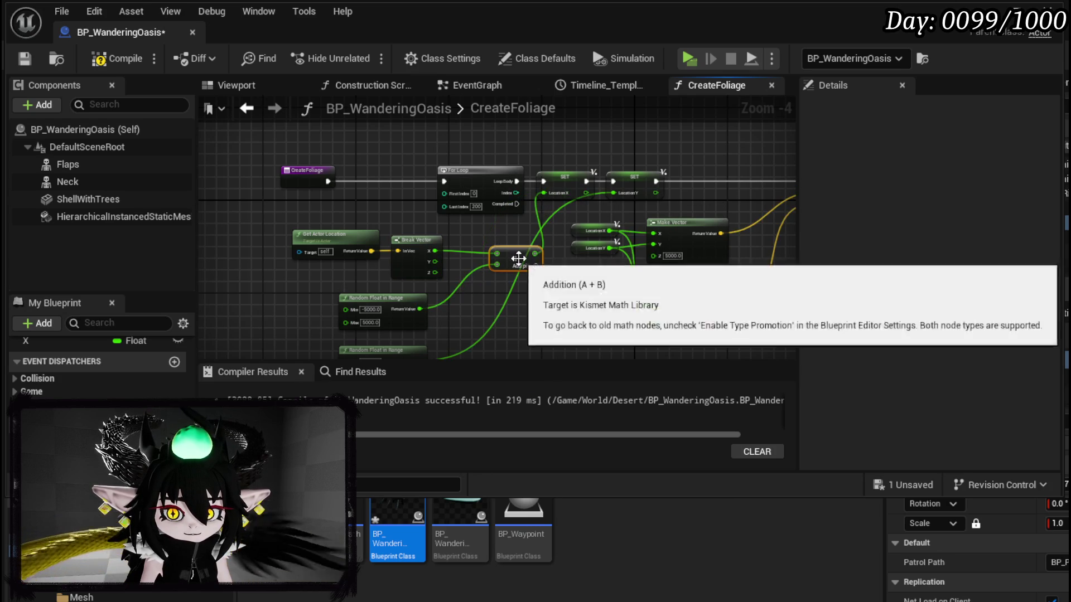
{"action": "left_click_drag", "start_coordinate": [501, 243], "coordinate": [471, 252]}
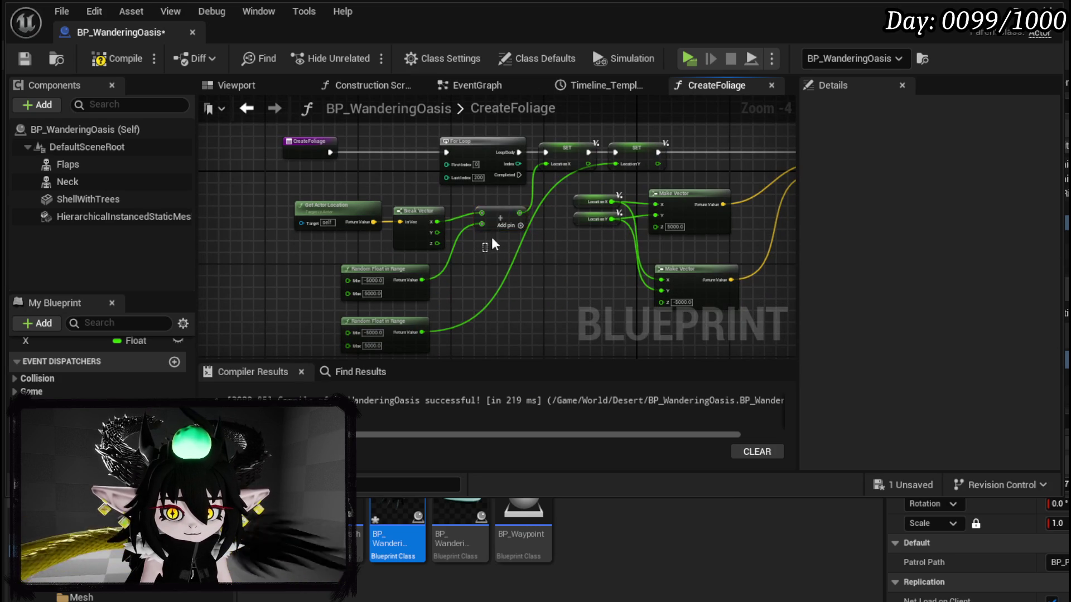
{"action": "key", "text": "ctrl+c"}
{"action": "key", "text": "ctrl+v"}
{"action": "mouse_move", "coordinate": [437, 232]}
{"action": "left_mouse_down"}
{"action": "mouse_move", "coordinate": [500, 257]}
{"action": "mouse_move", "coordinate": [486, 255]}
{"action": "left_mouse_up"}
{"action": "left_click_drag", "start_coordinate": [422, 332], "coordinate": [617, 165]}
Compile and save the updated CreateFoliage graph.
{"action": "left_click", "coordinate": [92, 58]}
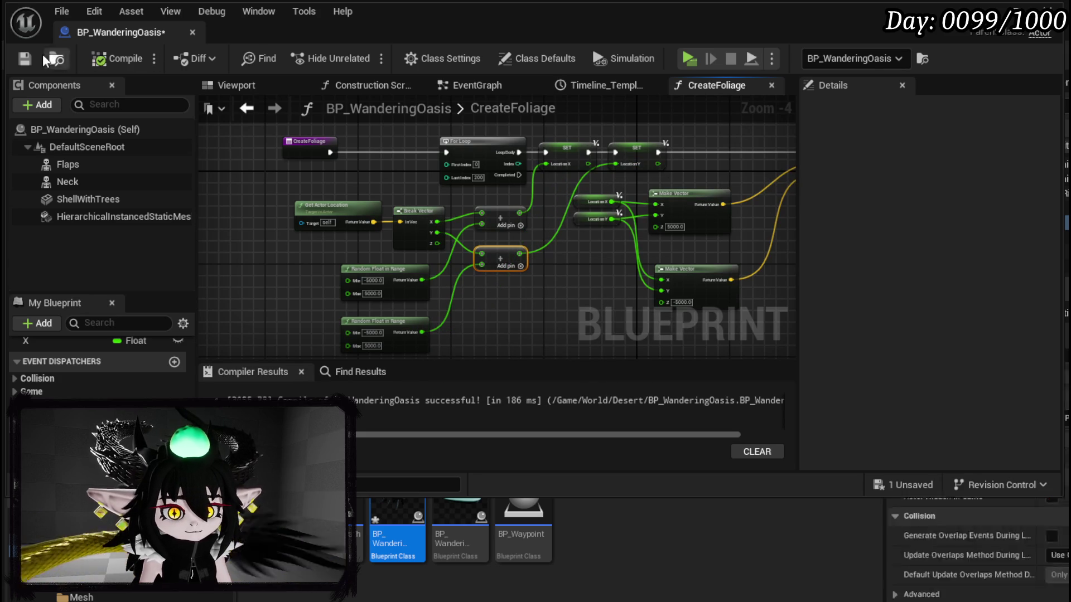
{"action": "left_click", "coordinate": [25, 59]}
{"action": "left_click_drag", "start_coordinate": [792, 201], "coordinate": [195, 207]}
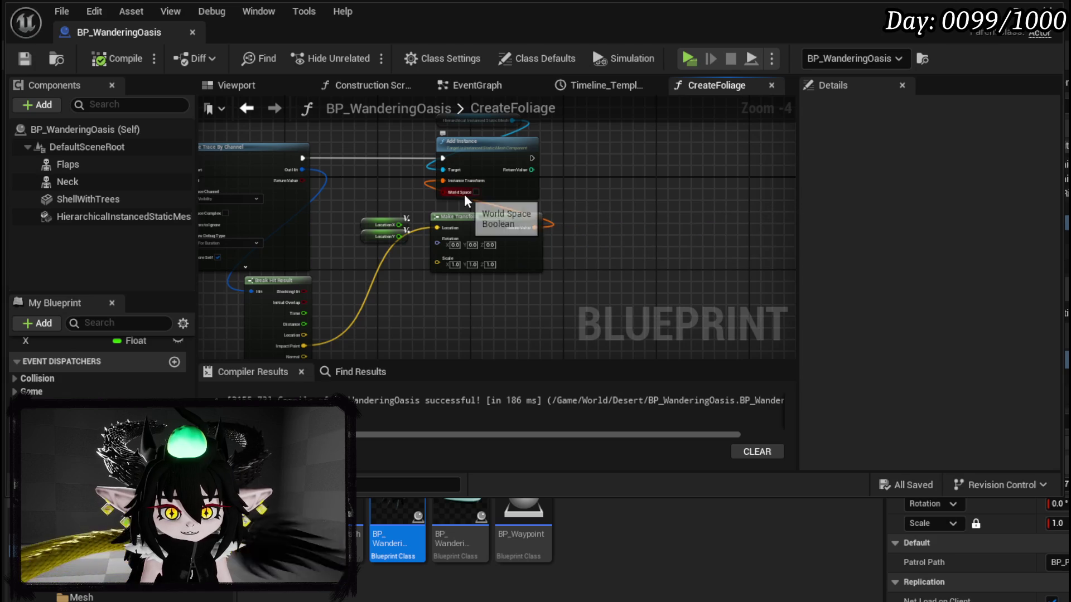
Enable World Space on Add Instance, wire in the transform, and compile and save.
{"action": "left_click", "coordinate": [475, 191]}
{"action": "left_click_drag", "start_coordinate": [535, 227], "coordinate": [443, 181]}
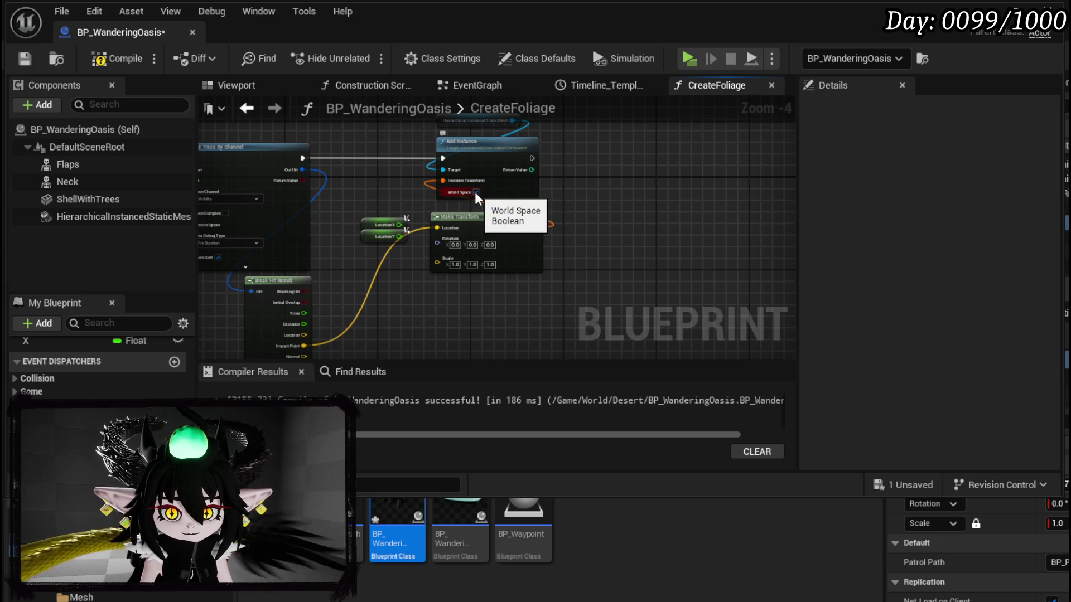
{"action": "left_click", "coordinate": [100, 59]}
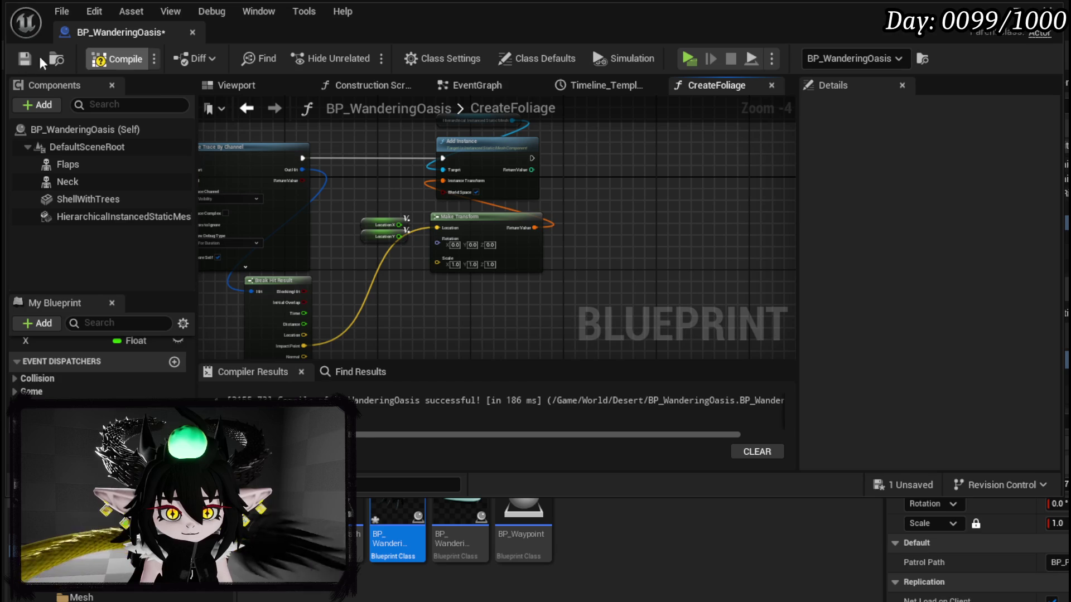
{"action": "left_click", "coordinate": [986, 10]}
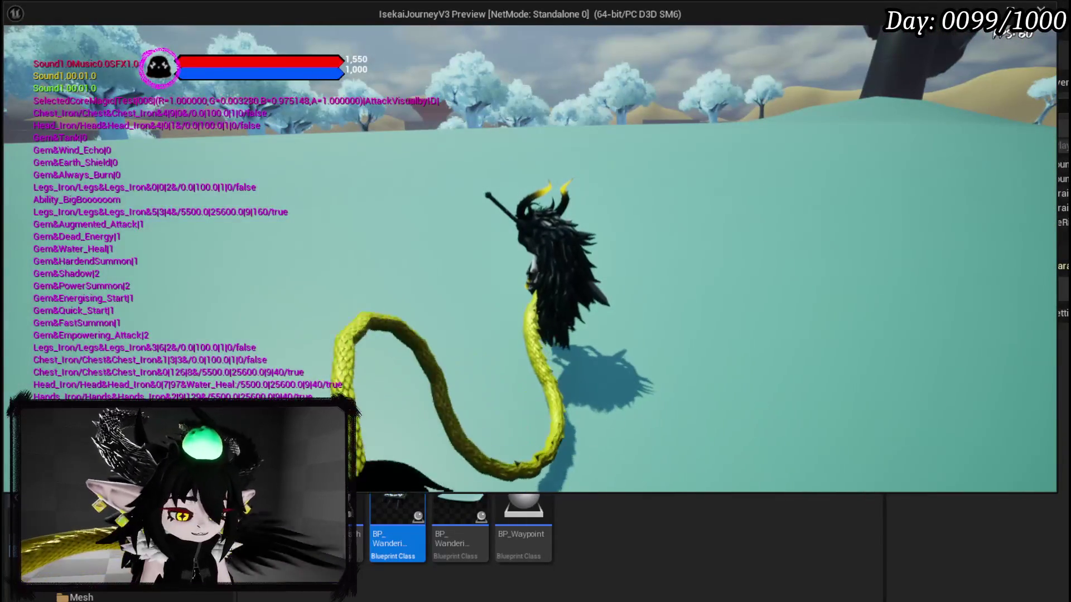
Reopen BP_WanderingOasis, tick World Space on Add Instance, and compile and save.
{"action": "key", "text": "Escape"}
{"action": "double_click", "coordinate": [372, 496]}
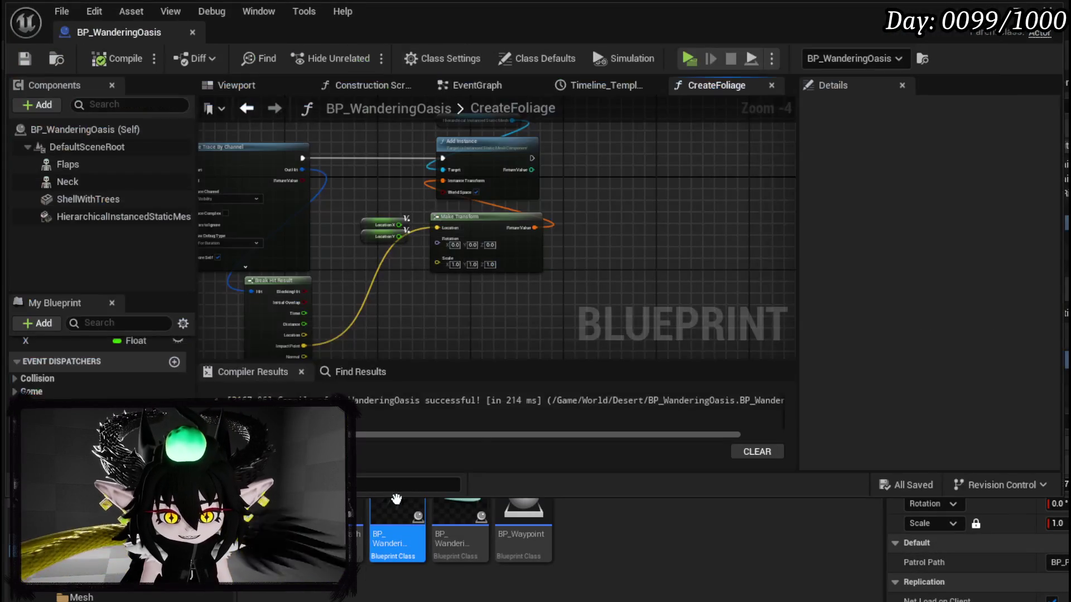
{"action": "left_click", "coordinate": [475, 192]}
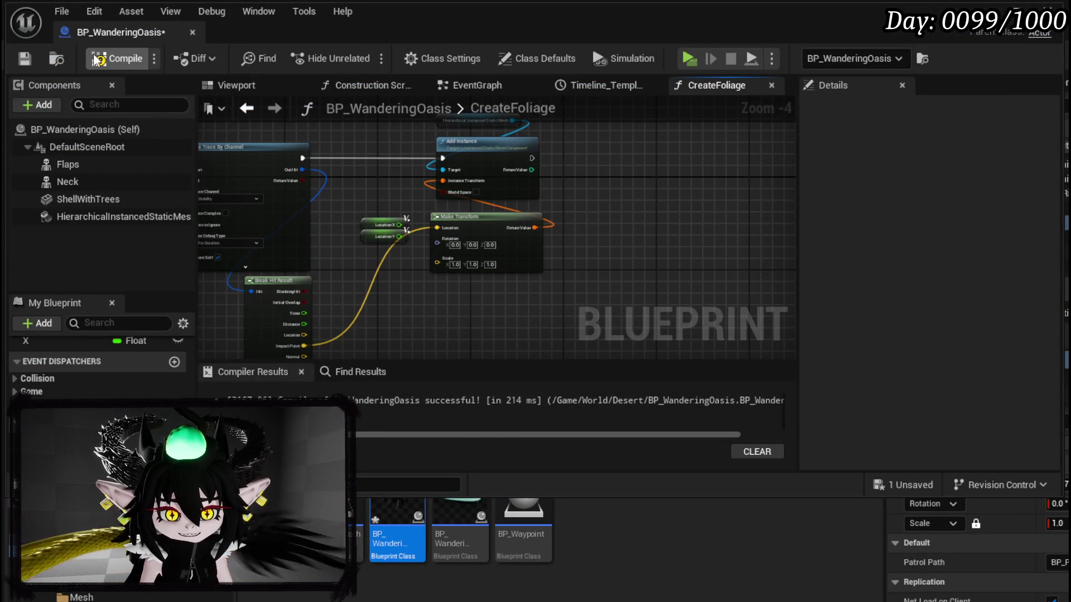
{"action": "left_click", "coordinate": [31, 54]}
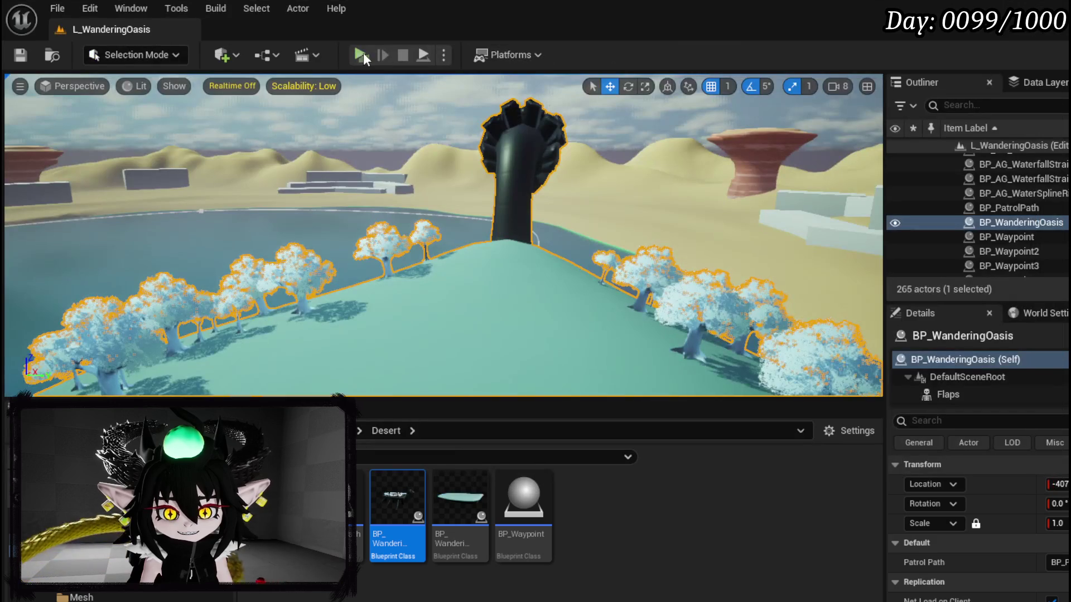
Play-test the level, running the character around the shell before stopping.
{"action": "left_click", "coordinate": [363, 52]}
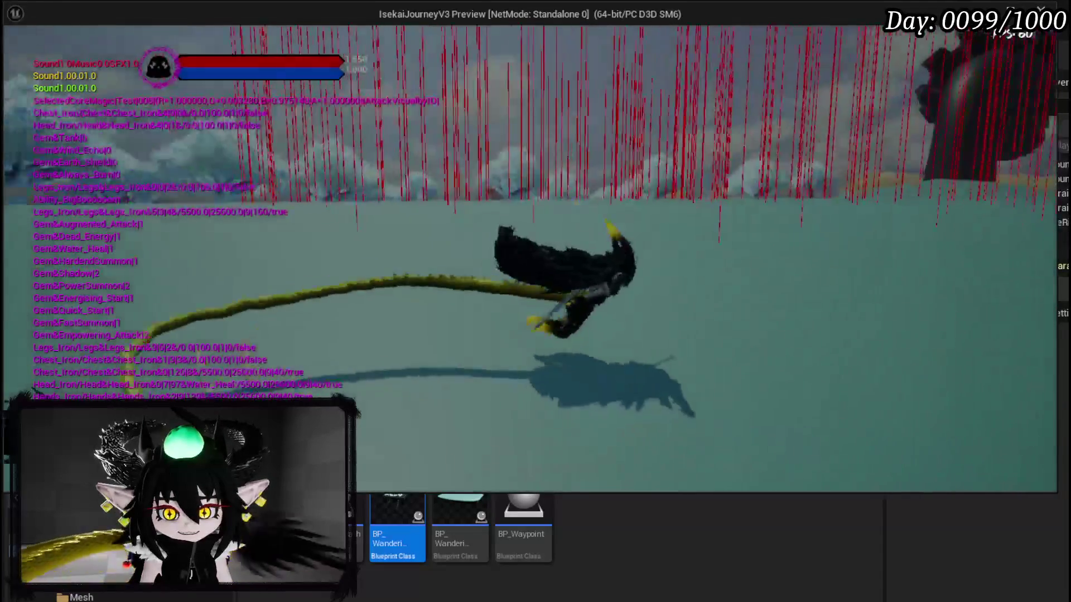
{"action": "key", "text": "w"}
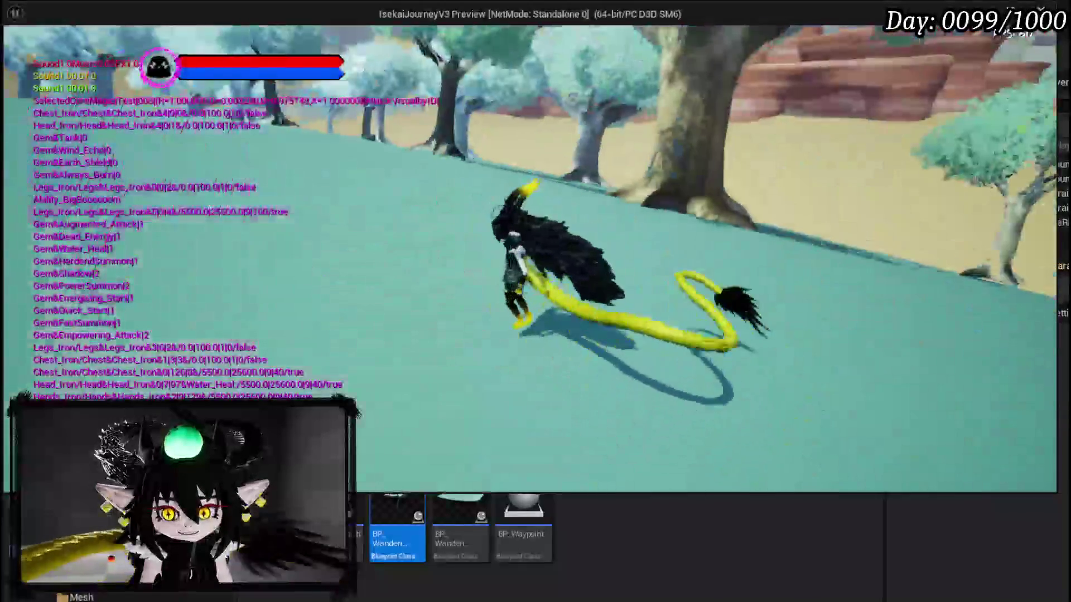
{"action": "key", "text": "w"}
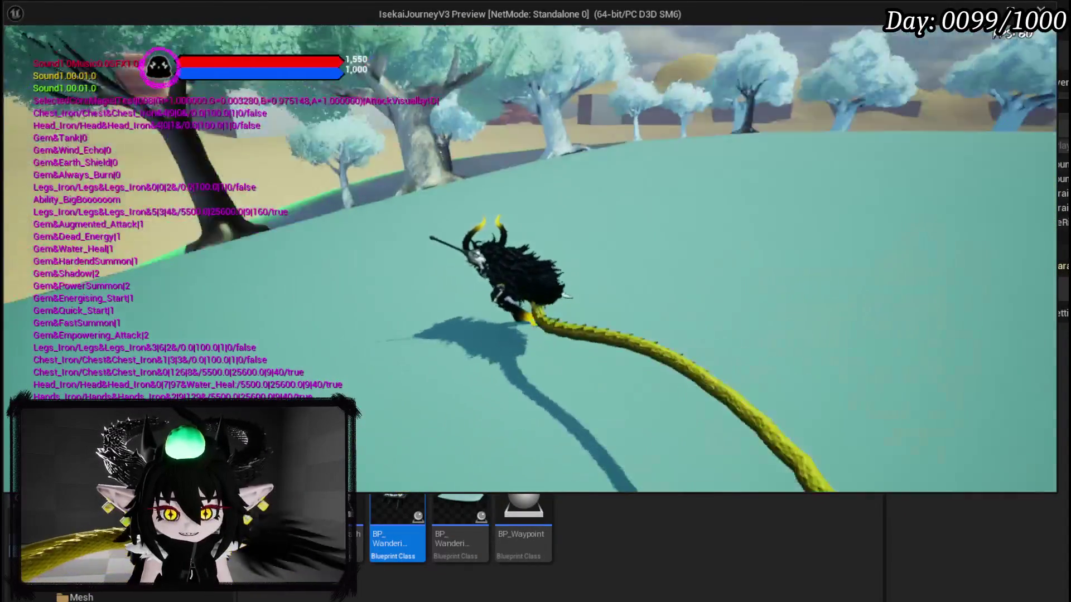
{"action": "key", "text": "w"}
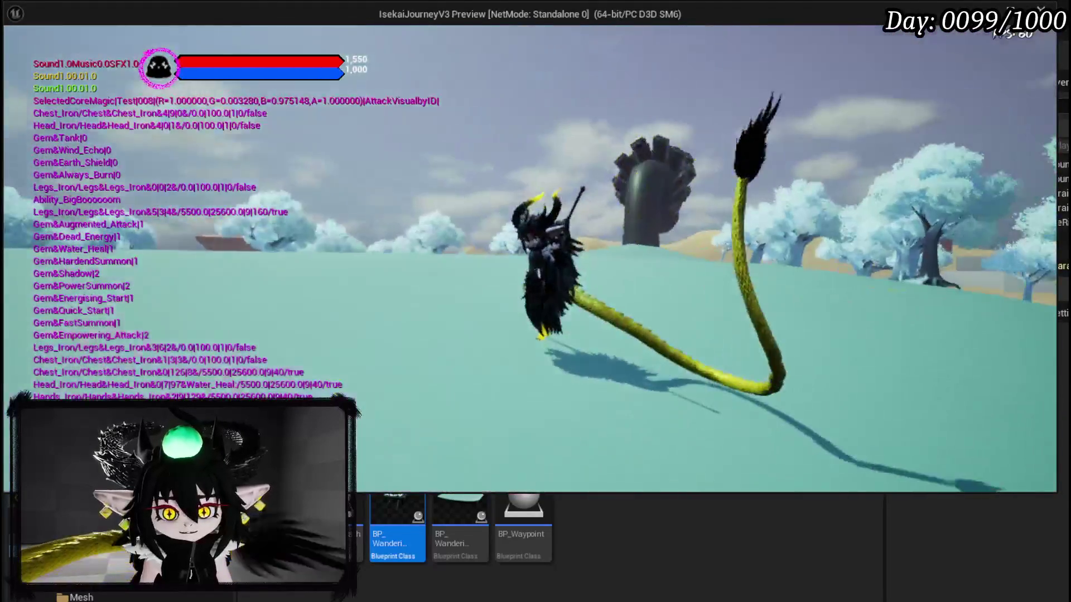
{"action": "key", "text": "Escape"}
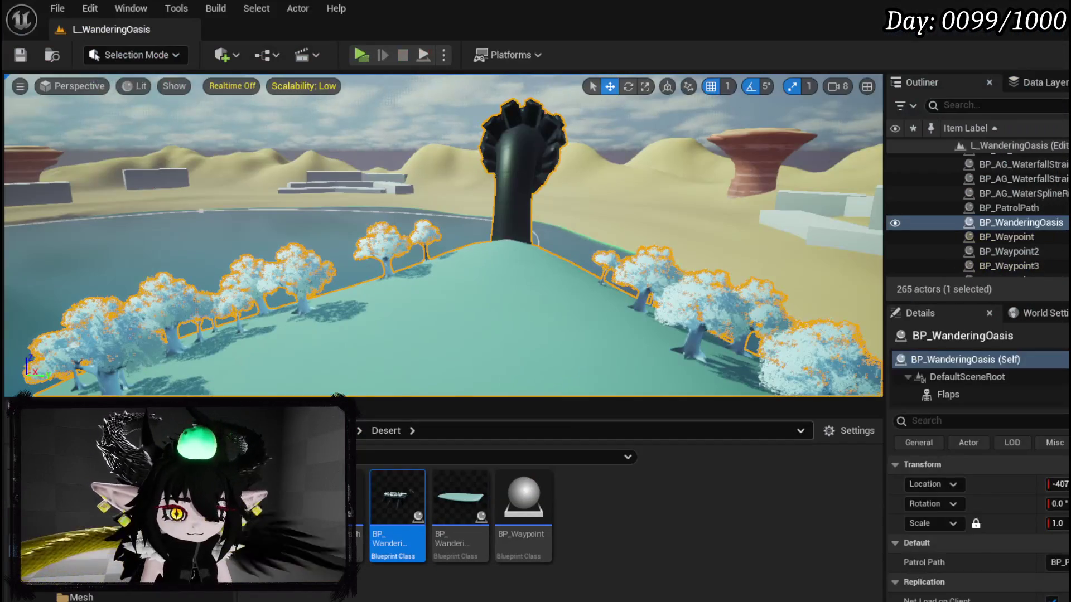
Open BP_WanderingOasis and pan from the placement nodes back to the CreateFoliage entry.
{"action": "double_click", "coordinate": [397, 536]}
{"action": "left_click_drag", "start_coordinate": [405, 301], "coordinate": [434, 268]}
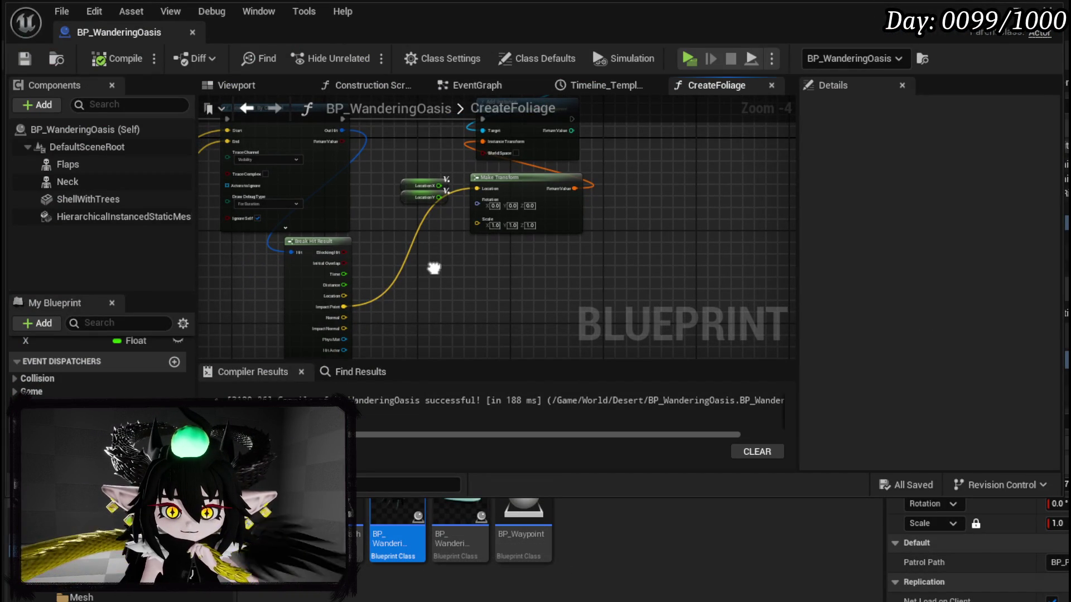
{"action": "scroll", "coordinate": [434, 270], "scroll_direction": "up", "scroll_amount": 3}
{"action": "mouse_move", "coordinate": [401, 299]}
{"action": "left_mouse_down"}
{"action": "mouse_move", "coordinate": [426, 342]}
{"action": "mouse_move", "coordinate": [512, 232]}
{"action": "mouse_move", "coordinate": [502, 244]}
{"action": "mouse_move", "coordinate": [524, 265]}
{"action": "mouse_move", "coordinate": [429, 357]}
{"action": "mouse_move", "coordinate": [425, 326]}
{"action": "mouse_move", "coordinate": [385, 347]}
{"action": "left_mouse_up"}
{"action": "mouse_move", "coordinate": [424, 215]}
{"action": "left_mouse_down"}
{"action": "mouse_move", "coordinate": [311, 296]}
{"action": "mouse_move", "coordinate": [267, 206]}
{"action": "mouse_move", "coordinate": [252, 272]}
{"action": "left_mouse_up"}
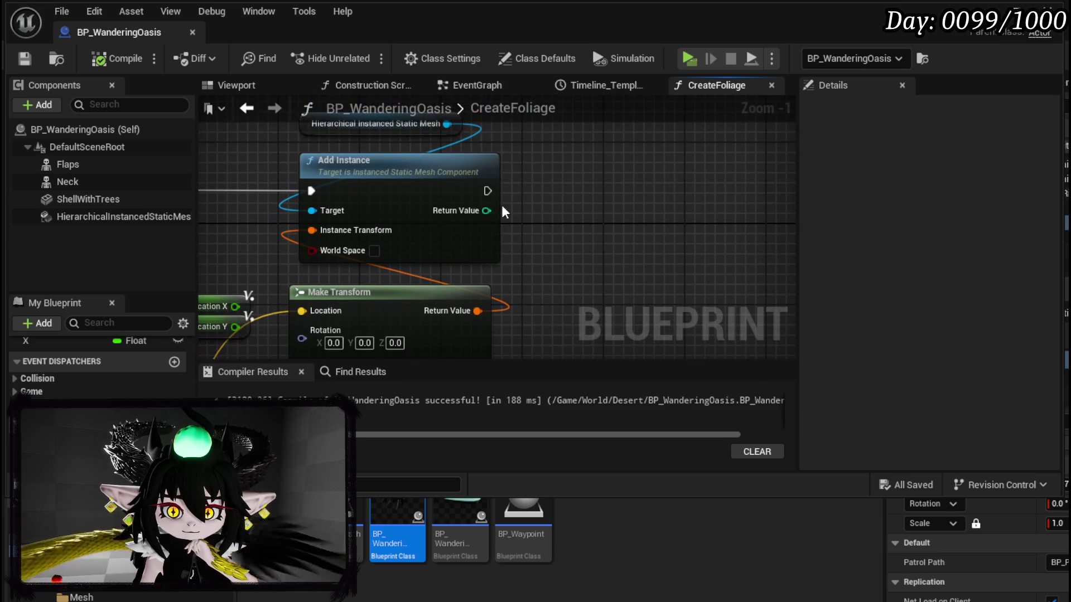
{"action": "mouse_move", "coordinate": [486, 210]}
{"action": "left_mouse_down"}
{"action": "mouse_move", "coordinate": [567, 266]}
{"action": "mouse_move", "coordinate": [634, 206]}
{"action": "left_mouse_up"}
{"action": "left_click_drag", "start_coordinate": [294, 246], "coordinate": [371, 172]}
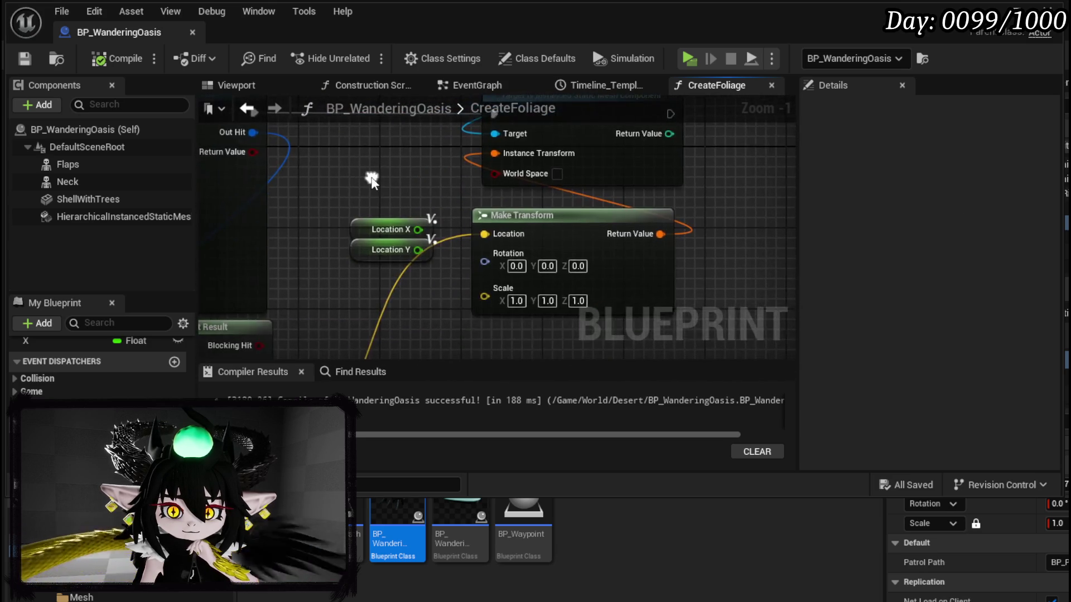
{"action": "scroll", "coordinate": [322, 240], "scroll_direction": "down", "scroll_amount": 1}
{"action": "left_click_drag", "start_coordinate": [322, 239], "coordinate": [598, 185]}
{"action": "scroll", "coordinate": [512, 195], "scroll_direction": "down", "scroll_amount": 2}
{"action": "mouse_move", "coordinate": [374, 301]}
{"action": "left_mouse_down"}
{"action": "mouse_move", "coordinate": [483, 270]}
{"action": "mouse_move", "coordinate": [423, 301]}
{"action": "mouse_move", "coordinate": [427, 292]}
{"action": "left_mouse_up"}
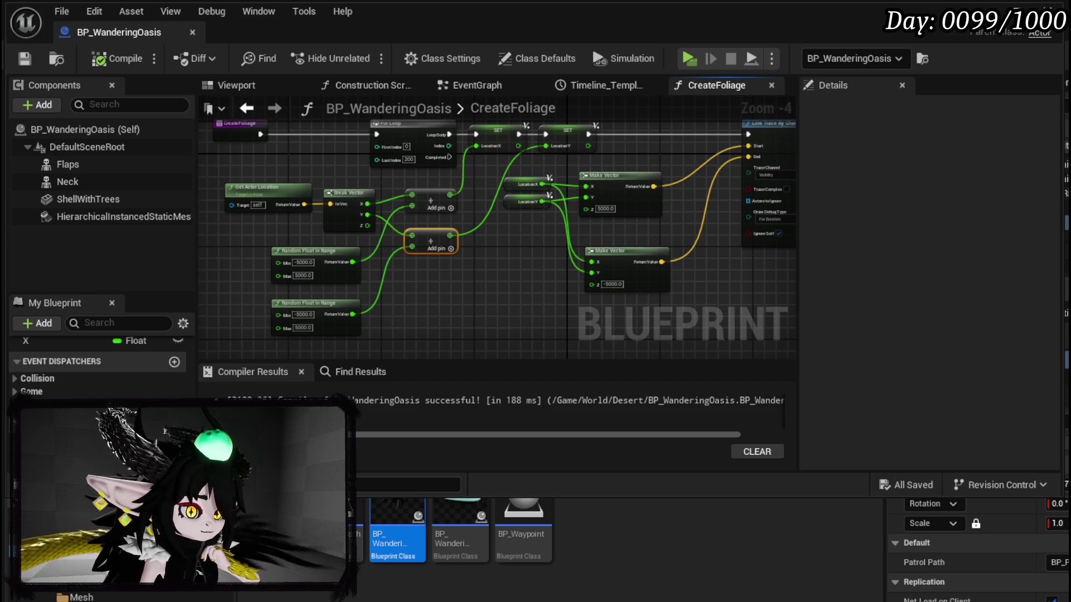
Inspect the Line Trace and Make Transform nodes, then select the instanced mesh component.
{"action": "left_click_drag", "start_coordinate": [510, 221], "coordinate": [225, 250]}
{"action": "left_click_drag", "start_coordinate": [403, 243], "coordinate": [289, 228]}
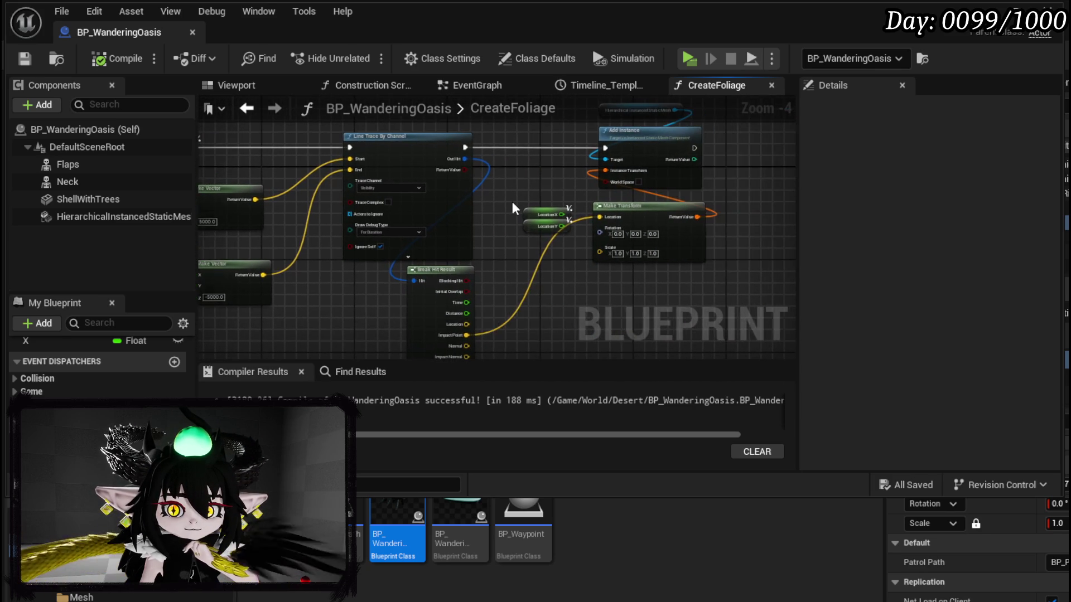
{"action": "scroll", "coordinate": [513, 208], "scroll_direction": "up", "scroll_amount": 2}
{"action": "mouse_move", "coordinate": [513, 208]}
{"action": "left_mouse_down"}
{"action": "mouse_move", "coordinate": [473, 166]}
{"action": "mouse_move", "coordinate": [234, 230]}
{"action": "mouse_move", "coordinate": [387, 181]}
{"action": "left_mouse_up"}
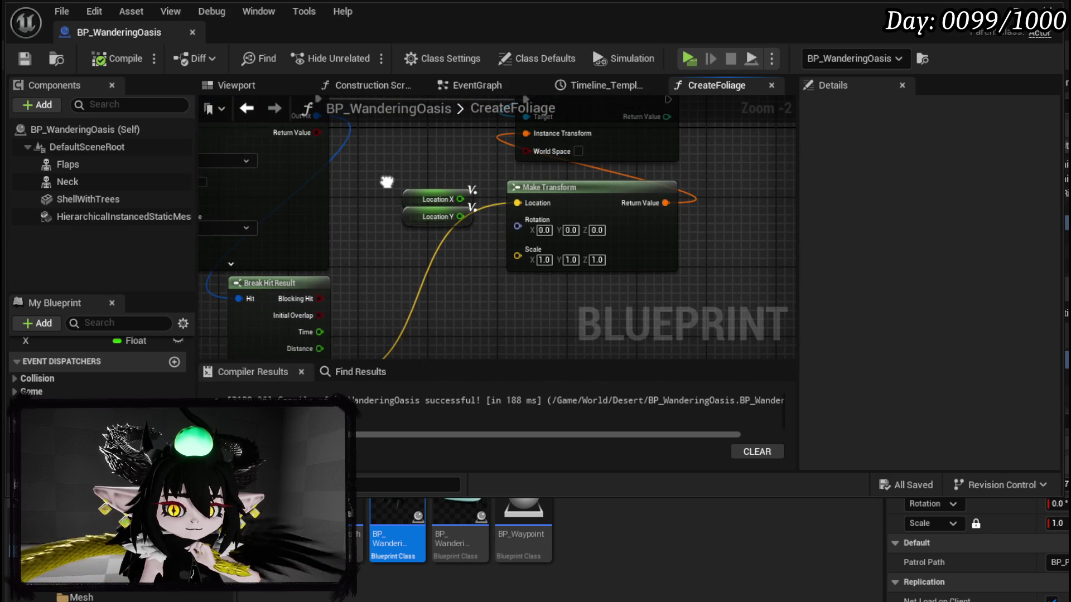
{"action": "mouse_move", "coordinate": [387, 181]}
{"action": "left_mouse_down"}
{"action": "mouse_move", "coordinate": [382, 254]}
{"action": "mouse_move", "coordinate": [404, 198]}
{"action": "mouse_move", "coordinate": [437, 178]}
{"action": "mouse_move", "coordinate": [353, 188]}
{"action": "mouse_move", "coordinate": [328, 257]}
{"action": "mouse_move", "coordinate": [337, 242]}
{"action": "left_mouse_up"}
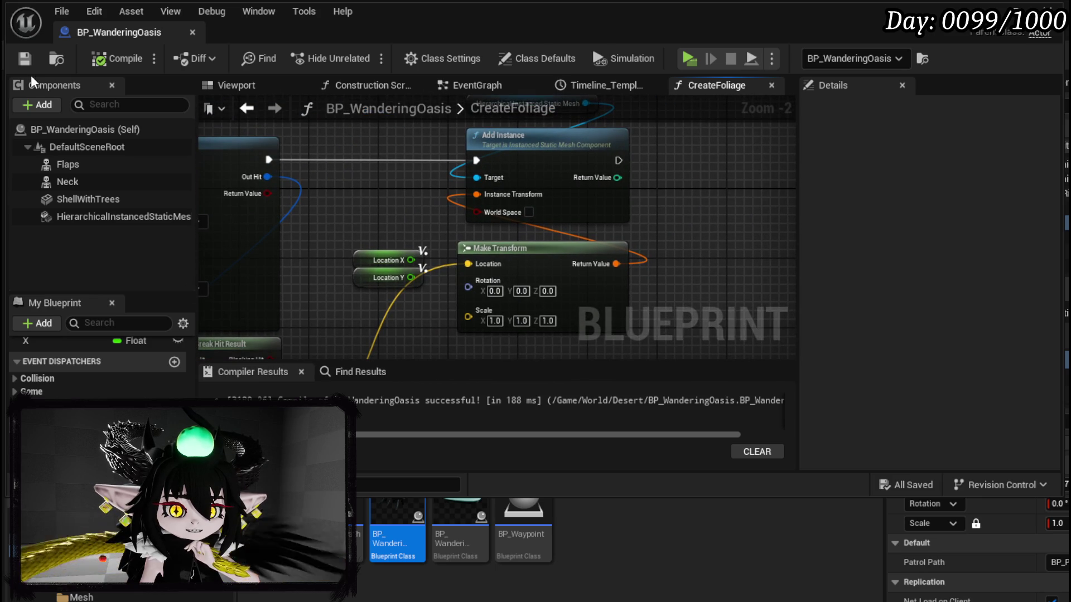
{"action": "left_click", "coordinate": [118, 218]}
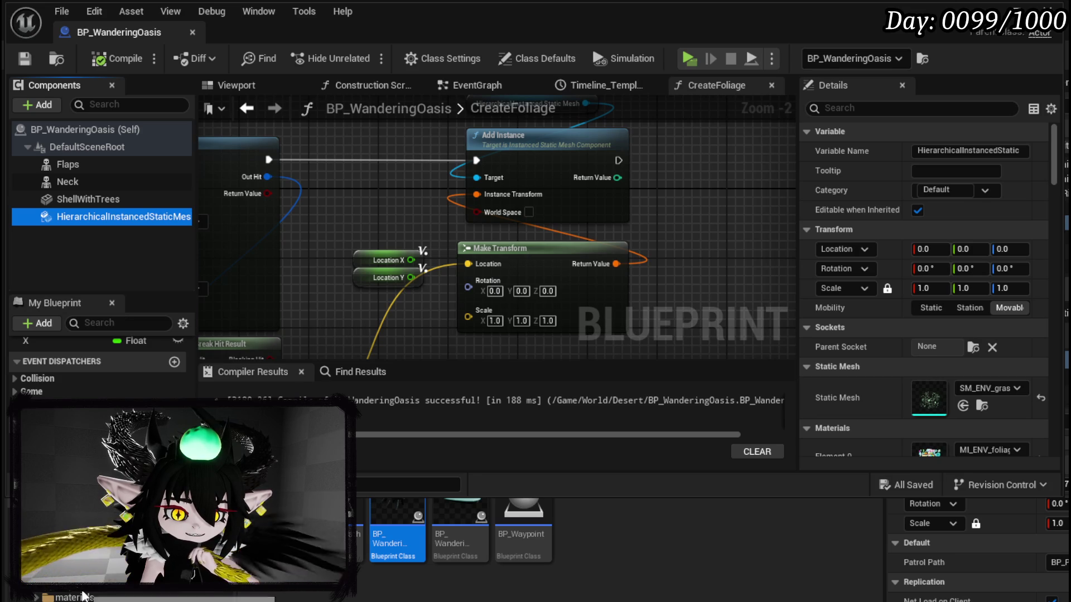
Replace the grass Static Mesh with an SM_ENV tree mesh, compile, save, and start a play-test.
{"action": "scroll", "coordinate": [621, 558], "scroll_direction": "down", "scroll_amount": 5}
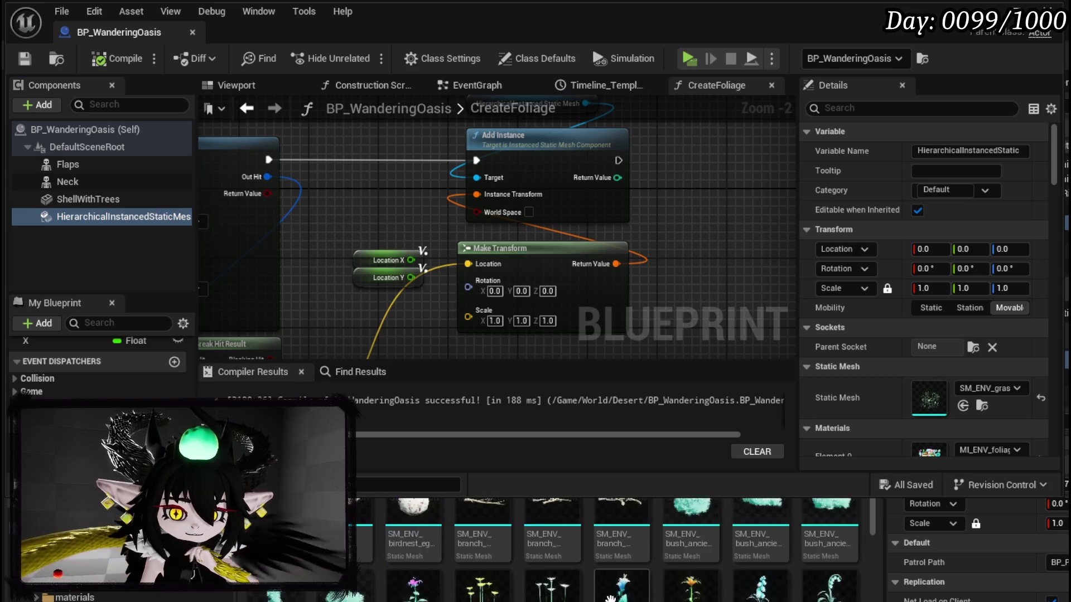
{"action": "scroll", "coordinate": [621, 557], "scroll_direction": "down", "scroll_amount": 5}
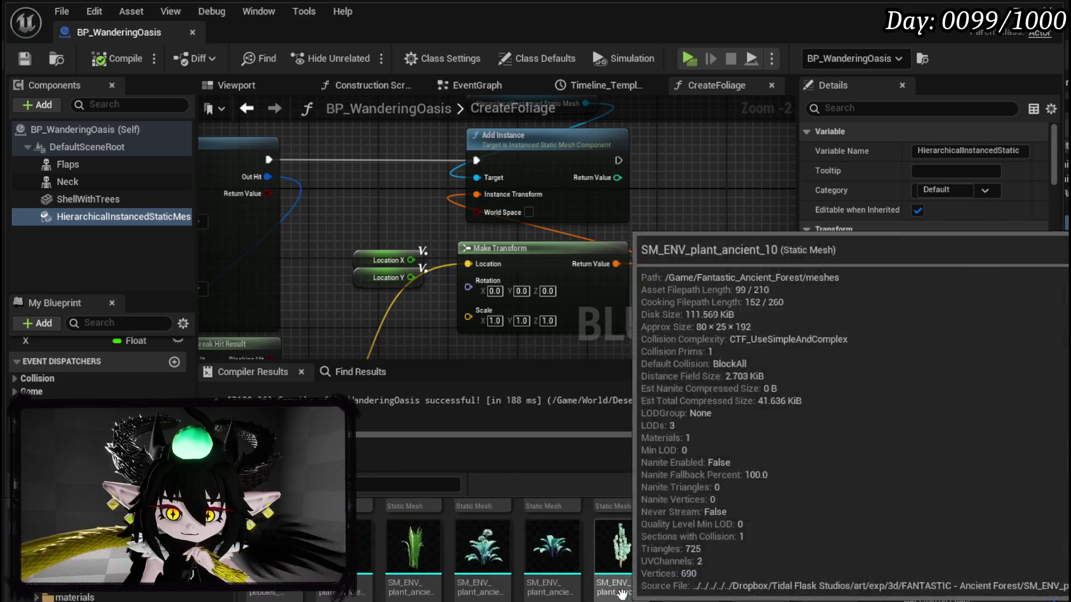
{"action": "mouse_move", "coordinate": [829, 585]}
{"action": "left_mouse_down"}
{"action": "mouse_move", "coordinate": [942, 496]}
{"action": "mouse_move", "coordinate": [933, 410]}
{"action": "left_mouse_up"}
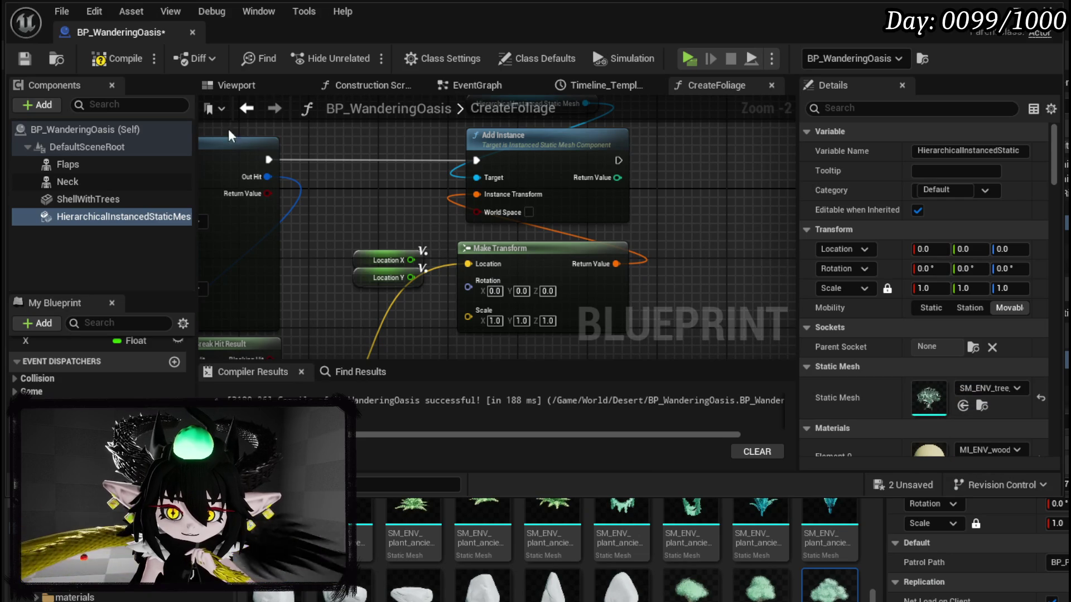
{"action": "left_click", "coordinate": [117, 58]}
{"action": "left_click", "coordinate": [25, 62]}
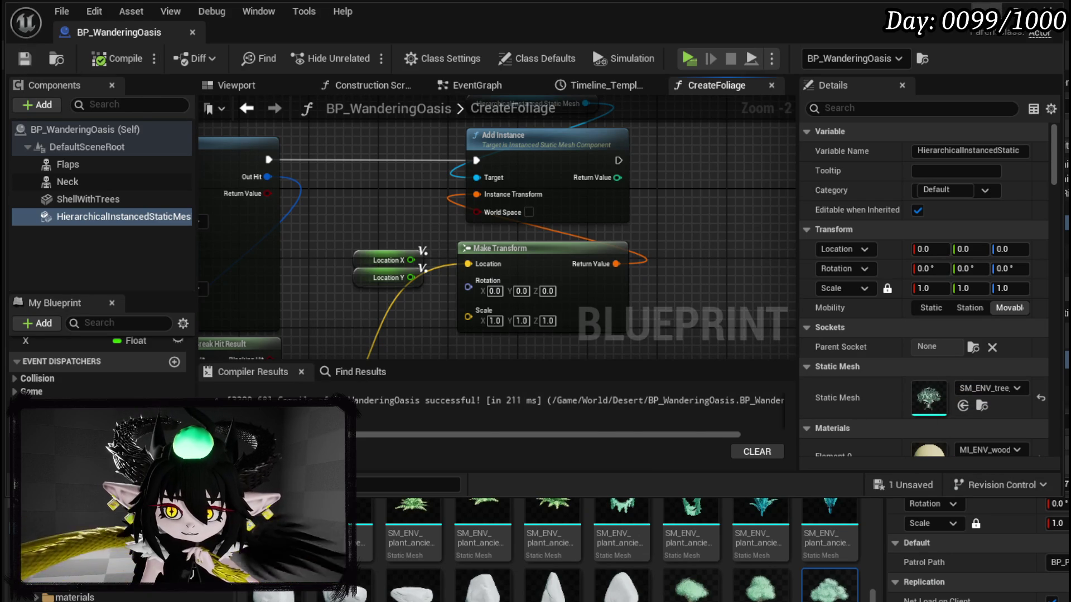
{"action": "left_click", "coordinate": [990, 8]}
{"action": "key", "text": "alt+p"}
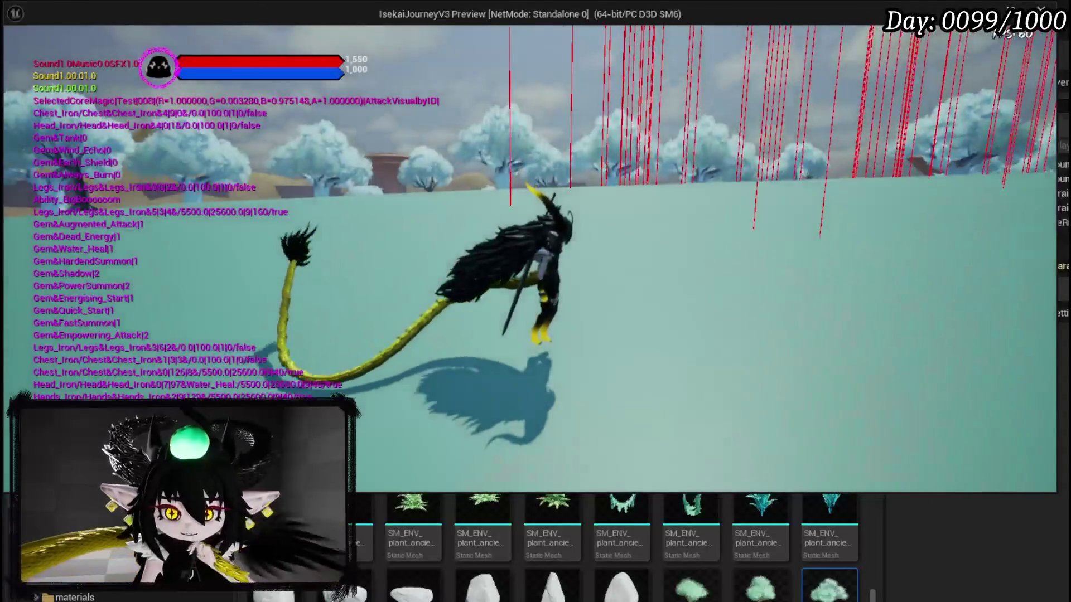
Dodge, run and jump the character along the shore to check the trees, then exit.
{"action": "key", "text": "space"}
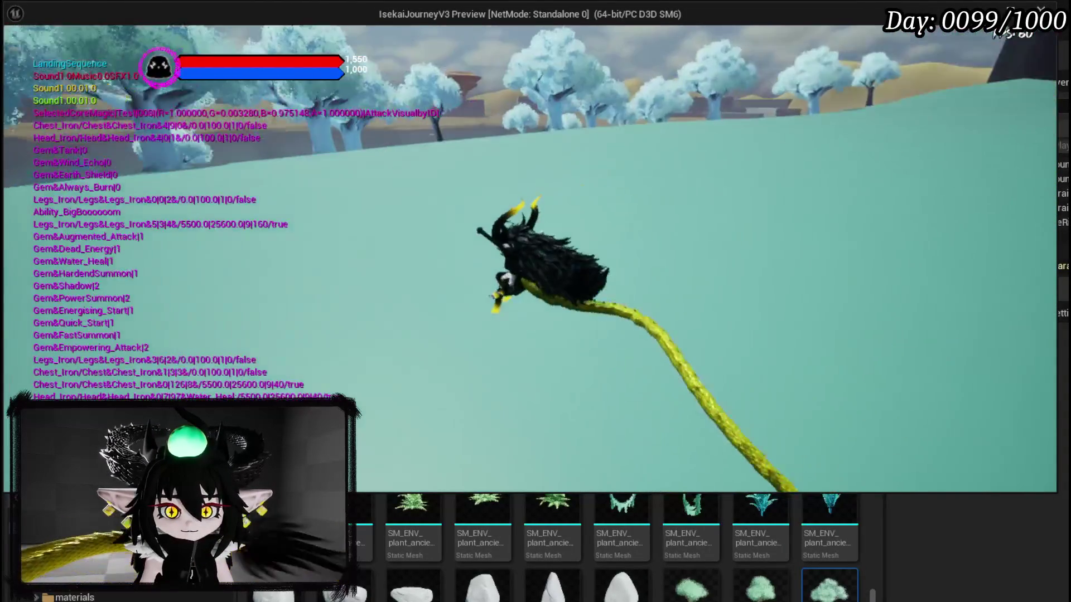
{"action": "key", "text": "space"}
{"action": "key", "text": "w"}
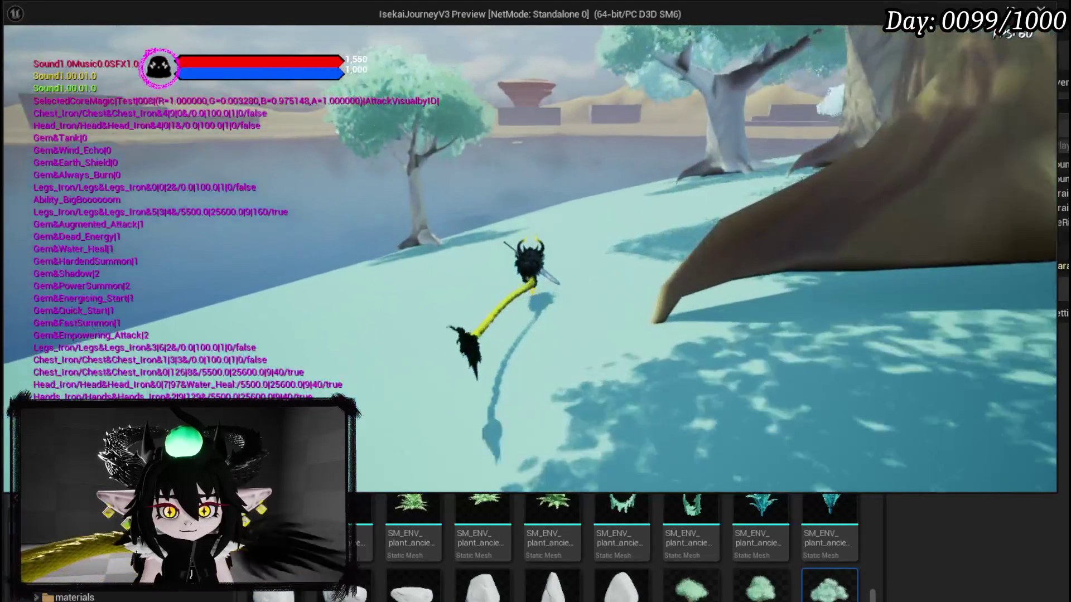
{"action": "key", "text": "d"}
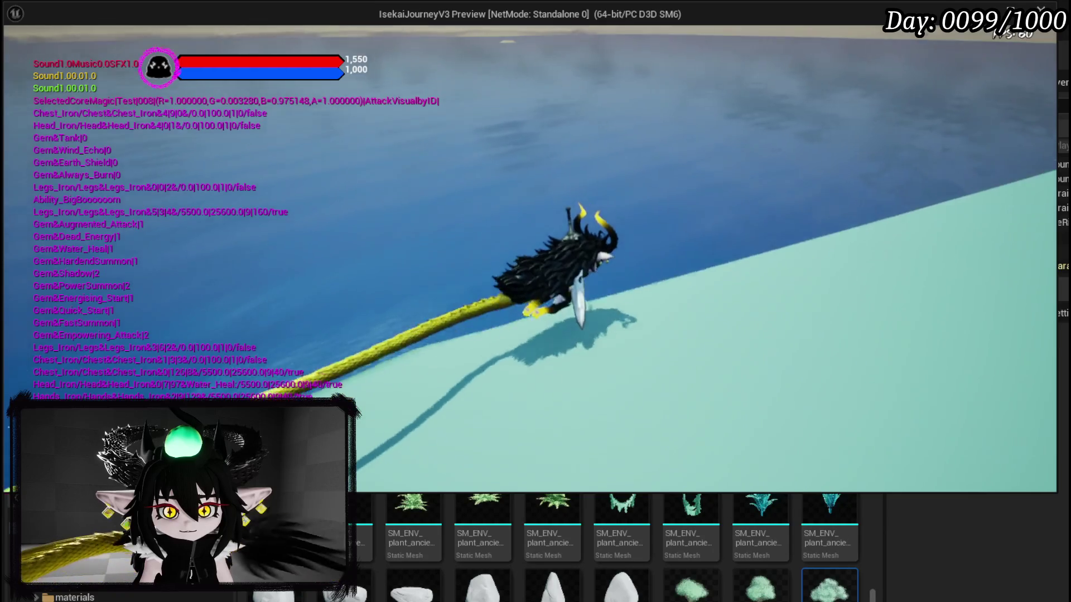
{"action": "key", "text": "space"}
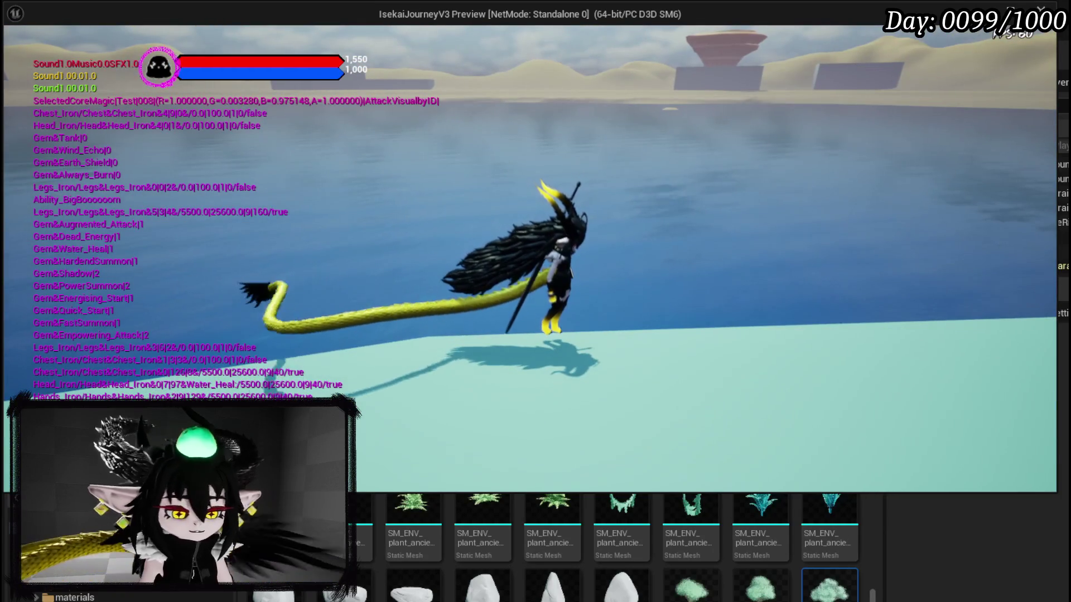
{"action": "key", "text": "Escape"}
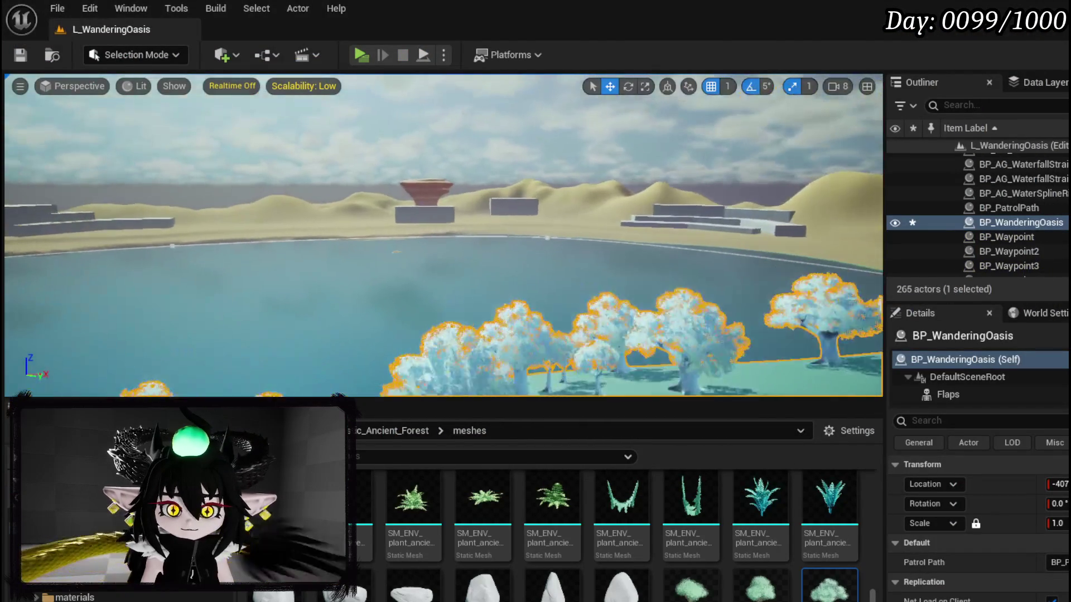
{"action": "key", "text": "w"}
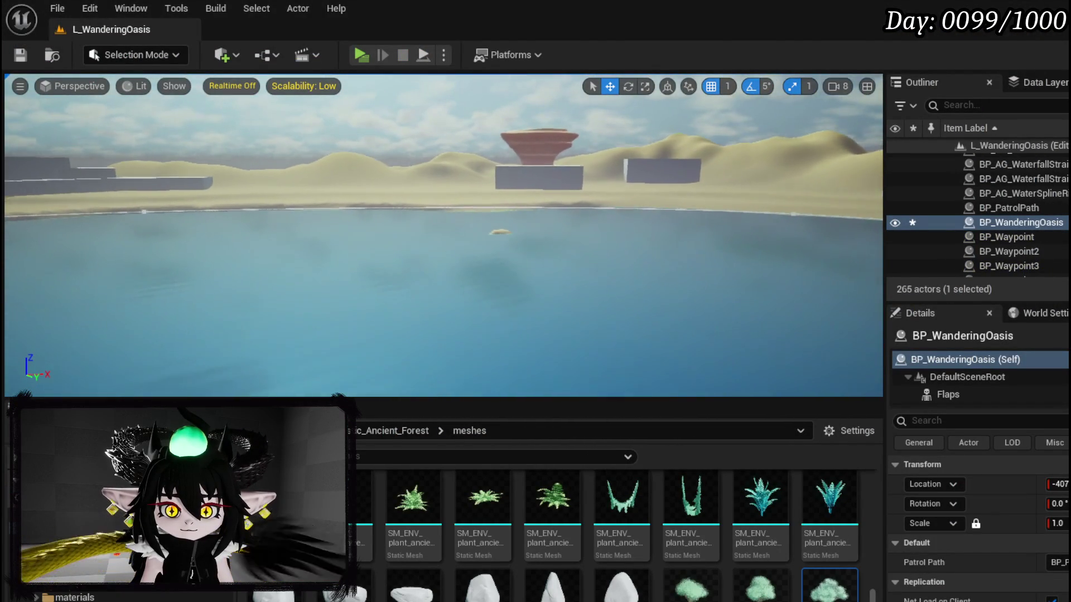
{"action": "key", "text": "f"}
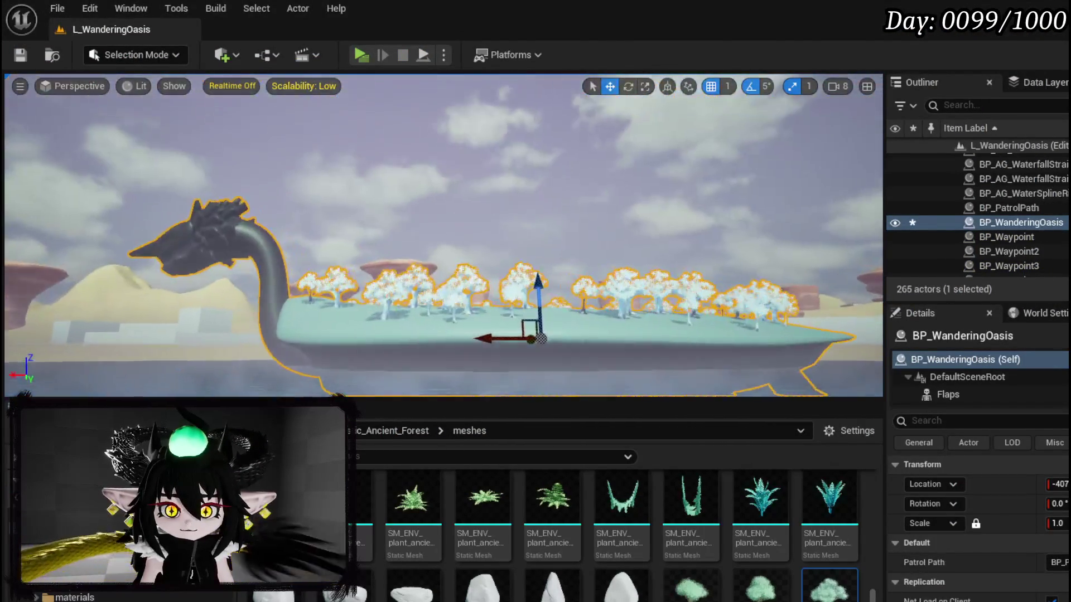
{"action": "key", "text": "w"}
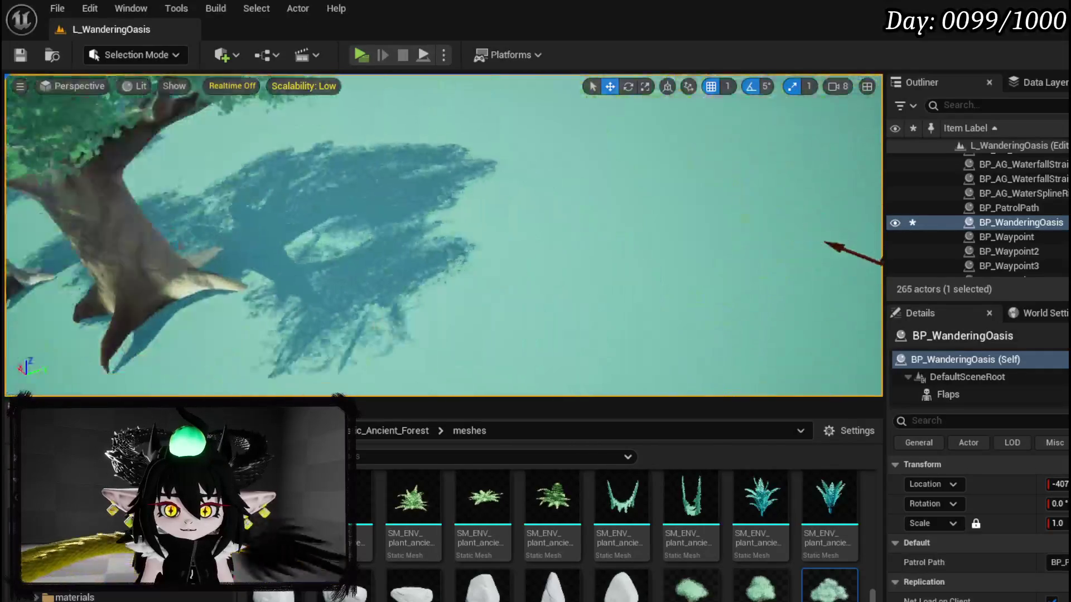
{"action": "key", "text": "s"}
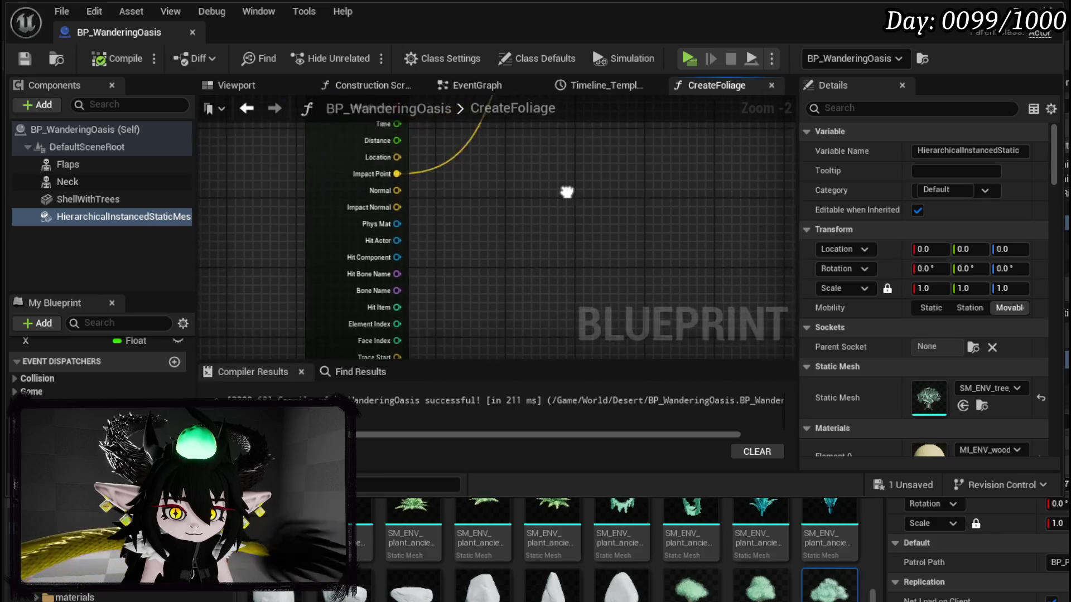
Pan to Make Transform and Add Instance, then pull a new action off the Line Trace exec.
{"action": "mouse_move", "coordinate": [489, 267]}
{"action": "left_mouse_down"}
{"action": "mouse_move", "coordinate": [471, 310]}
{"action": "mouse_move", "coordinate": [447, 320]}
{"action": "mouse_move", "coordinate": [440, 341]}
{"action": "left_mouse_up"}
{"action": "left_click_drag", "start_coordinate": [393, 226], "coordinate": [469, 176]}
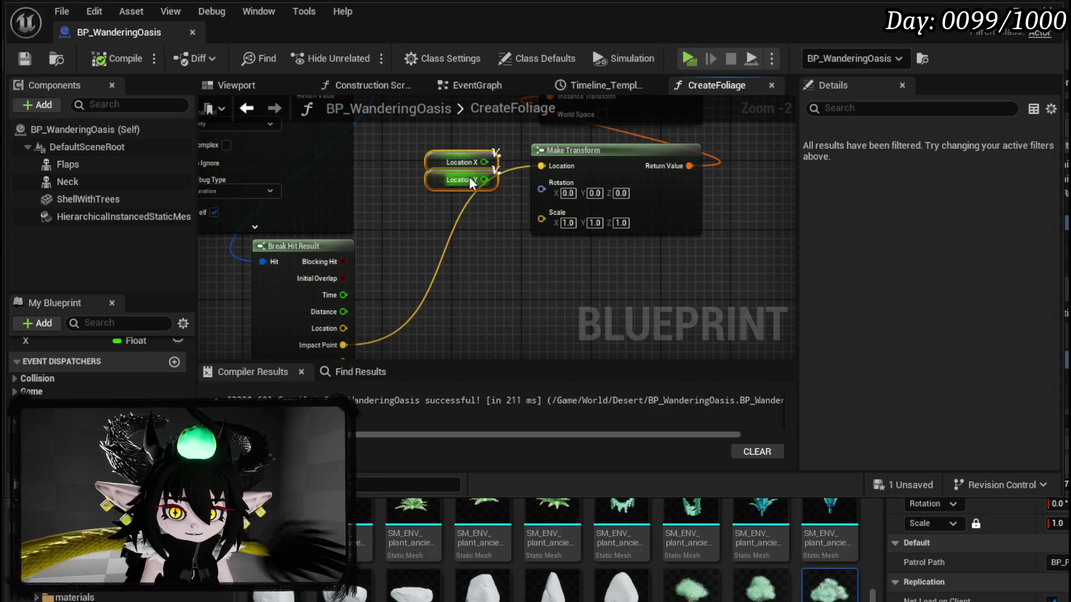
{"action": "left_click_drag", "start_coordinate": [388, 236], "coordinate": [417, 179]}
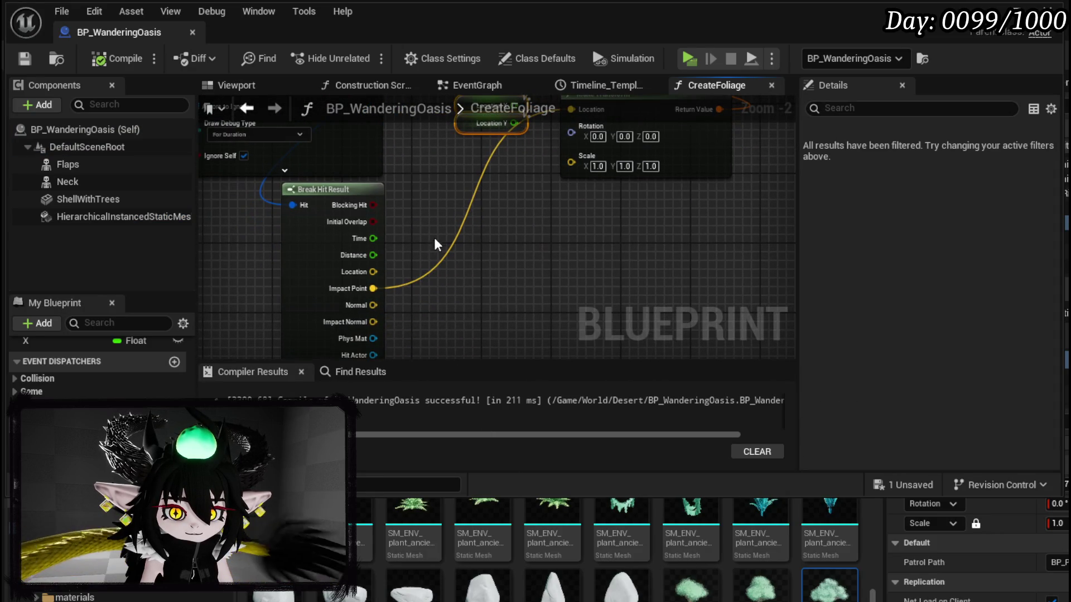
{"action": "left_click_drag", "start_coordinate": [434, 246], "coordinate": [386, 338]}
{"action": "left_click_drag", "start_coordinate": [399, 275], "coordinate": [303, 342]}
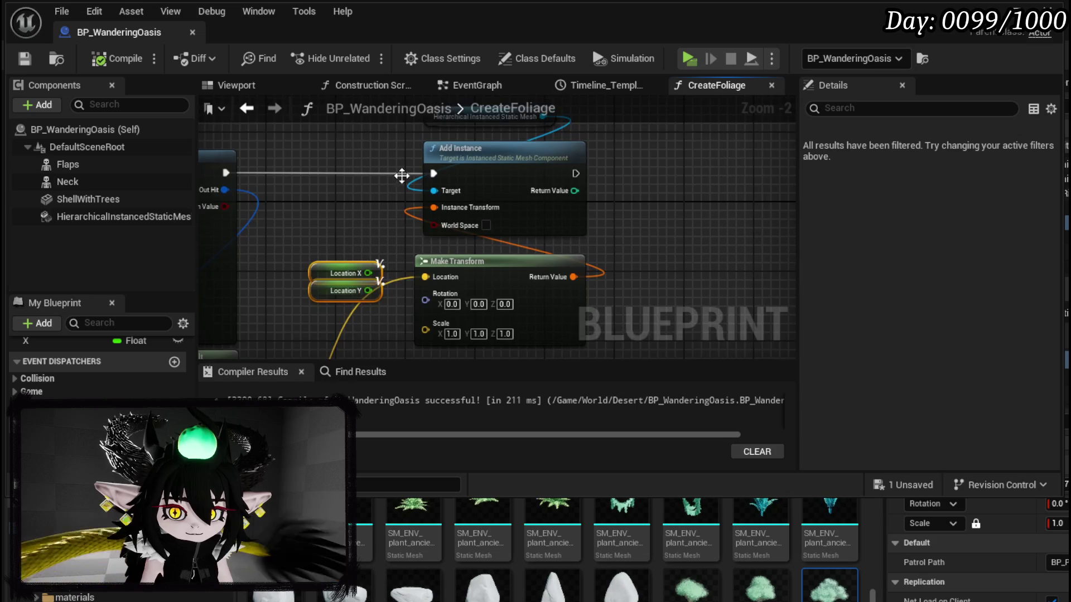
{"action": "left_click_drag", "start_coordinate": [478, 173], "coordinate": [613, 186]}
{"action": "left_click_drag", "start_coordinate": [359, 185], "coordinate": [416, 186]}
Add a Draw Debug Sphere node after the line trace.
{"action": "type", "text": "Dra"}
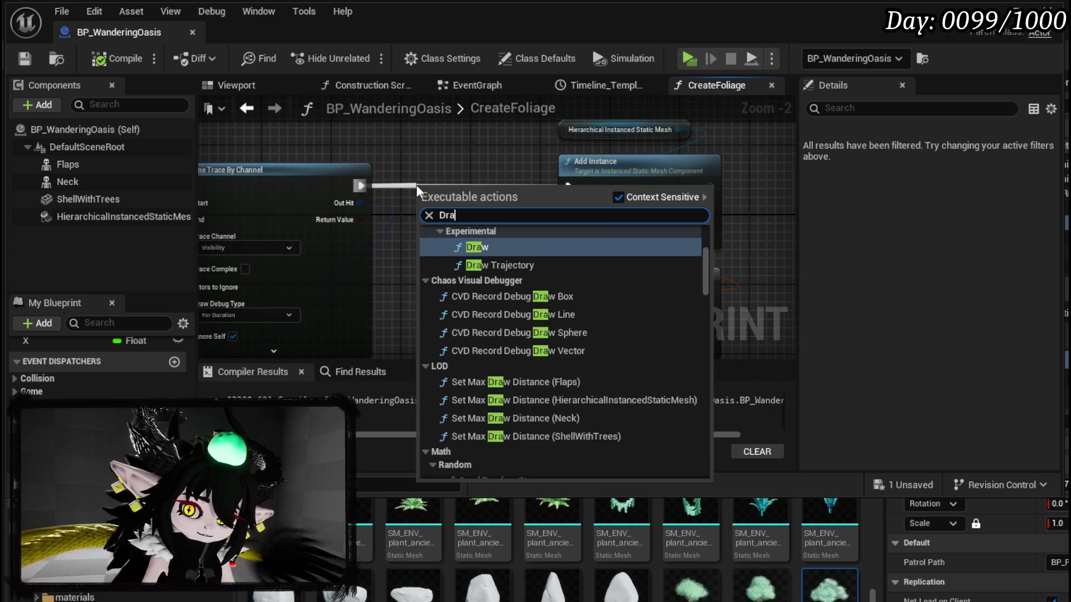
{"action": "type", "text": "g"}
{"action": "key", "text": "BackSpace"}
{"action": "type", "text": "w debug sphere"}
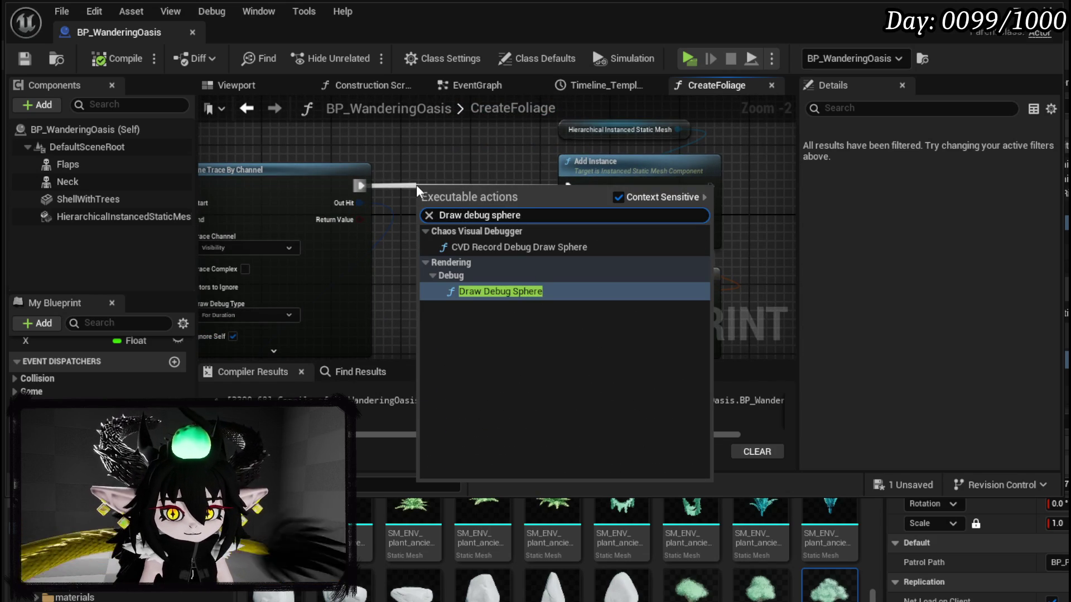
{"action": "left_click", "coordinate": [504, 290]}
{"action": "left_click_drag", "start_coordinate": [492, 217], "coordinate": [493, 181]}
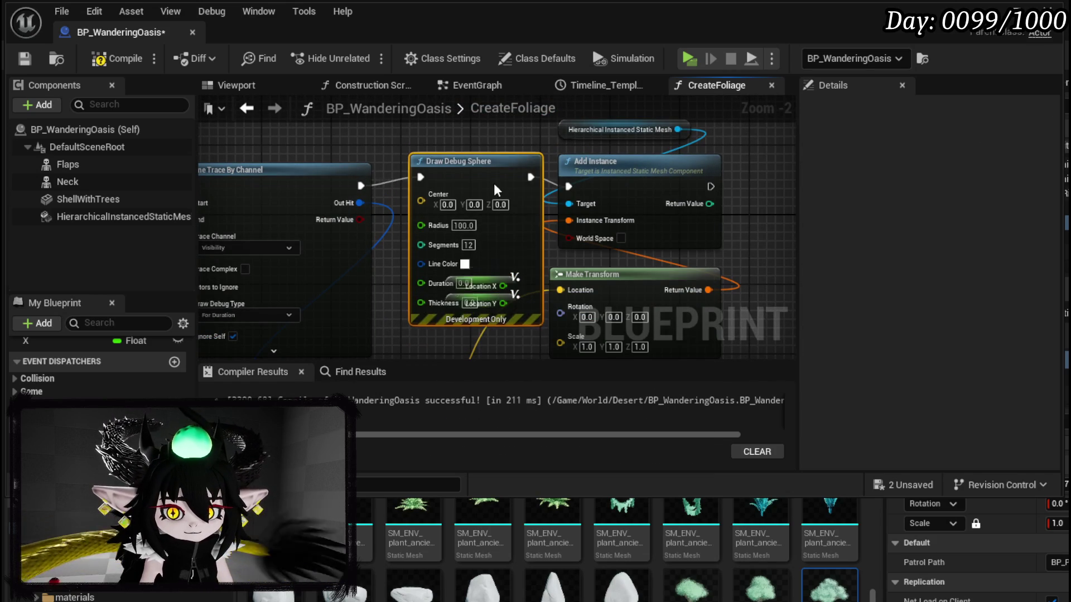
Shift the mesh, Add Instance and Make Transform nodes right to make room.
{"action": "scroll", "coordinate": [616, 208], "scroll_direction": "down", "scroll_amount": 1}
{"action": "left_click_drag", "start_coordinate": [665, 140], "coordinate": [479, 286]}
{"action": "left_click_drag", "start_coordinate": [547, 195], "coordinate": [688, 187]}
{"action": "left_click", "coordinate": [90, 212]}
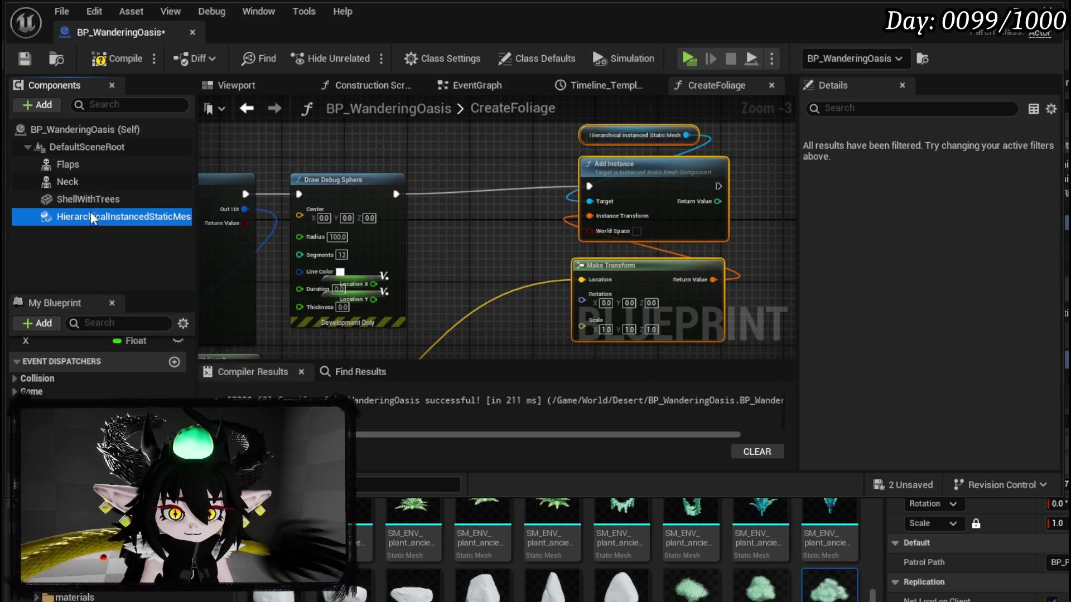
Feed the trace hit location into the sphere and set Duration 20 and Thickness 5.
{"action": "mouse_move", "coordinate": [384, 237]}
{"action": "left_mouse_down"}
{"action": "mouse_move", "coordinate": [477, 189]}
{"action": "mouse_move", "coordinate": [503, 255]}
{"action": "mouse_move", "coordinate": [564, 240]}
{"action": "mouse_move", "coordinate": [642, 184]}
{"action": "mouse_move", "coordinate": [643, 142]}
{"action": "left_mouse_up"}
{"action": "mouse_move", "coordinate": [364, 317]}
{"action": "left_mouse_down"}
{"action": "mouse_move", "coordinate": [598, 156]}
{"action": "mouse_move", "coordinate": [524, 198]}
{"action": "mouse_move", "coordinate": [523, 177]}
{"action": "left_mouse_up"}
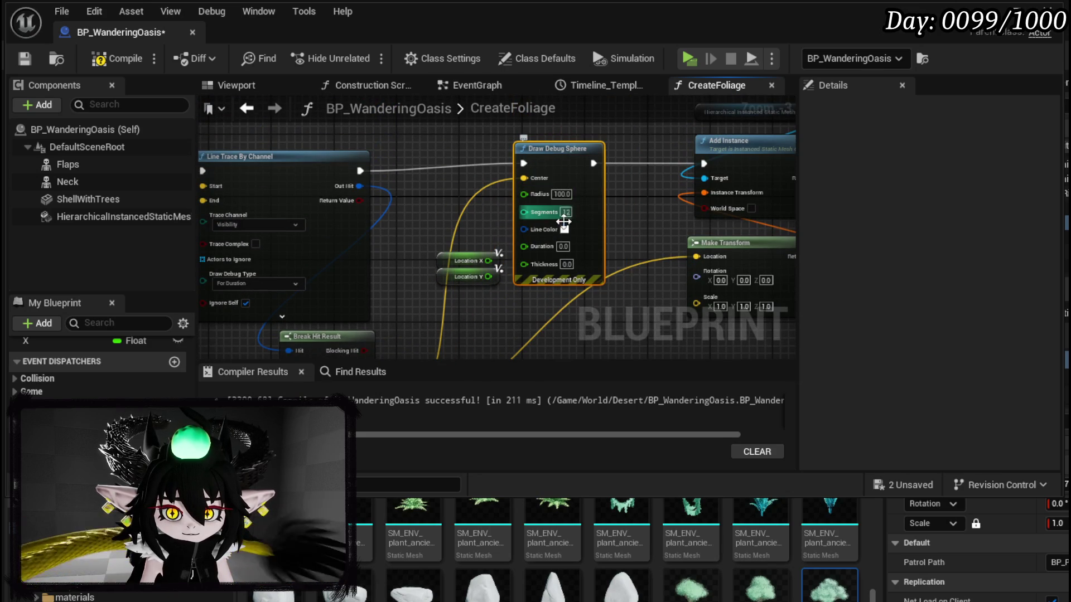
{"action": "left_click", "coordinate": [563, 246]}
{"action": "type", "text": "20"}
{"action": "key", "text": "Return"}
{"action": "type", "text": "1"}
{"action": "key", "text": "Return"}
{"action": "type", "text": "5"}
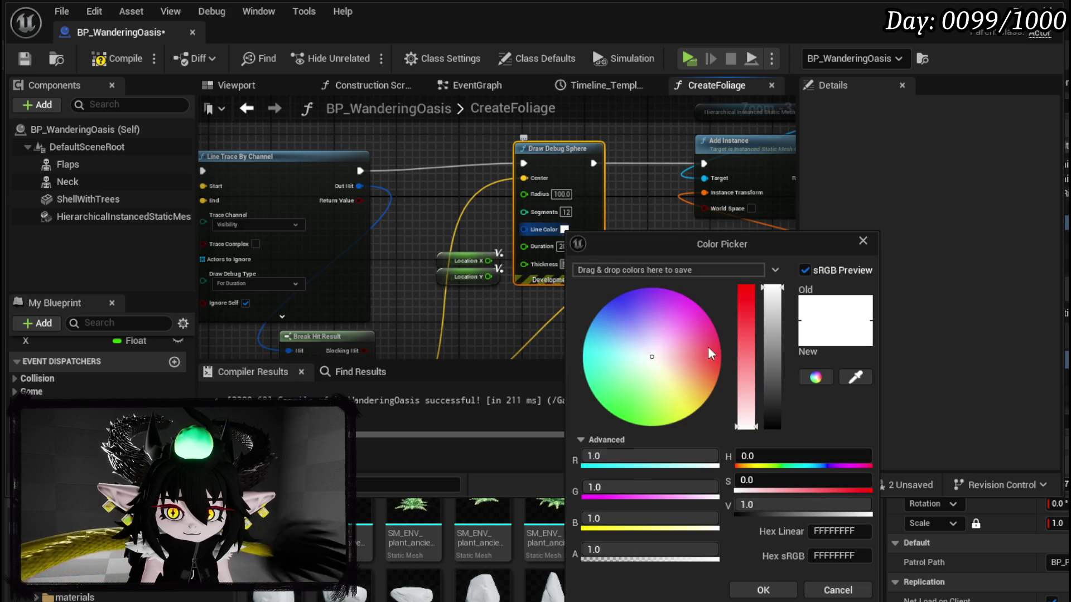
Set the sphere's line colour to red and compile the Blueprint.
{"action": "left_click_drag", "start_coordinate": [708, 344], "coordinate": [720, 359]}
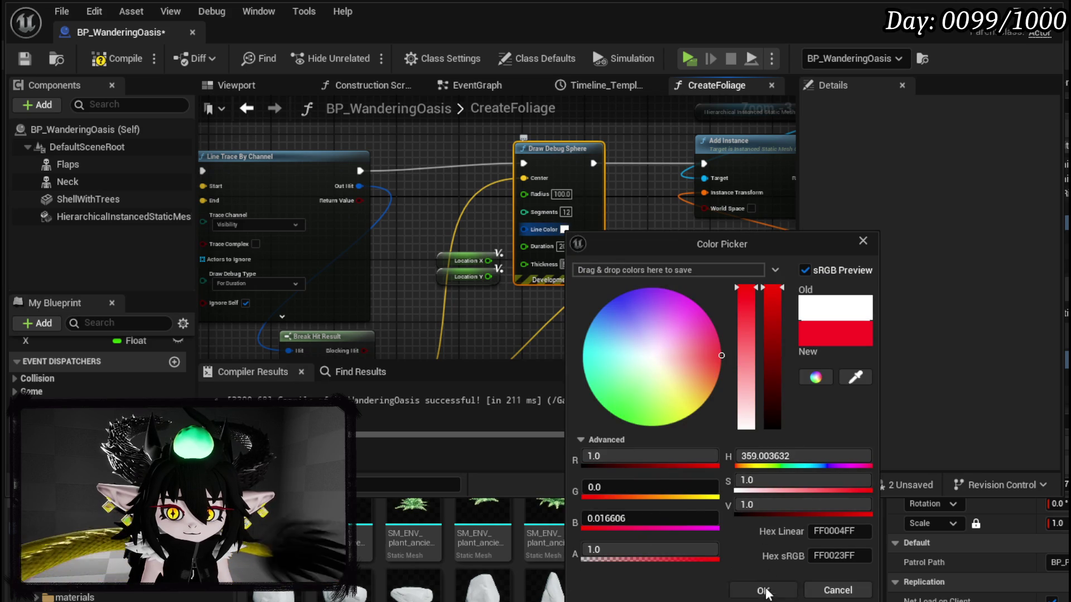
{"action": "left_click", "coordinate": [762, 589]}
{"action": "left_click", "coordinate": [102, 59]}
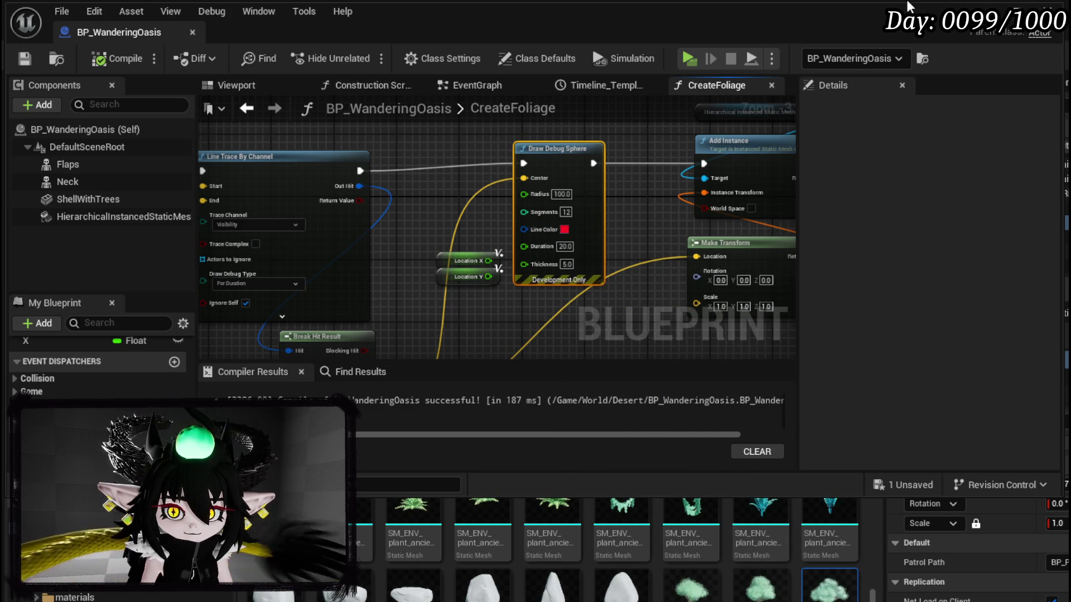
{"action": "key", "text": "alt+Tab"}
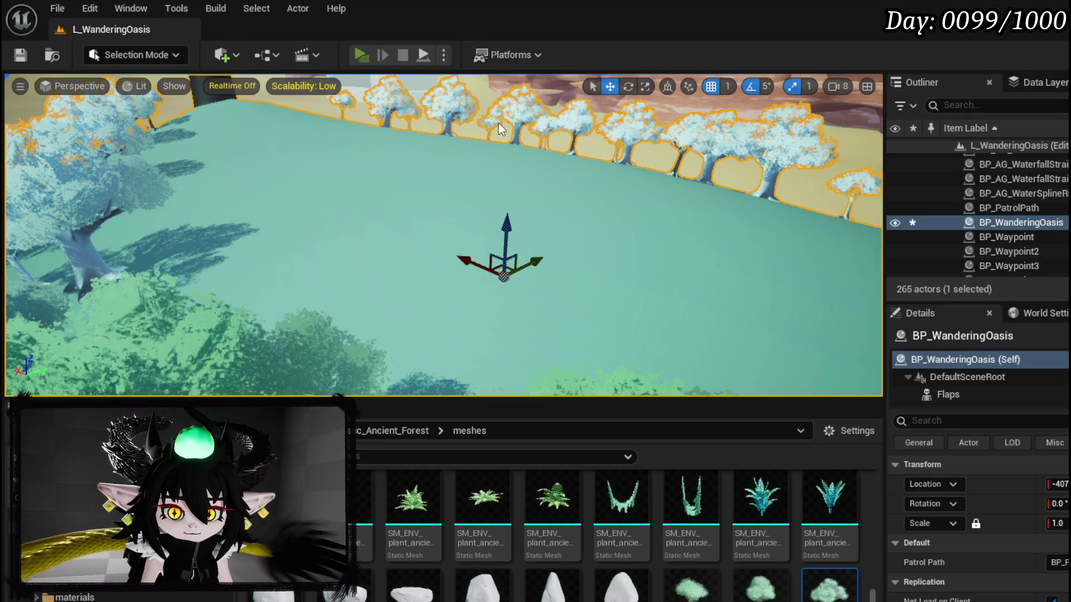
Play-test to see the red debug traces, then return to the debug sphere node.
{"action": "key", "text": "alt+p"}
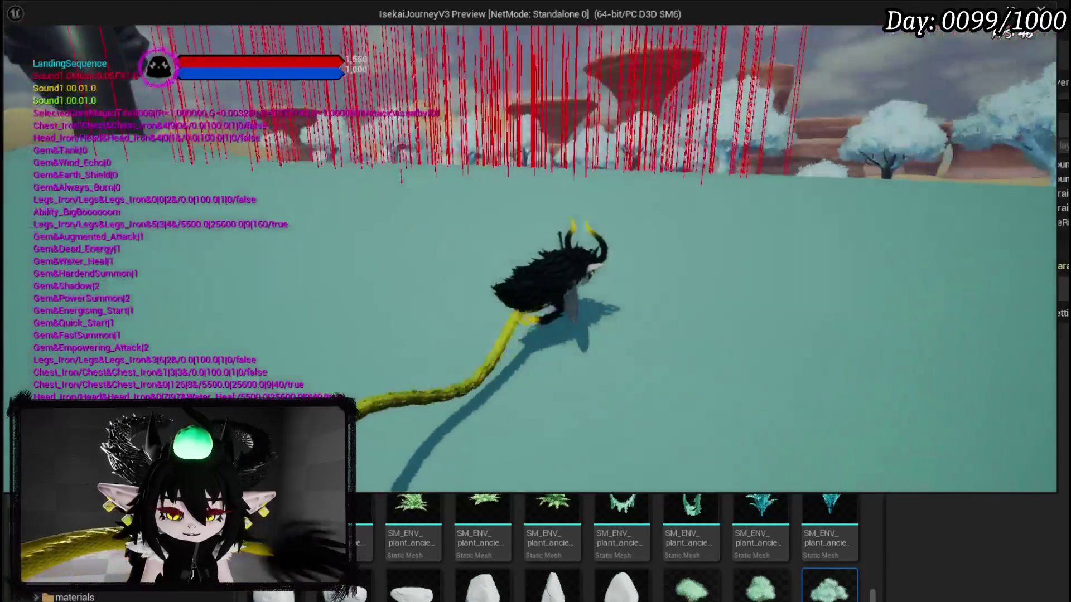
{"action": "key", "text": "w"}
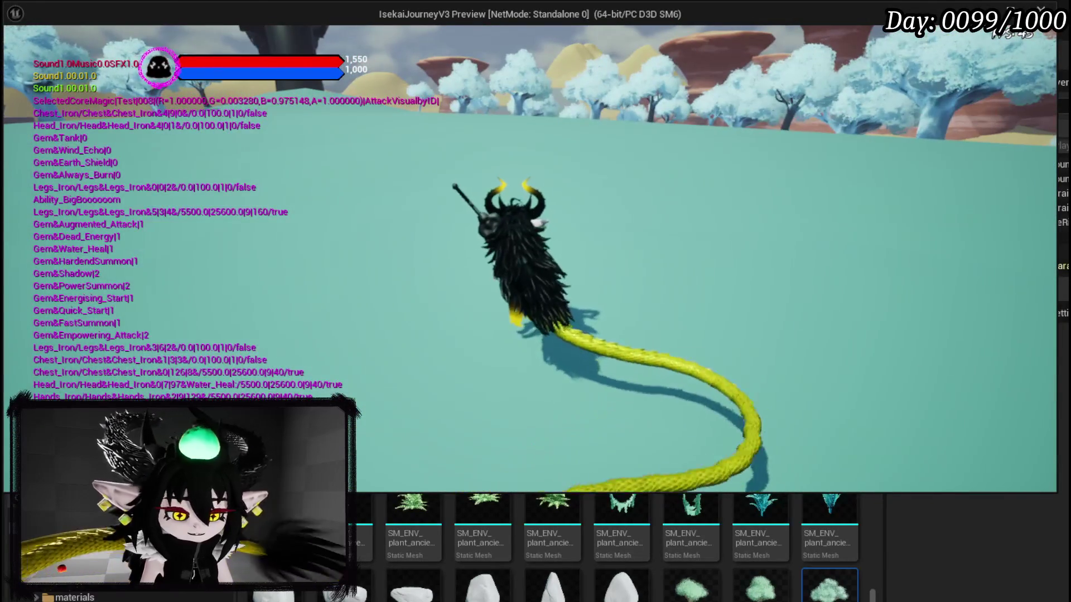
{"action": "key", "text": "Escape"}
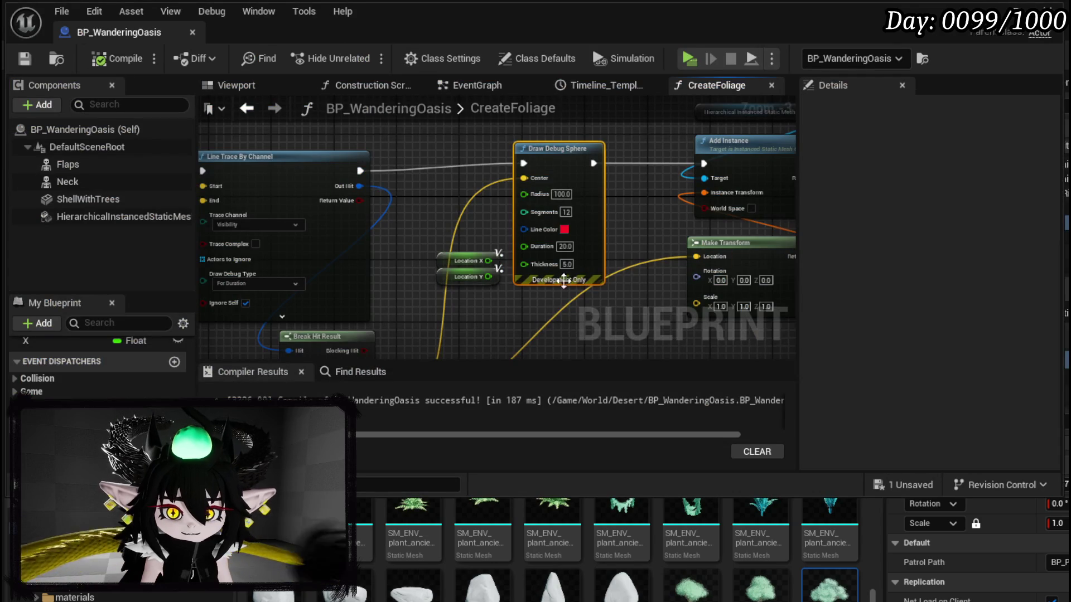
{"action": "left_click_drag", "start_coordinate": [563, 280], "coordinate": [414, 232]}
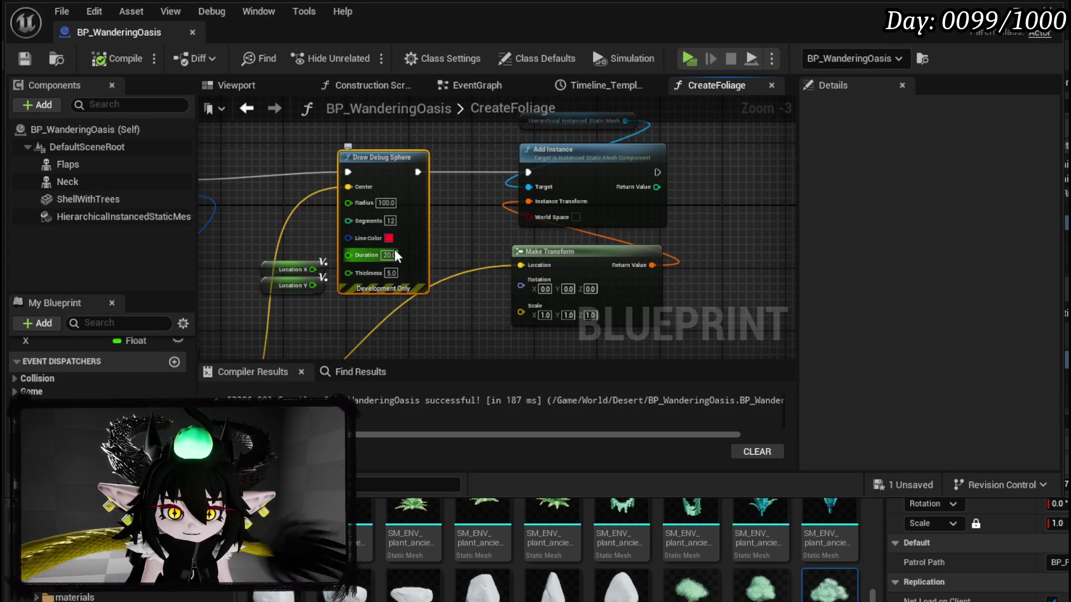
Set the Draw Debug Sphere node's Duration to 180 seconds.
{"action": "mouse_move", "coordinate": [449, 245]}
{"action": "left_mouse_down"}
{"action": "mouse_move", "coordinate": [708, 150]}
{"action": "mouse_move", "coordinate": [724, 126]}
{"action": "mouse_move", "coordinate": [700, 223]}
{"action": "mouse_move", "coordinate": [563, 262]}
{"action": "left_mouse_up"}
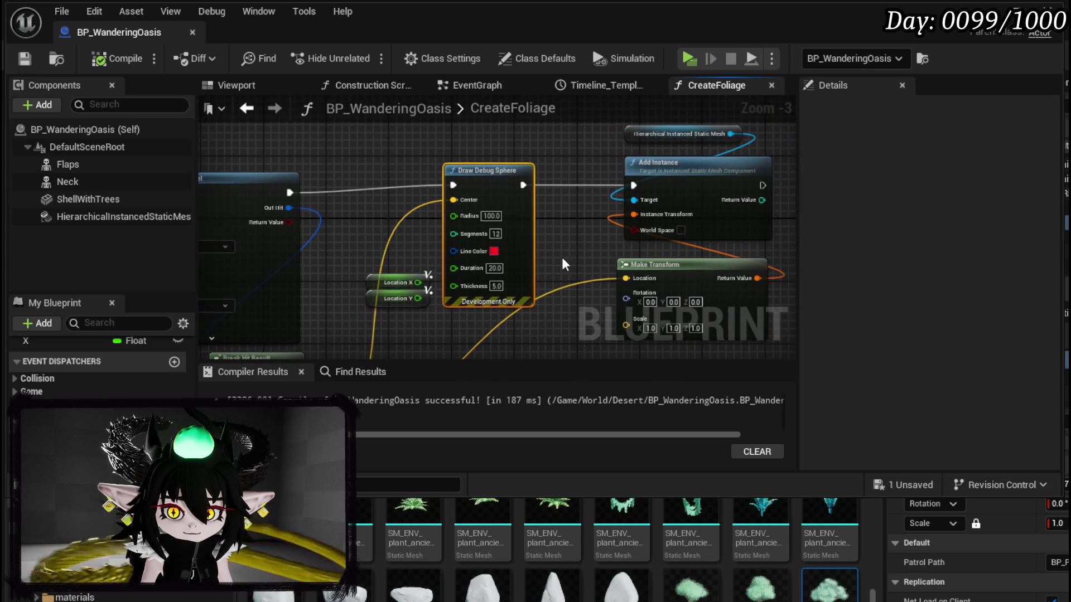
{"action": "left_click", "coordinate": [494, 268]}
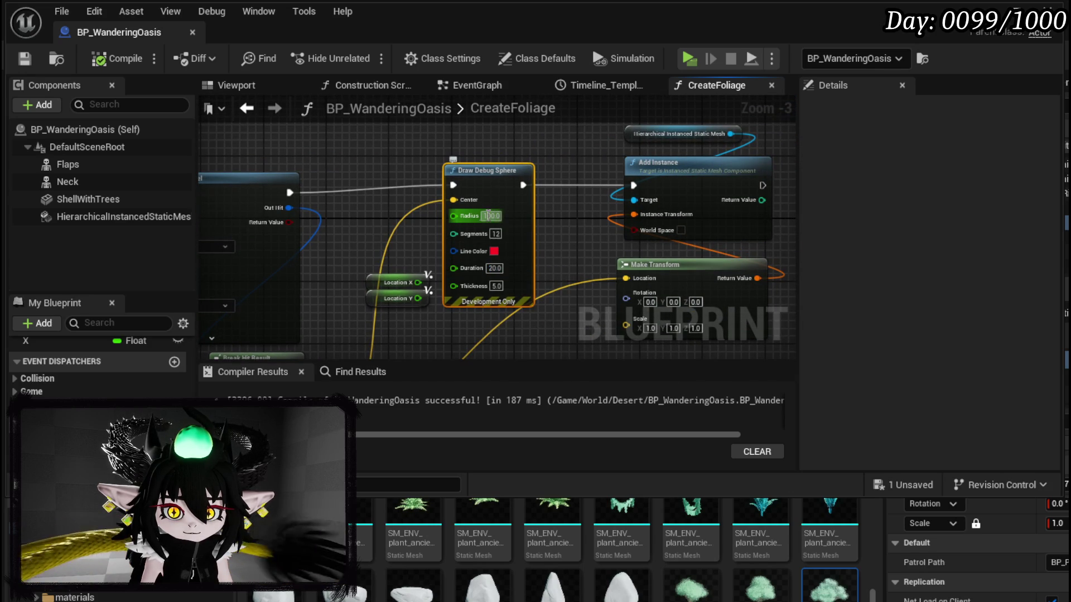
{"action": "left_click", "coordinate": [494, 269]}
{"action": "type", "text": "1"}
{"action": "key", "text": "Return"}
{"action": "type", "text": "80"}
{"action": "key", "text": "Return"}
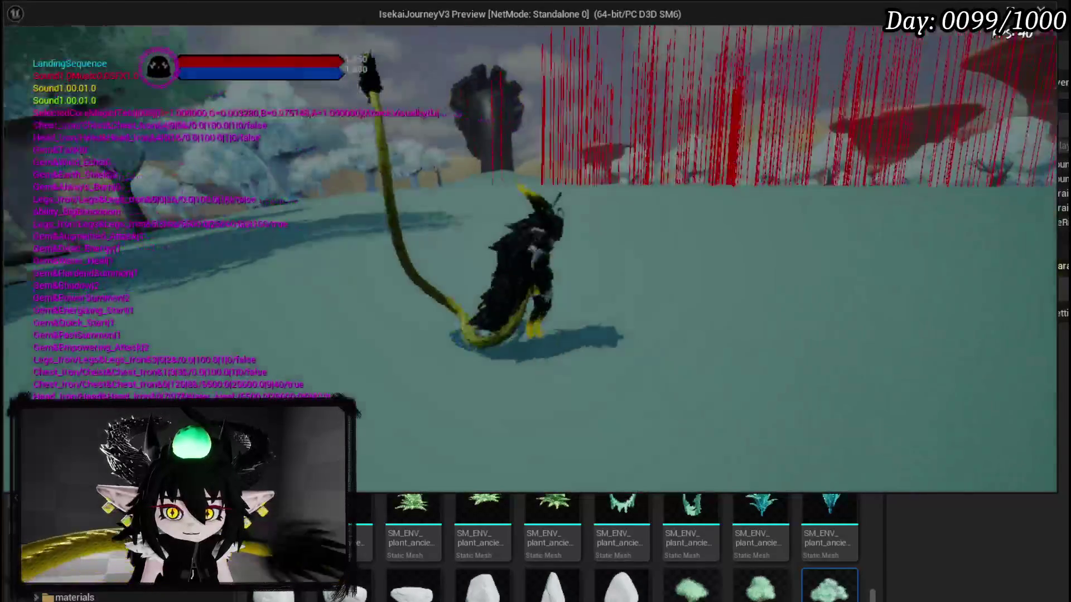
Stop the play session and gate Draw Debug Sphere behind a Branch on the trace's Return Value.
{"action": "key", "text": "shift"}
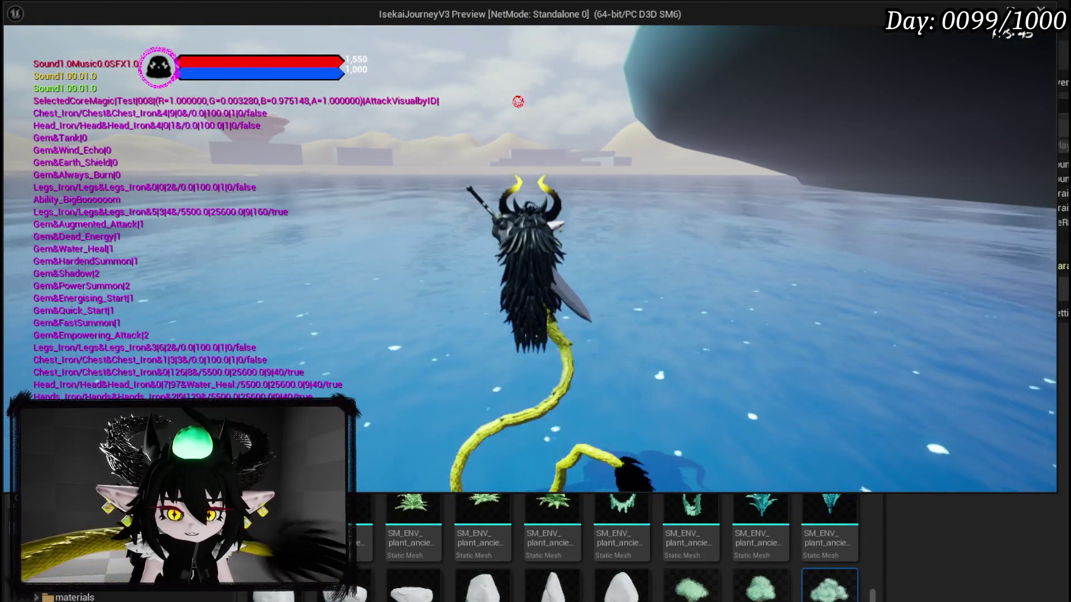
{"action": "key", "text": "Escape"}
{"action": "left_click_drag", "start_coordinate": [217, 162], "coordinate": [430, 239]}
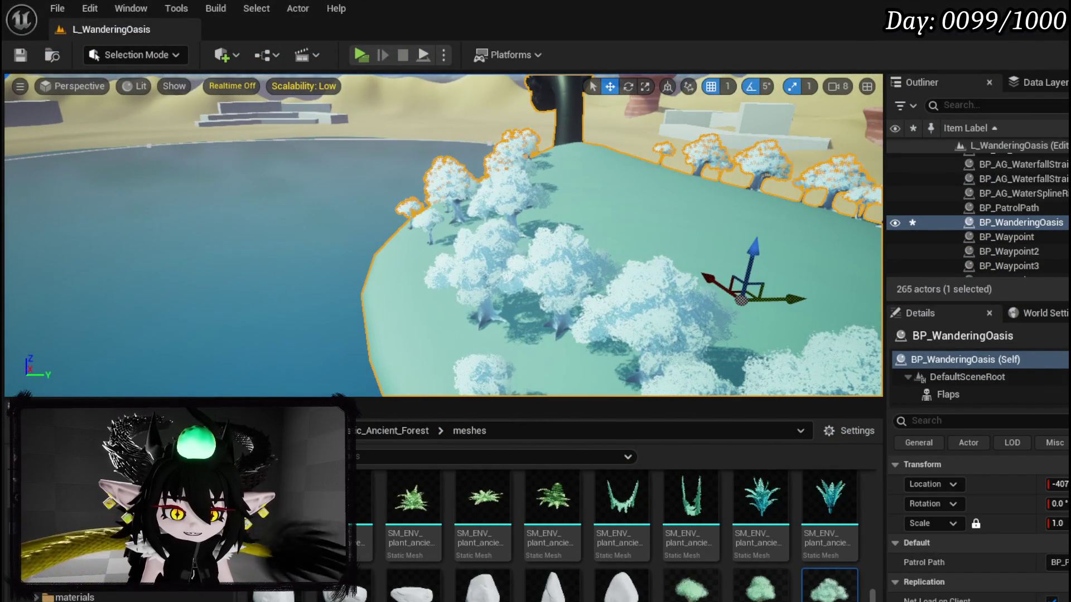
{"action": "key", "text": "alt+Tab"}
{"action": "mouse_move", "coordinate": [289, 222]}
{"action": "left_mouse_down"}
{"action": "mouse_move", "coordinate": [329, 234]}
{"action": "mouse_move", "coordinate": [353, 194]}
{"action": "mouse_move", "coordinate": [334, 186]}
{"action": "mouse_move", "coordinate": [467, 183]}
{"action": "mouse_move", "coordinate": [358, 174]}
{"action": "mouse_move", "coordinate": [658, 115]}
{"action": "left_mouse_up"}
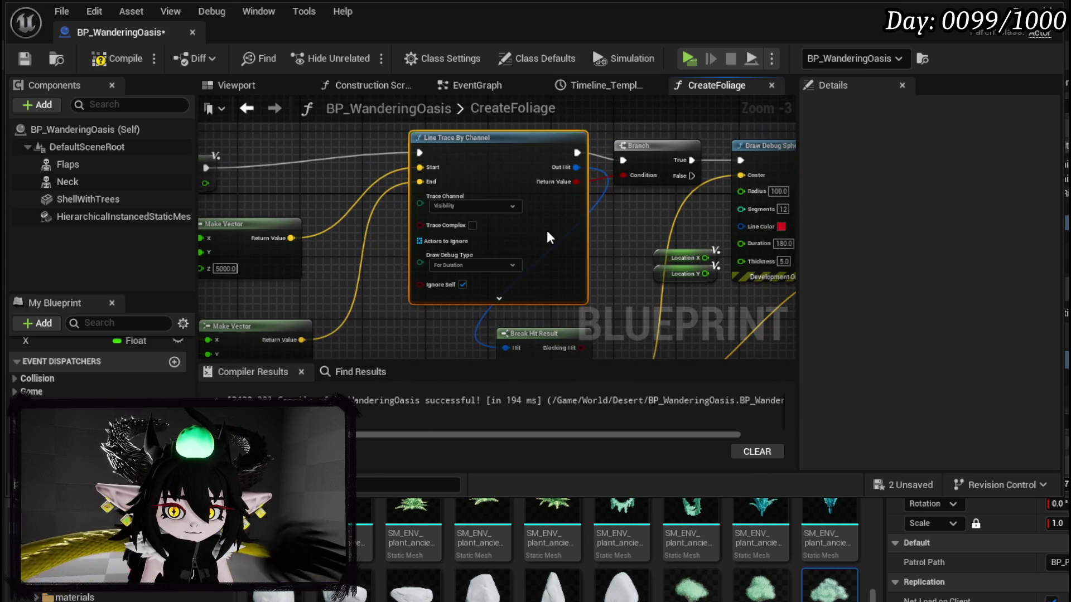
Align Line Trace By Channel with the Branch, compile CreateFoliage, and start a play test.
{"action": "left_click_drag", "start_coordinate": [547, 242], "coordinate": [546, 235]}
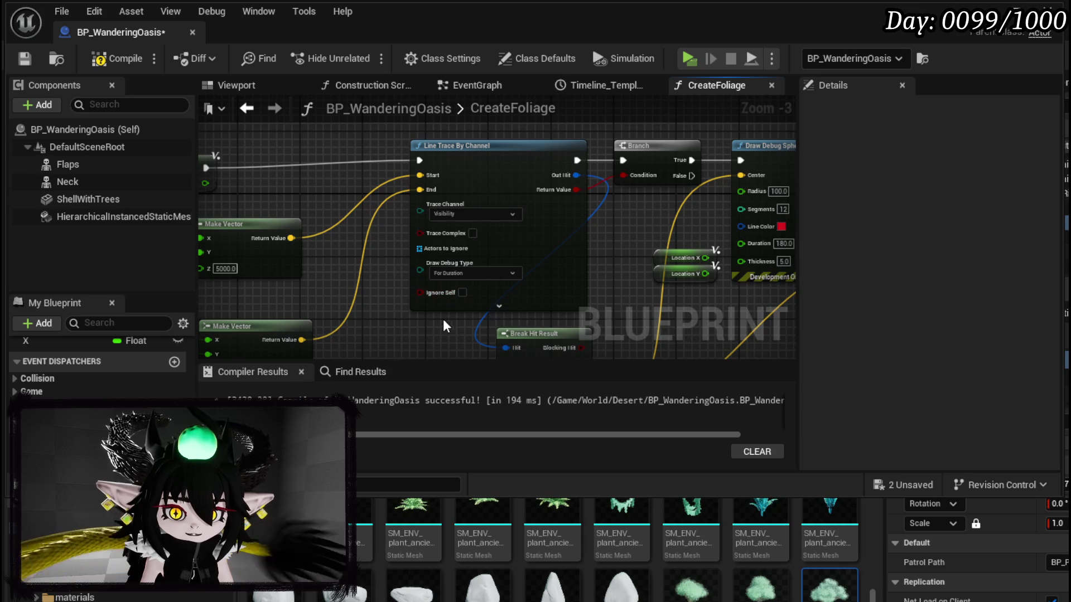
{"action": "left_click", "coordinate": [122, 57]}
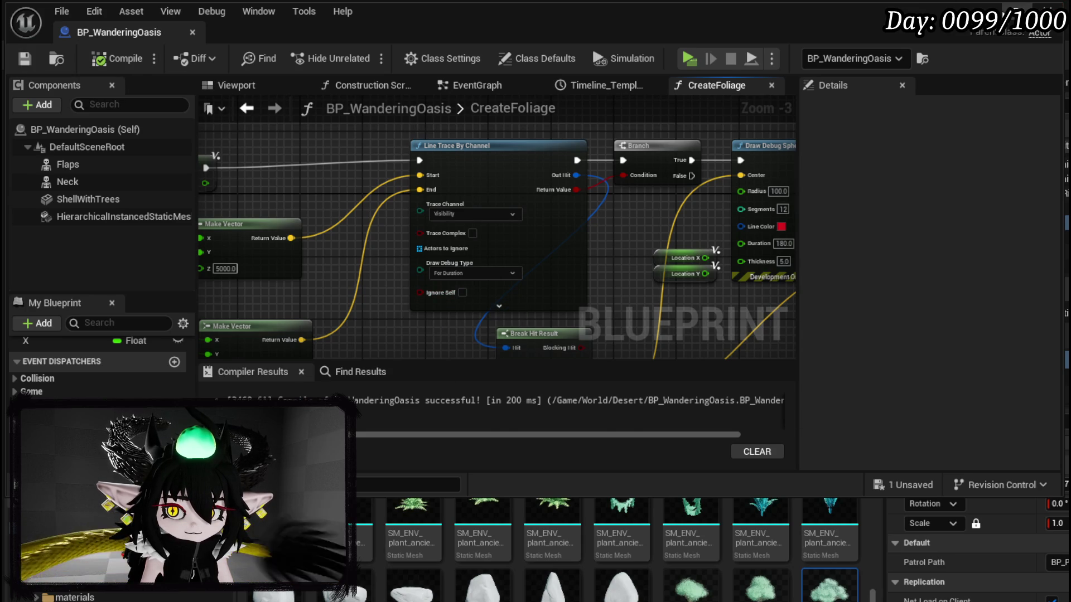
{"action": "key", "text": "alt+Tab"}
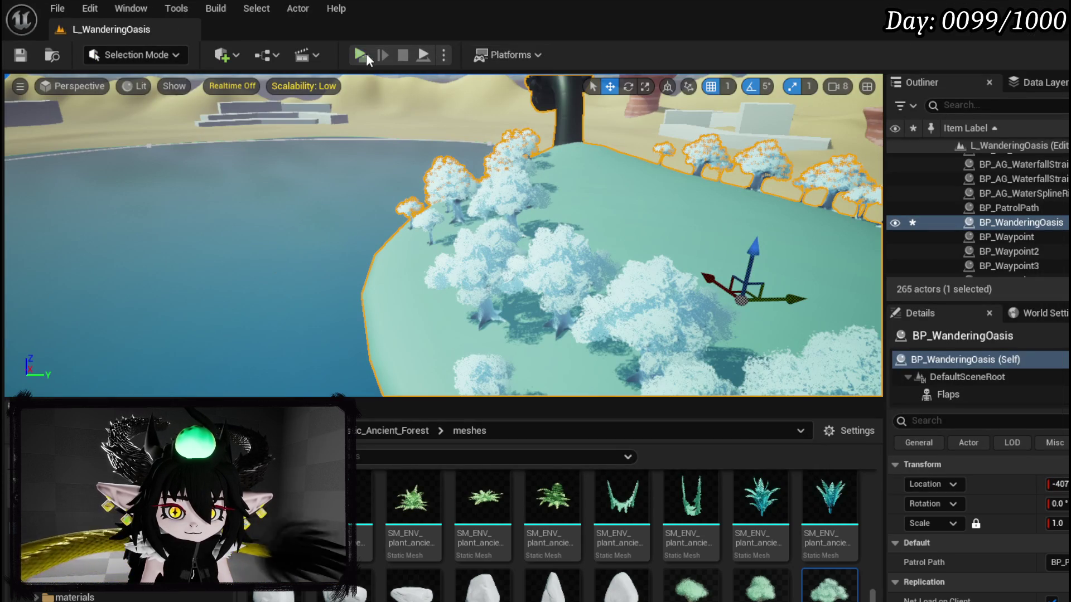
{"action": "key", "text": "alt+p"}
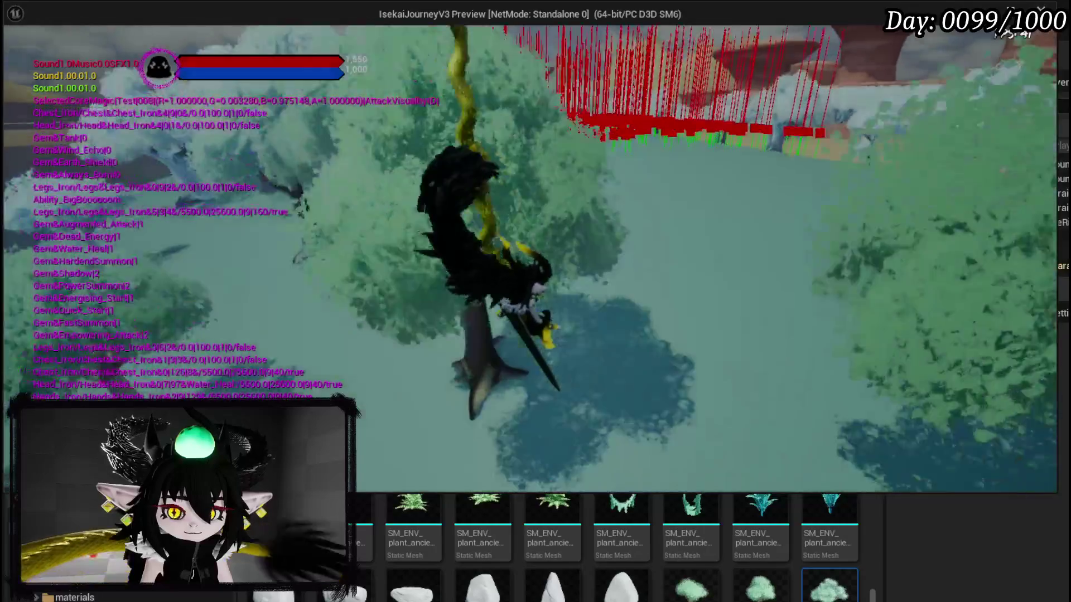
{"action": "key", "text": "shift"}
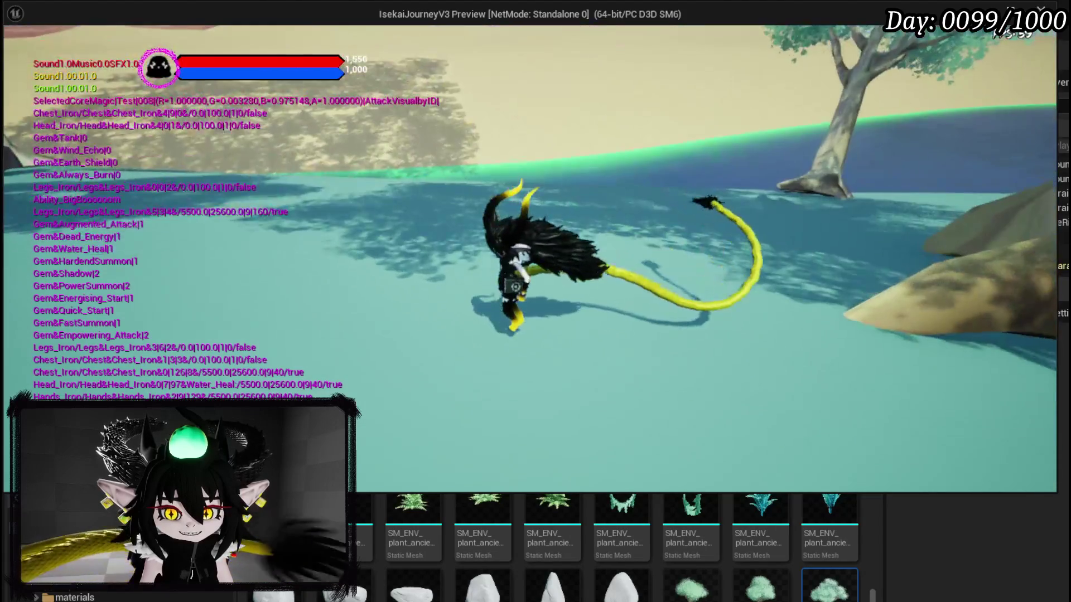
{"action": "key", "text": "Escape"}
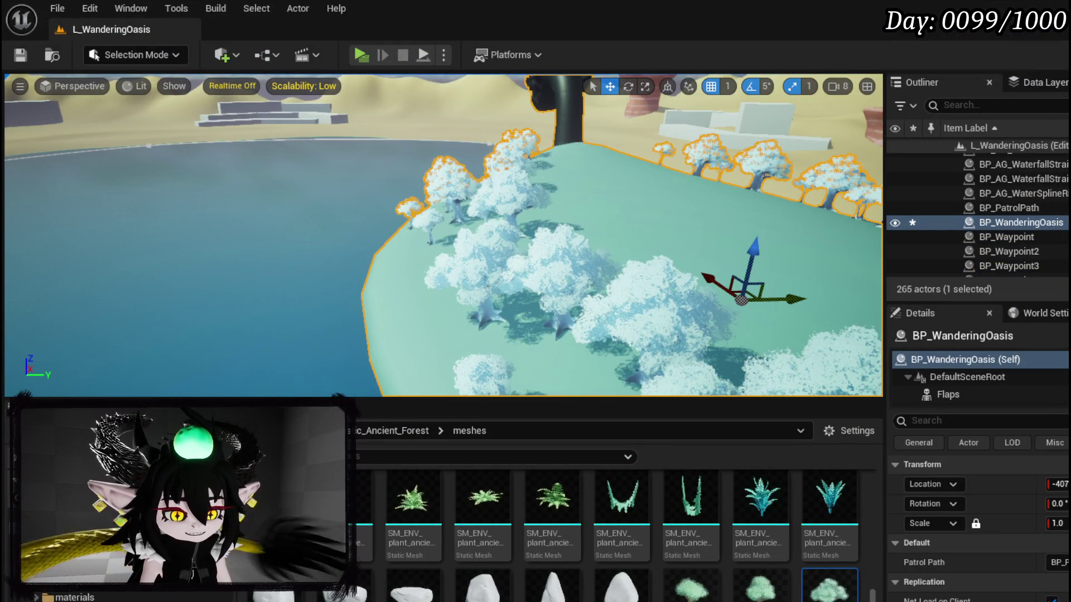
Tick World Space on Add Instance, then play the level to check where the trees land.
{"action": "key", "text": "alt+Tab"}
{"action": "mouse_move", "coordinate": [687, 221]}
{"action": "left_mouse_down"}
{"action": "mouse_move", "coordinate": [595, 223]}
{"action": "mouse_move", "coordinate": [502, 310]}
{"action": "mouse_move", "coordinate": [443, 334]}
{"action": "left_mouse_up"}
{"action": "left_click", "coordinate": [648, 192]}
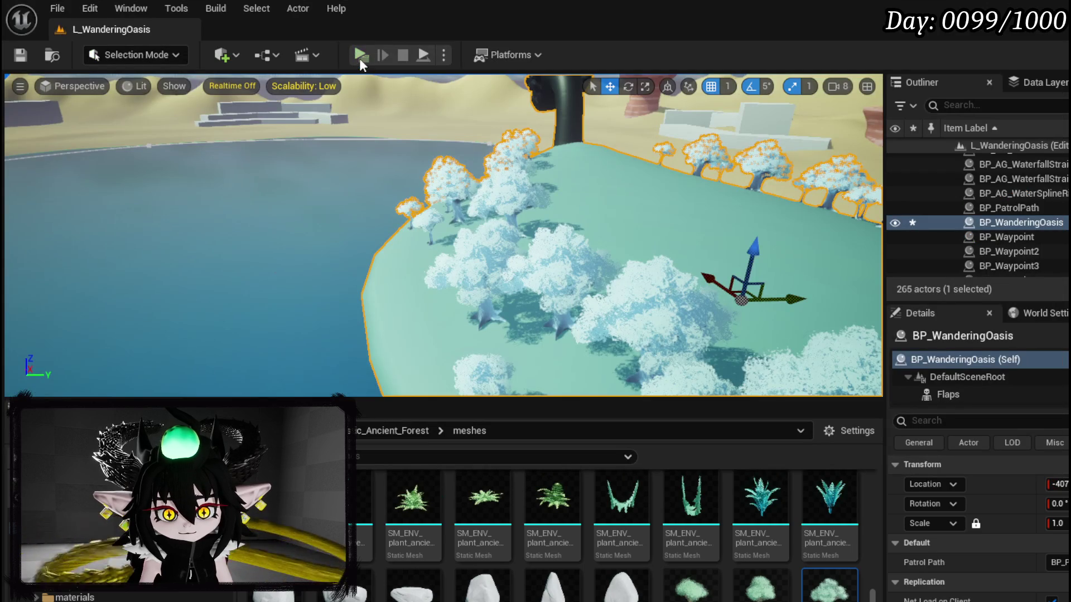
{"action": "left_click", "coordinate": [360, 55]}
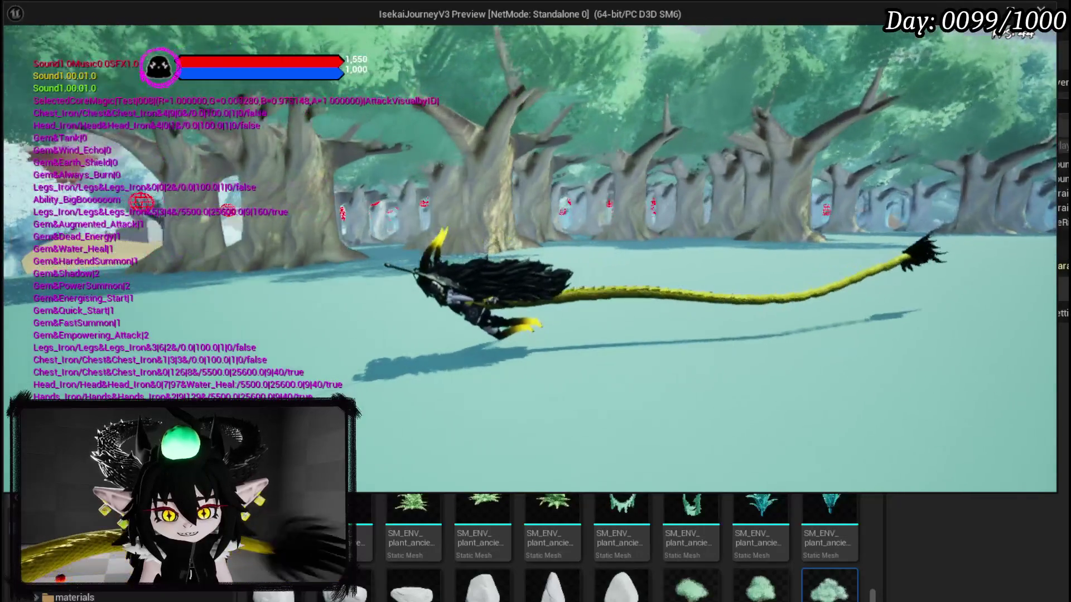
{"action": "key", "text": "Escape"}
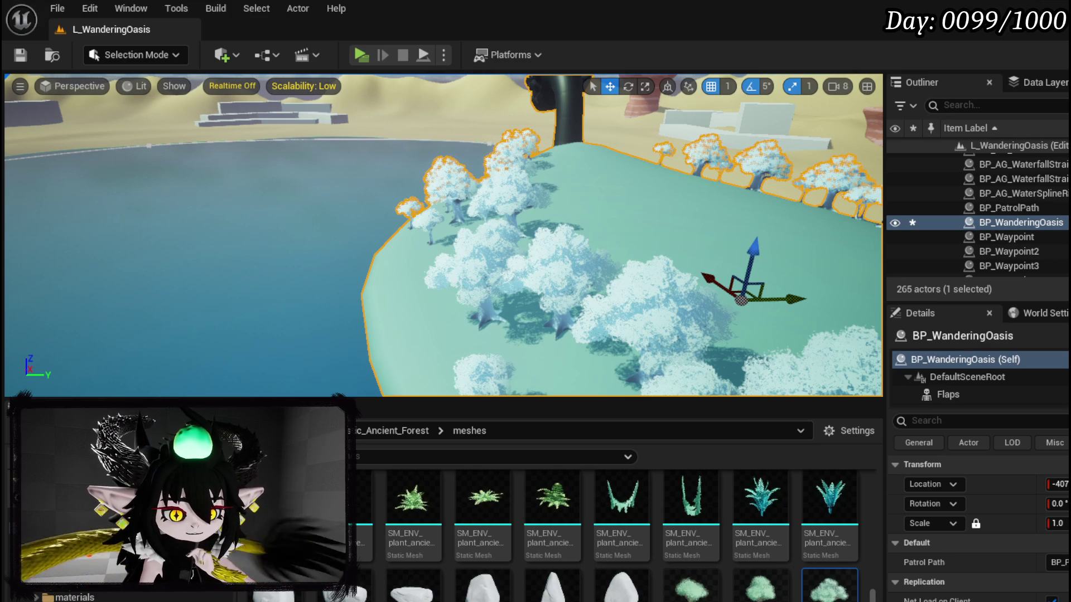
{"action": "key", "text": "alt+Tab"}
Add a Spline component named TreeLine to BP_WanderingOasis, then compile and save.
{"action": "left_click_drag", "start_coordinate": [438, 284], "coordinate": [750, 300]}
{"action": "left_click", "coordinate": [36, 104]}
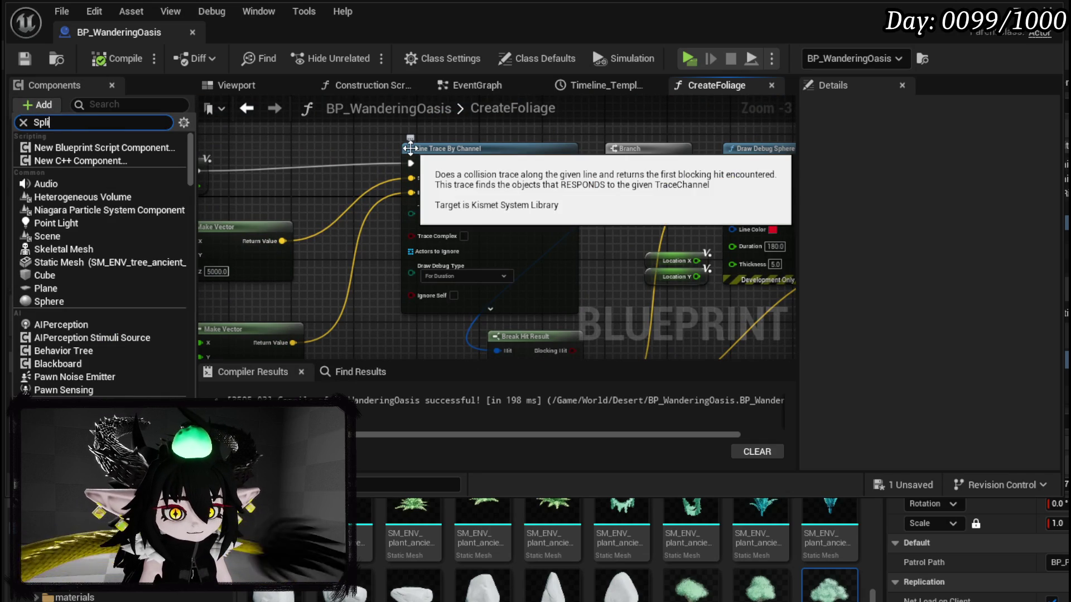
{"action": "type", "text": "ne"}
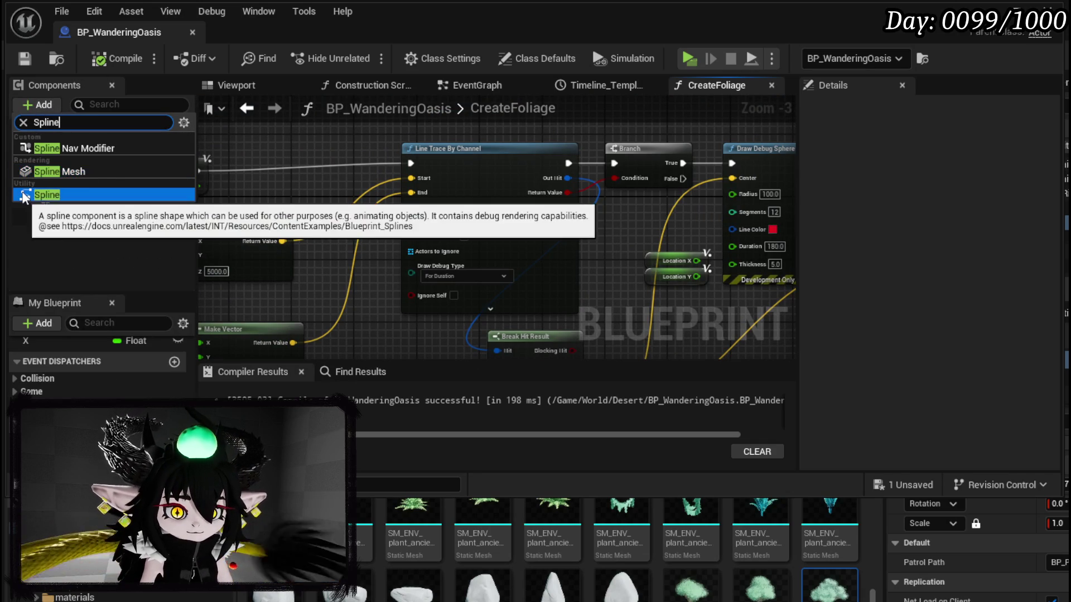
{"action": "left_click", "coordinate": [50, 195]}
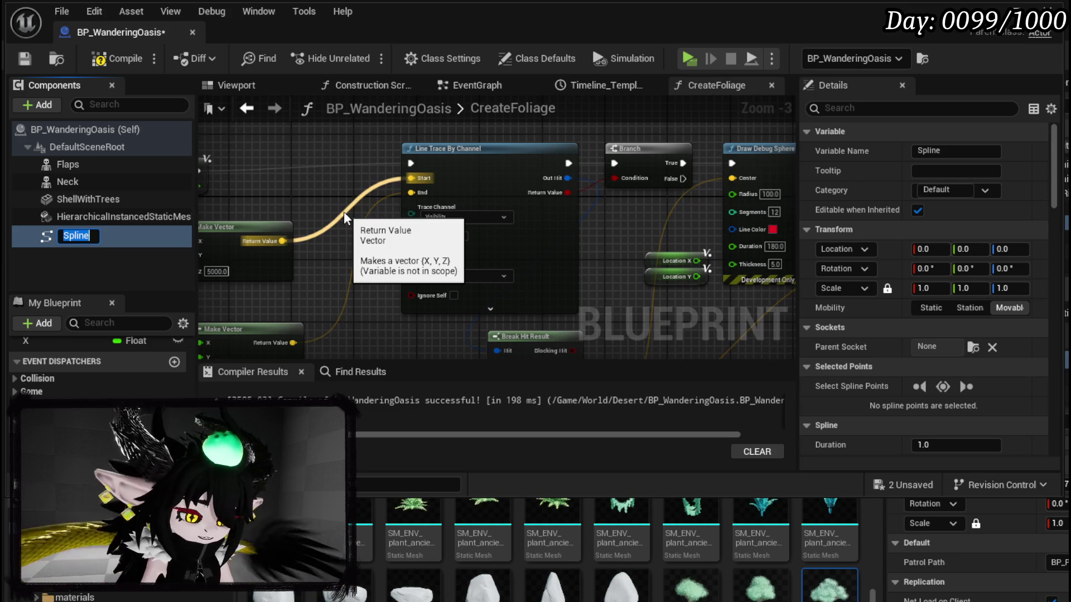
{"action": "type", "text": "ine"}
{"action": "key", "text": "Return"}
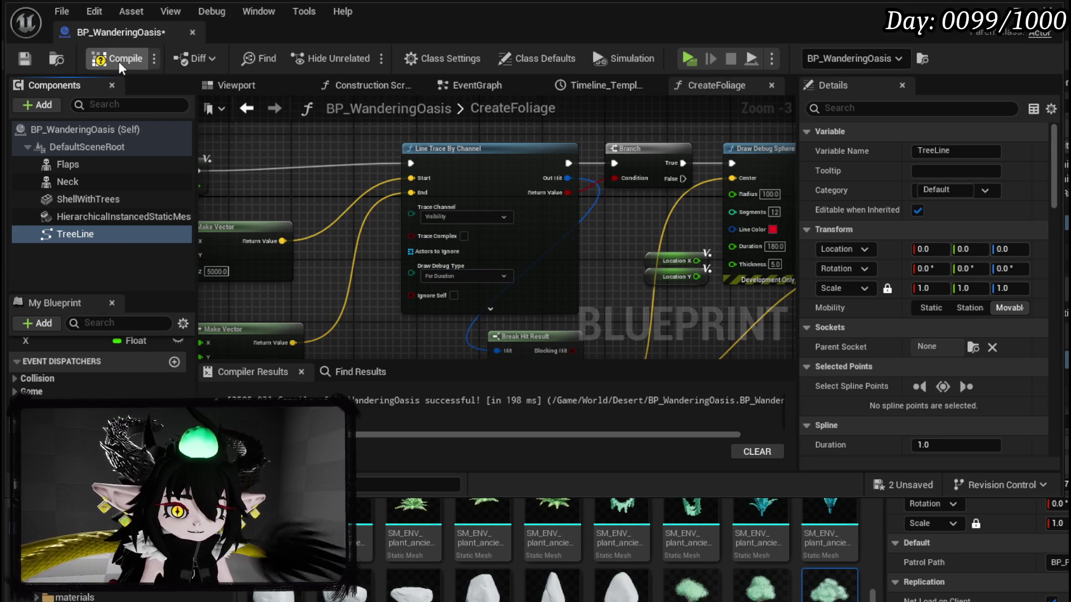
{"action": "left_click", "coordinate": [27, 62]}
{"action": "mouse_move", "coordinate": [365, 192]}
{"action": "left_mouse_down"}
{"action": "mouse_move", "coordinate": [687, 237]}
{"action": "mouse_move", "coordinate": [322, 177]}
{"action": "left_mouse_up"}
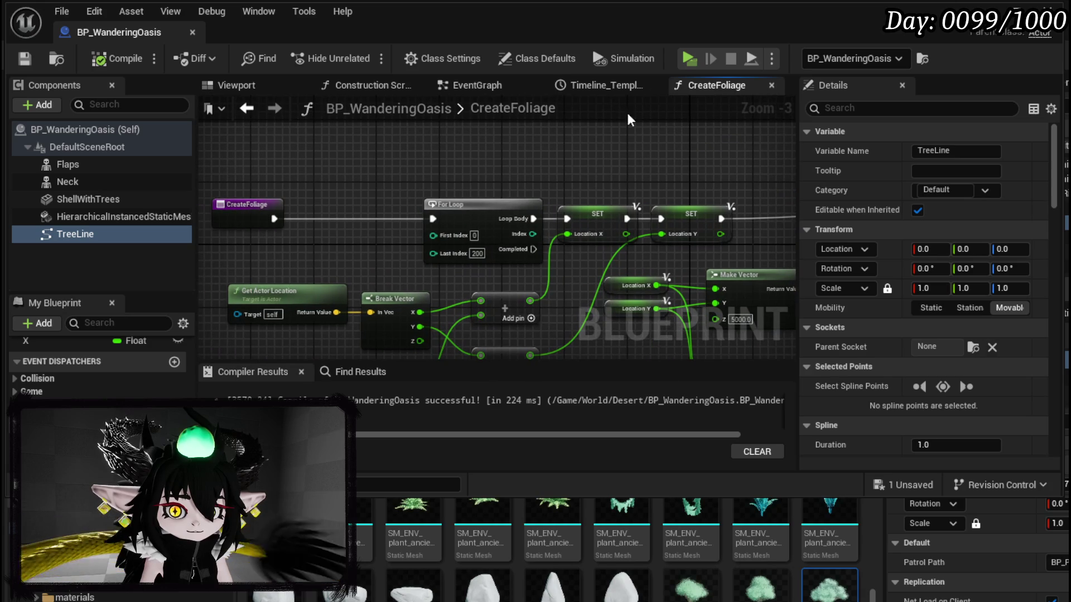
{"action": "left_click", "coordinate": [1007, 22]}
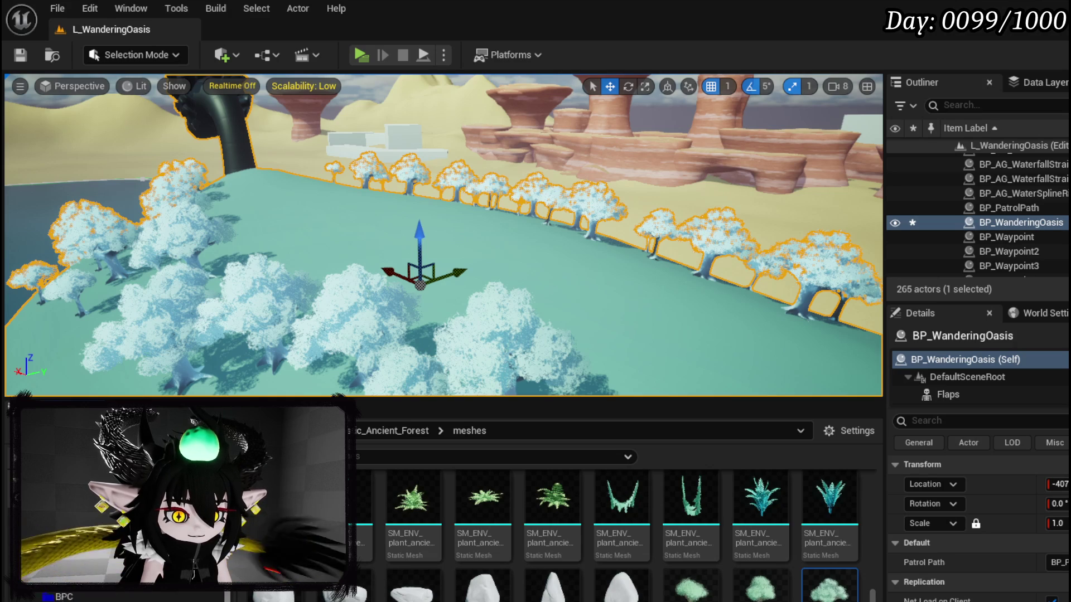
{"action": "left_click", "coordinate": [217, 595]}
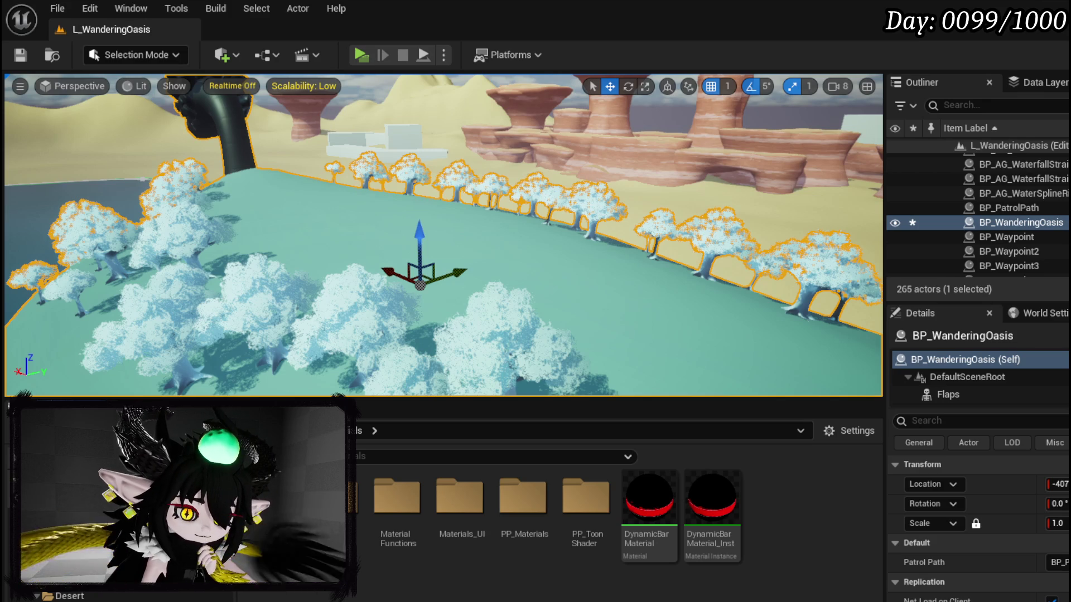
{"action": "left_click", "coordinate": [72, 596]}
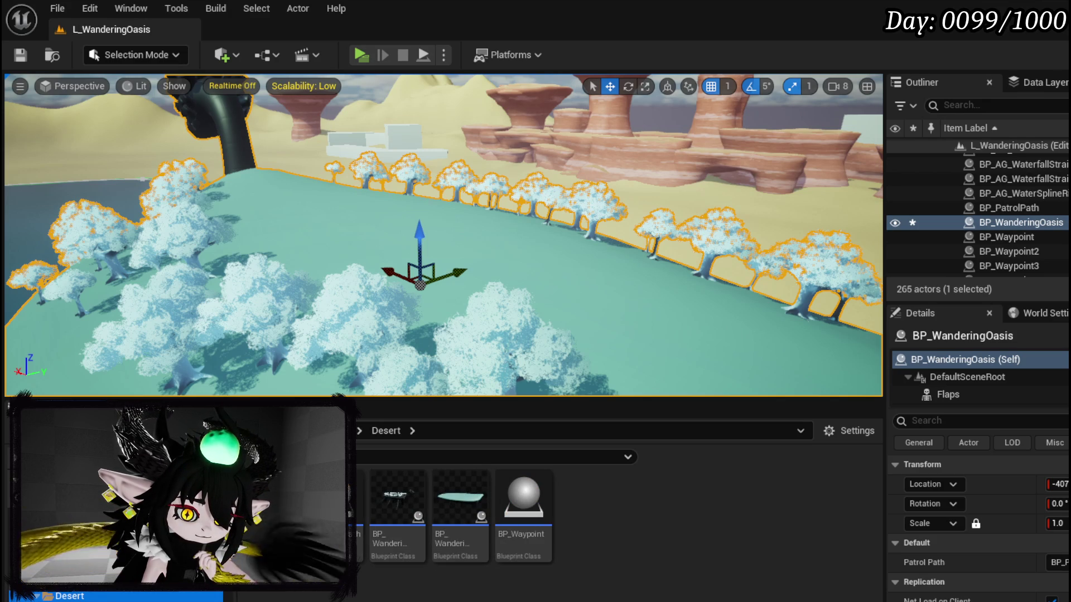
{"action": "double_click", "coordinate": [394, 513]}
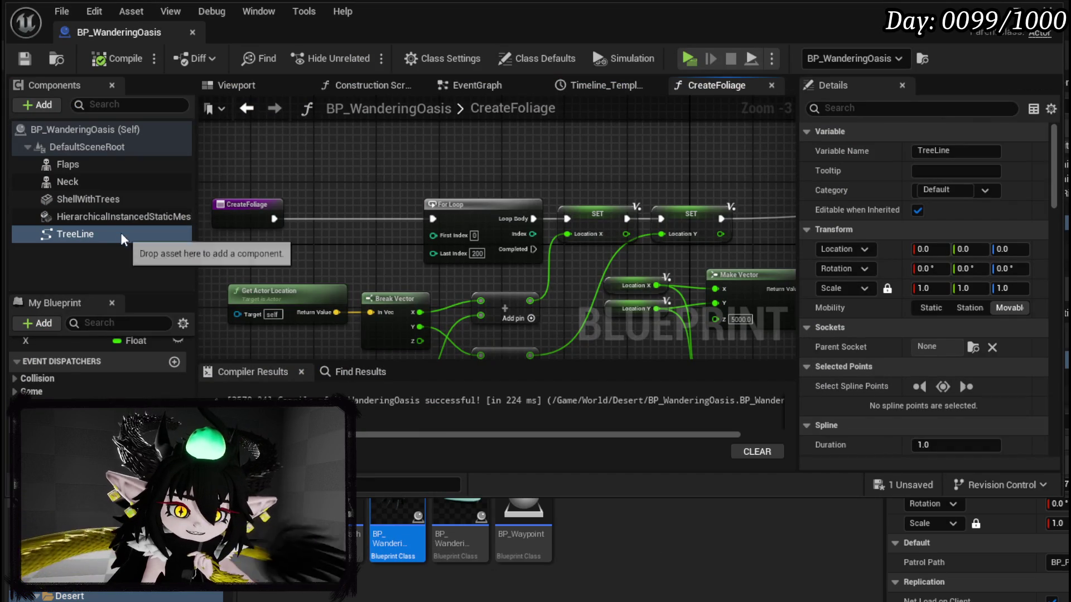
Assign the WanderingOasis mesh from the Mesh folder to ShellWithTrees' Static Mesh slot.
{"action": "left_click", "coordinate": [100, 199]}
{"action": "scroll", "coordinate": [835, 324], "scroll_direction": "down", "scroll_amount": 3}
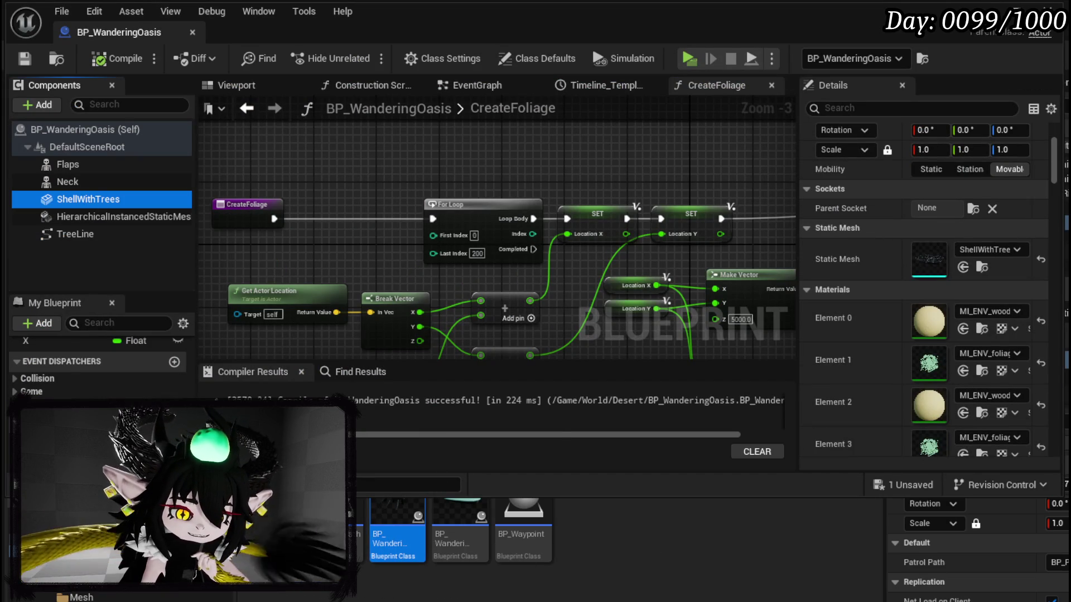
{"action": "left_click", "coordinate": [89, 598]}
{"action": "mouse_move", "coordinate": [842, 530]}
{"action": "left_mouse_down"}
{"action": "mouse_move", "coordinate": [948, 259]}
{"action": "mouse_move", "coordinate": [931, 261]}
{"action": "left_mouse_up"}
Compile and save the Blueprint, then view the shell from above in the 3D Viewport.
{"action": "left_click", "coordinate": [103, 58]}
{"action": "left_click", "coordinate": [24, 58]}
{"action": "left_click", "coordinate": [253, 86]}
{"action": "mouse_move", "coordinate": [504, 206]}
{"action": "left_mouse_down"}
{"action": "mouse_move", "coordinate": [505, 162]}
{"action": "mouse_move", "coordinate": [505, 184]}
{"action": "mouse_move", "coordinate": [469, 192]}
{"action": "left_mouse_up"}
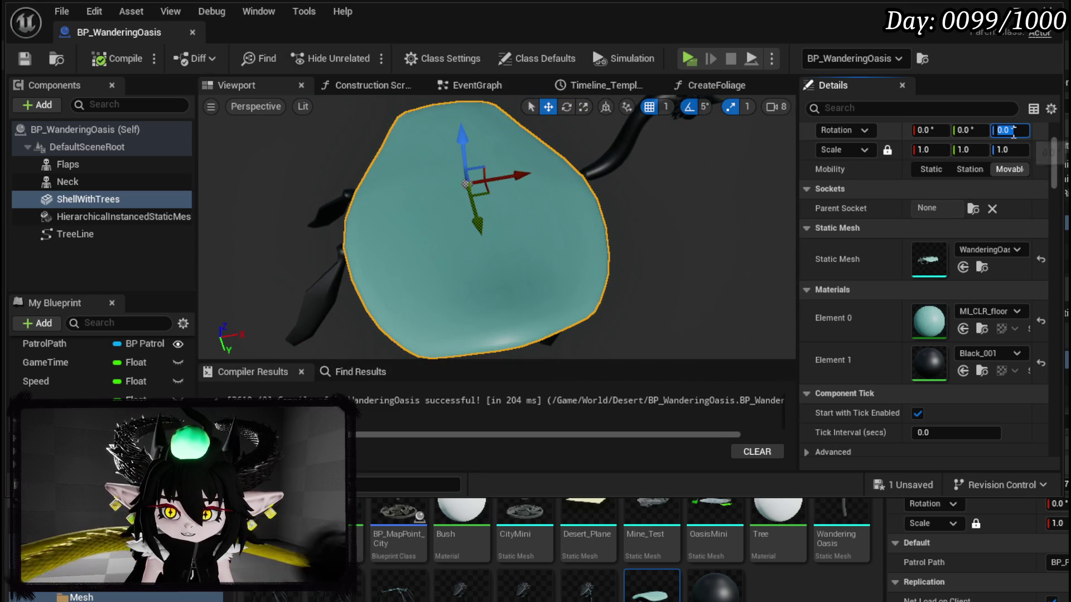
{"action": "type", "text": "-90"}
Set the shell's yaw to -90, then raise TreeLine over the shell and rotate it about 95°.
{"action": "key", "text": "Return"}
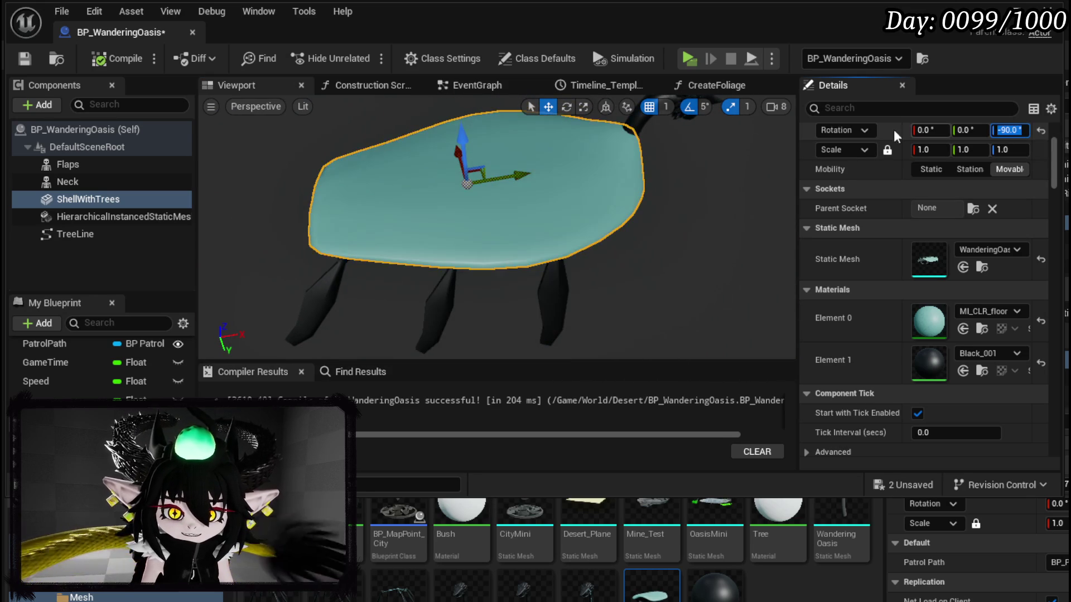
{"action": "left_click", "coordinate": [102, 235]}
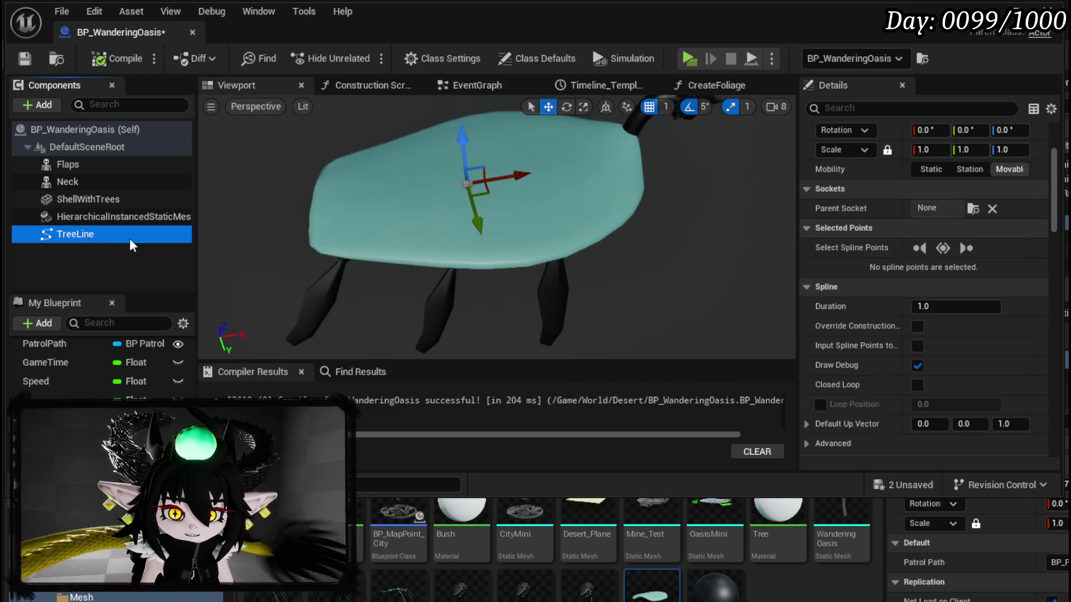
{"action": "key", "text": "f"}
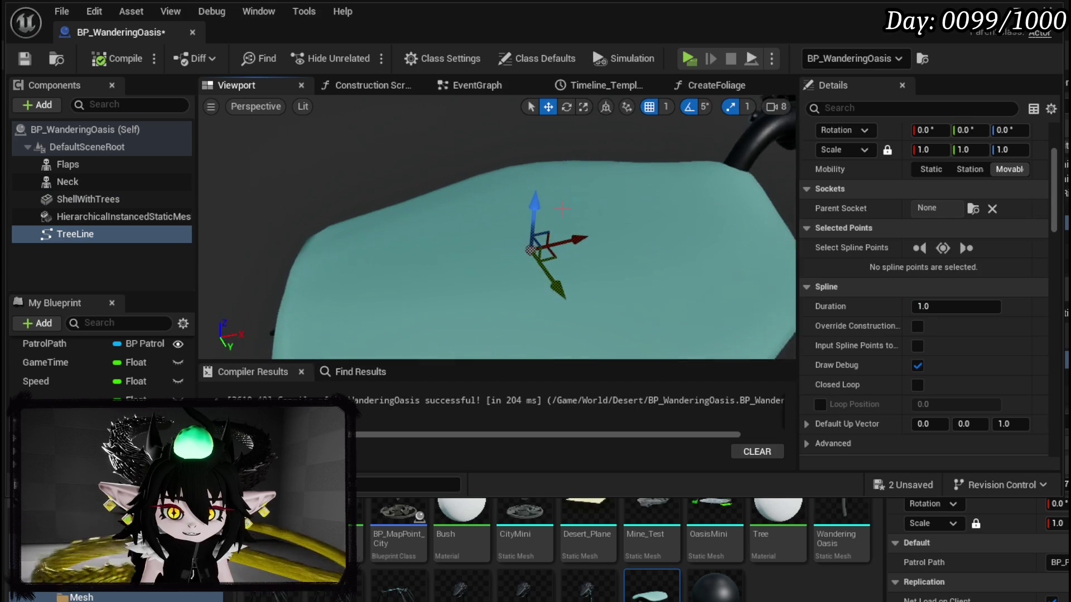
{"action": "mouse_move", "coordinate": [534, 211]}
{"action": "left_mouse_down"}
{"action": "mouse_move", "coordinate": [552, 160]}
{"action": "mouse_move", "coordinate": [550, 183]}
{"action": "left_mouse_up"}
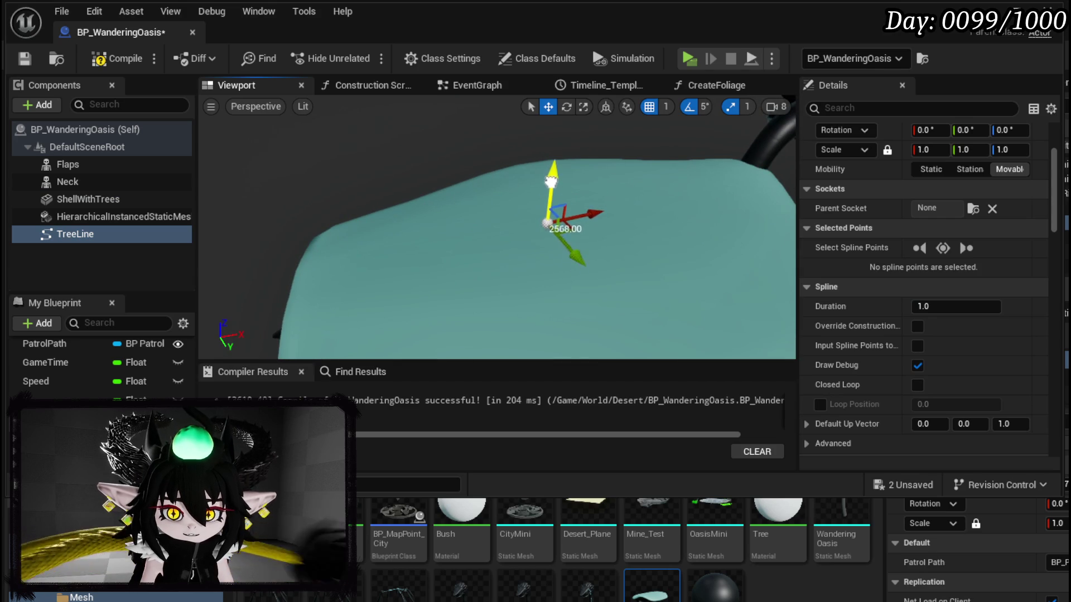
{"action": "mouse_move", "coordinate": [636, 211]}
{"action": "left_mouse_down"}
{"action": "mouse_move", "coordinate": [385, 210]}
{"action": "mouse_move", "coordinate": [390, 223]}
{"action": "mouse_move", "coordinate": [558, 246]}
{"action": "left_mouse_up"}
{"action": "key", "text": "e"}
{"action": "mouse_move", "coordinate": [509, 210]}
{"action": "left_mouse_down"}
{"action": "mouse_move", "coordinate": [507, 220]}
{"action": "mouse_move", "coordinate": [525, 211]}
{"action": "mouse_move", "coordinate": [452, 195]}
{"action": "left_mouse_up"}
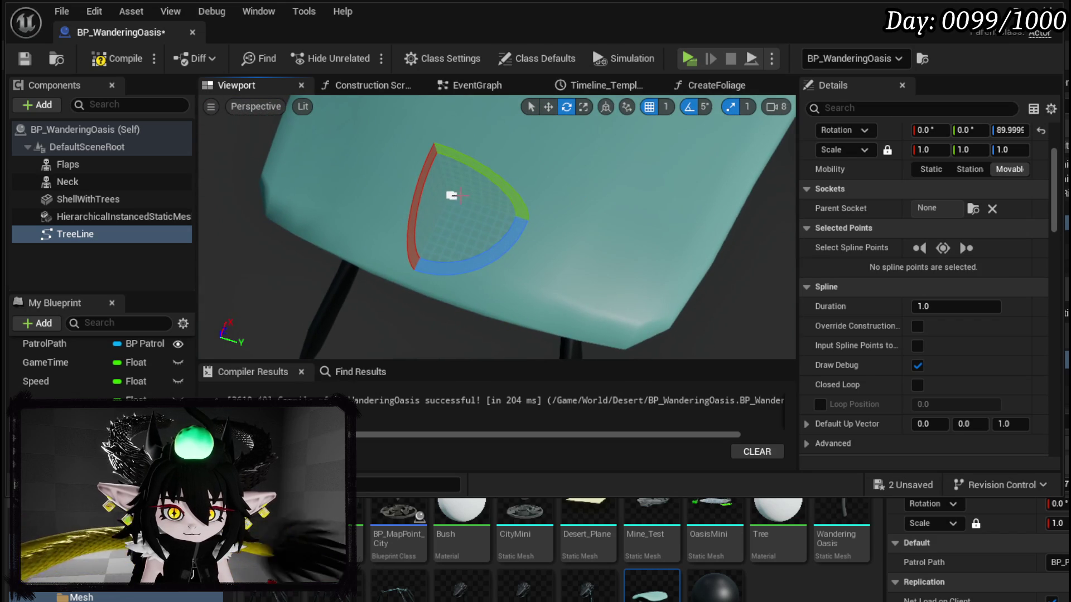
Move the spline's second point along the shell edge and add a new point on the rim.
{"action": "left_click", "coordinate": [453, 197]}
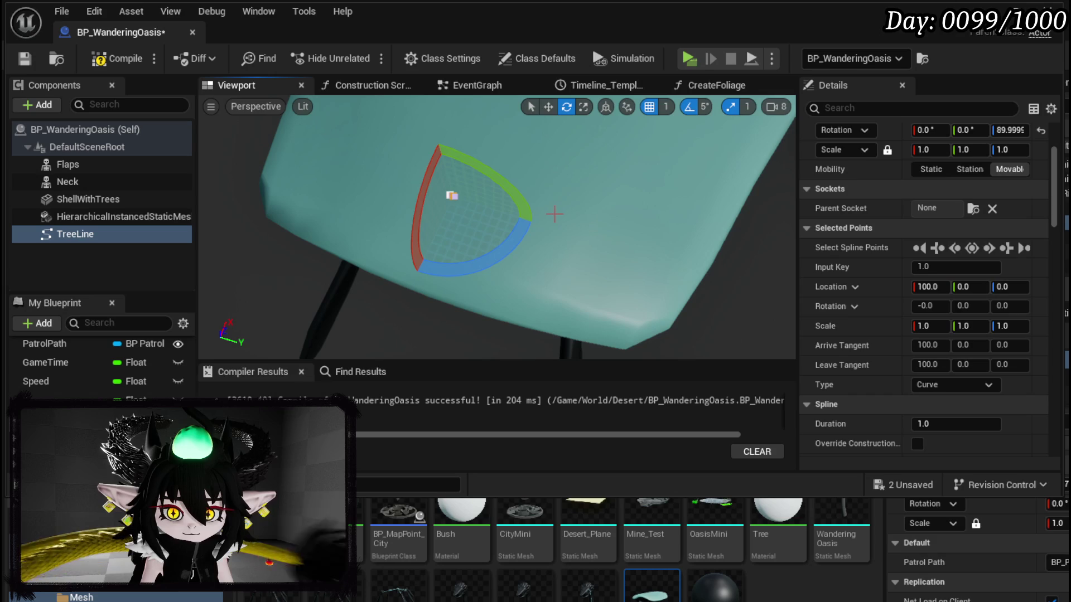
{"action": "scroll", "coordinate": [452, 197], "scroll_direction": "up", "scroll_amount": 3}
{"action": "key", "text": "w"}
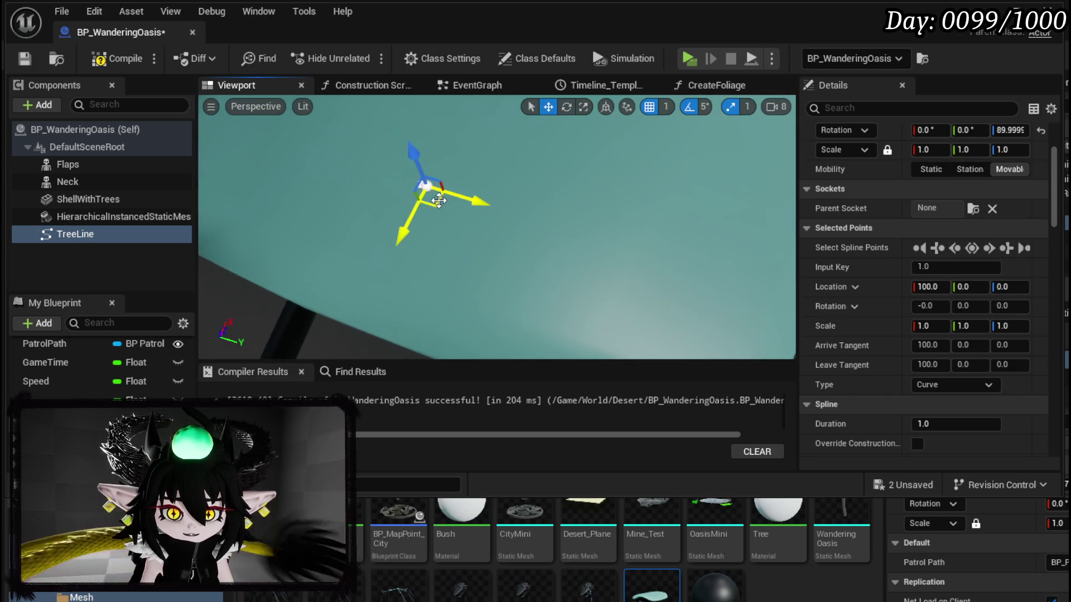
{"action": "mouse_move", "coordinate": [477, 200]}
{"action": "left_mouse_down"}
{"action": "mouse_move", "coordinate": [447, 211]}
{"action": "mouse_move", "coordinate": [688, 232]}
{"action": "left_mouse_up"}
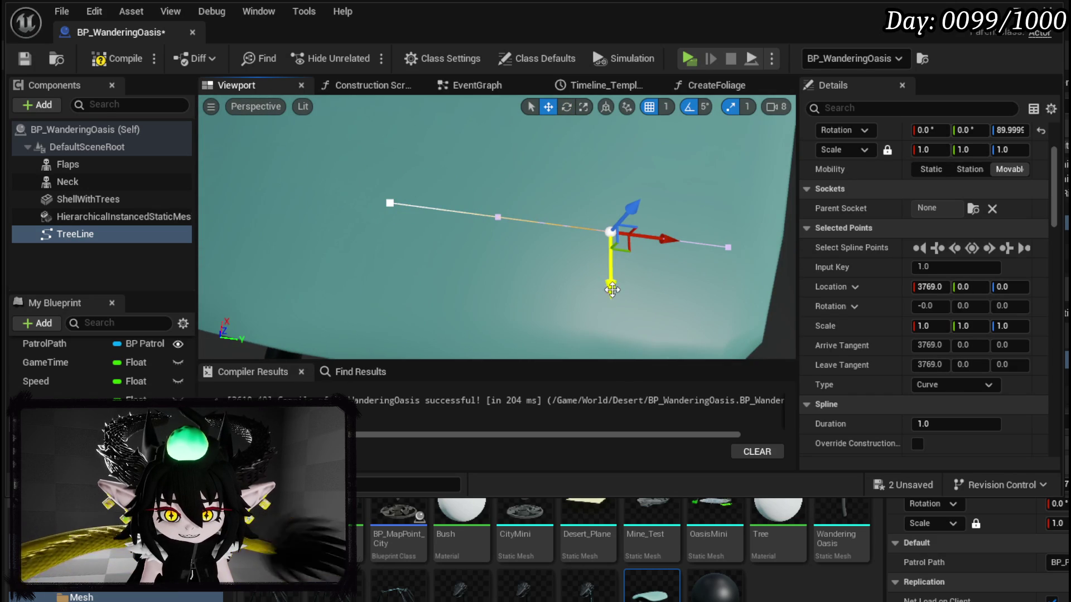
{"action": "left_click_drag", "start_coordinate": [612, 289], "coordinate": [612, 273]}
{"action": "mouse_move", "coordinate": [384, 248]}
{"action": "left_mouse_down"}
{"action": "mouse_move", "coordinate": [376, 245]}
{"action": "mouse_move", "coordinate": [505, 216]}
{"action": "mouse_move", "coordinate": [496, 210]}
{"action": "mouse_move", "coordinate": [501, 251]}
{"action": "mouse_move", "coordinate": [694, 202]}
{"action": "left_mouse_up"}
{"action": "mouse_move", "coordinate": [670, 270]}
{"action": "left_mouse_down"}
{"action": "mouse_move", "coordinate": [662, 211]}
{"action": "mouse_move", "coordinate": [661, 226]}
{"action": "left_mouse_up"}
{"action": "left_click_drag", "start_coordinate": [701, 177], "coordinate": [789, 162]}
{"action": "mouse_move", "coordinate": [773, 214]}
{"action": "left_mouse_down"}
{"action": "mouse_move", "coordinate": [750, 187]}
{"action": "mouse_move", "coordinate": [761, 174]}
{"action": "left_mouse_up"}
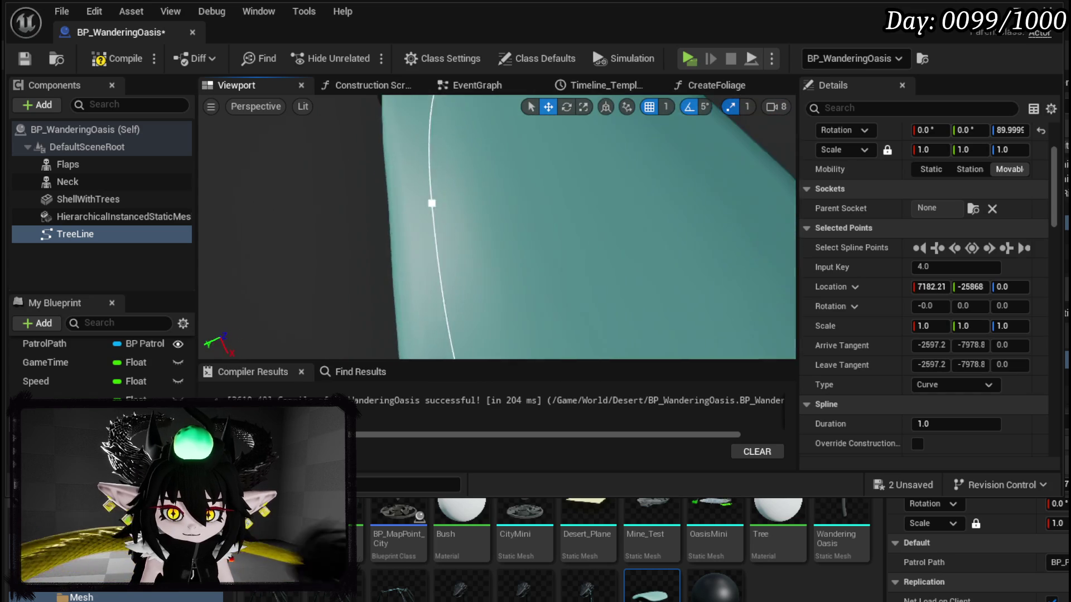
{"action": "scroll", "coordinate": [497, 225], "scroll_direction": "down", "scroll_amount": 10}
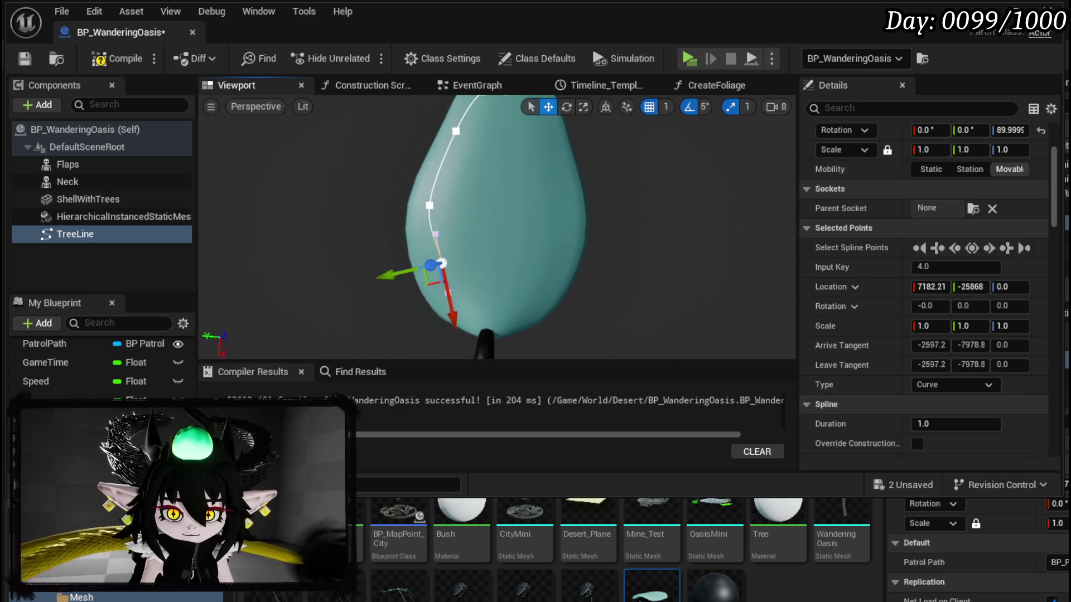
{"action": "scroll", "coordinate": [617, 169], "scroll_direction": "down", "scroll_amount": 2}
Add and place more spline points around the rim, ending close to the start point.
{"action": "left_click", "coordinate": [455, 303]}
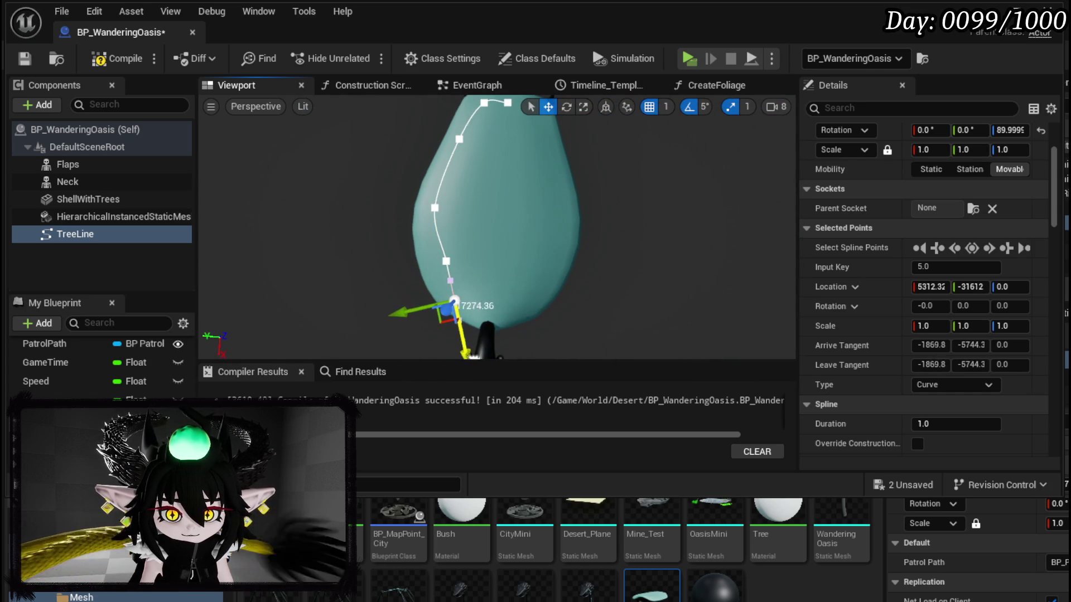
{"action": "mouse_move", "coordinate": [415, 324]}
{"action": "left_mouse_down"}
{"action": "mouse_move", "coordinate": [459, 326]}
{"action": "mouse_move", "coordinate": [436, 339]}
{"action": "mouse_move", "coordinate": [540, 306]}
{"action": "mouse_move", "coordinate": [575, 334]}
{"action": "mouse_move", "coordinate": [614, 305]}
{"action": "left_mouse_up"}
{"action": "mouse_move", "coordinate": [571, 342]}
{"action": "left_mouse_down"}
{"action": "mouse_move", "coordinate": [570, 276]}
{"action": "mouse_move", "coordinate": [608, 268]}
{"action": "left_mouse_up"}
{"action": "left_click_drag", "start_coordinate": [595, 190], "coordinate": [626, 185]}
{"action": "left_click_drag", "start_coordinate": [614, 234], "coordinate": [541, 168]}
{"action": "mouse_move", "coordinate": [577, 279]}
{"action": "left_mouse_down"}
{"action": "mouse_move", "coordinate": [563, 276]}
{"action": "mouse_move", "coordinate": [577, 278]}
{"action": "left_mouse_up"}
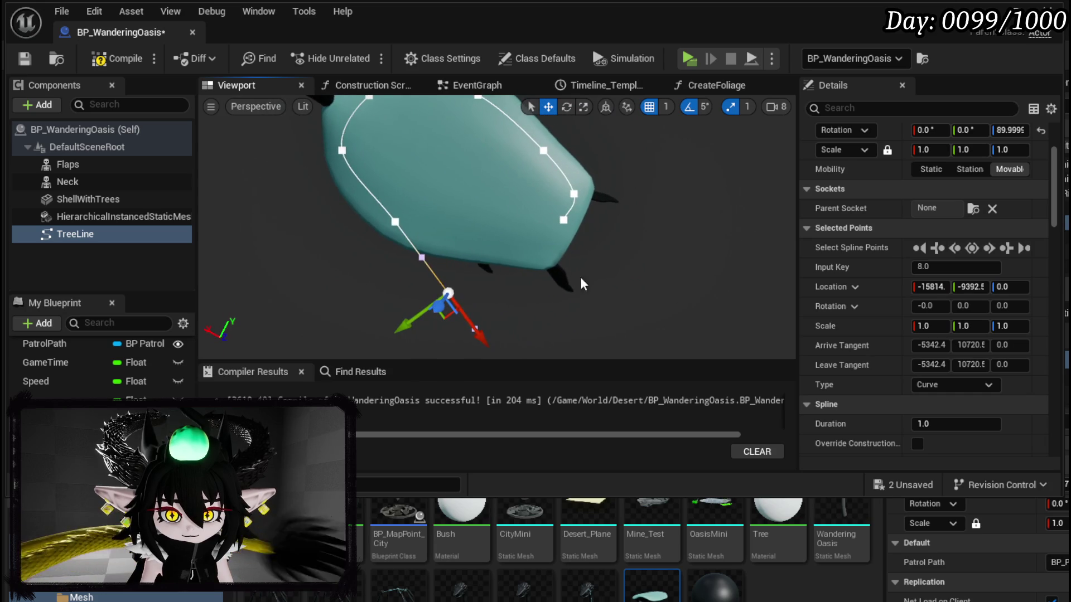
{"action": "mouse_move", "coordinate": [410, 318]}
{"action": "left_mouse_down"}
{"action": "mouse_move", "coordinate": [477, 278]}
{"action": "mouse_move", "coordinate": [463, 293]}
{"action": "mouse_move", "coordinate": [474, 287]}
{"action": "left_mouse_up"}
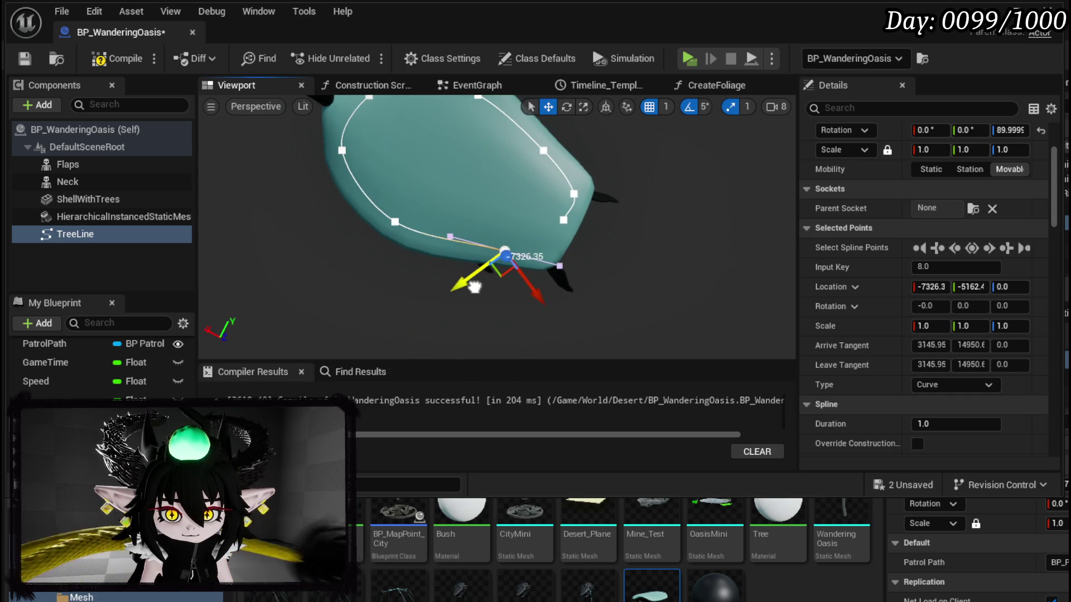
{"action": "left_click_drag", "start_coordinate": [544, 271], "coordinate": [582, 269]}
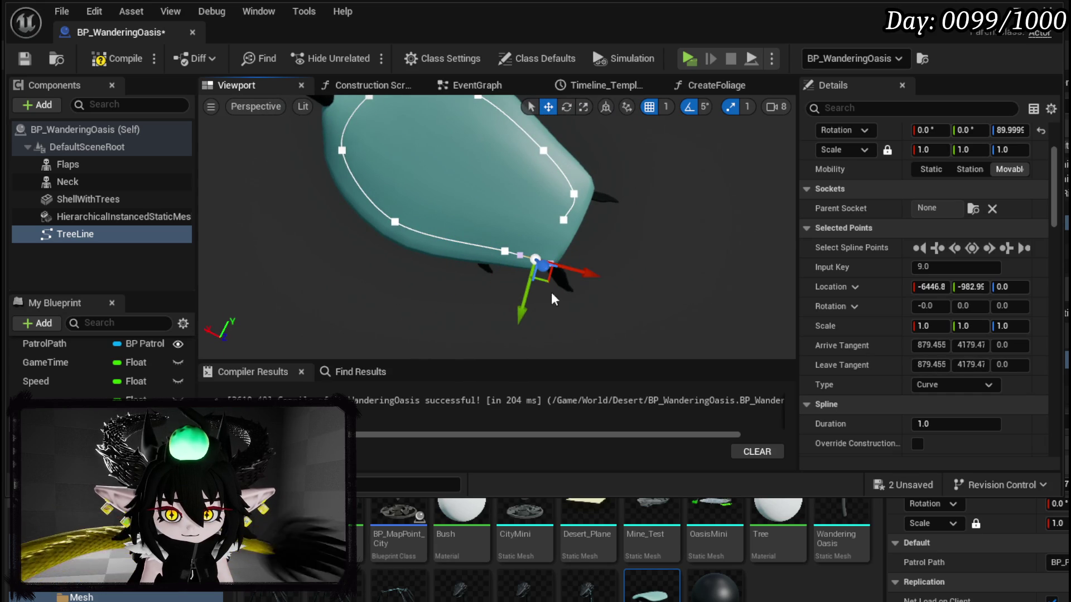
{"action": "left_click_drag", "start_coordinate": [524, 303], "coordinate": [541, 286]}
{"action": "left_click_drag", "start_coordinate": [586, 228], "coordinate": [599, 224]}
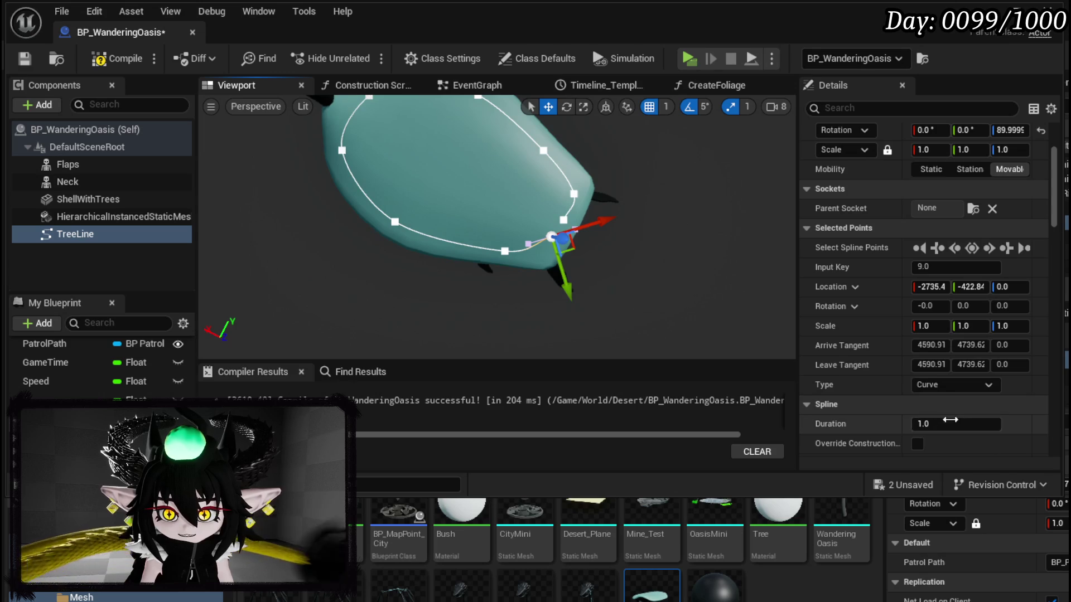
{"action": "scroll", "coordinate": [954, 423], "scroll_direction": "down", "scroll_amount": 4}
Make TreeLine a Closed Loop and recompile the Blueprint.
{"action": "left_click", "coordinate": [917, 386]}
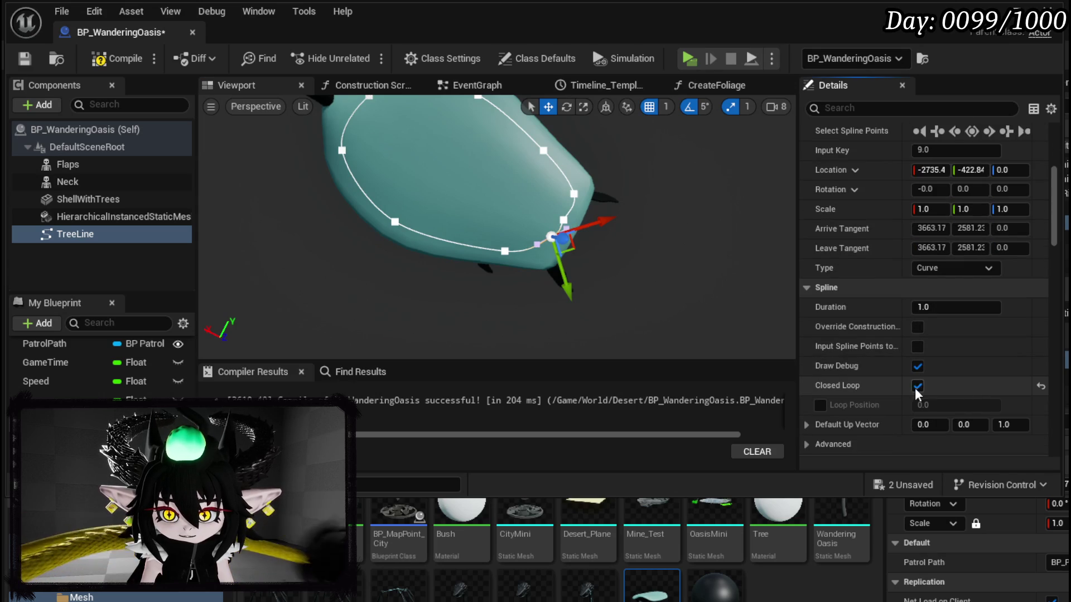
{"action": "left_click", "coordinate": [109, 58]}
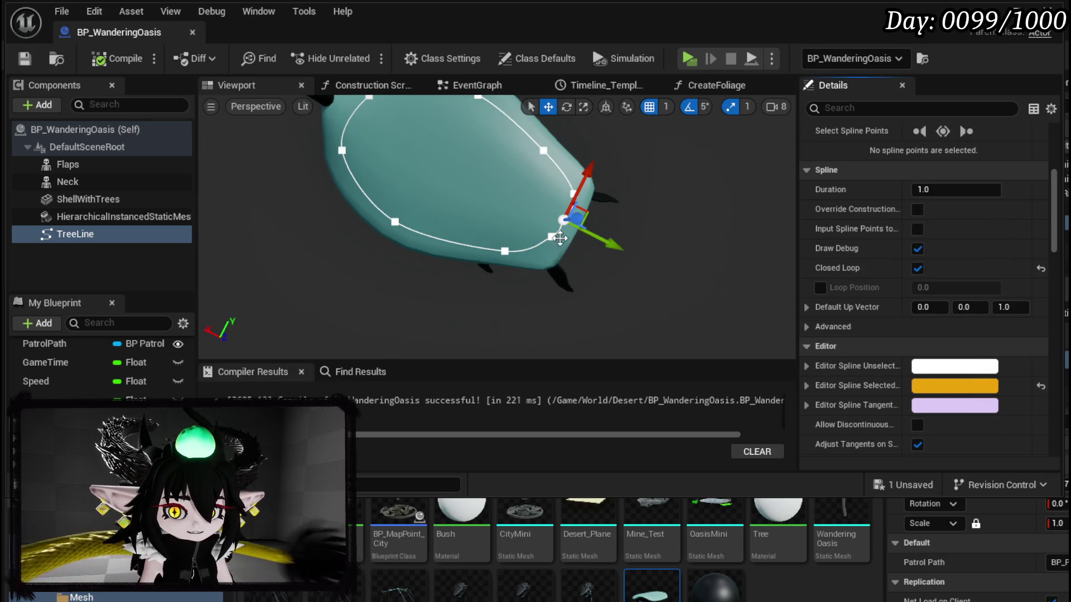
{"action": "scroll", "coordinate": [496, 226], "scroll_direction": "up", "scroll_amount": 10}
{"action": "scroll", "coordinate": [497, 226], "scroll_direction": "down", "scroll_amount": 6}
{"action": "left_click_drag", "start_coordinate": [496, 226], "coordinate": [497, 271]}
{"action": "scroll", "coordinate": [560, 237], "scroll_direction": "down", "scroll_amount": 2}
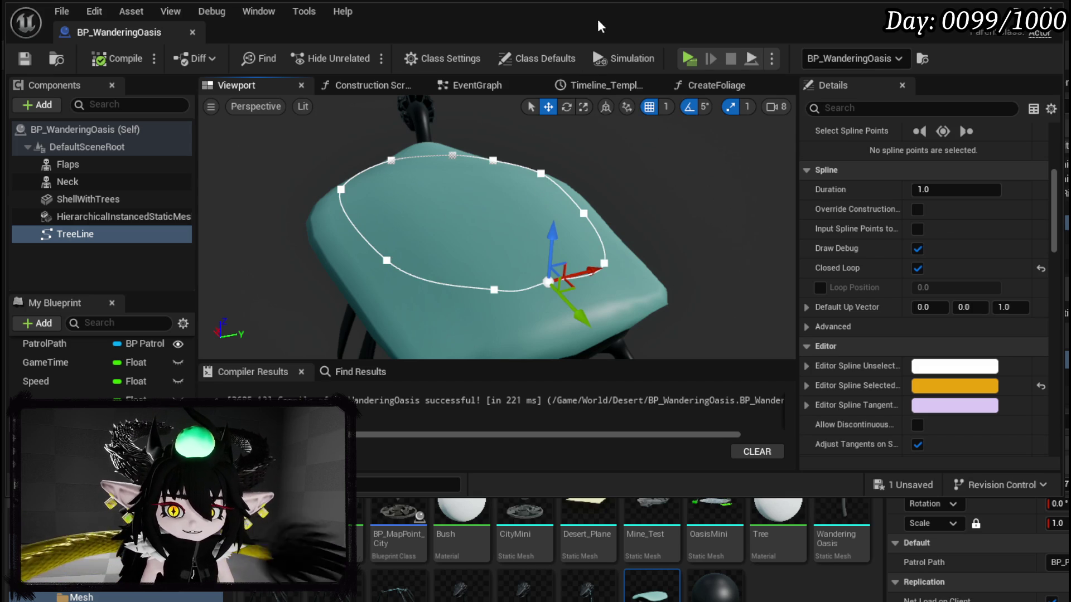
Place a TreeLine getter in the CreateFoliage graph and delete a mistaken Get Material Index node.
{"action": "left_click", "coordinate": [497, 83]}
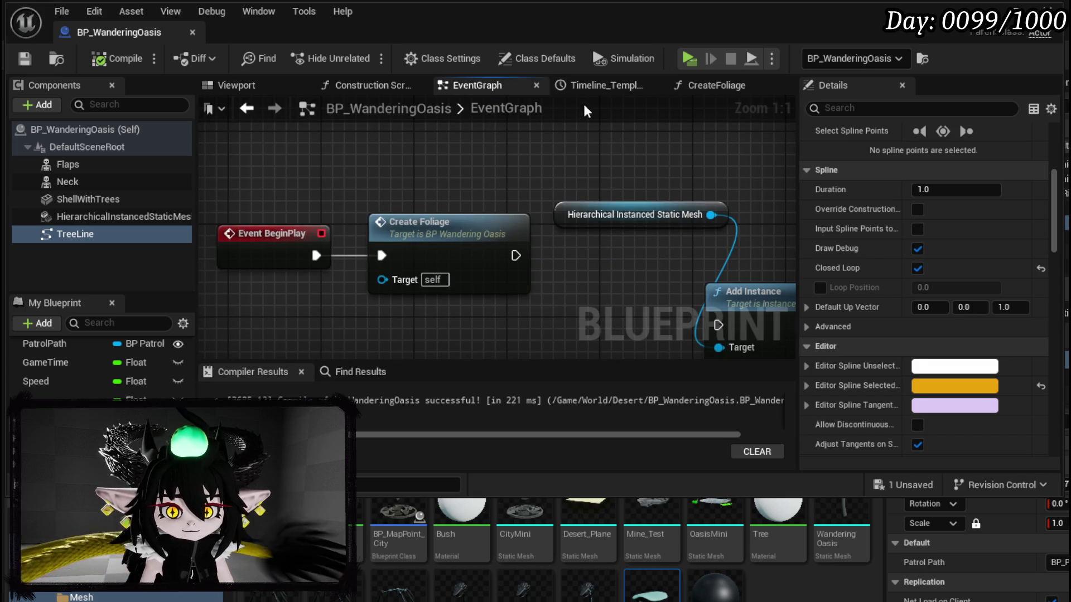
{"action": "double_click", "coordinate": [455, 220]}
{"action": "left_click_drag", "start_coordinate": [339, 262], "coordinate": [437, 353]}
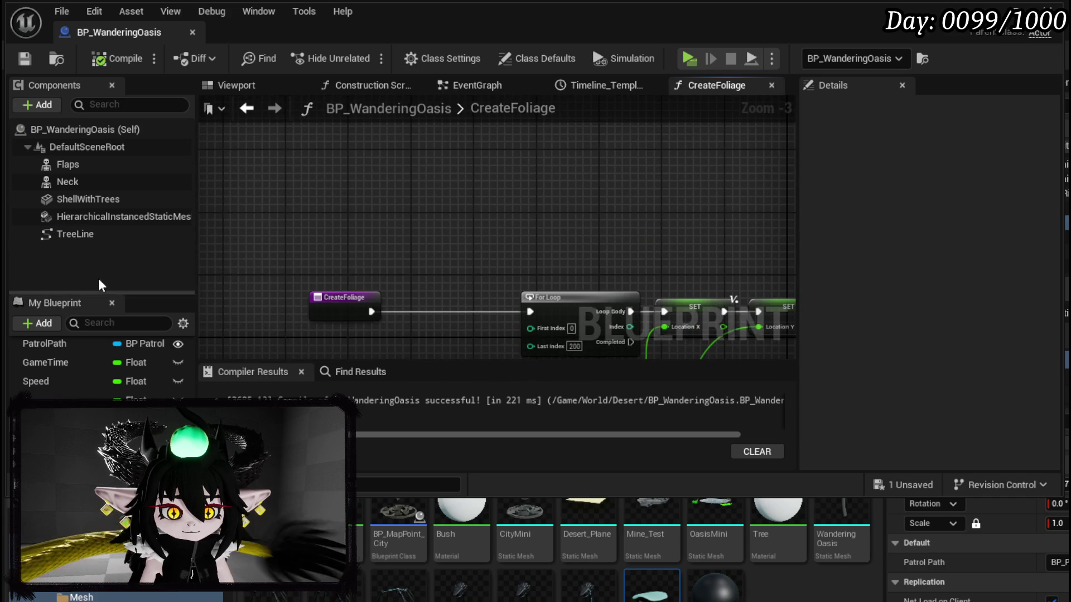
{"action": "left_click", "coordinate": [78, 234]}
{"action": "left_click_drag", "start_coordinate": [309, 170], "coordinate": [344, 220]}
{"action": "type", "text": "get"}
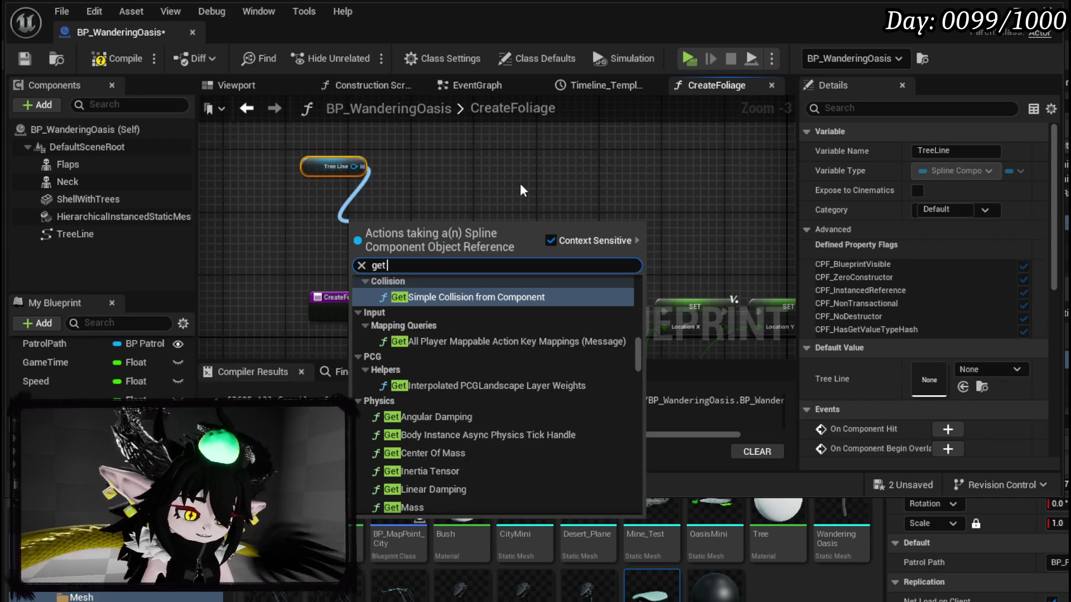
{"action": "type", "text": " Index"}
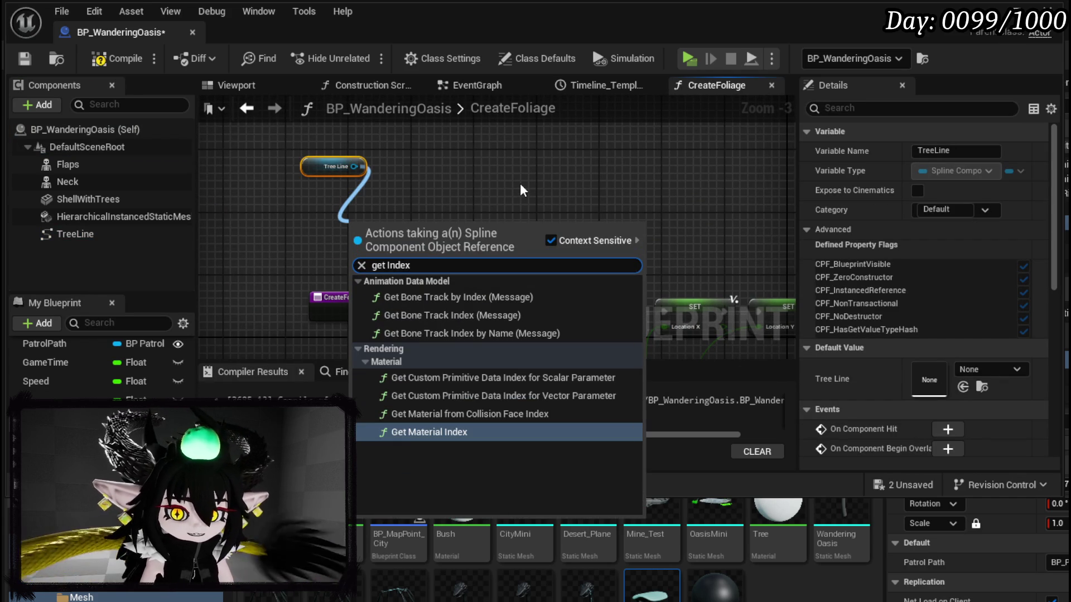
{"action": "left_click", "coordinate": [431, 430]}
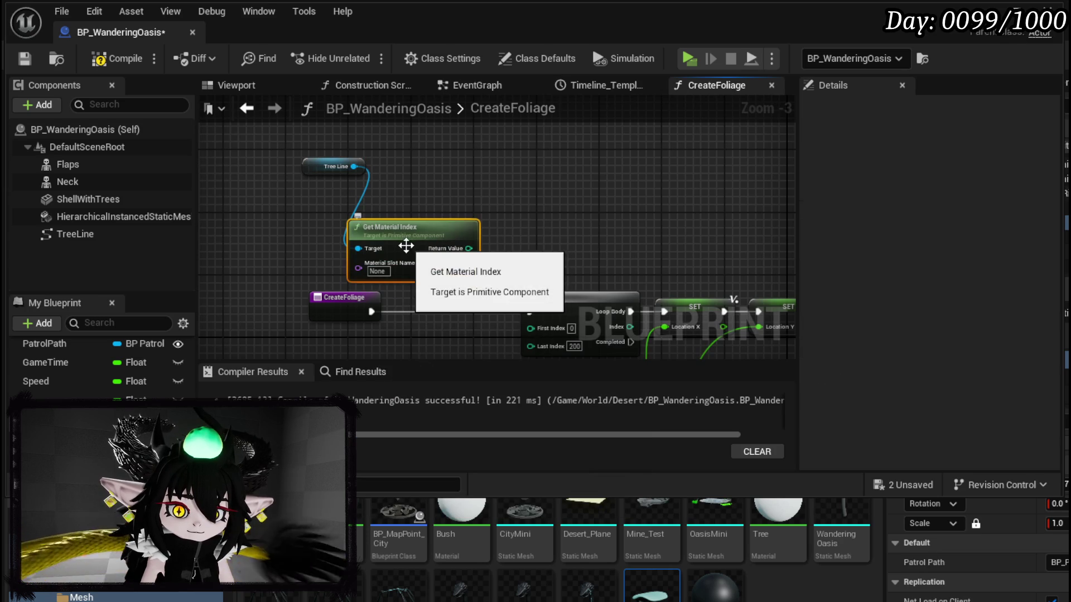
{"action": "left_click", "coordinate": [469, 173]}
{"action": "mouse_move", "coordinate": [405, 245]}
{"action": "left_mouse_down"}
{"action": "mouse_move", "coordinate": [461, 208]}
{"action": "mouse_move", "coordinate": [539, 223]}
{"action": "left_mouse_up"}
{"action": "left_click", "coordinate": [481, 264]}
{"action": "key", "text": "Delete"}
Add a Get Spline Point At node fed by Tree Line and arrange the nodes.
{"action": "type", "text": "get "}
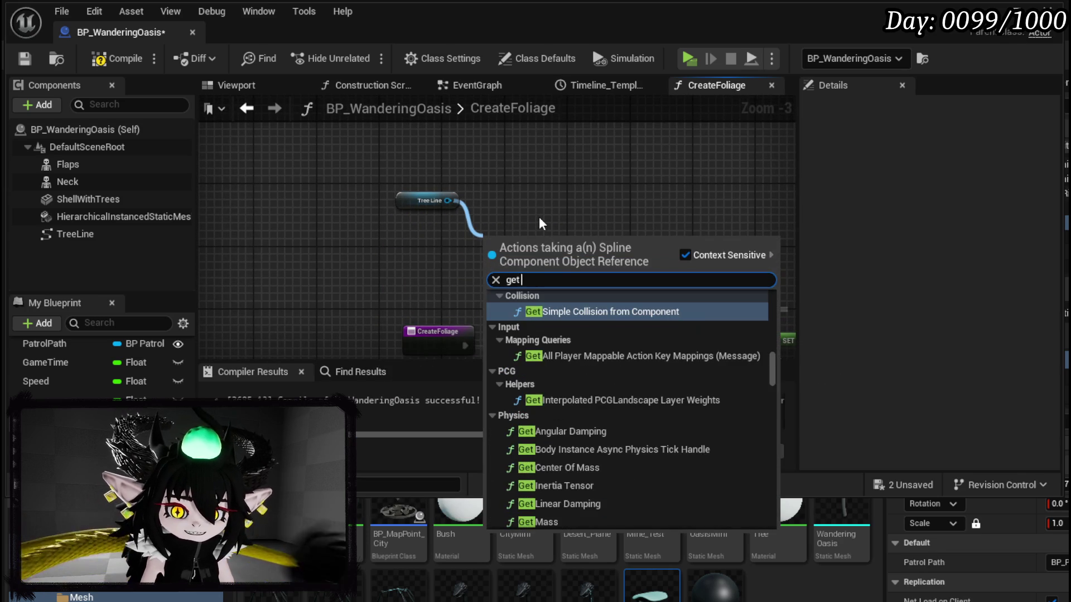
{"action": "type", "text": "Index at"}
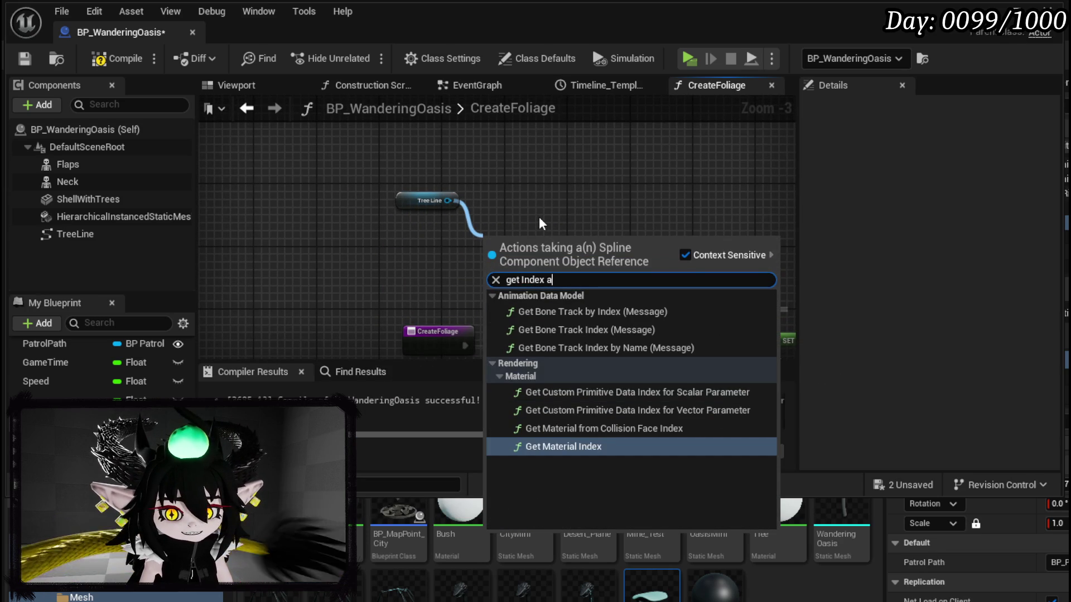
{"action": "key", "text": "BackSpace"}
{"action": "key", "text": "BackSpace"}
{"action": "key", "text": "BackSpace"}
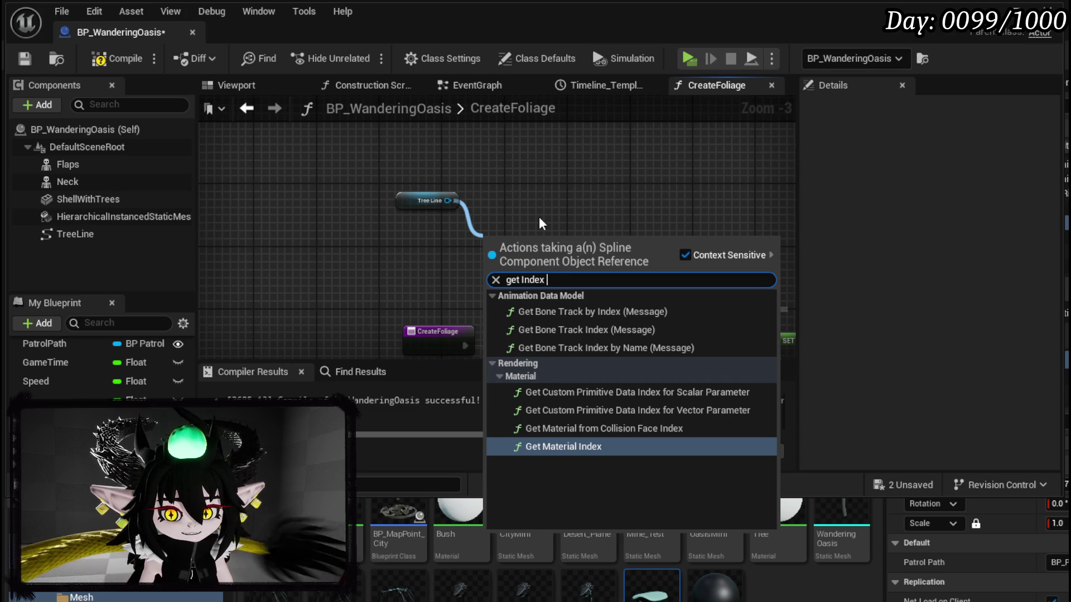
{"action": "key", "text": "BackSpace"}
{"action": "key", "text": "BackSpace"}
{"action": "key", "text": "BackSpace"}
{"action": "type", "text": "point"}
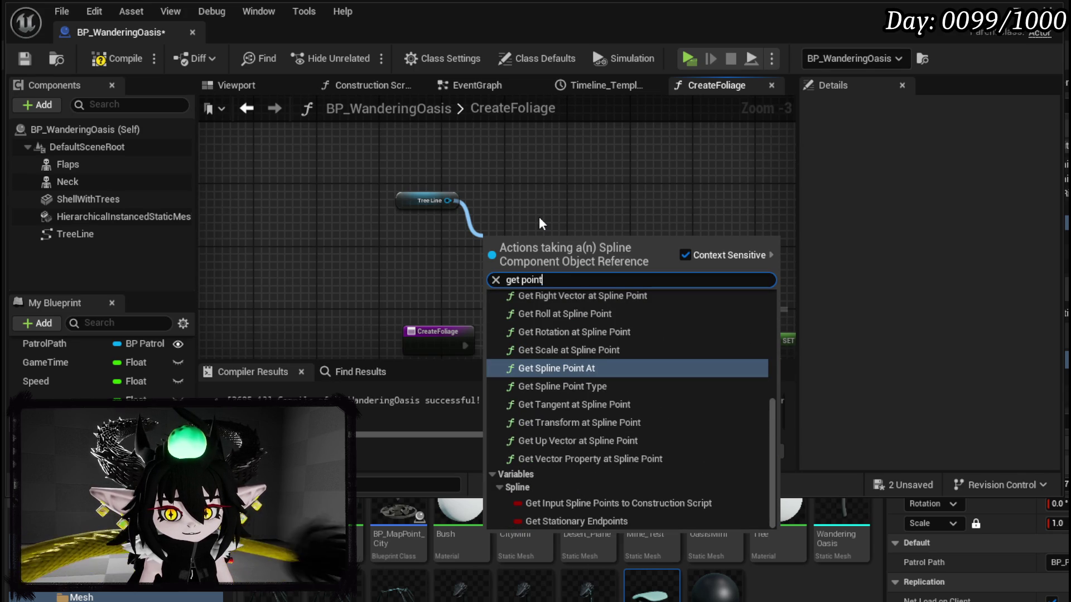
{"action": "left_click", "coordinate": [594, 367]}
{"action": "scroll", "coordinate": [548, 283], "scroll_direction": "up", "scroll_amount": 1}
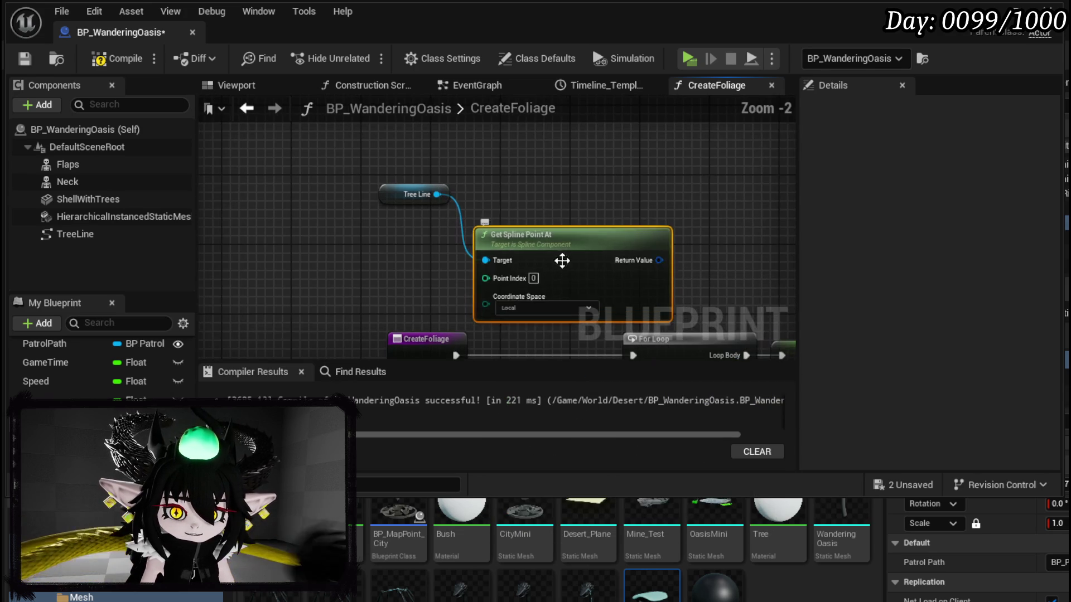
{"action": "mouse_move", "coordinate": [311, 290]}
{"action": "left_mouse_down"}
{"action": "mouse_move", "coordinate": [551, 254]}
{"action": "mouse_move", "coordinate": [450, 289]}
{"action": "left_mouse_up"}
{"action": "mouse_move", "coordinate": [490, 199]}
{"action": "left_mouse_down"}
{"action": "mouse_move", "coordinate": [600, 163]}
{"action": "mouse_move", "coordinate": [388, 179]}
{"action": "left_mouse_up"}
{"action": "left_click_drag", "start_coordinate": [518, 245], "coordinate": [584, 247]}
Add a Break Spline Point node and a For Loop run first from the CreateFoliage entry.
{"action": "type", "text": "bre"}
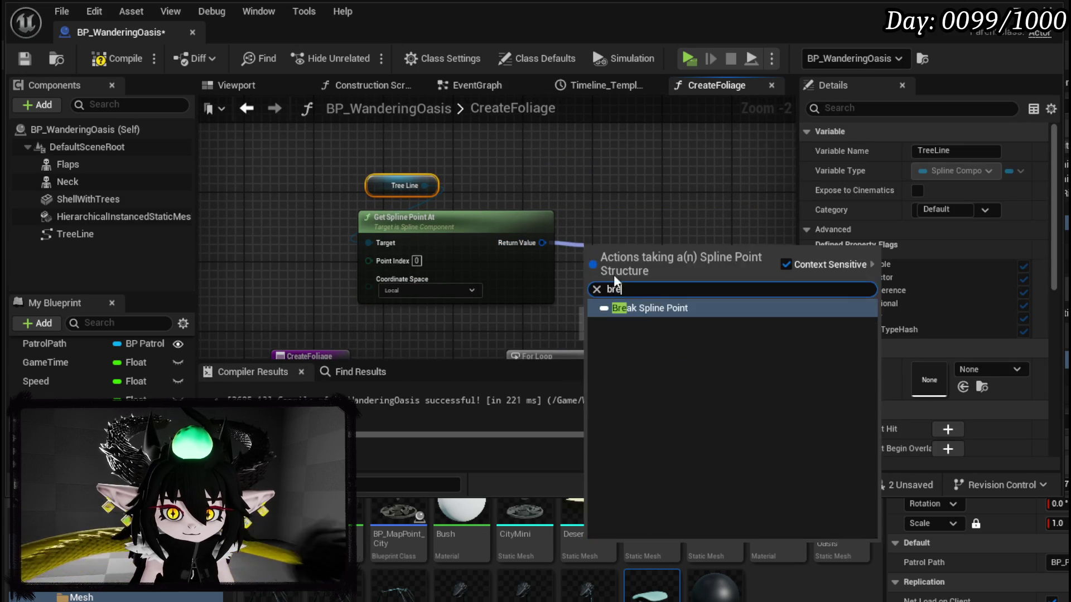
{"action": "left_click", "coordinate": [652, 305]}
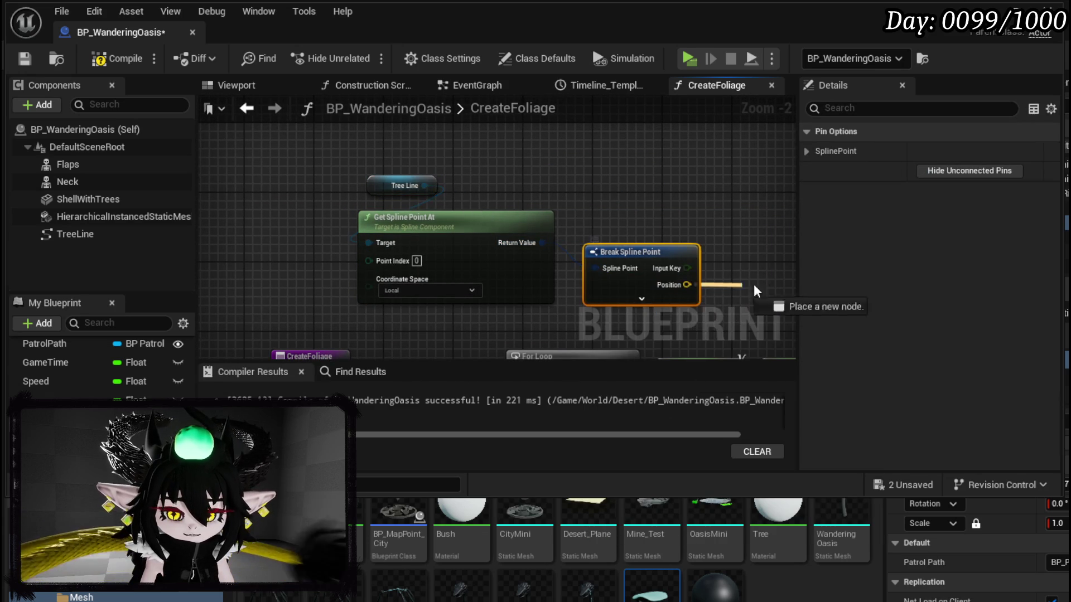
{"action": "left_click_drag", "start_coordinate": [137, 255], "coordinate": [345, 237]}
{"action": "right_click", "coordinate": [336, 233]}
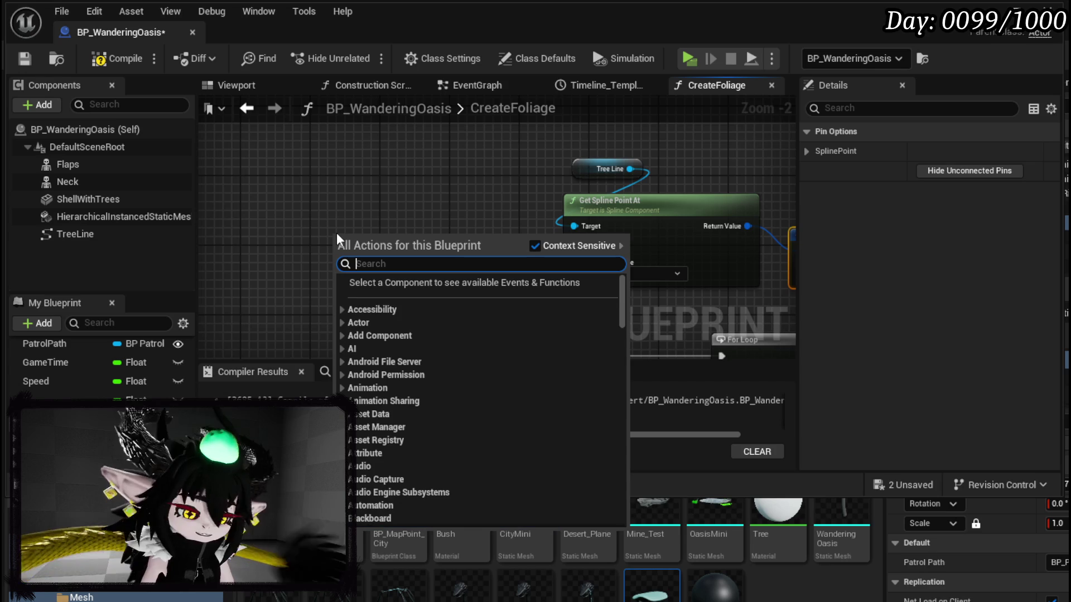
{"action": "type", "text": "Loop"}
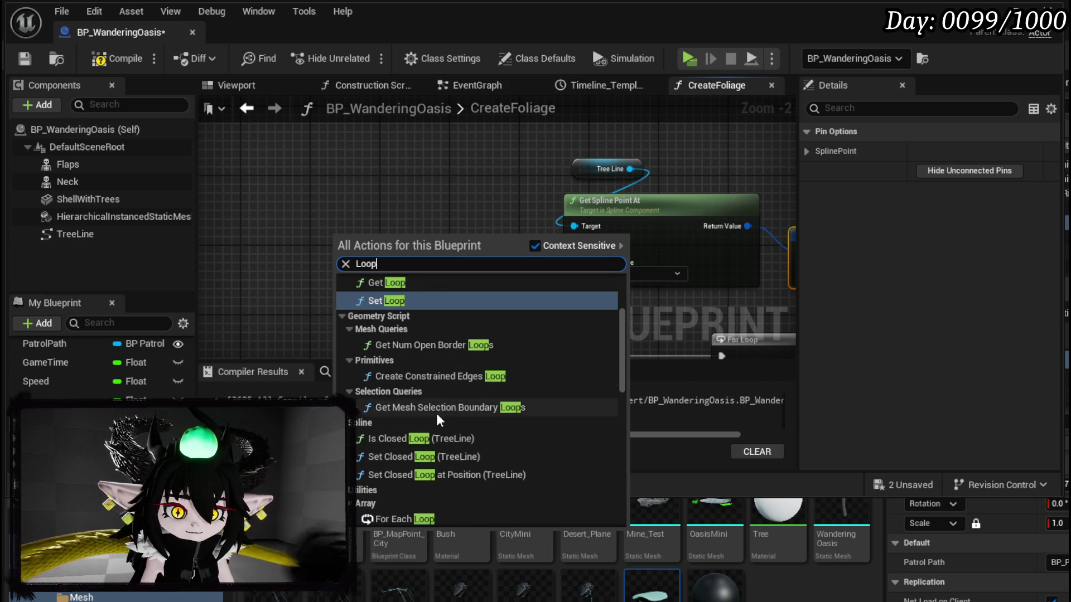
{"action": "scroll", "coordinate": [437, 417], "scroll_direction": "down", "scroll_amount": 5}
{"action": "scroll", "coordinate": [429, 449], "scroll_direction": "down", "scroll_amount": 10}
{"action": "left_click", "coordinate": [414, 406]}
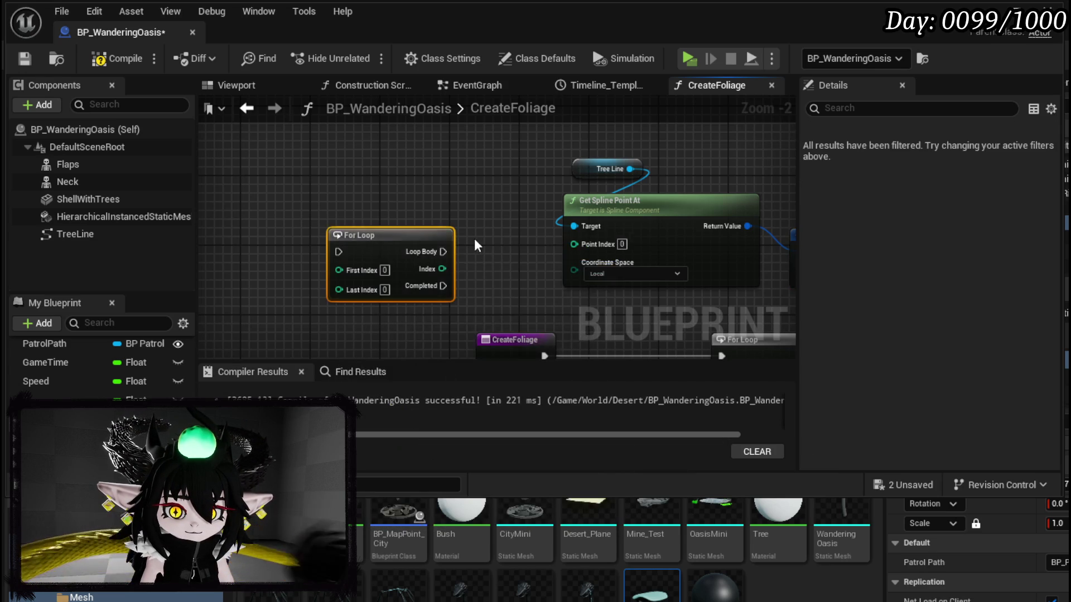
{"action": "mouse_move", "coordinate": [414, 231]}
{"action": "left_mouse_down"}
{"action": "mouse_move", "coordinate": [470, 190]}
{"action": "mouse_move", "coordinate": [488, 121]}
{"action": "left_mouse_up"}
{"action": "mouse_move", "coordinate": [521, 286]}
{"action": "left_mouse_down"}
{"action": "mouse_move", "coordinate": [327, 129]}
{"action": "mouse_move", "coordinate": [315, 198]}
{"action": "mouse_move", "coordinate": [269, 230]}
{"action": "mouse_move", "coordinate": [395, 215]}
{"action": "left_mouse_up"}
{"action": "left_click_drag", "start_coordinate": [276, 207], "coordinate": [276, 198]}
Feed TreeLine's Get Number Of Spline Points into Last Index and the loop Index into Point Index.
{"action": "mouse_move", "coordinate": [500, 215]}
{"action": "left_mouse_down"}
{"action": "mouse_move", "coordinate": [568, 241]}
{"action": "mouse_move", "coordinate": [624, 221]}
{"action": "mouse_move", "coordinate": [649, 187]}
{"action": "left_mouse_up"}
{"action": "mouse_move", "coordinate": [551, 179]}
{"action": "left_mouse_down"}
{"action": "mouse_move", "coordinate": [551, 151]}
{"action": "mouse_move", "coordinate": [455, 187]}
{"action": "mouse_move", "coordinate": [568, 181]}
{"action": "left_mouse_up"}
{"action": "type", "text": "p"}
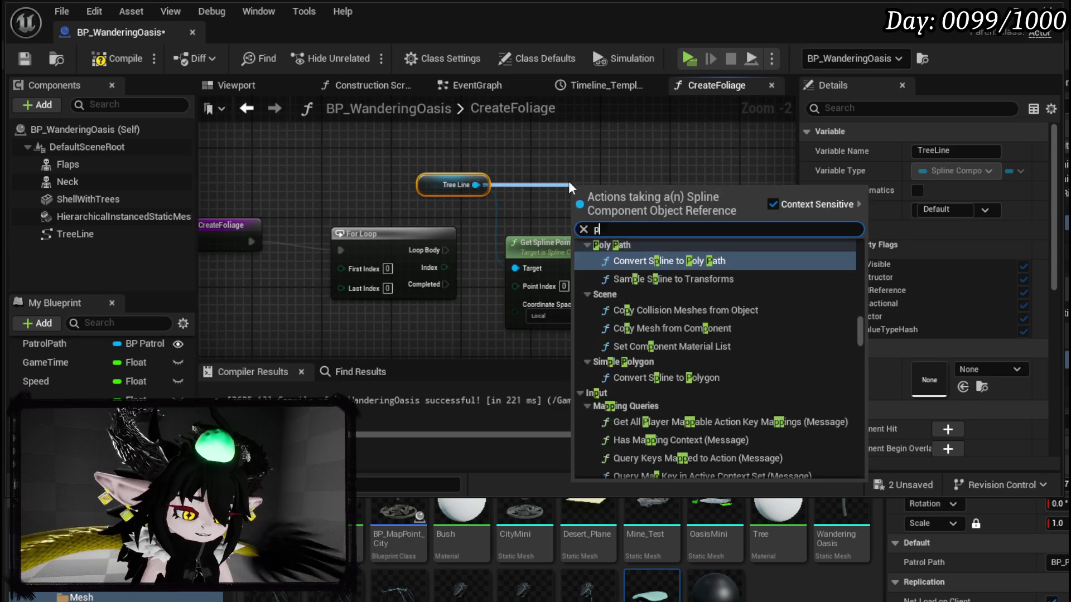
{"action": "type", "text": "oin"}
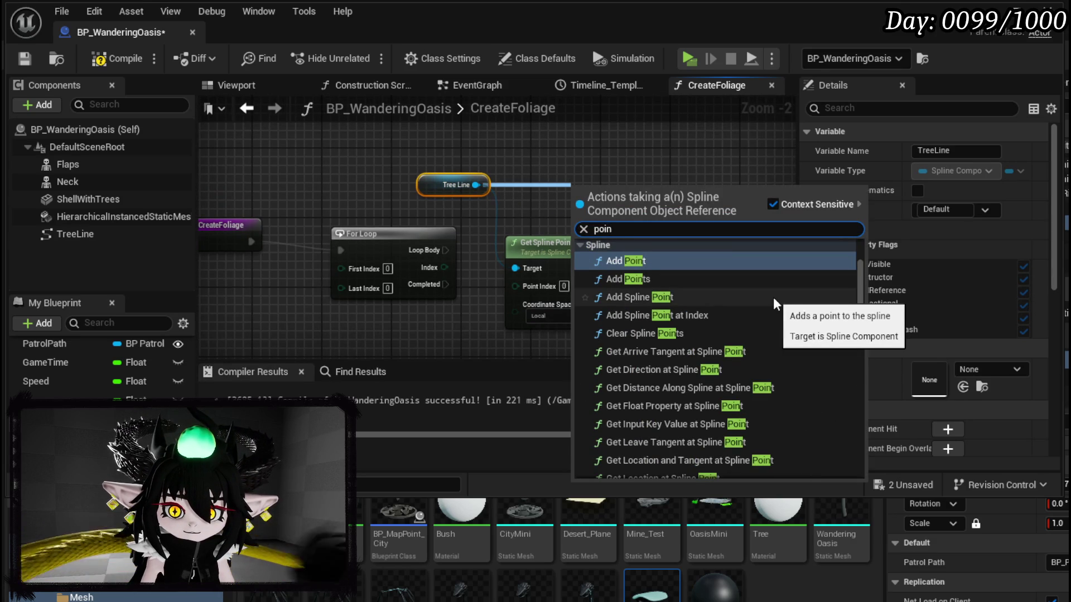
{"action": "scroll", "coordinate": [773, 297], "scroll_direction": "down", "scroll_amount": 2}
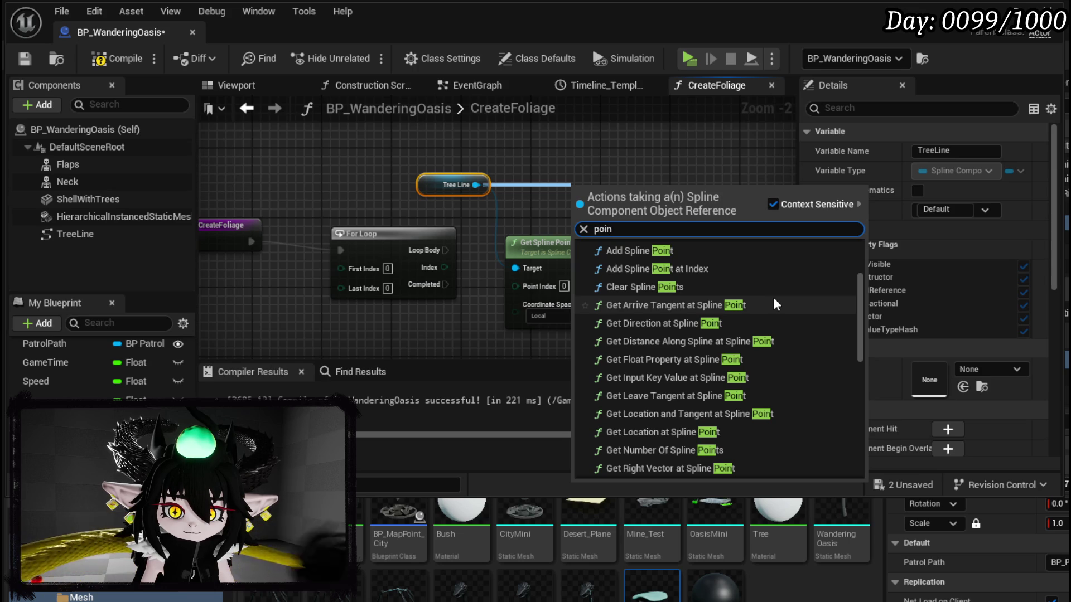
{"action": "left_click", "coordinate": [664, 450]}
{"action": "mouse_move", "coordinate": [668, 198]}
{"action": "left_mouse_down"}
{"action": "mouse_move", "coordinate": [303, 313]}
{"action": "mouse_move", "coordinate": [285, 248]}
{"action": "mouse_move", "coordinate": [379, 246]}
{"action": "left_mouse_up"}
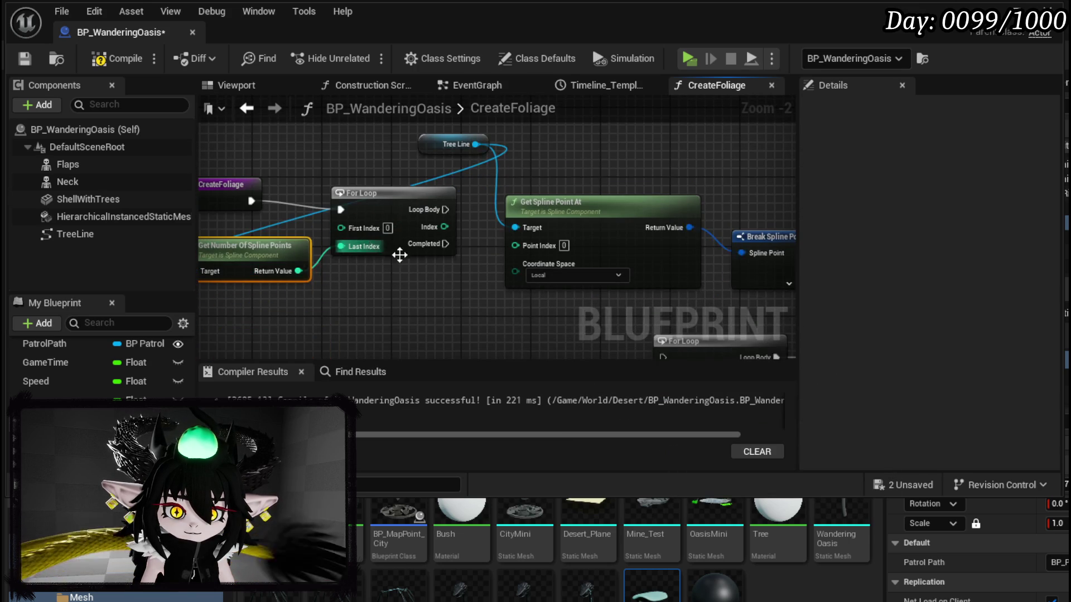
{"action": "left_click_drag", "start_coordinate": [485, 190], "coordinate": [264, 169]}
{"action": "mouse_move", "coordinate": [490, 268]}
{"action": "left_mouse_down"}
{"action": "mouse_move", "coordinate": [335, 241]}
{"action": "mouse_move", "coordinate": [433, 264]}
{"action": "mouse_move", "coordinate": [416, 261]}
{"action": "left_mouse_up"}
{"action": "mouse_move", "coordinate": [345, 225]}
{"action": "left_mouse_down"}
{"action": "mouse_move", "coordinate": [705, 232]}
{"action": "mouse_move", "coordinate": [725, 222]}
{"action": "left_mouse_up"}
{"action": "scroll", "coordinate": [503, 237], "scroll_direction": "down", "scroll_amount": 2}
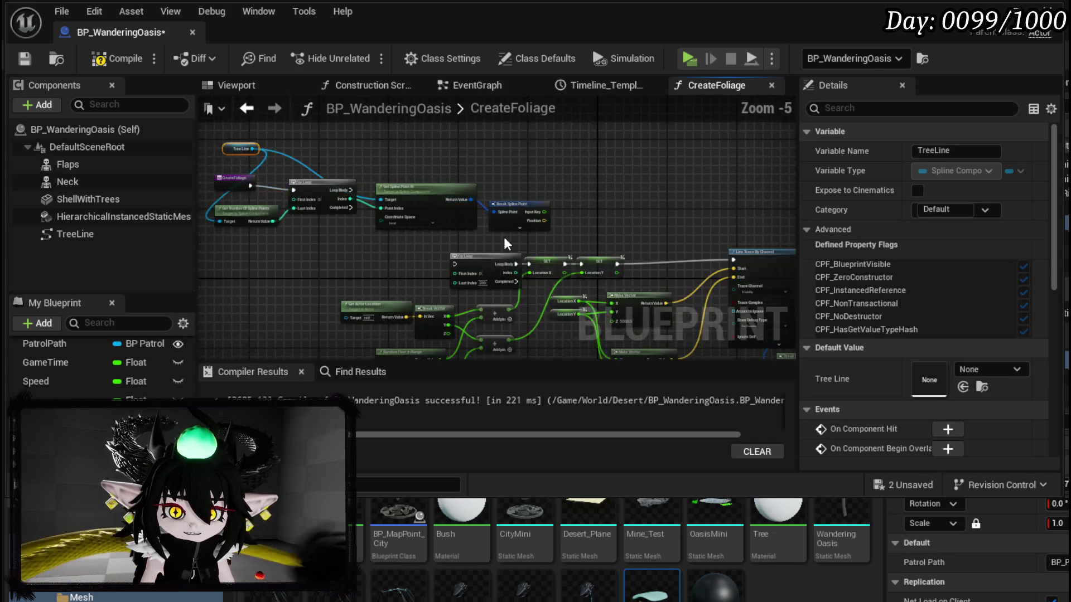
Arrange Get Spline Point At, Break Spline Point and Get Actor Location side by side.
{"action": "scroll", "coordinate": [508, 238], "scroll_direction": "up", "scroll_amount": 3}
{"action": "left_click_drag", "start_coordinate": [378, 170], "coordinate": [246, 257]}
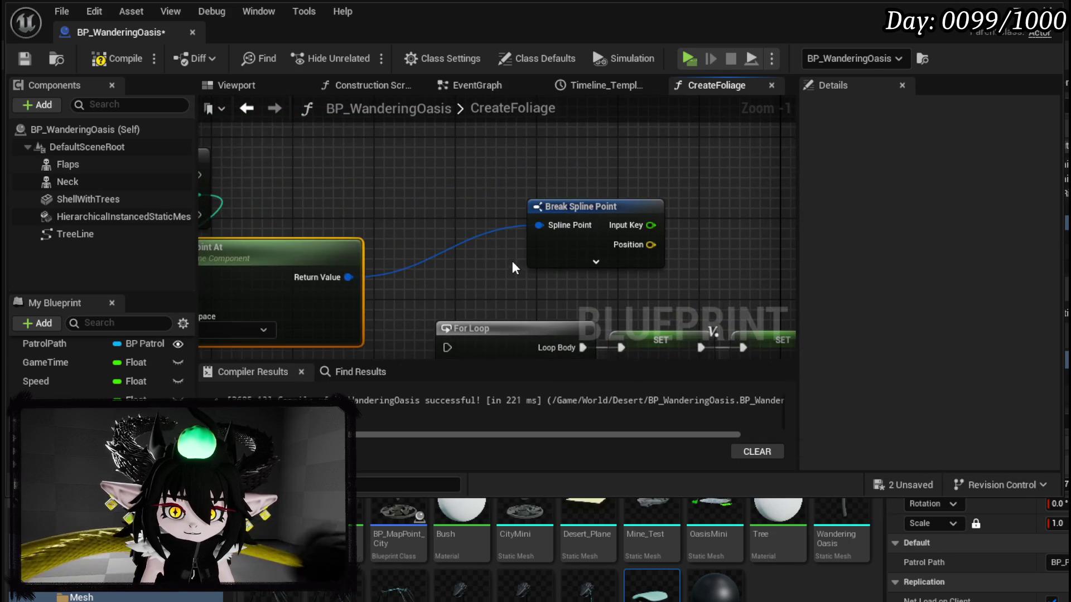
{"action": "scroll", "coordinate": [516, 172], "scroll_direction": "down", "scroll_amount": 2}
{"action": "mouse_move", "coordinate": [574, 134]}
{"action": "left_mouse_down"}
{"action": "mouse_move", "coordinate": [558, 157]}
{"action": "mouse_move", "coordinate": [319, 270]}
{"action": "mouse_move", "coordinate": [405, 315]}
{"action": "mouse_move", "coordinate": [509, 262]}
{"action": "left_mouse_up"}
{"action": "left_click", "coordinate": [323, 280]}
{"action": "left_click_drag", "start_coordinate": [345, 262], "coordinate": [234, 262]}
{"action": "scroll", "coordinate": [413, 279], "scroll_direction": "up", "scroll_amount": 3}
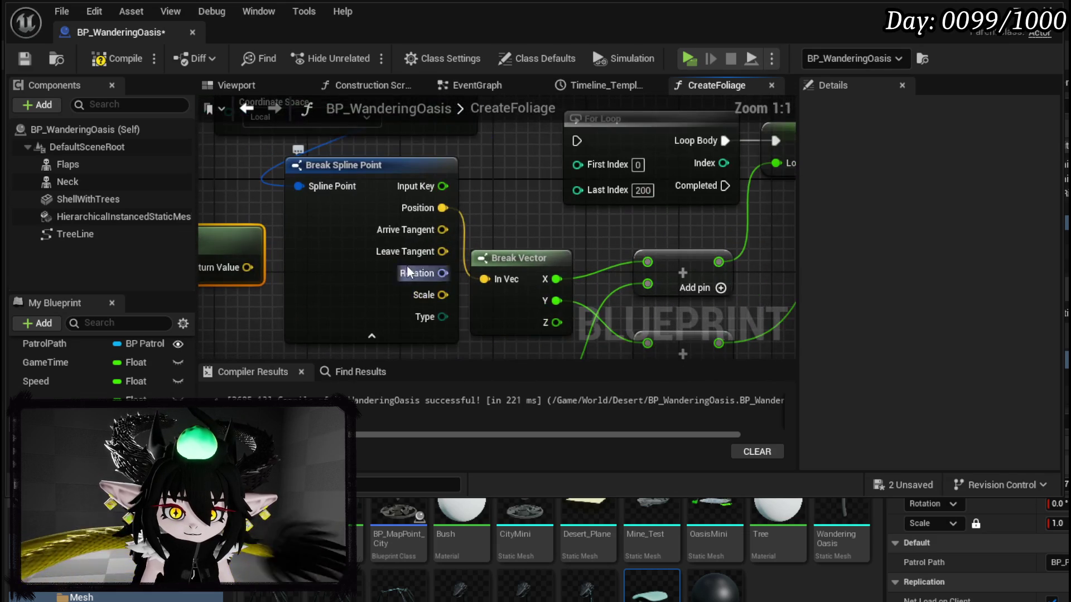
{"action": "left_click", "coordinate": [373, 341]}
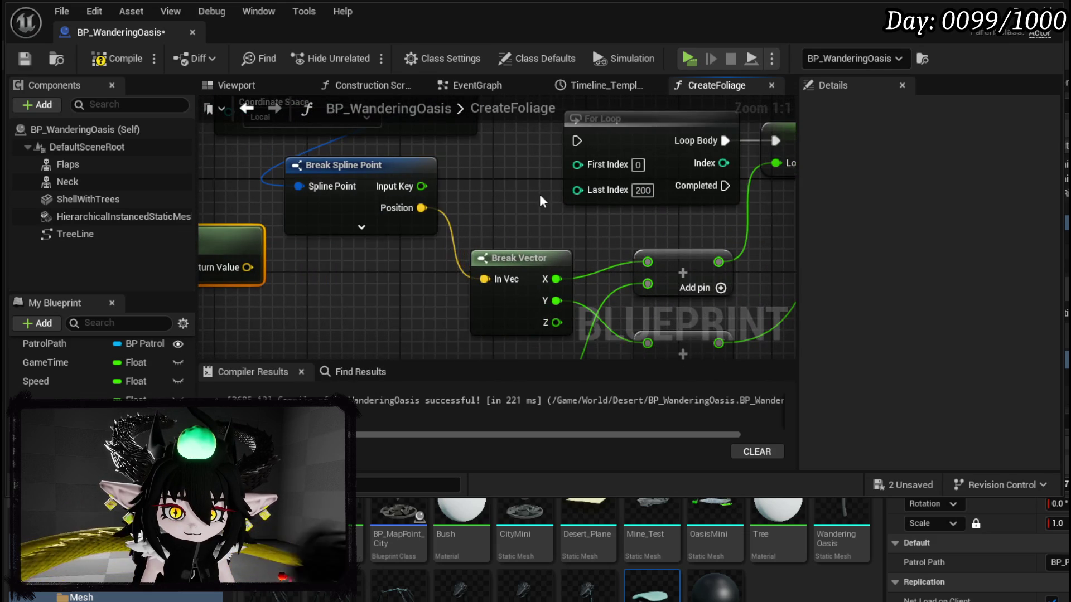
{"action": "scroll", "coordinate": [540, 194], "scroll_direction": "down", "scroll_amount": 2}
{"action": "scroll", "coordinate": [368, 241], "scroll_direction": "down", "scroll_amount": 5}
Nest the trace For Loop inside the spline point loop's body, compile, and save.
{"action": "left_click_drag", "start_coordinate": [334, 228], "coordinate": [691, 353]}
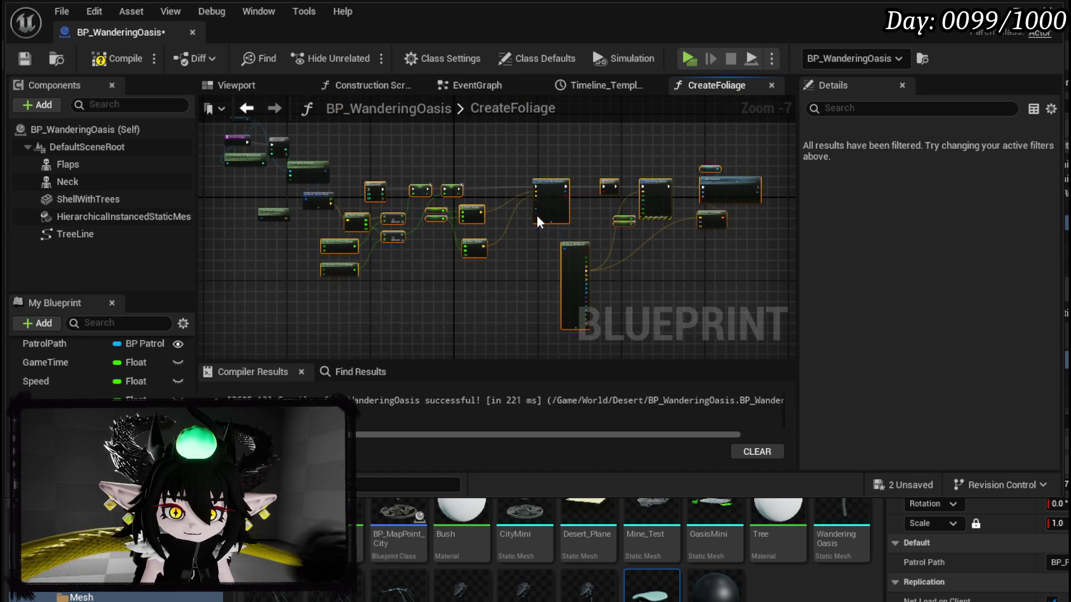
{"action": "left_click_drag", "start_coordinate": [496, 220], "coordinate": [544, 305]}
{"action": "scroll", "coordinate": [624, 227], "scroll_direction": "up", "scroll_amount": 4}
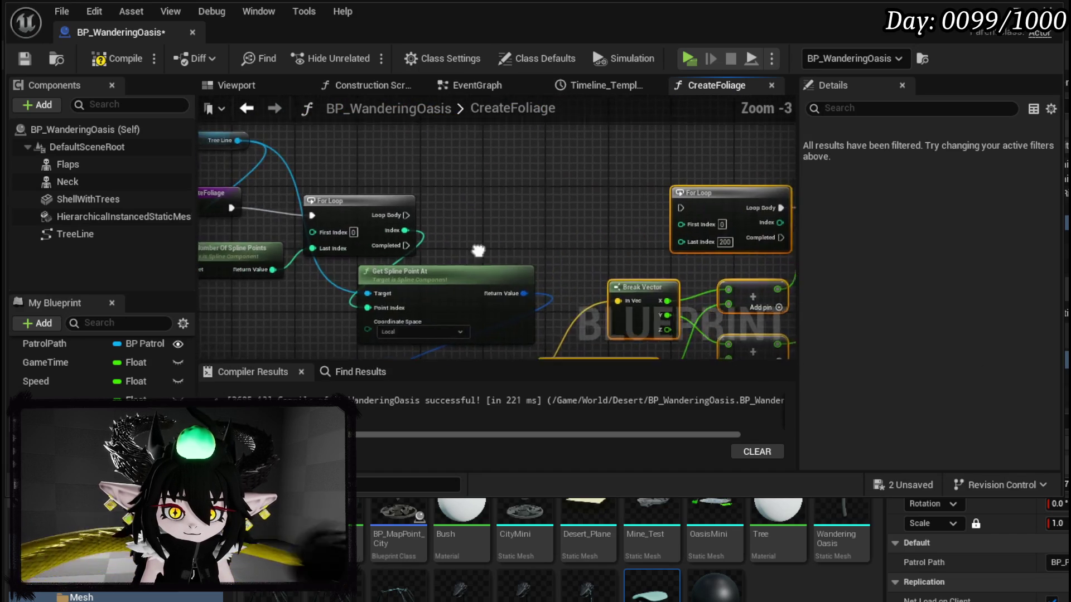
{"action": "left_click_drag", "start_coordinate": [410, 216], "coordinate": [679, 211]}
{"action": "scroll", "coordinate": [549, 240], "scroll_direction": "up", "scroll_amount": 3}
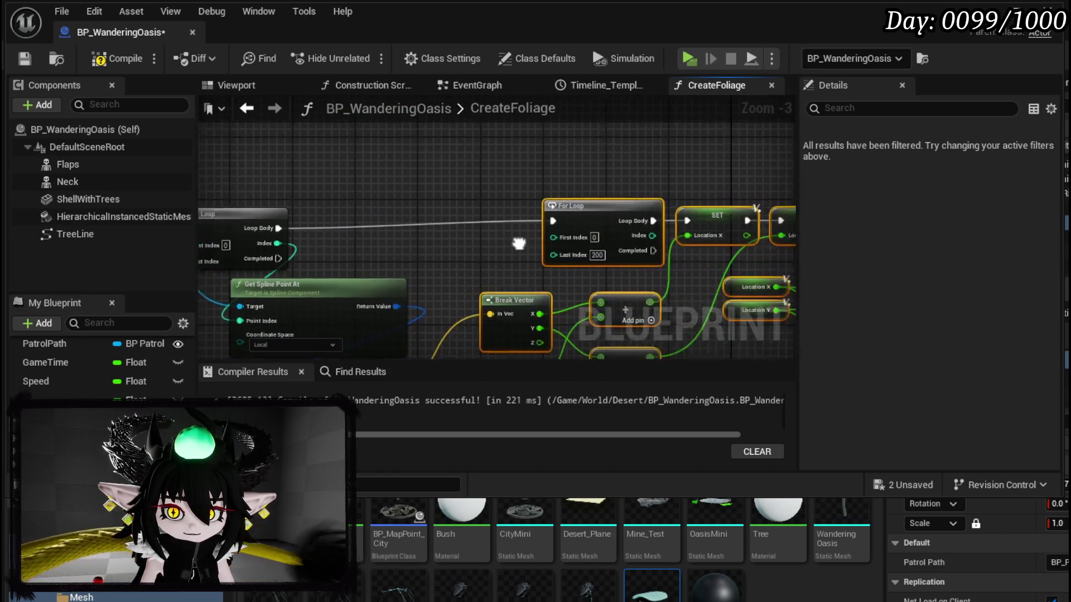
{"action": "left_click", "coordinate": [392, 270]}
{"action": "scroll", "coordinate": [403, 267], "scroll_direction": "down", "scroll_amount": 7}
{"action": "scroll", "coordinate": [468, 198], "scroll_direction": "up", "scroll_amount": 3}
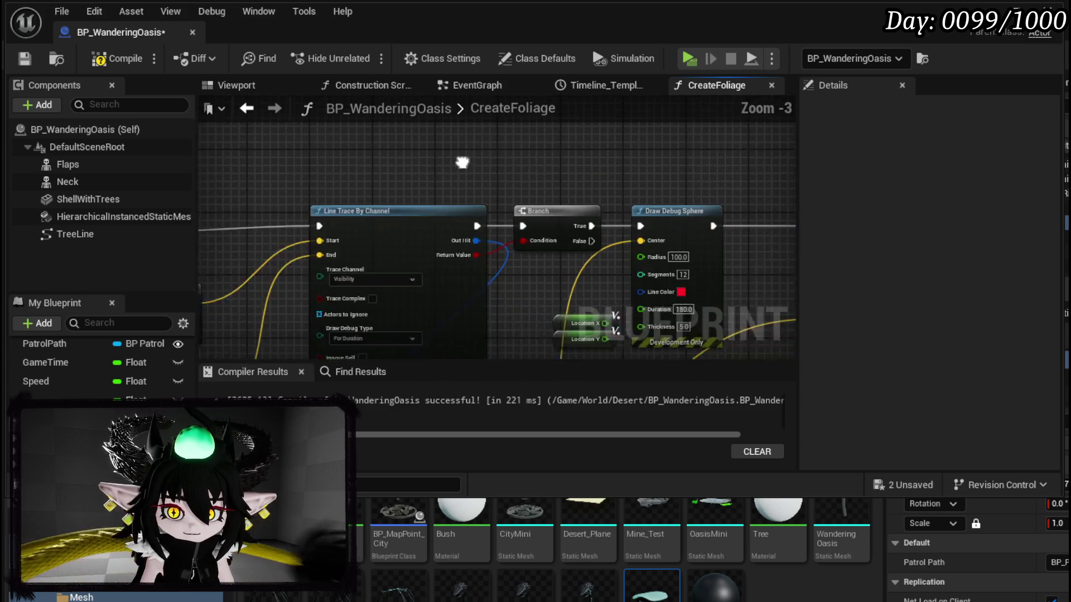
{"action": "left_click", "coordinate": [105, 58]}
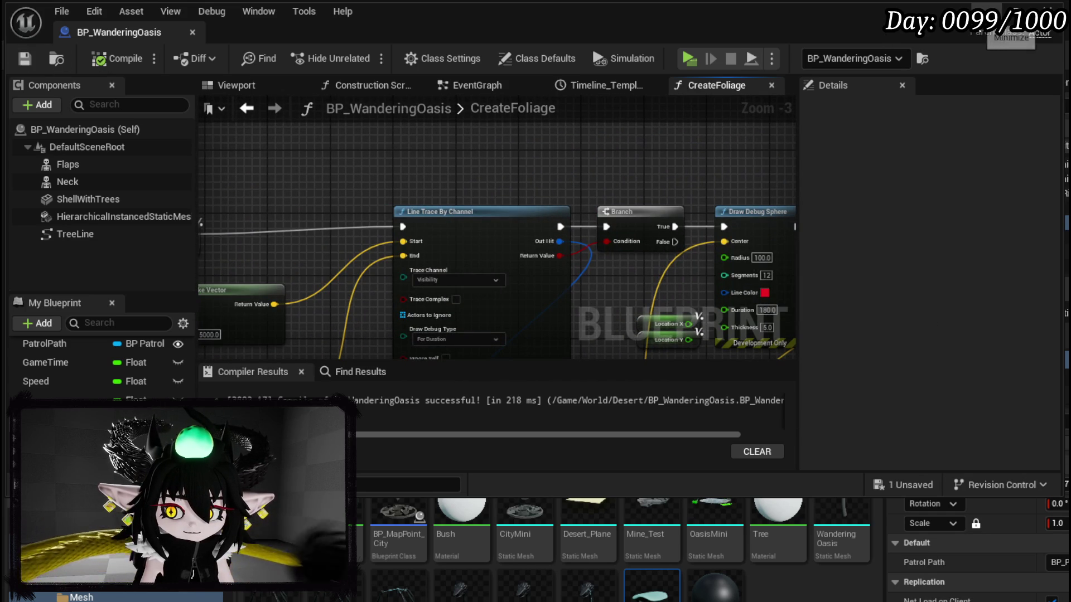
{"action": "key", "text": "ctrl+shift+s"}
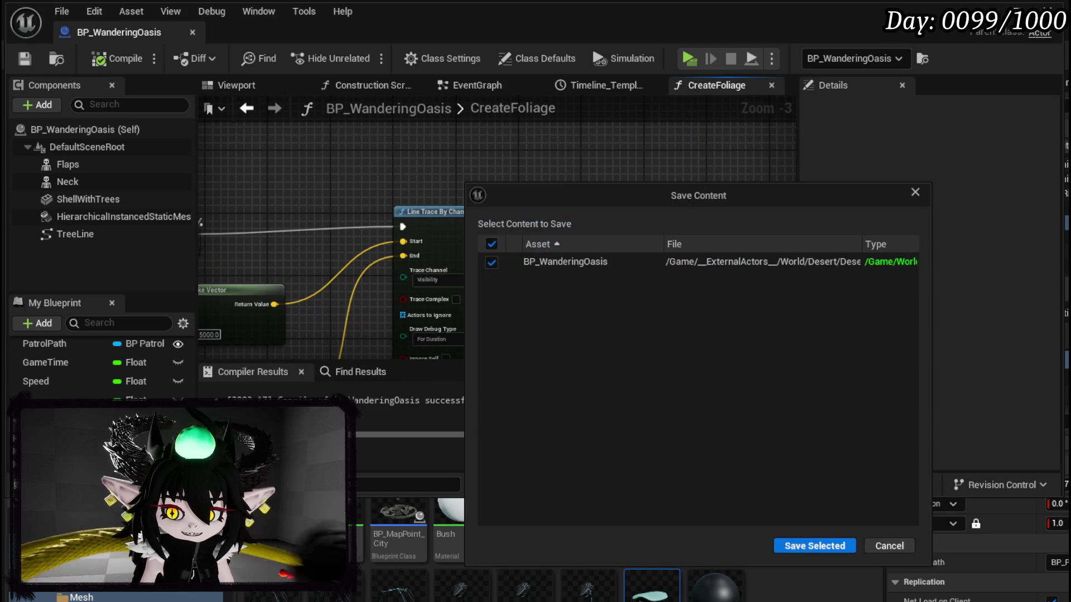
Save BP_WanderingOasis, play-test to see white trees on the oasis shell, then reopen CreateFoliage.
{"action": "left_click", "coordinate": [811, 546]}
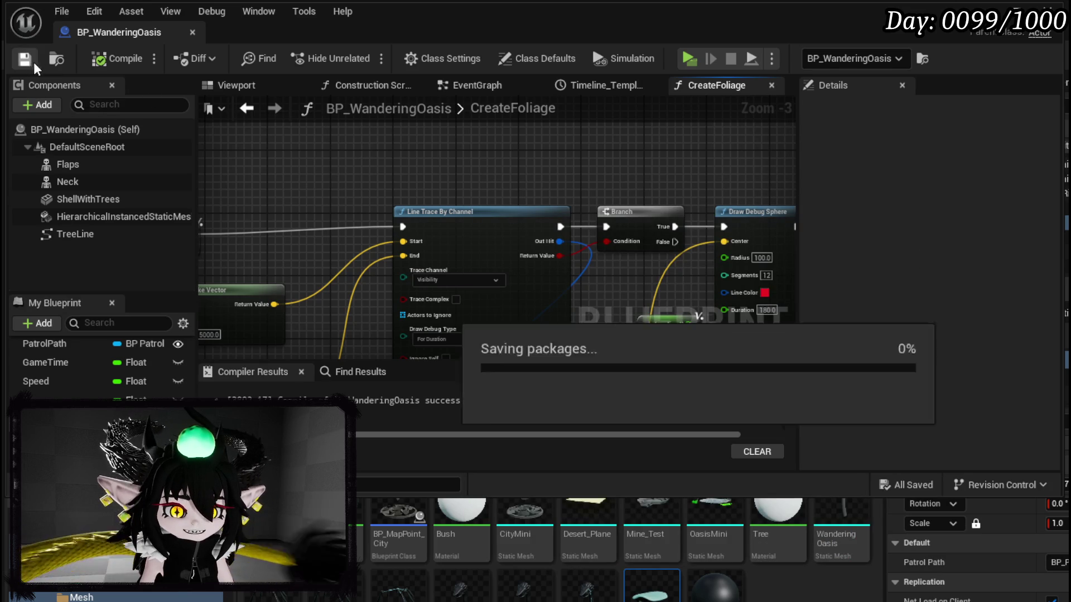
{"action": "left_click", "coordinate": [1041, 32]}
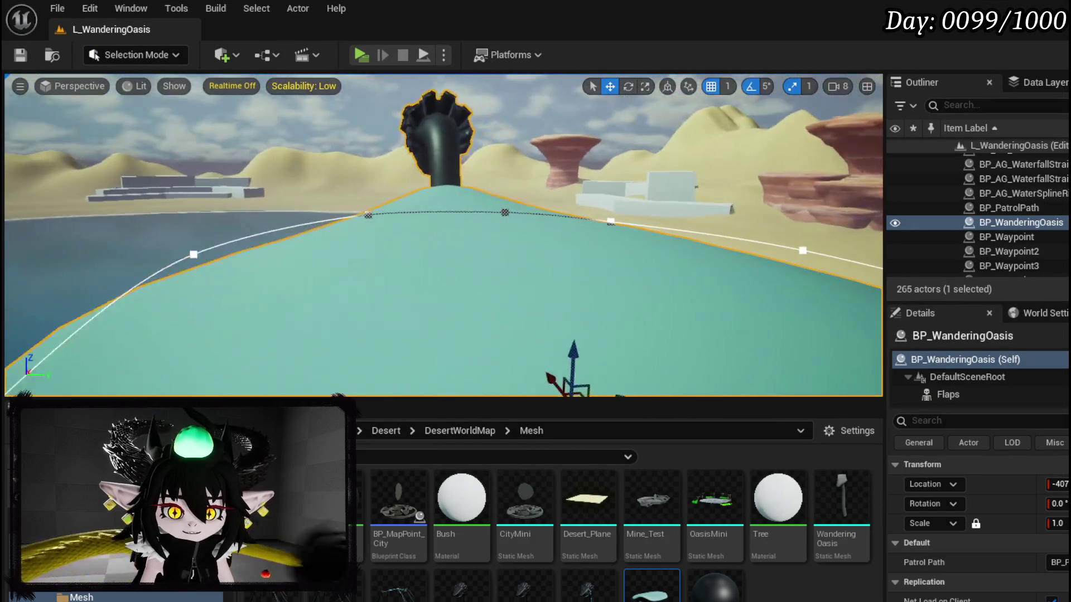
{"action": "key", "text": "alt+p"}
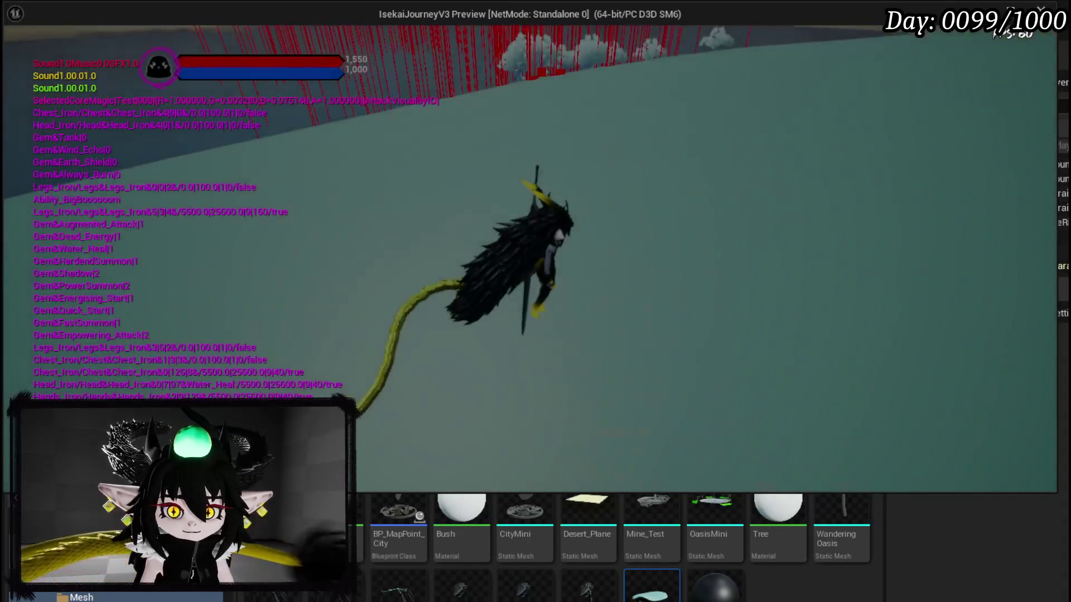
{"action": "key", "text": "shift"}
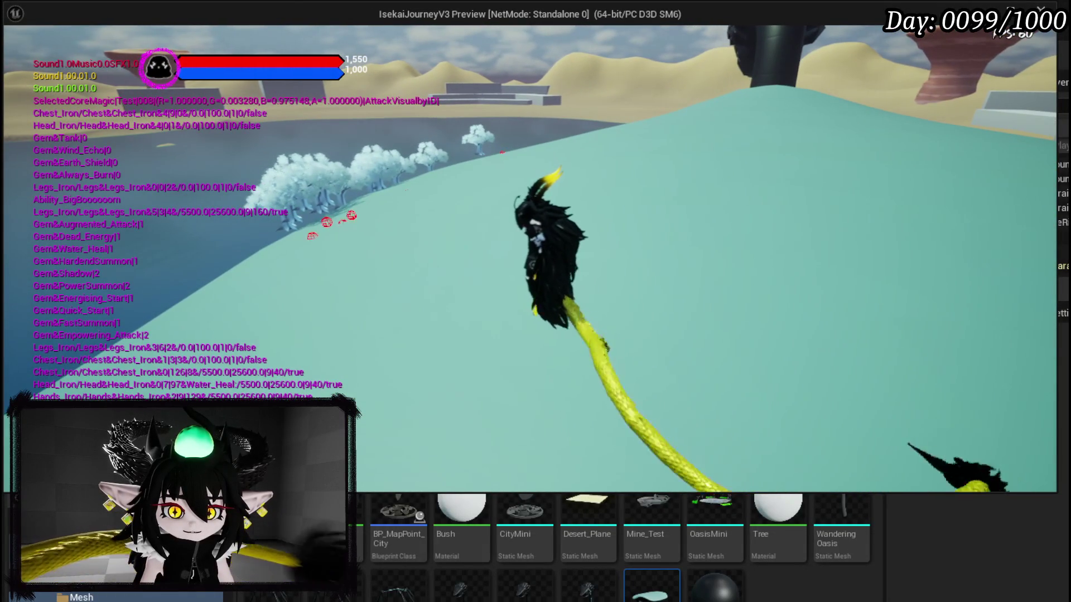
{"action": "key", "text": "Escape"}
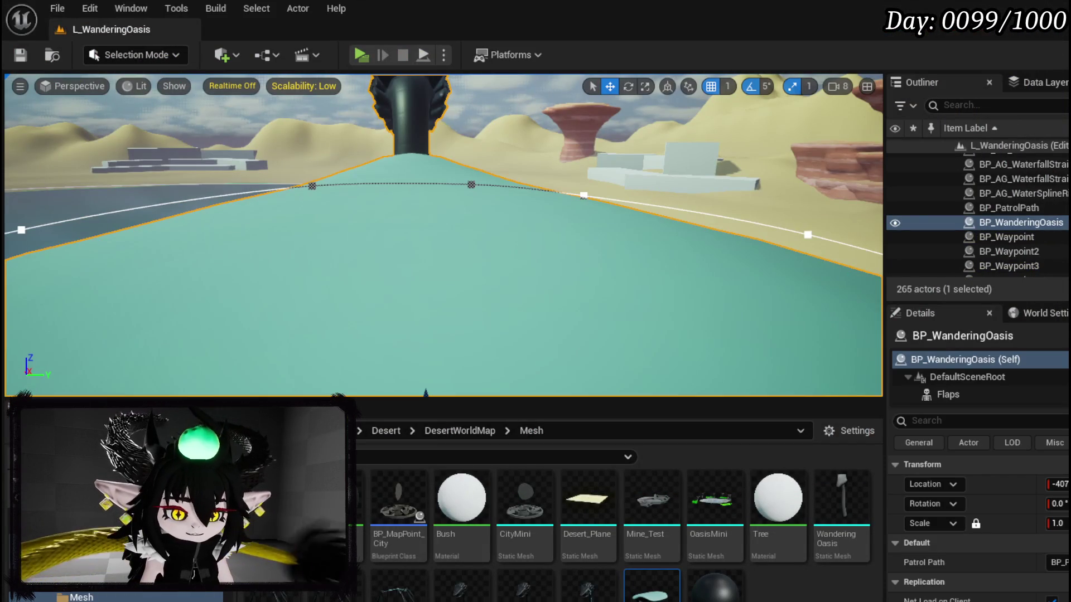
{"action": "key", "text": "ctrl+e"}
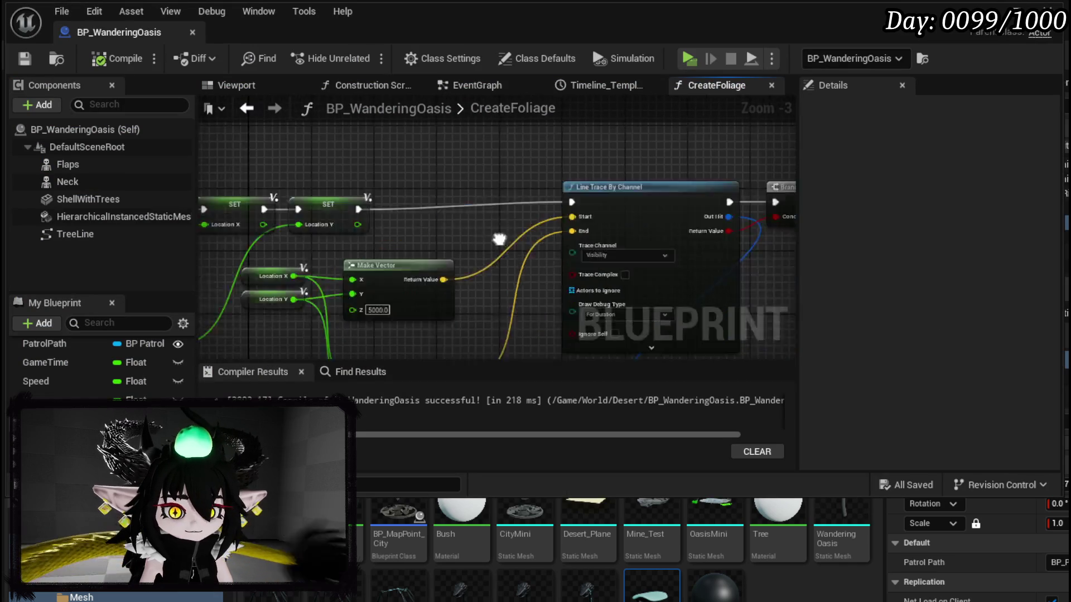
Rearrange the For Loop and spline point count nodes at the start of CreateFoliage.
{"action": "mouse_move", "coordinate": [400, 245]}
{"action": "left_mouse_down"}
{"action": "mouse_move", "coordinate": [519, 229]}
{"action": "mouse_move", "coordinate": [483, 225]}
{"action": "mouse_move", "coordinate": [505, 232]}
{"action": "left_mouse_up"}
{"action": "left_click", "coordinate": [508, 192]}
{"action": "left_click_drag", "start_coordinate": [508, 192], "coordinate": [509, 200]}
{"action": "left_click_drag", "start_coordinate": [582, 270], "coordinate": [561, 236]}
{"action": "mouse_move", "coordinate": [351, 242]}
{"action": "left_mouse_down"}
{"action": "mouse_move", "coordinate": [336, 250]}
{"action": "mouse_move", "coordinate": [455, 304]}
{"action": "left_mouse_up"}
{"action": "left_click_drag", "start_coordinate": [420, 256], "coordinate": [349, 241]}
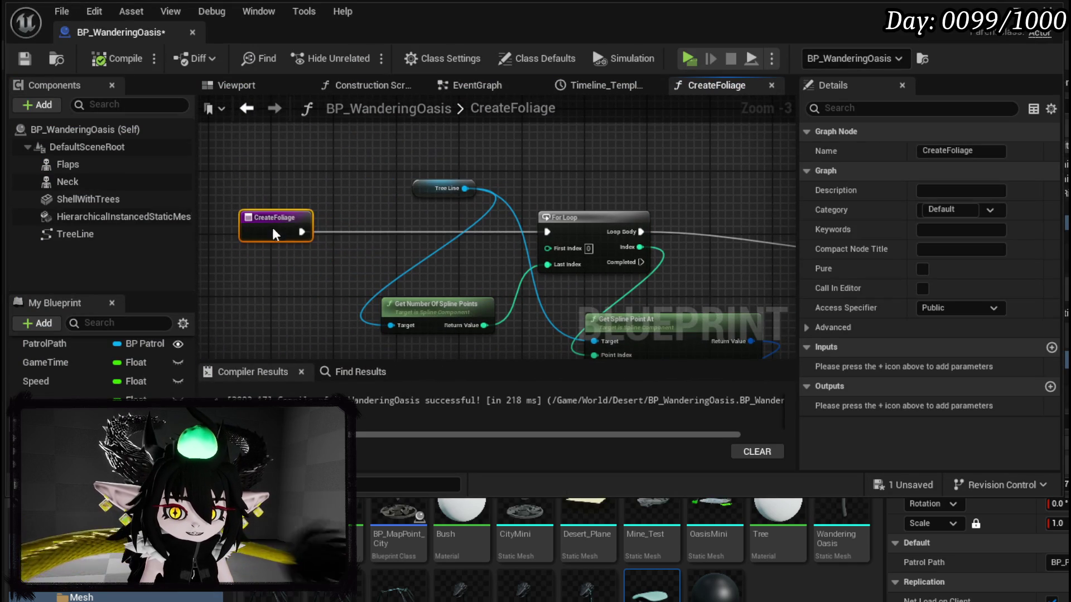
{"action": "left_click_drag", "start_coordinate": [508, 267], "coordinate": [385, 255]}
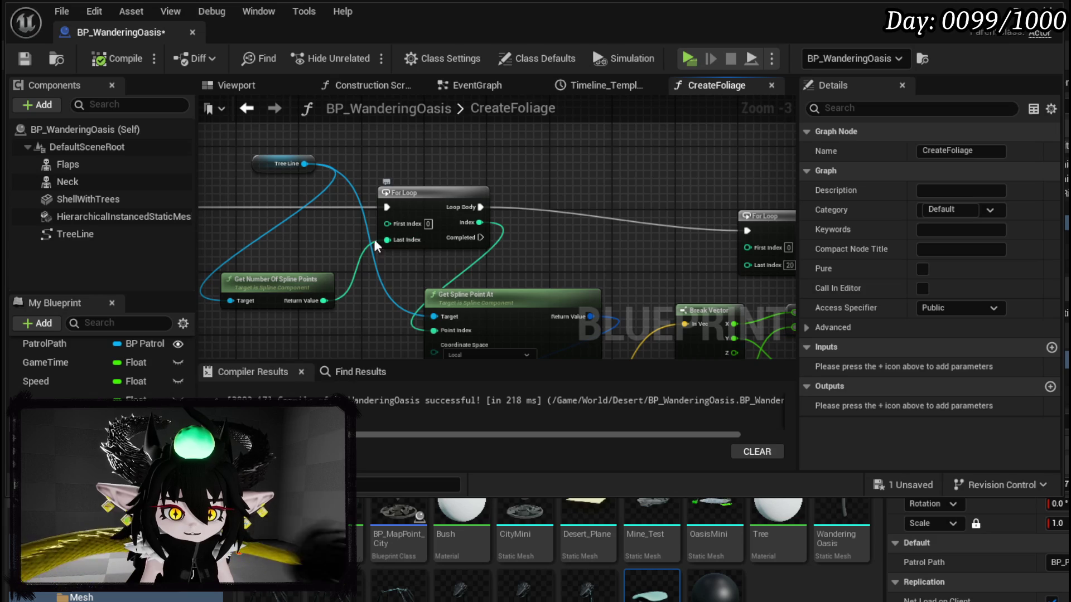
In the 3D preview, view the TreeLine spline loop from above and select the ShellWithTrees mesh.
{"action": "left_click", "coordinate": [235, 84]}
{"action": "left_click_drag", "start_coordinate": [491, 279], "coordinate": [490, 235]}
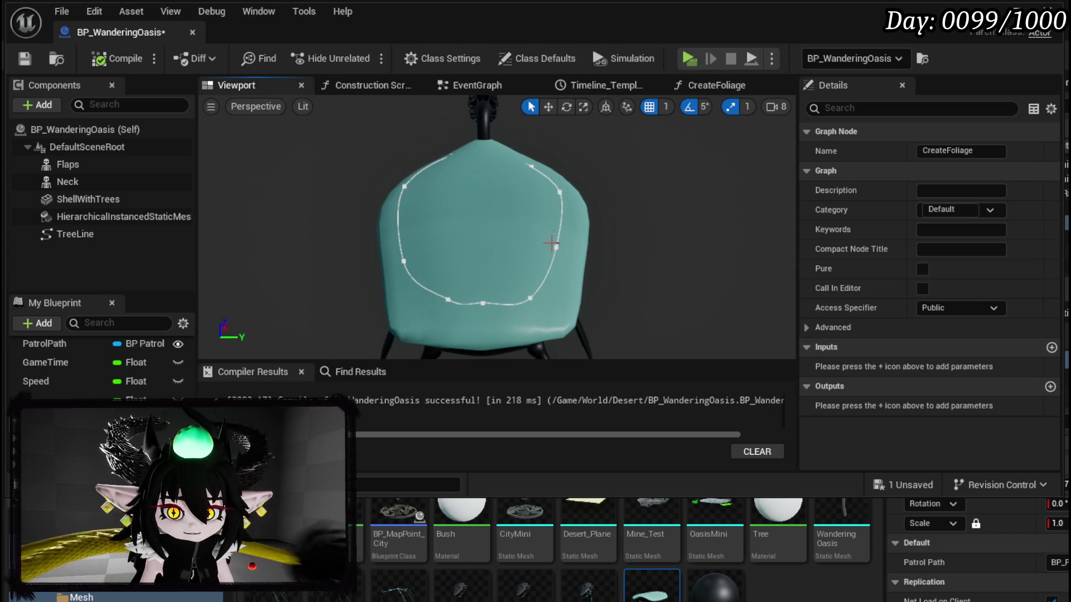
{"action": "mouse_move", "coordinate": [546, 179]}
{"action": "left_mouse_down"}
{"action": "mouse_move", "coordinate": [546, 198]}
{"action": "mouse_move", "coordinate": [564, 179]}
{"action": "mouse_move", "coordinate": [600, 273]}
{"action": "left_mouse_up"}
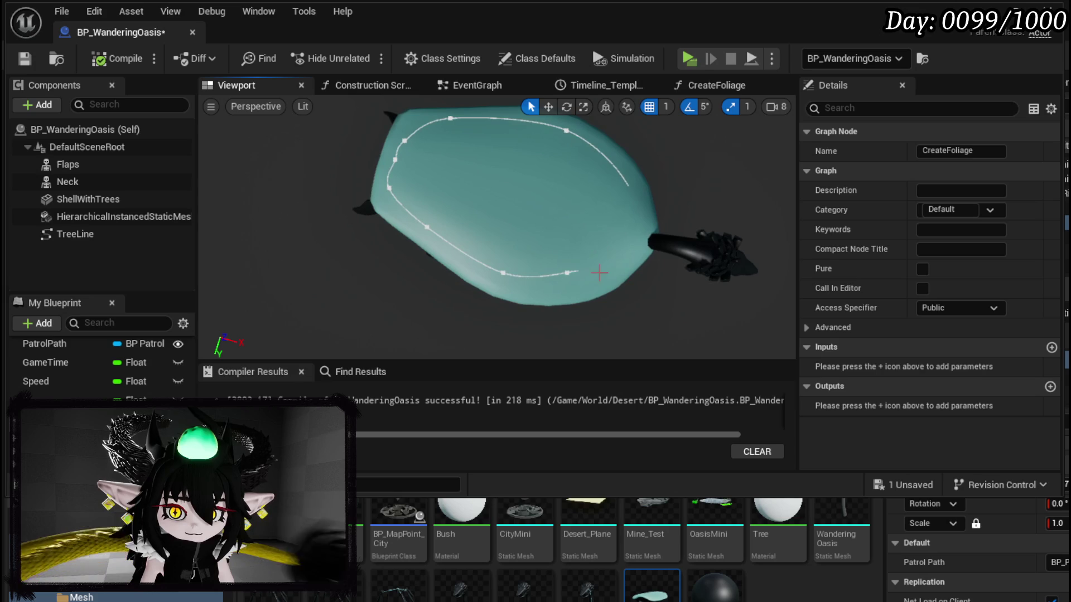
{"action": "left_click", "coordinate": [621, 244]}
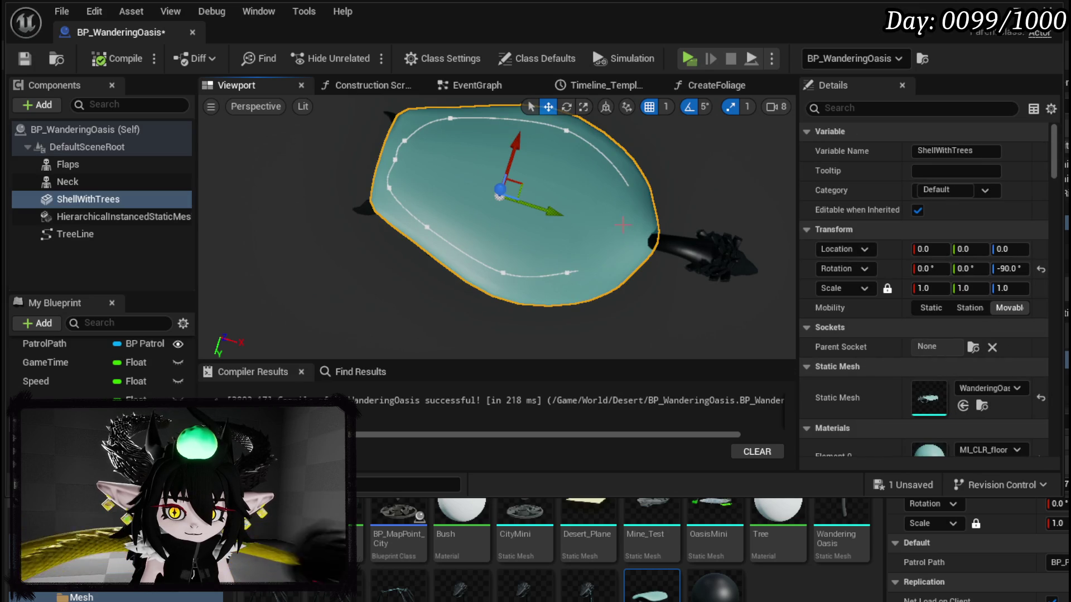
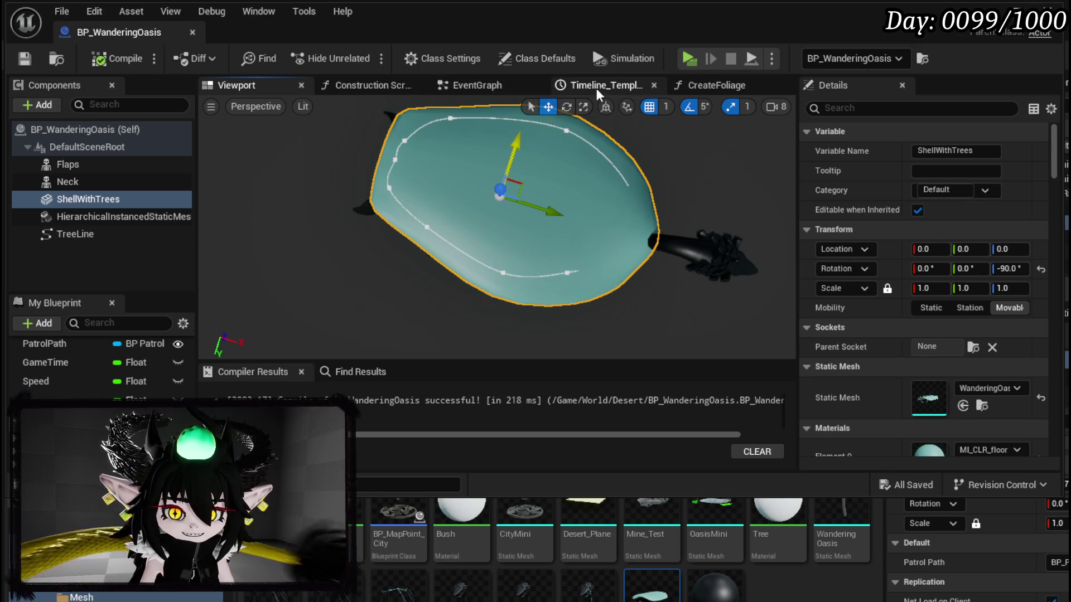
In the CreateFoliage function graph, add a Print String node right after the entry node.
{"action": "left_click", "coordinate": [398, 86]}
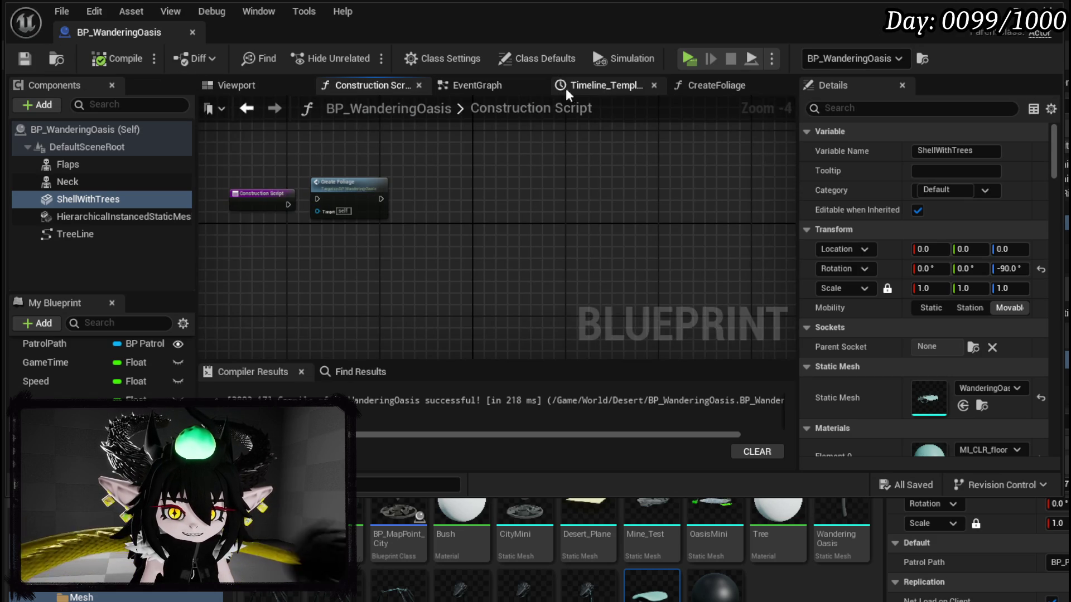
{"action": "left_click", "coordinate": [722, 95]}
{"action": "left_click_drag", "start_coordinate": [523, 262], "coordinate": [677, 240]}
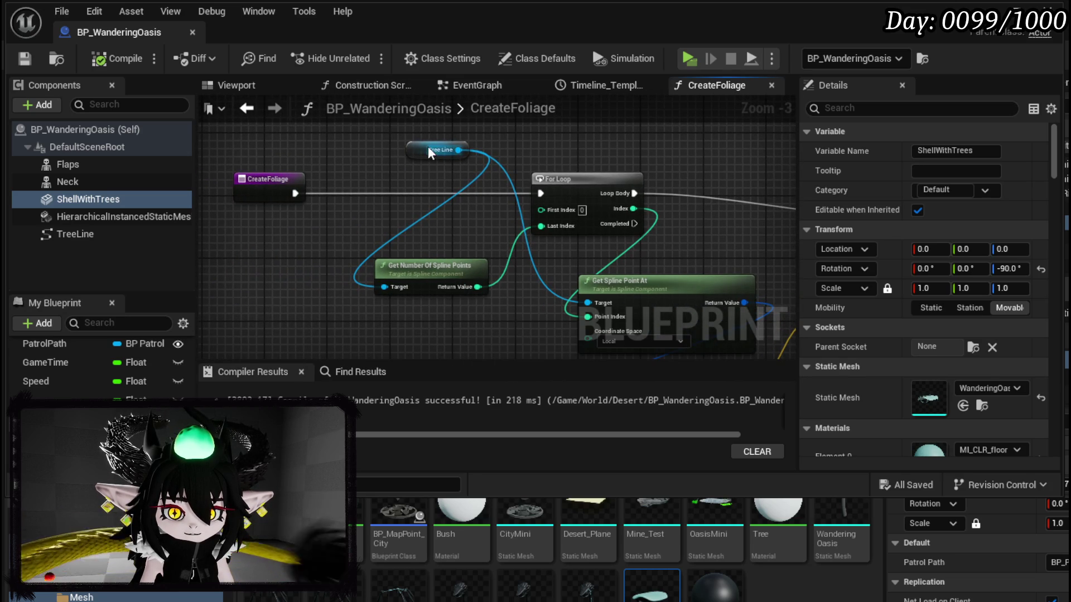
{"action": "left_click_drag", "start_coordinate": [428, 146], "coordinate": [241, 131]}
{"action": "left_click_drag", "start_coordinate": [393, 192], "coordinate": [394, 191]}
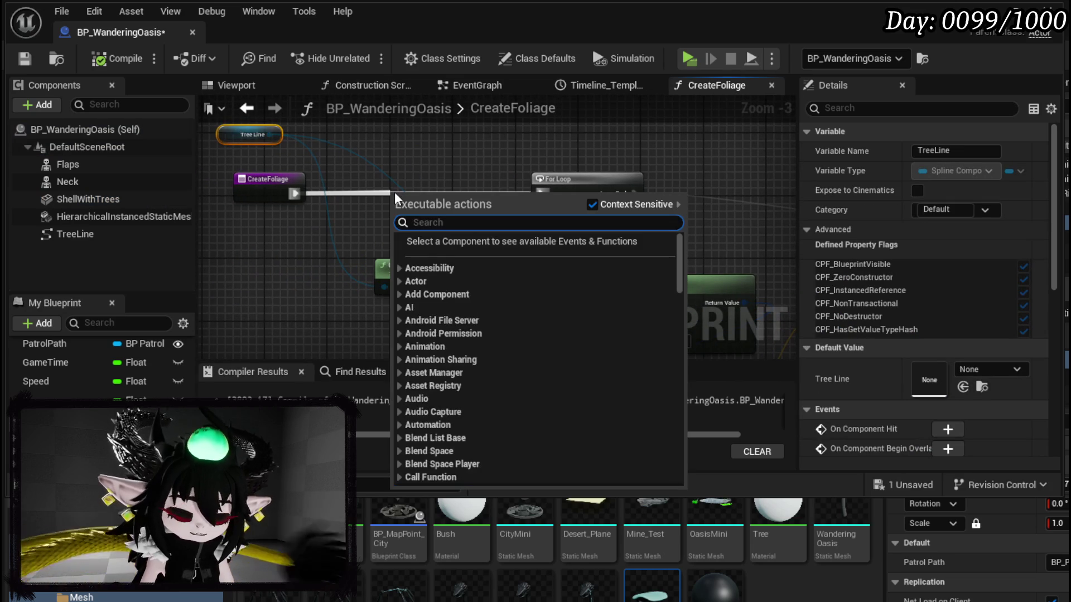
{"action": "type", "text": "Print String"}
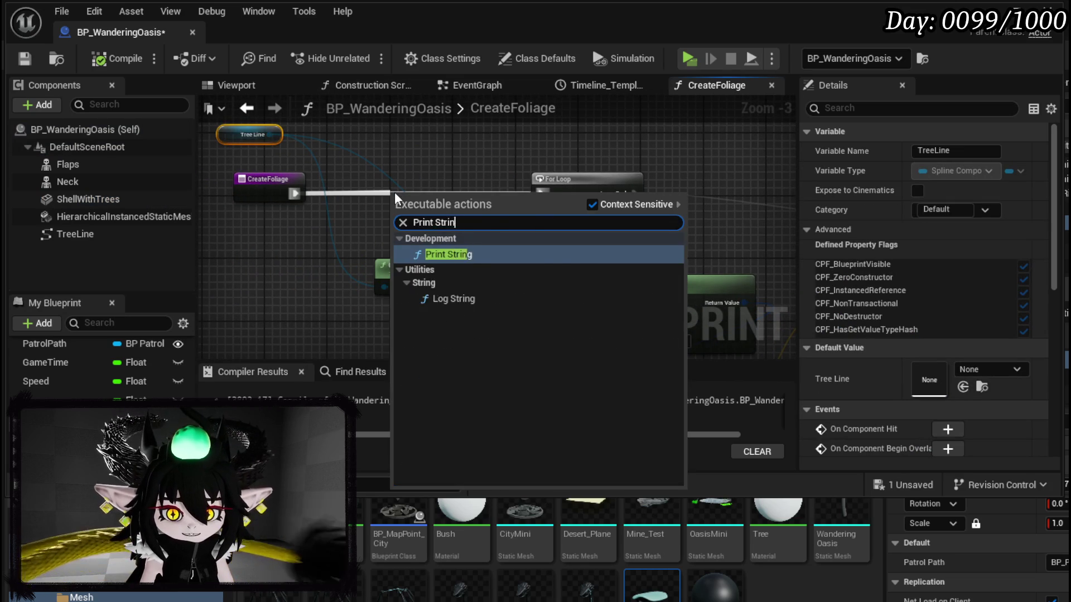
{"action": "key", "text": "Return"}
Feed Get Number Of Spline Points into the Print String and make its text magenta.
{"action": "left_click_drag", "start_coordinate": [421, 288], "coordinate": [264, 288]}
{"action": "left_click_drag", "start_coordinate": [419, 225], "coordinate": [420, 226]}
{"action": "left_click_drag", "start_coordinate": [433, 208], "coordinate": [440, 185]}
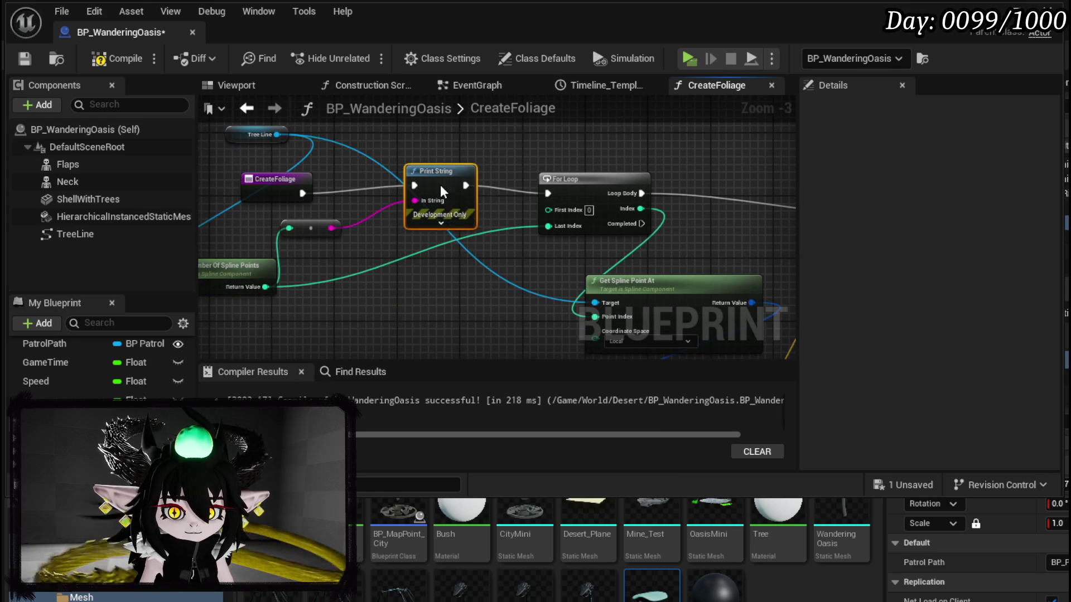
{"action": "left_click", "coordinate": [443, 224]}
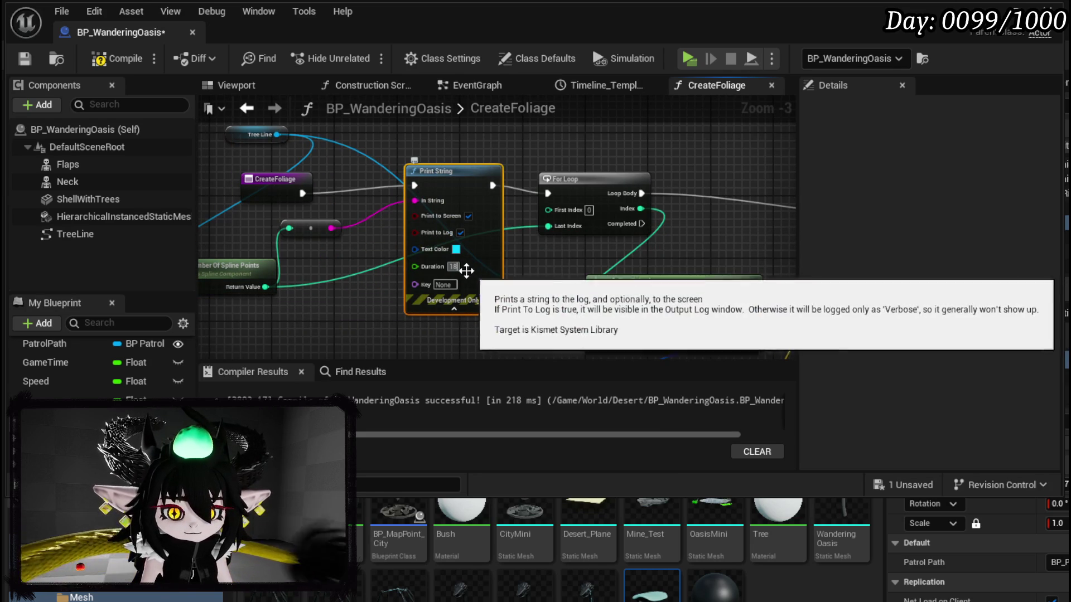
{"action": "left_click", "coordinate": [456, 249]}
{"action": "left_click", "coordinate": [610, 349]}
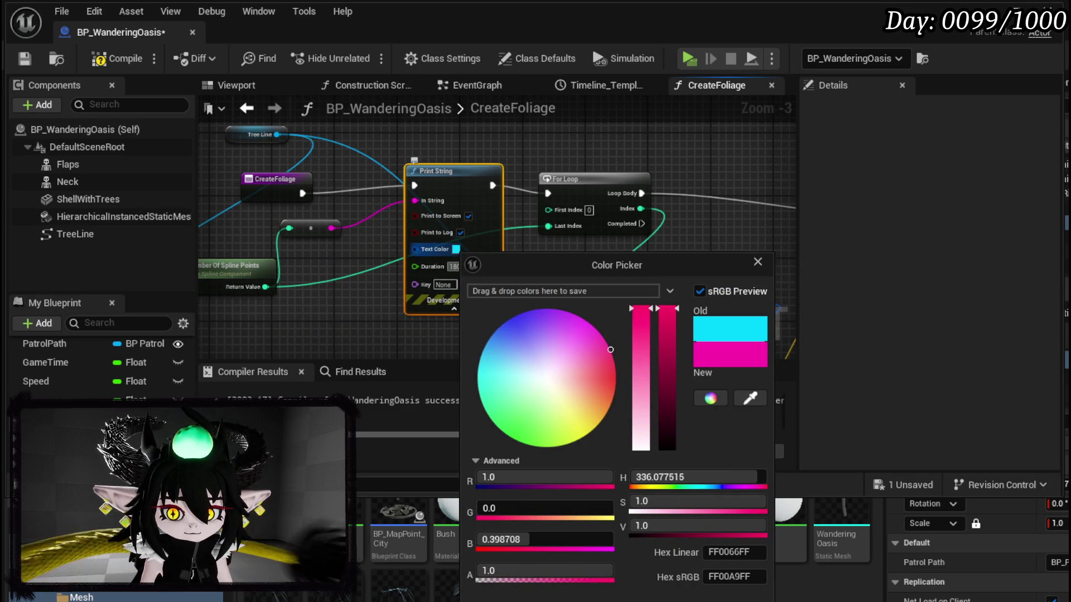
{"action": "left_click", "coordinate": [382, 335]}
Insert an Append node that prefixes the count with 'Spline Point Amount' before printing.
{"action": "left_click", "coordinate": [231, 189]}
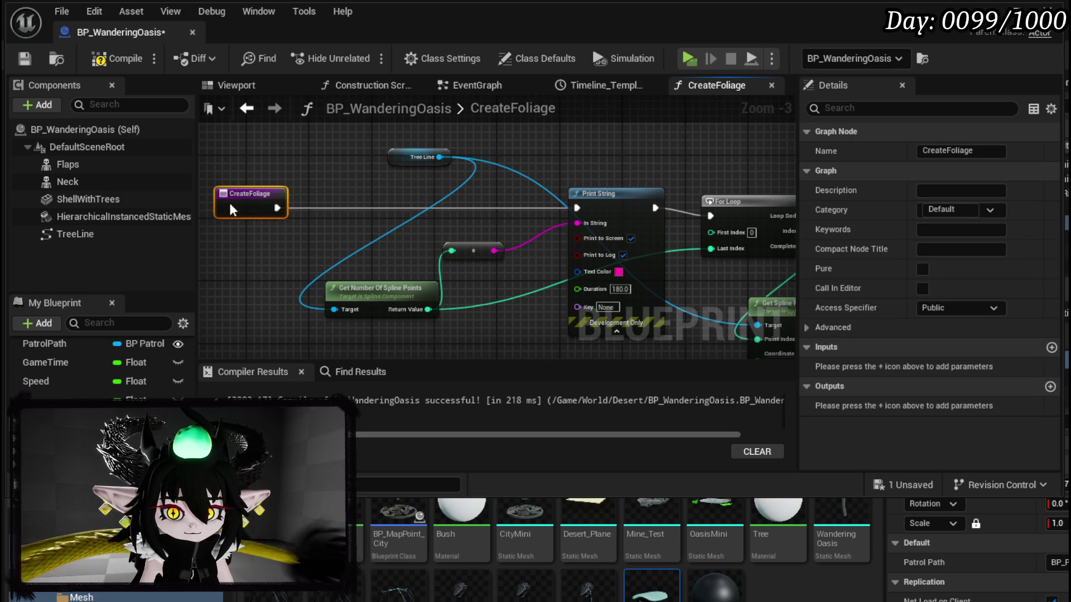
{"action": "left_click_drag", "start_coordinate": [491, 255], "coordinate": [484, 230]}
{"action": "type", "text": "append"}
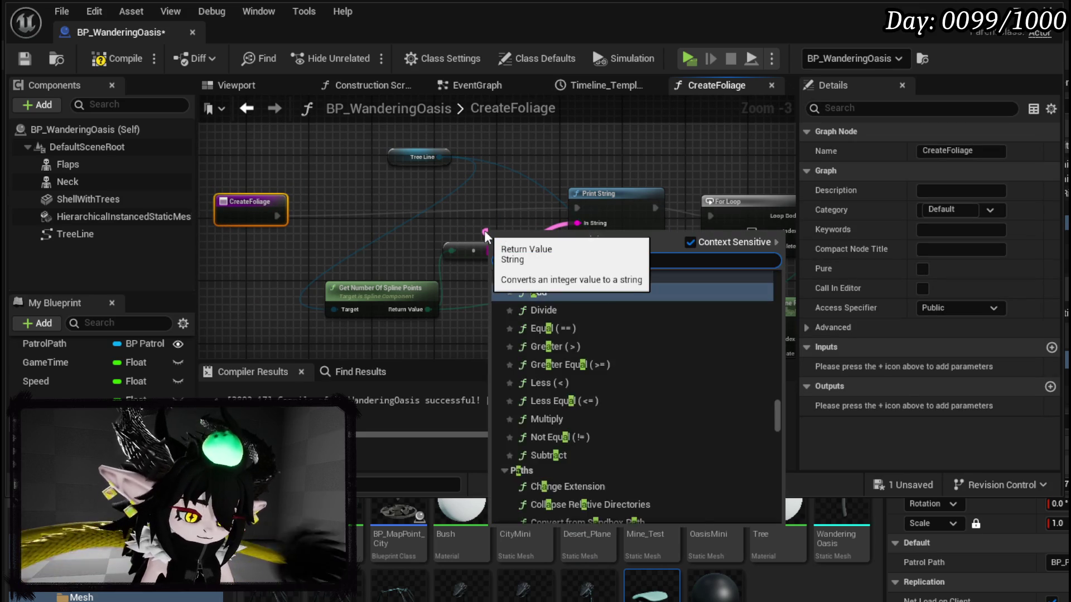
{"action": "key", "text": "Return"}
{"action": "scroll", "coordinate": [484, 230], "scroll_direction": "up", "scroll_amount": 3}
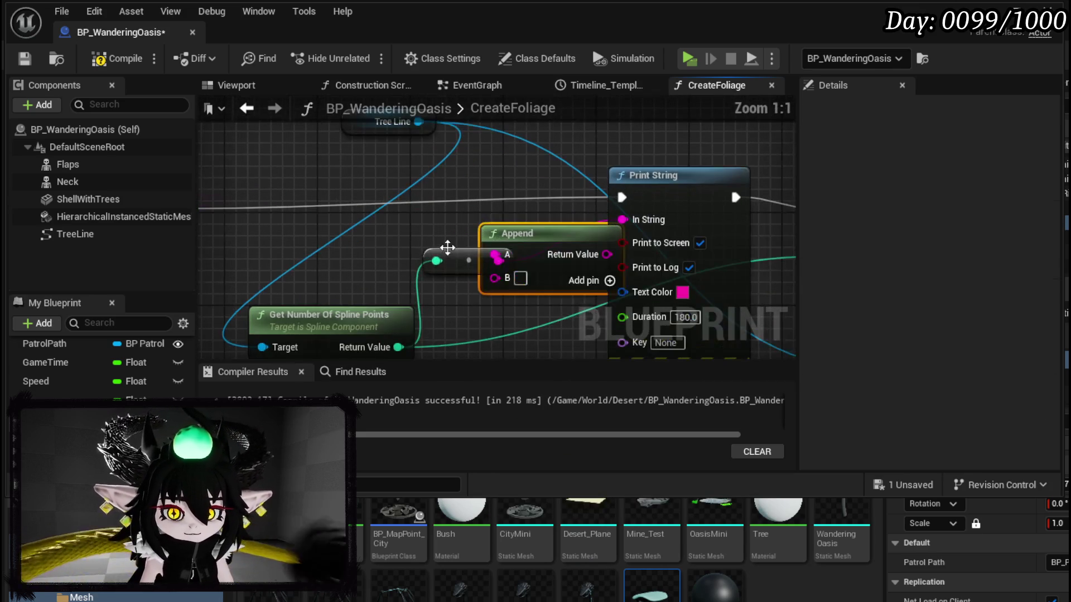
{"action": "mouse_move", "coordinate": [364, 248]}
{"action": "left_mouse_down"}
{"action": "mouse_move", "coordinate": [493, 276]}
{"action": "mouse_move", "coordinate": [428, 192]}
{"action": "left_mouse_up"}
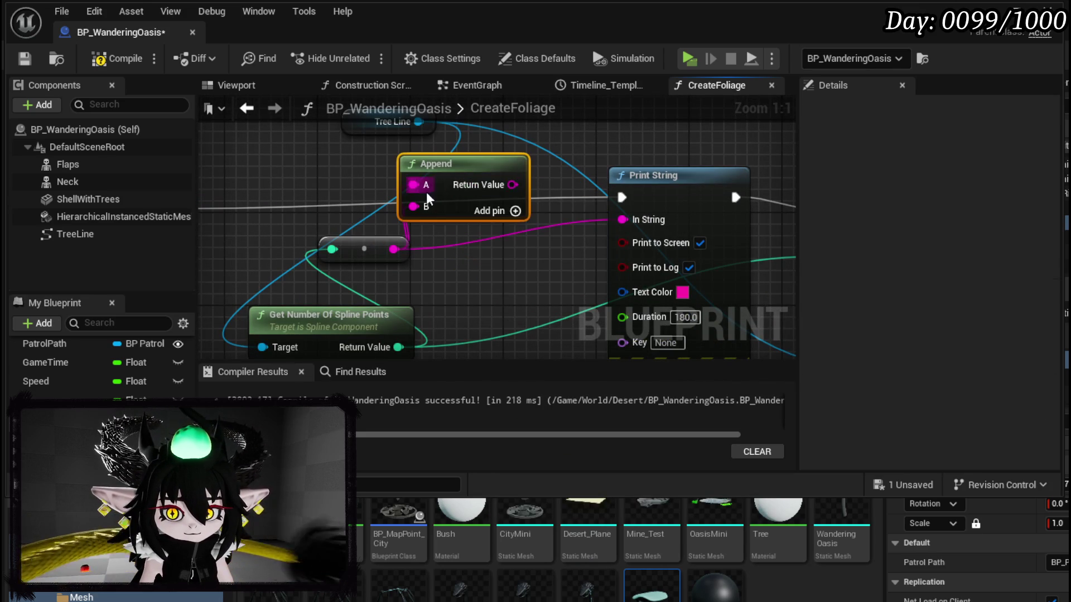
{"action": "left_click_drag", "start_coordinate": [525, 185], "coordinate": [531, 195]}
{"action": "left_click_drag", "start_coordinate": [629, 220], "coordinate": [629, 220]}
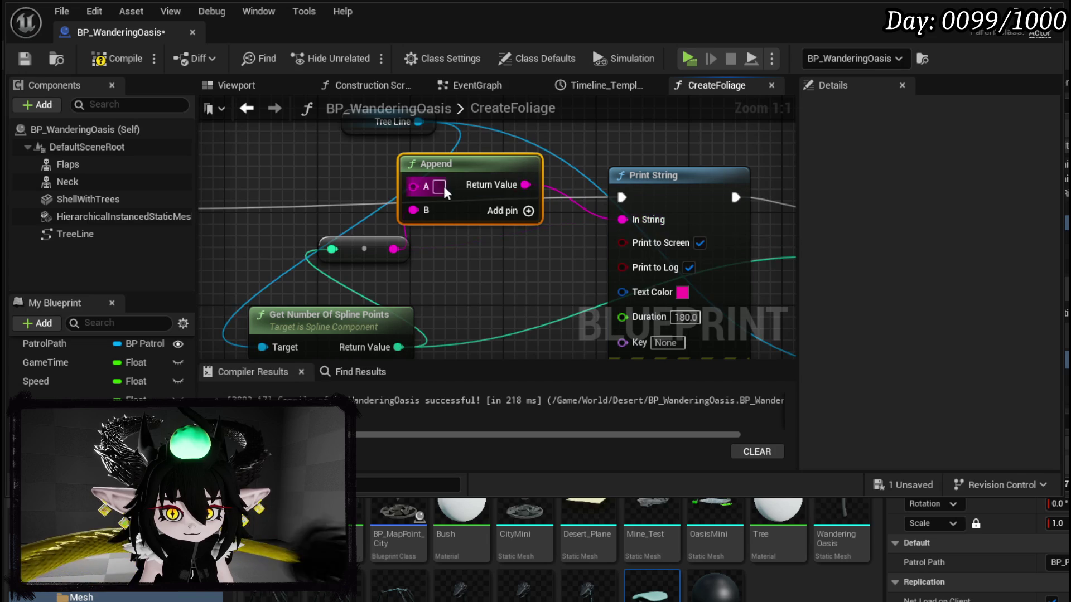
{"action": "type", "text": "Spl"}
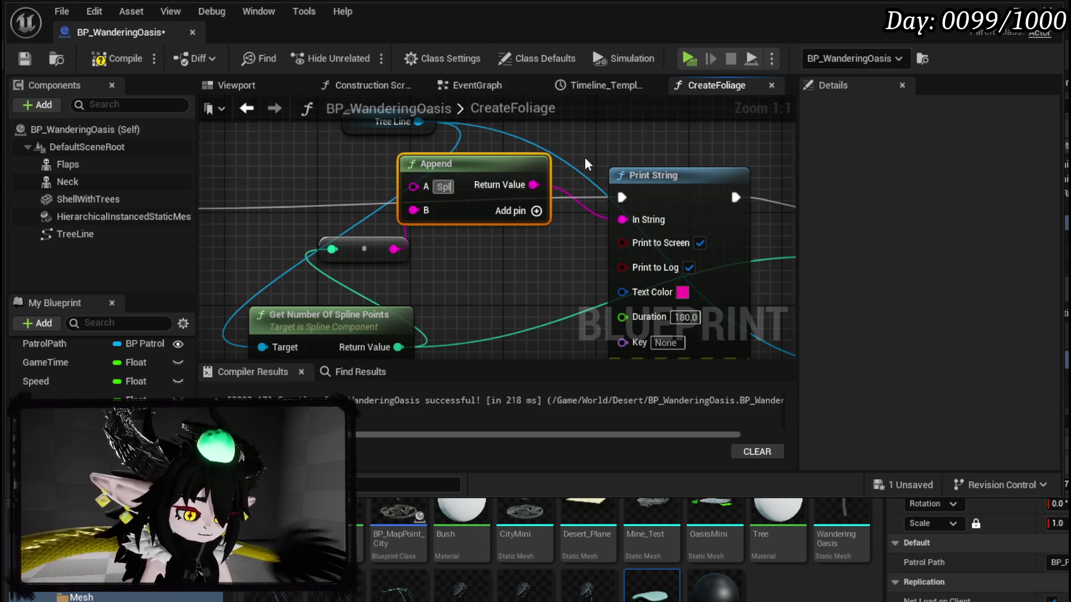
{"action": "type", "text": "ine Point Amount"}
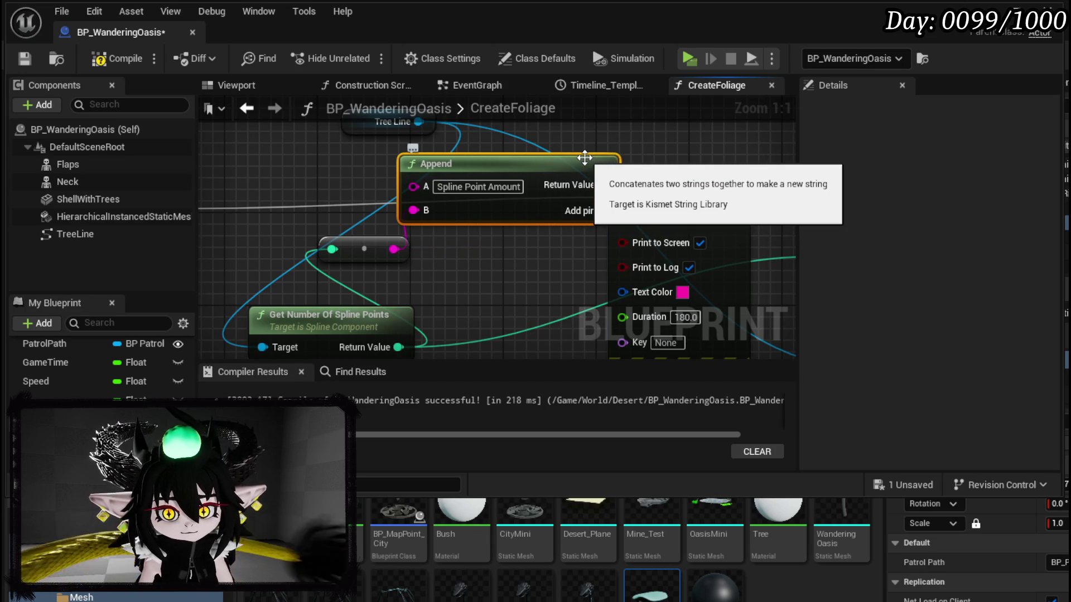
{"action": "left_click_drag", "start_coordinate": [526, 157], "coordinate": [444, 145]}
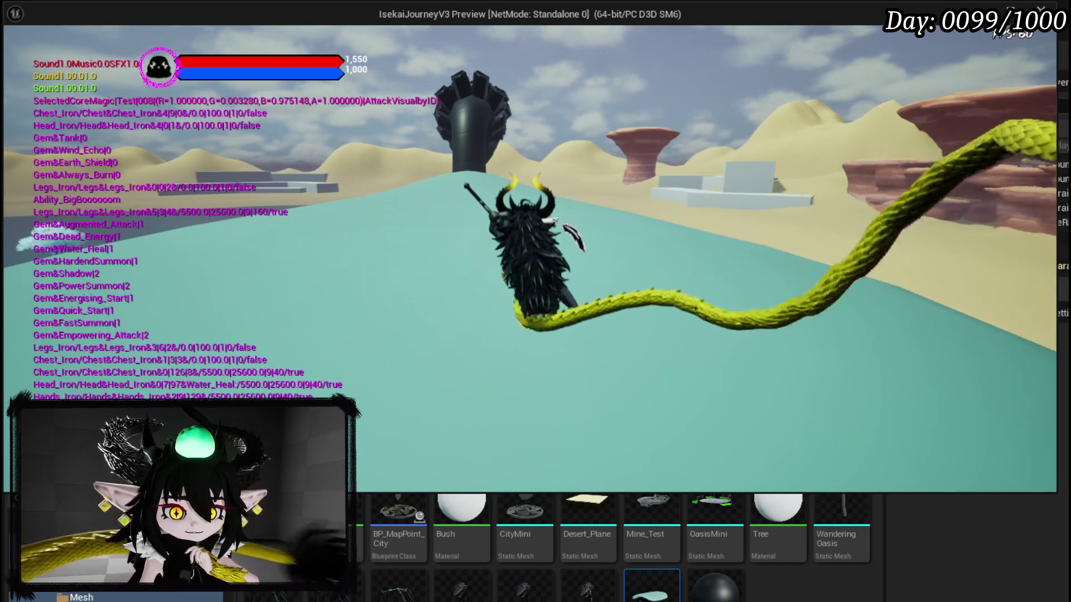
Jump and dodge the character across the oasis, then stop the play session.
{"action": "key", "text": "space"}
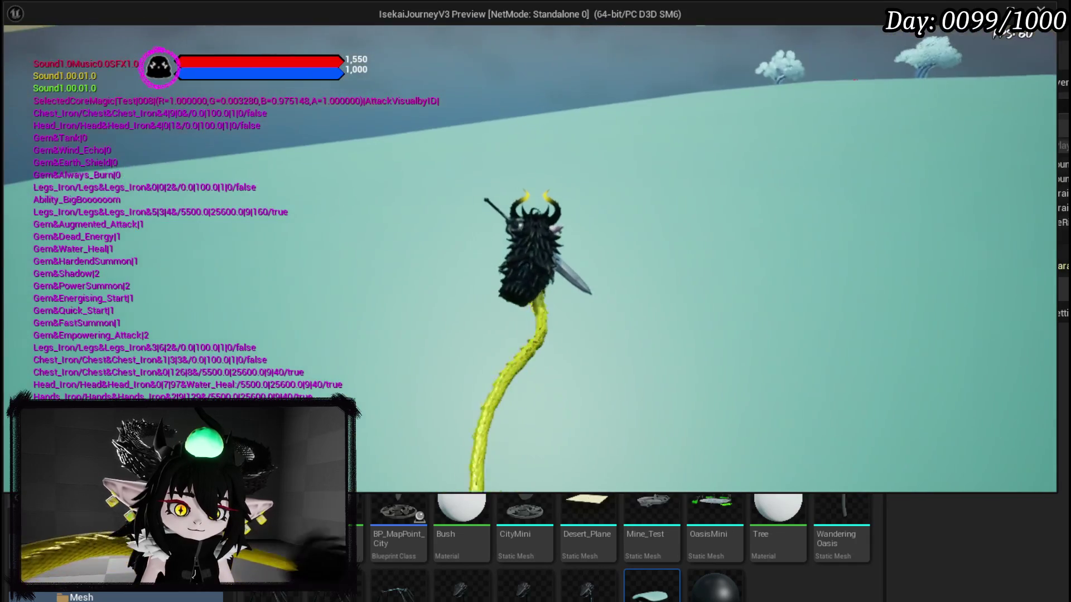
{"action": "key", "text": "shift"}
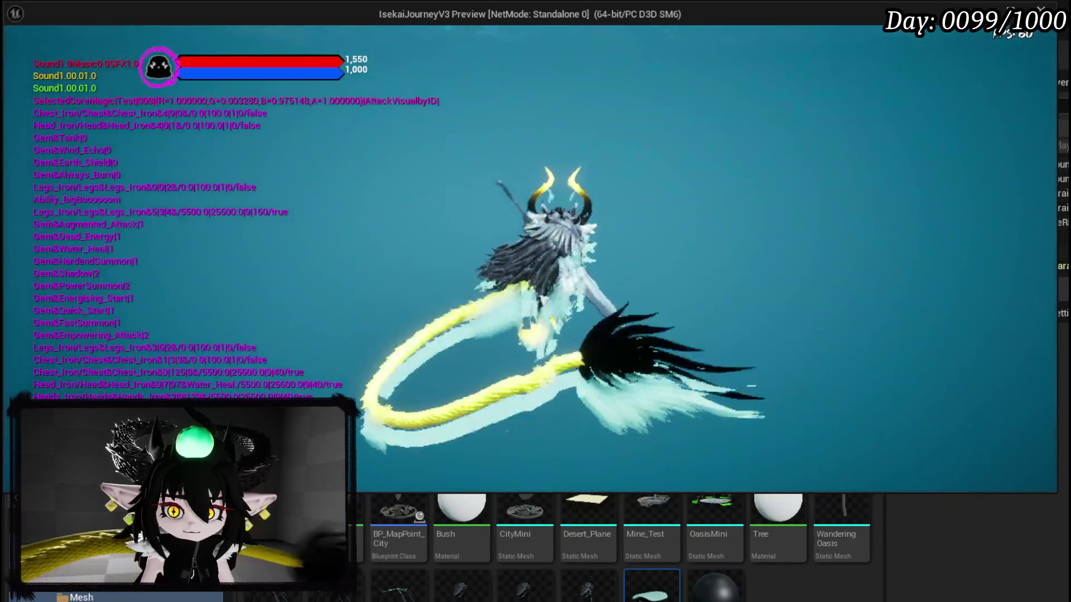
{"action": "key", "text": "Escape"}
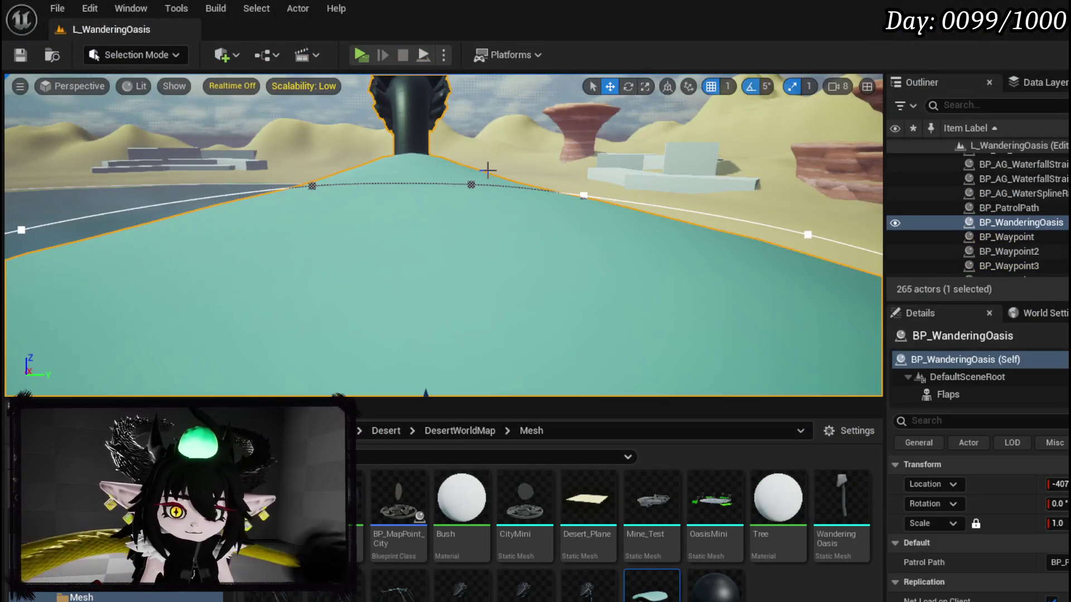
{"action": "key", "text": "f"}
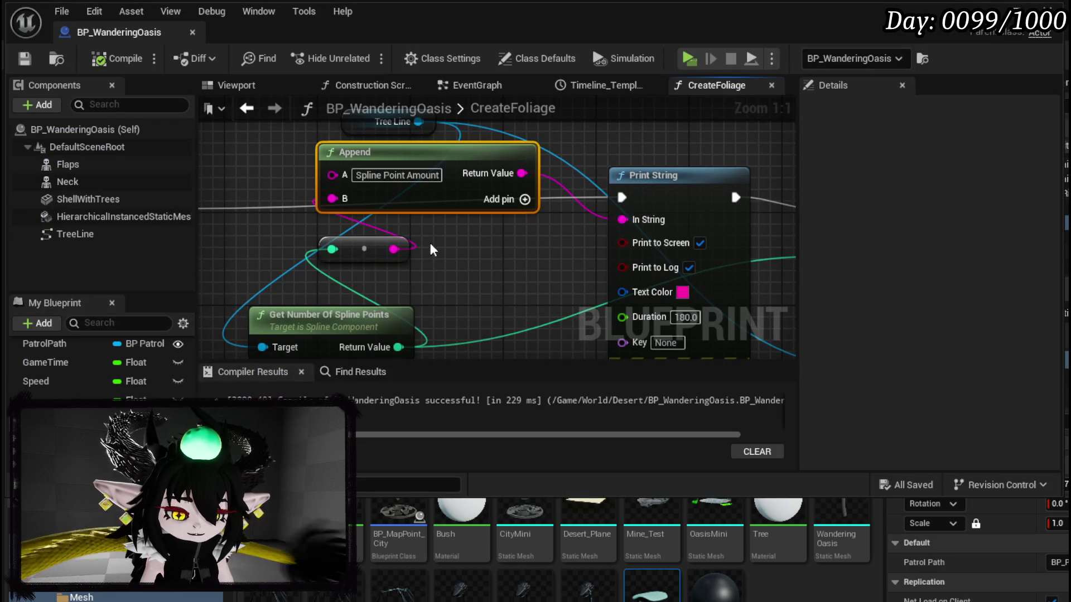
Change the spline count Print String text colour to blue.
{"action": "left_click_drag", "start_coordinate": [508, 276], "coordinate": [519, 207]}
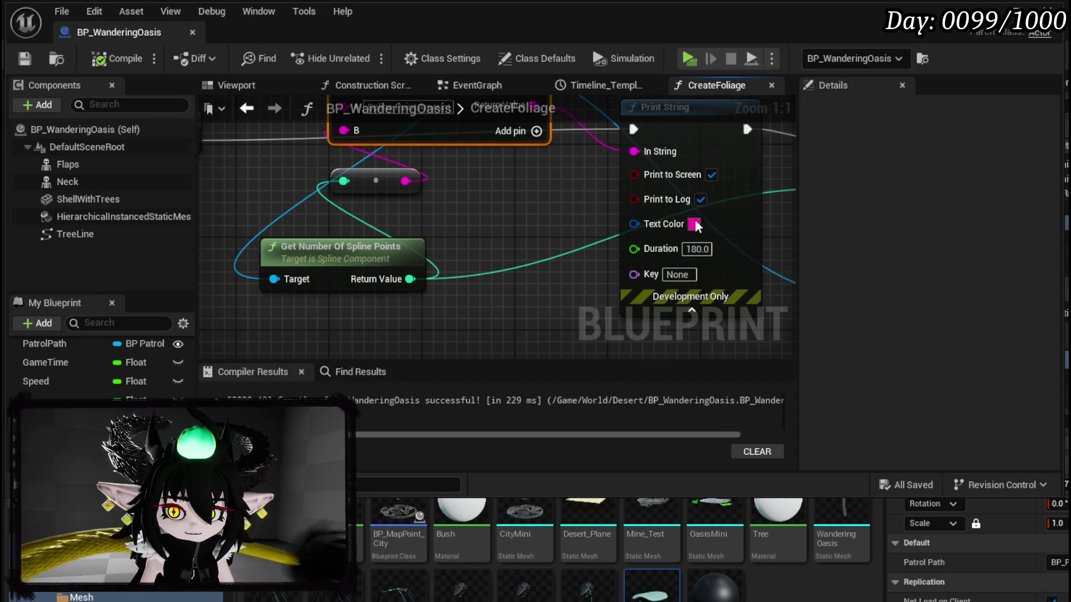
{"action": "left_click", "coordinate": [694, 224]}
{"action": "left_click", "coordinate": [756, 288]}
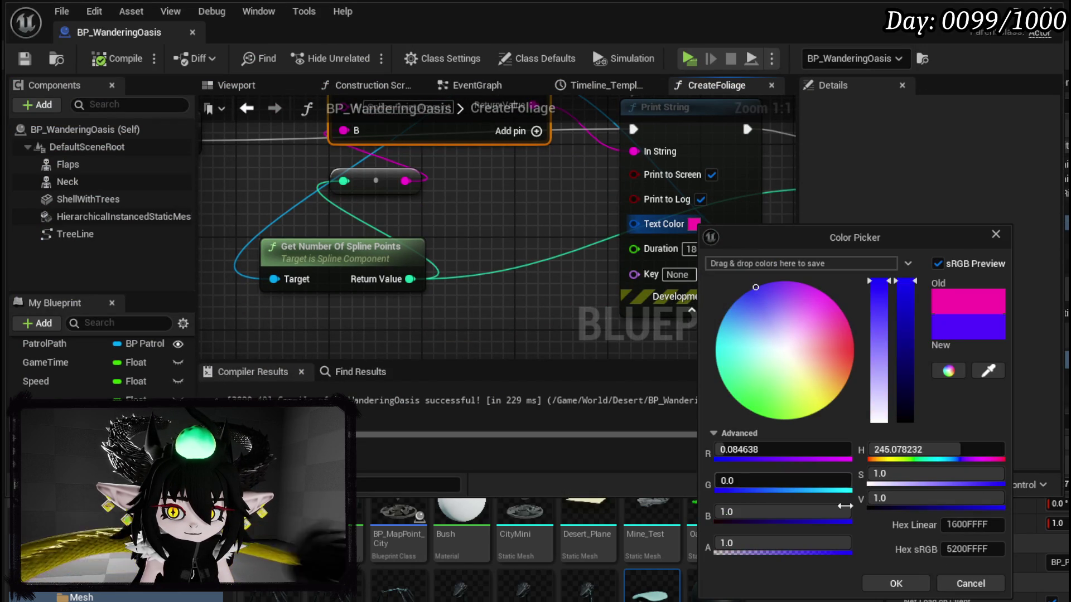
{"action": "left_click", "coordinate": [895, 584]}
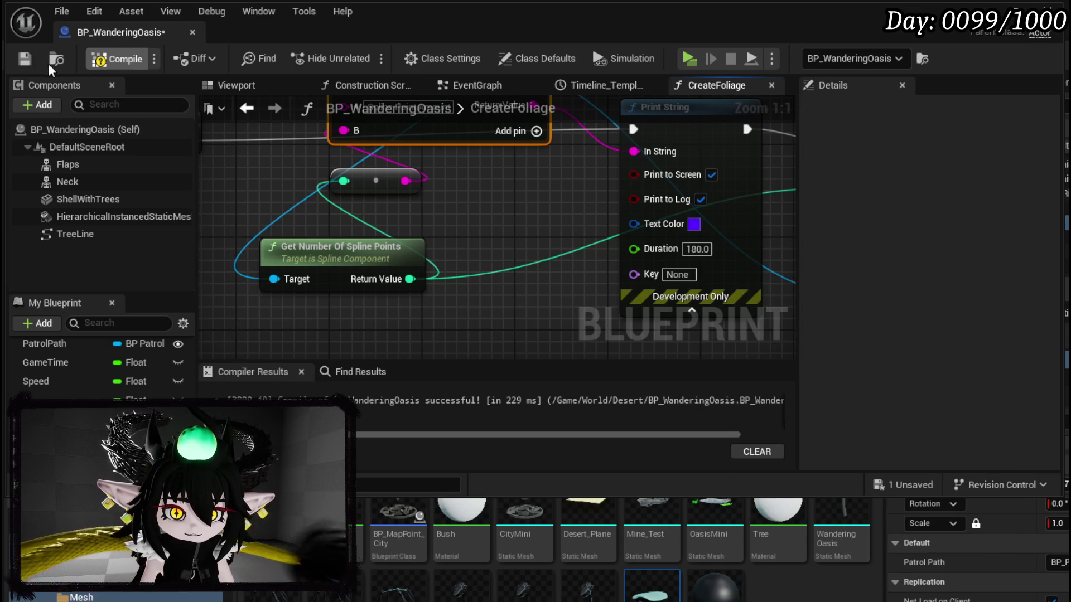
Nudge the For Loop node into place and compile the blueprint.
{"action": "scroll", "coordinate": [525, 249], "scroll_direction": "down", "scroll_amount": 2}
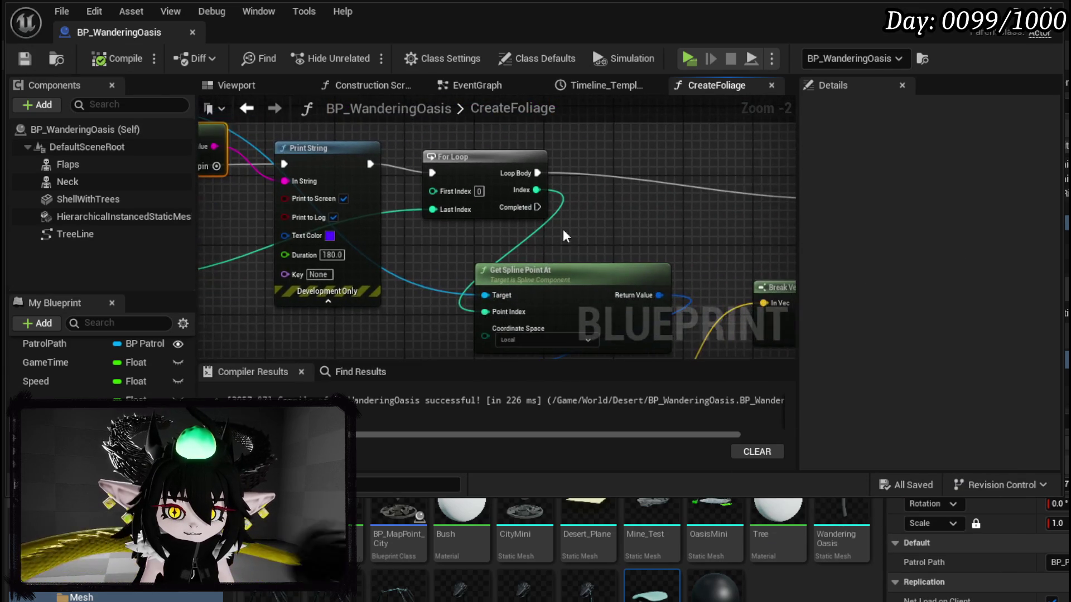
{"action": "left_click_drag", "start_coordinate": [408, 174], "coordinate": [443, 165]}
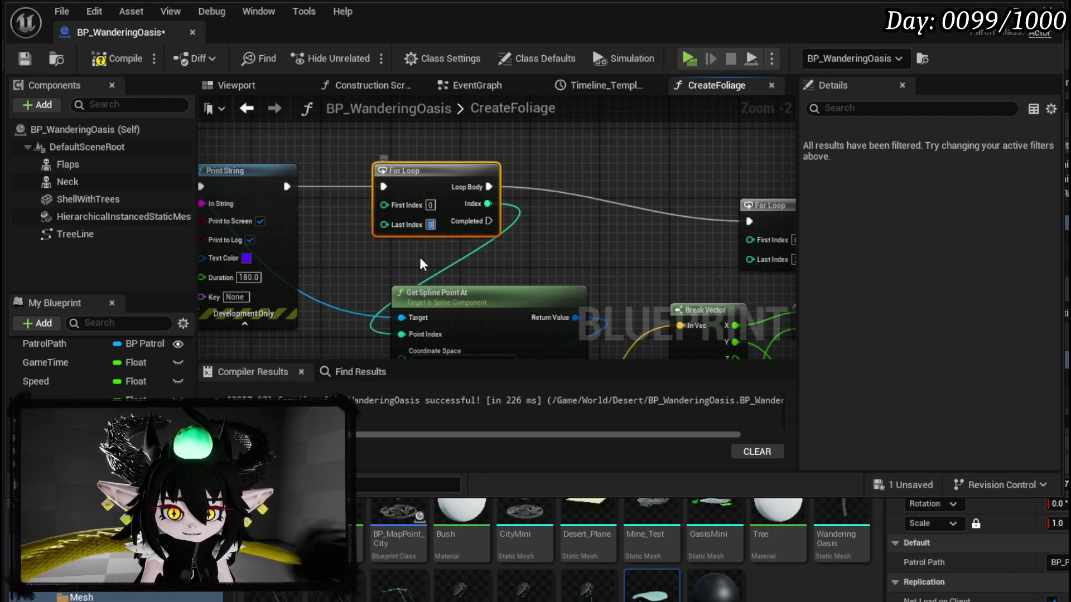
{"action": "left_click", "coordinate": [98, 58]}
{"action": "mouse_move", "coordinate": [680, 205]}
{"action": "left_mouse_down"}
{"action": "mouse_move", "coordinate": [336, 132]}
{"action": "mouse_move", "coordinate": [540, 130]}
{"action": "mouse_move", "coordinate": [554, 223]}
{"action": "mouse_move", "coordinate": [502, 234]}
{"action": "mouse_move", "coordinate": [522, 236]}
{"action": "mouse_move", "coordinate": [333, 186]}
{"action": "left_mouse_up"}
{"action": "scroll", "coordinate": [680, 181], "scroll_direction": "down", "scroll_amount": 2}
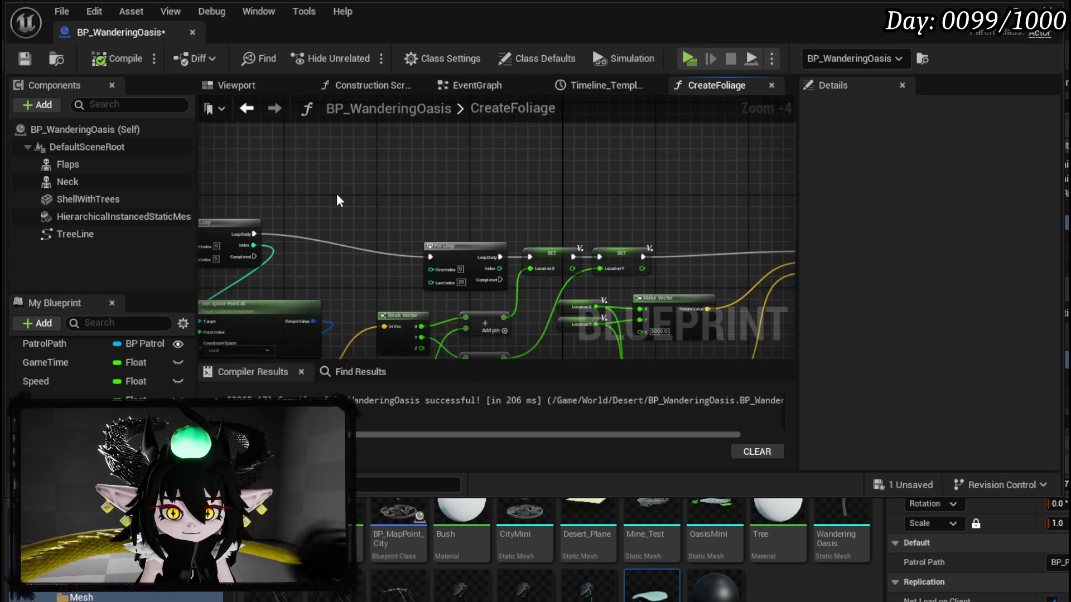
Run Draw Debug Sphere before the For Loop and shift the spline nodes left.
{"action": "scroll", "coordinate": [293, 247], "scroll_direction": "up", "scroll_amount": 3}
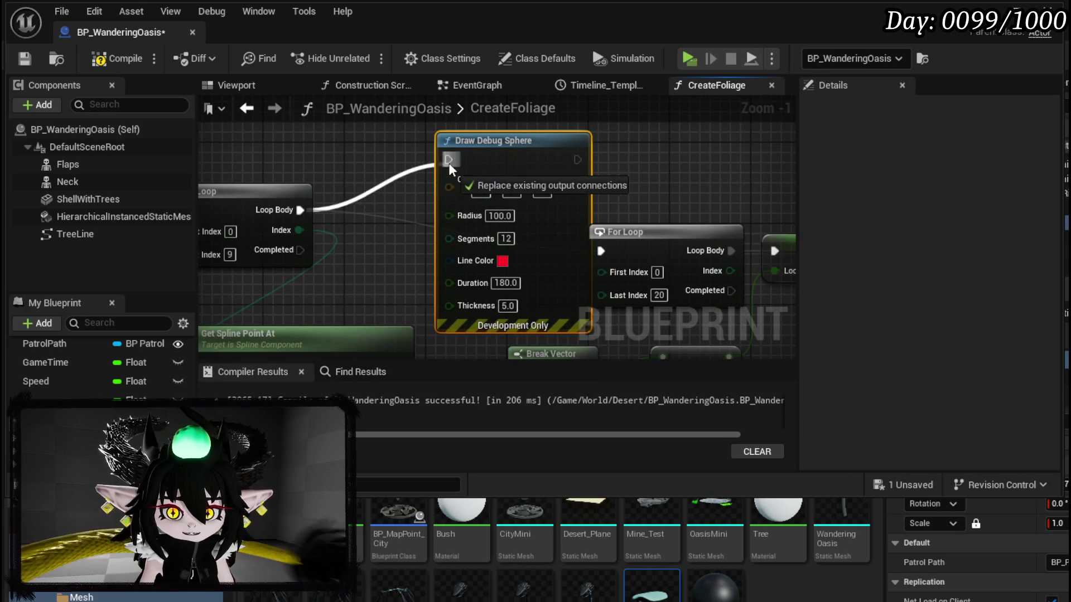
{"action": "left_click_drag", "start_coordinate": [610, 248], "coordinate": [611, 250]}
{"action": "left_click_drag", "start_coordinate": [668, 237], "coordinate": [676, 187]}
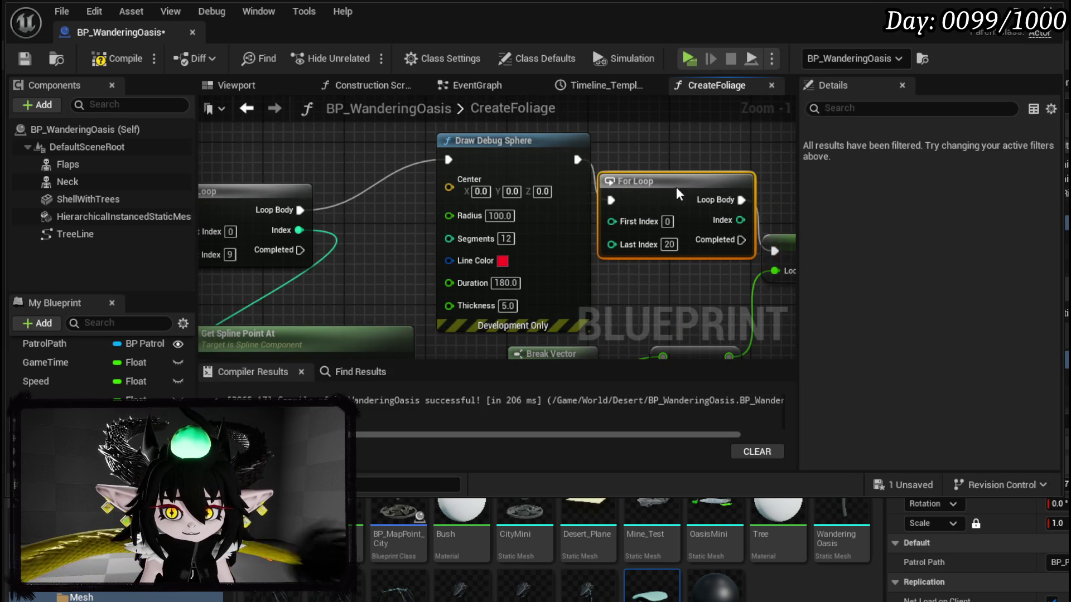
{"action": "mouse_move", "coordinate": [529, 179]}
{"action": "left_mouse_down"}
{"action": "mouse_move", "coordinate": [430, 165]}
{"action": "mouse_move", "coordinate": [478, 166]}
{"action": "left_mouse_up"}
{"action": "mouse_move", "coordinate": [344, 318]}
{"action": "left_mouse_down"}
{"action": "mouse_move", "coordinate": [471, 223]}
{"action": "mouse_move", "coordinate": [363, 212]}
{"action": "mouse_move", "coordinate": [419, 155]}
{"action": "left_mouse_up"}
{"action": "left_click", "coordinate": [424, 257]}
{"action": "mouse_move", "coordinate": [424, 256]}
{"action": "left_mouse_down"}
{"action": "mouse_move", "coordinate": [352, 216]}
{"action": "mouse_move", "coordinate": [553, 88]}
{"action": "mouse_move", "coordinate": [523, 339]}
{"action": "left_mouse_up"}
Enter 500.0 in the debug sphere settings, make its lines purple, and compile.
{"action": "left_click_drag", "start_coordinate": [514, 224], "coordinate": [519, 167]}
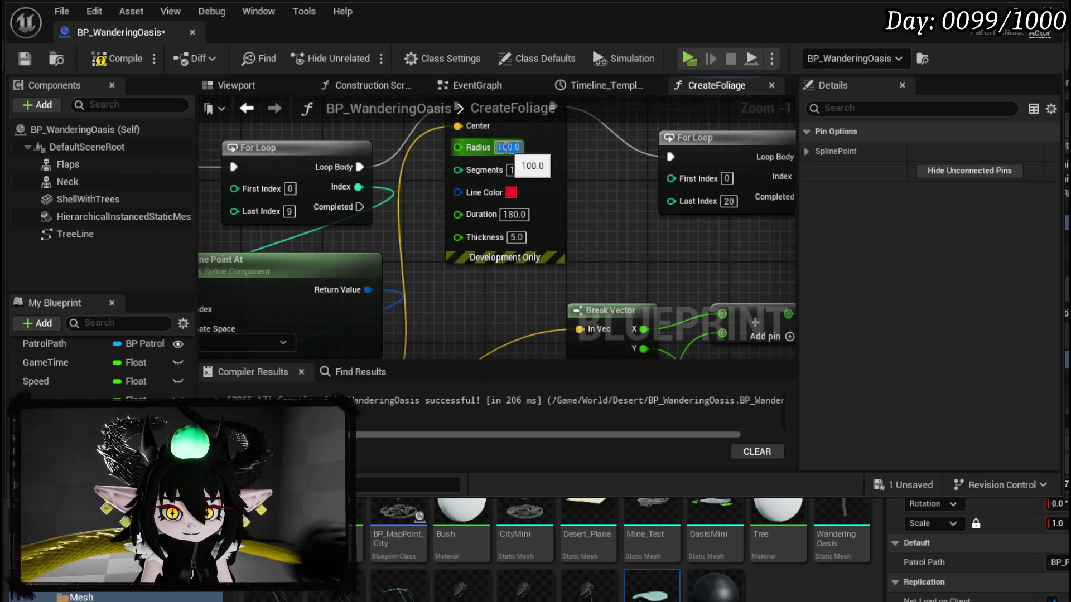
{"action": "type", "text": "500.0"}
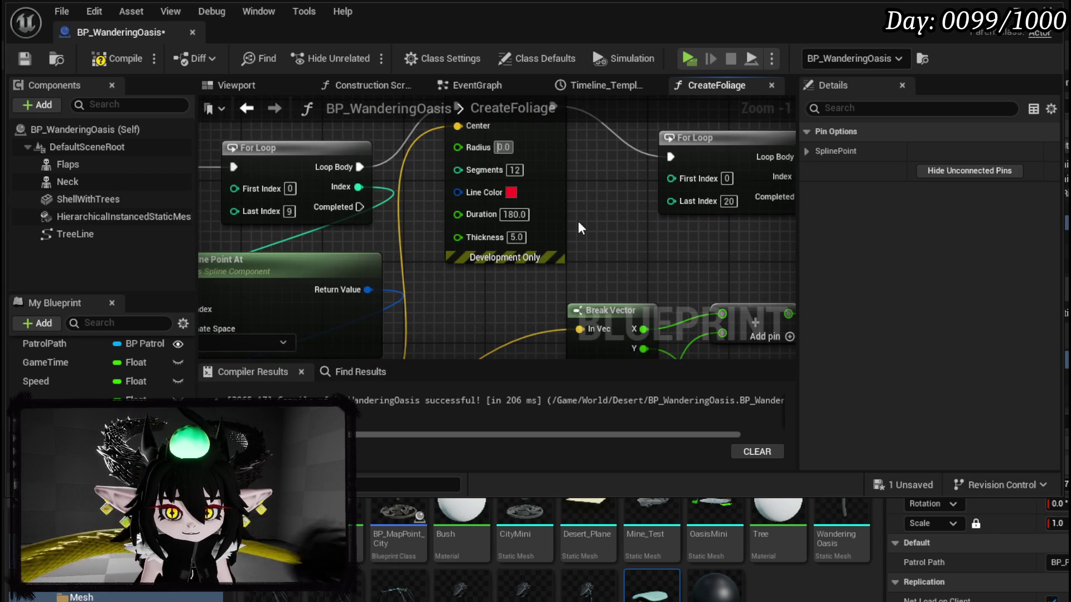
{"action": "left_click", "coordinate": [511, 193]}
{"action": "left_click", "coordinate": [608, 251]}
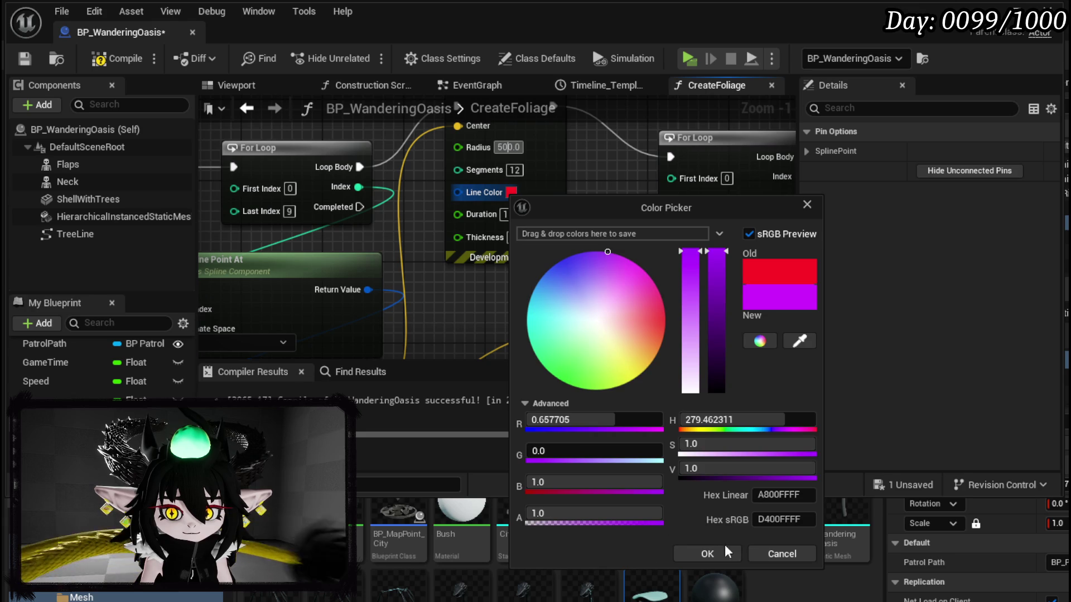
{"action": "left_click", "coordinate": [727, 547]}
{"action": "left_click", "coordinate": [123, 64]}
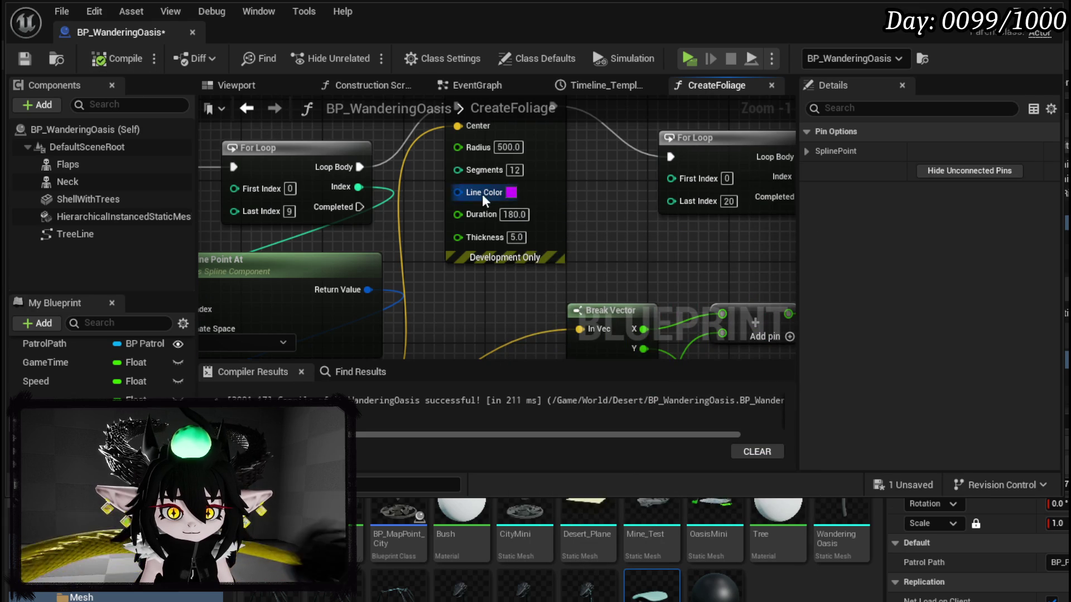
{"action": "left_click_drag", "start_coordinate": [480, 231], "coordinate": [582, 181]}
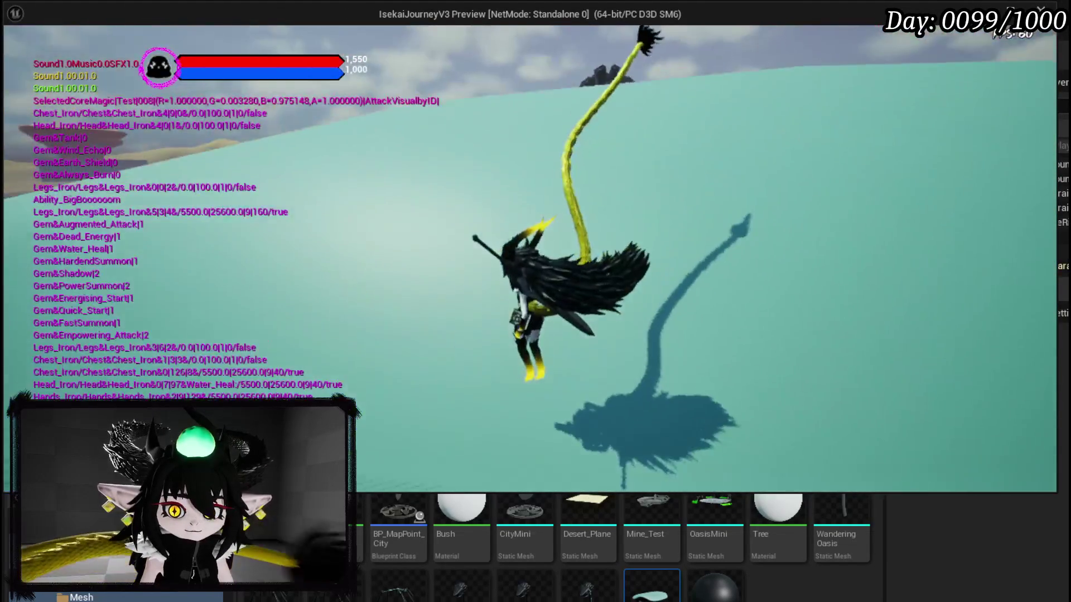
Stop the game preview and return to the BP_WanderingOasis blueprint editor.
{"action": "key", "text": "Escape"}
{"action": "mouse_move", "coordinate": [639, 587]}
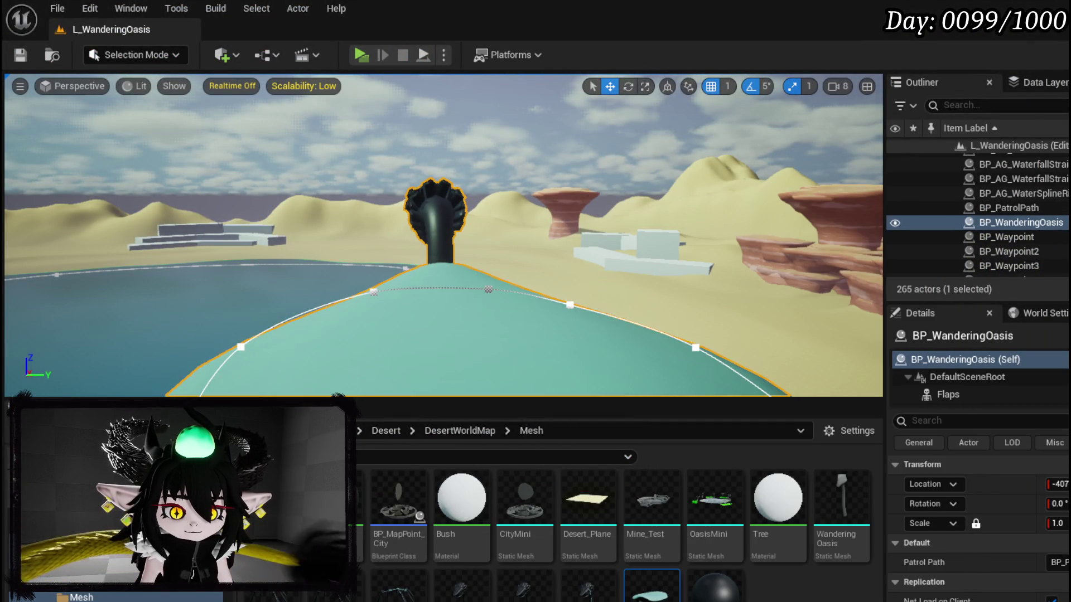
{"action": "key", "text": "alt+Tab"}
Set Get Spline Point At's coordinate space to World and run a play test in the level.
{"action": "mouse_move", "coordinate": [547, 270]}
{"action": "left_mouse_down"}
{"action": "mouse_move", "coordinate": [491, 229]}
{"action": "mouse_move", "coordinate": [441, 317]}
{"action": "left_mouse_up"}
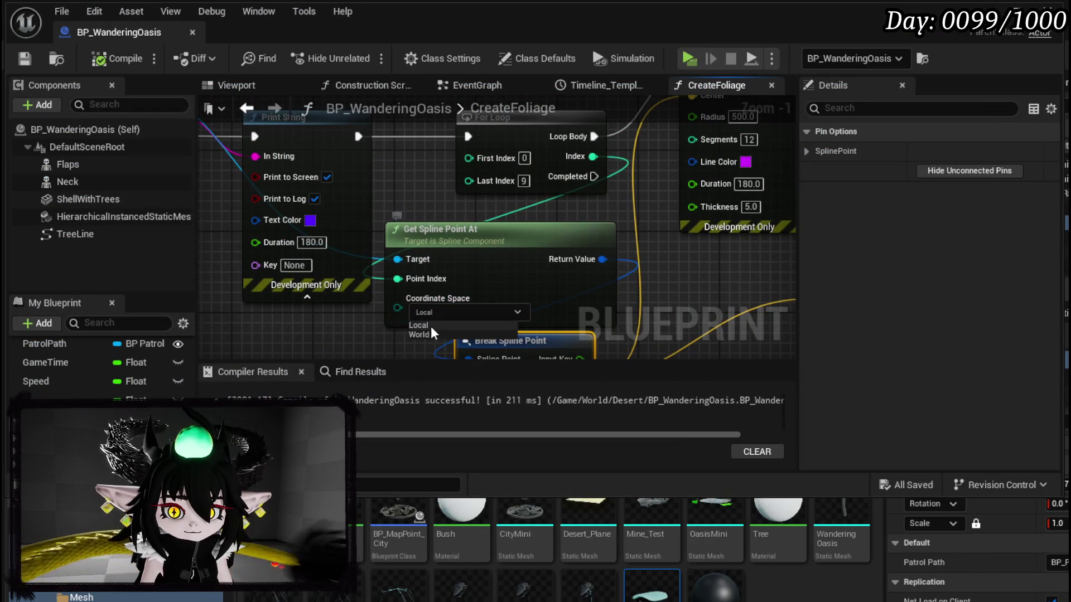
{"action": "left_click", "coordinate": [418, 335]}
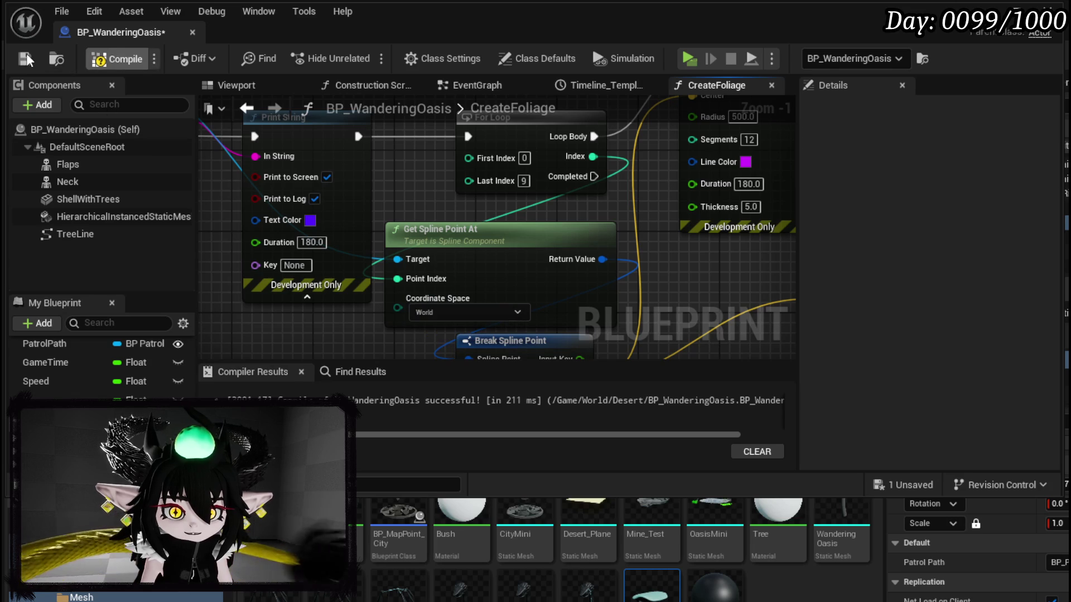
{"action": "key", "text": "alt+Tab"}
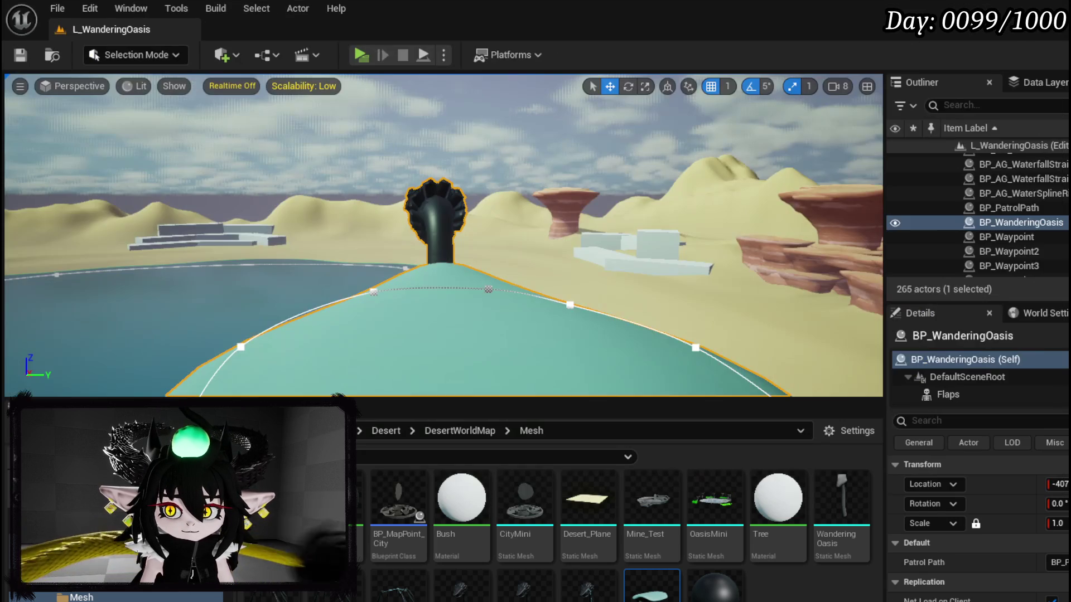
{"action": "left_click", "coordinate": [363, 57]}
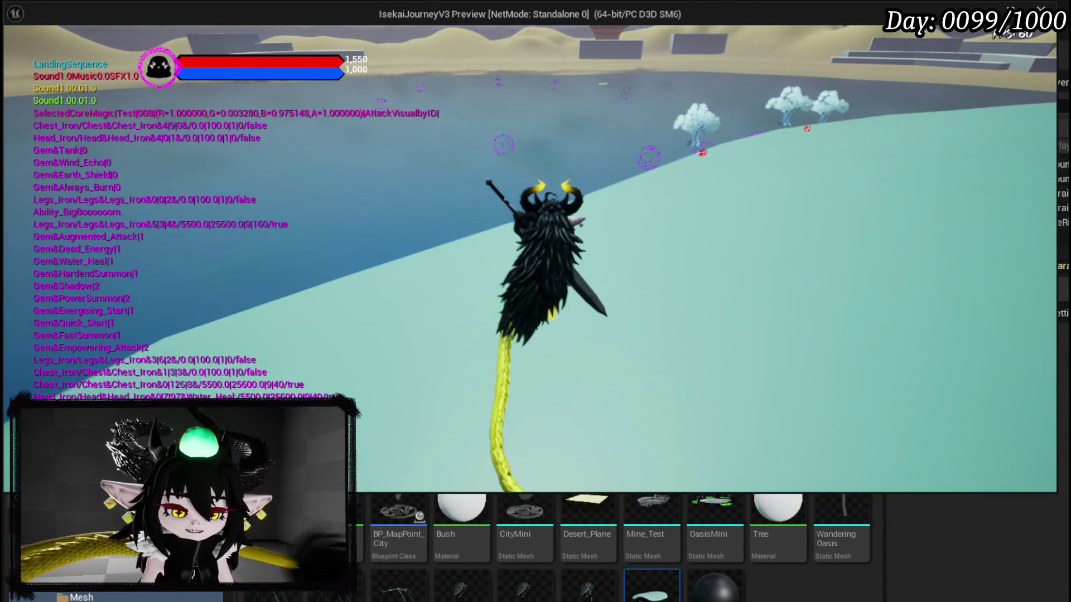
{"action": "key", "text": "alt+Tab"}
{"action": "key", "text": "Escape"}
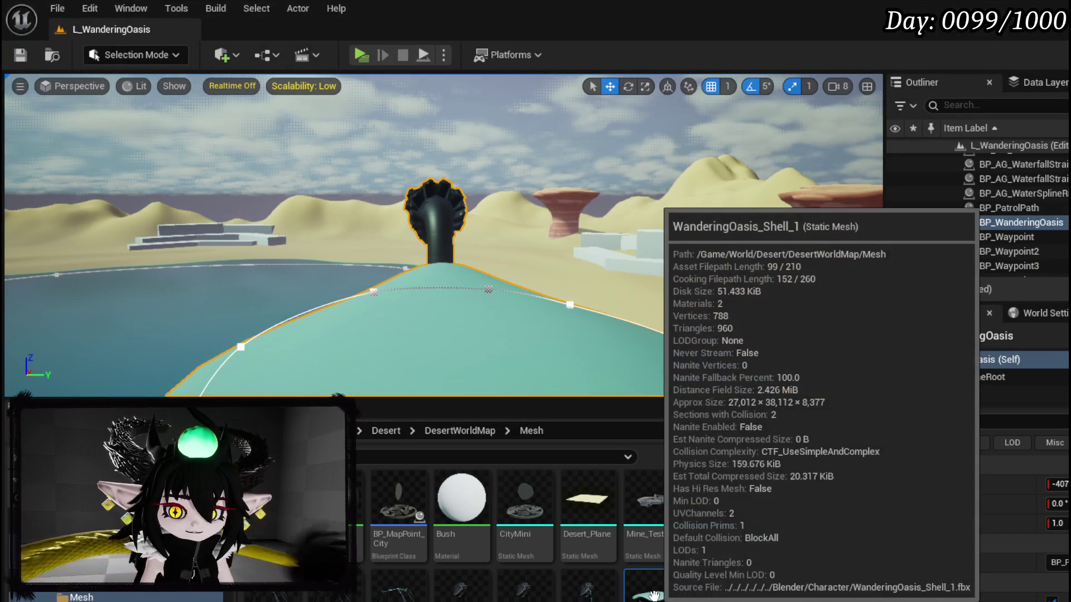
Set WanderingOasis_Shell_1's Collision Complexity to Use Complex Collision As Simple, then save and close it.
{"action": "double_click", "coordinate": [653, 595]}
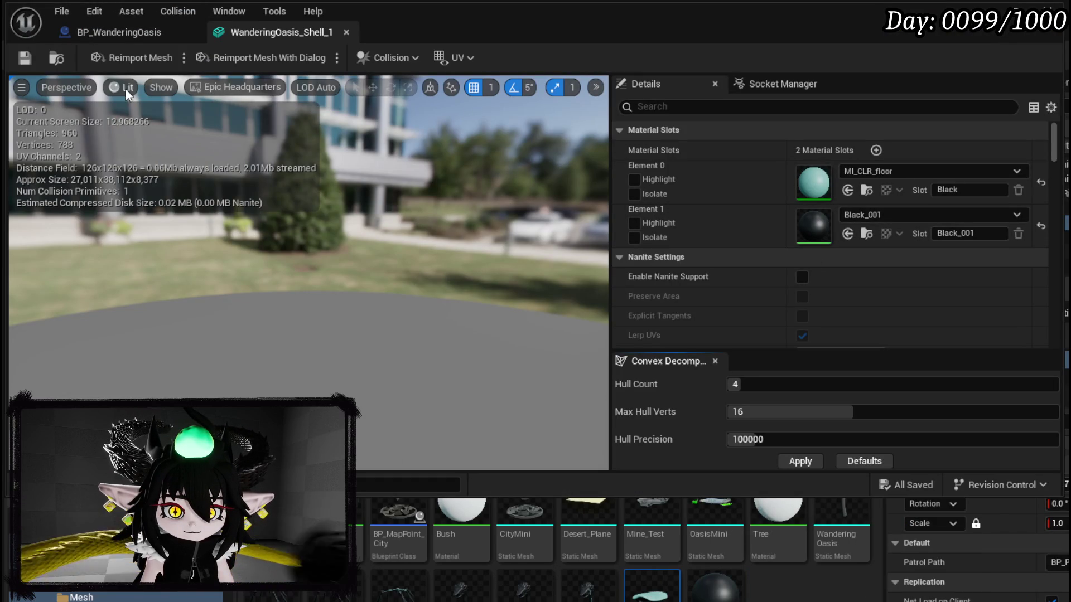
{"action": "left_click", "coordinate": [161, 89]}
{"action": "scroll", "coordinate": [811, 243], "scroll_direction": "down", "scroll_amount": 10}
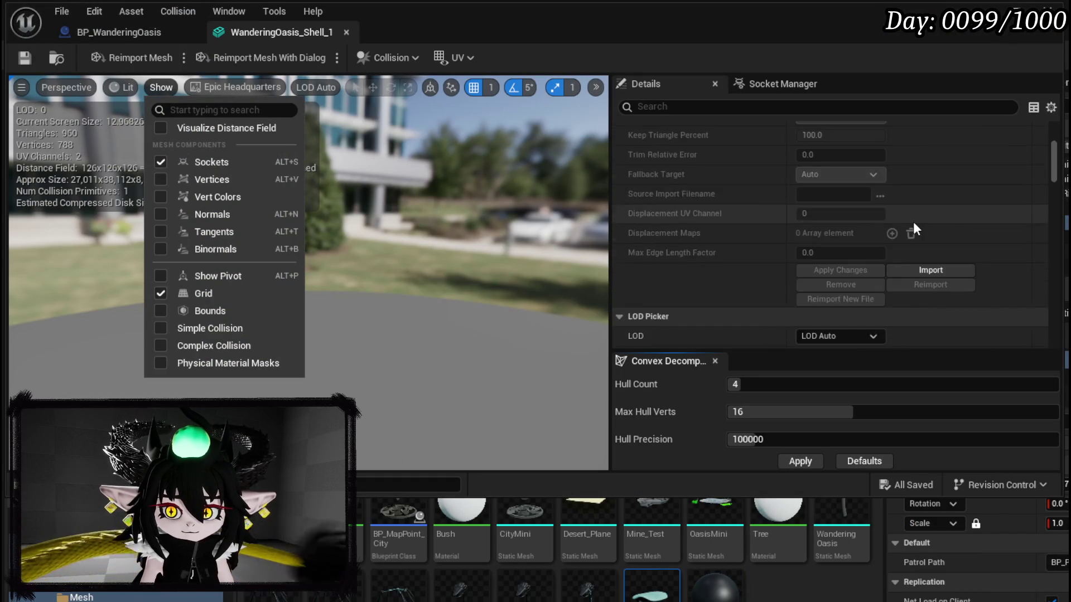
{"action": "scroll", "coordinate": [912, 222], "scroll_direction": "down", "scroll_amount": 15}
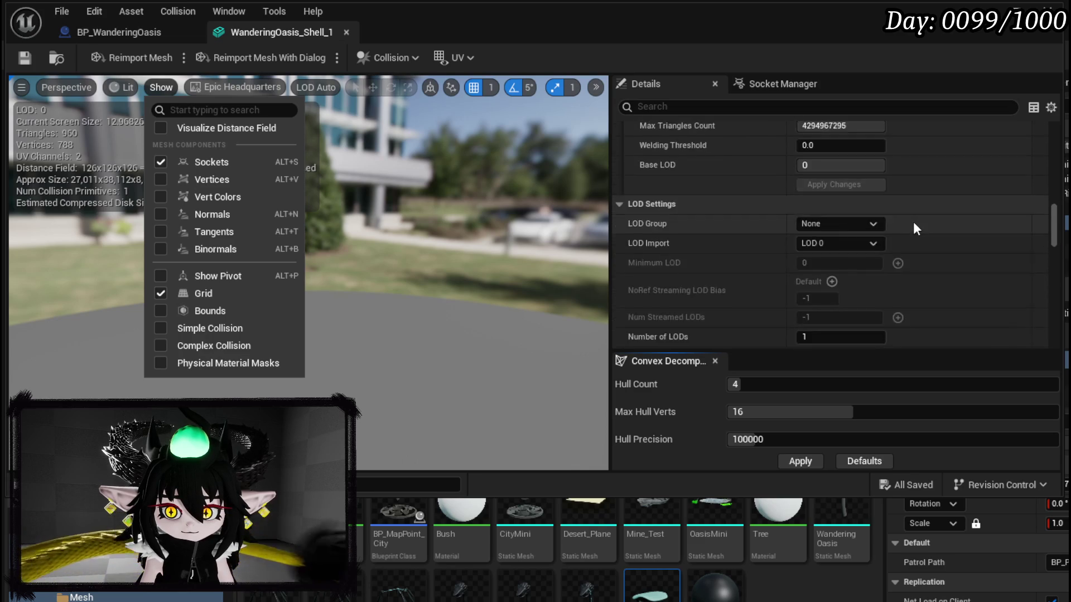
{"action": "scroll", "coordinate": [913, 223], "scroll_direction": "down", "scroll_amount": 15}
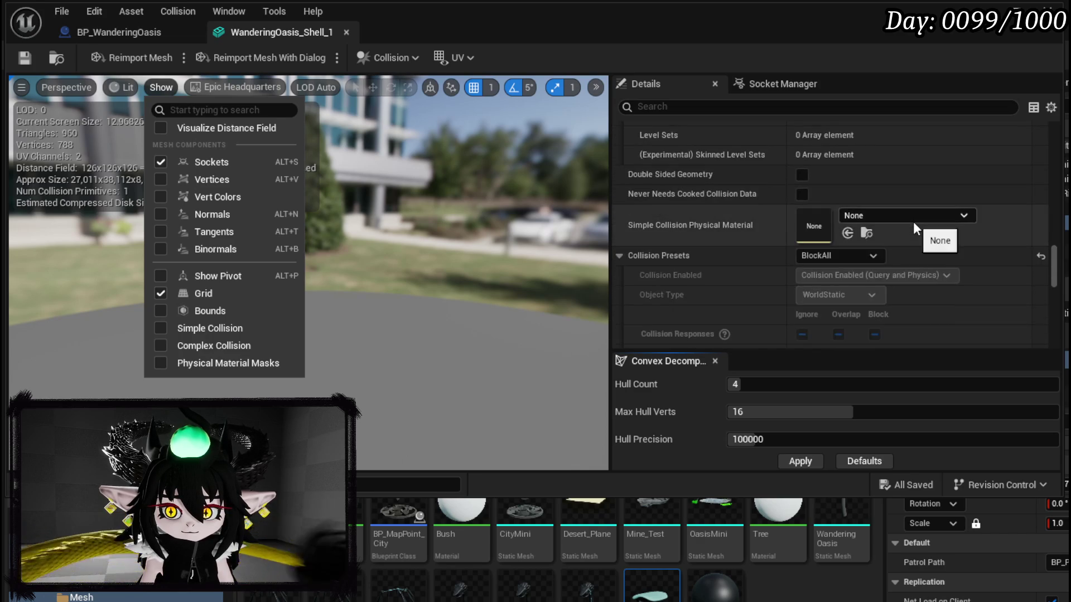
{"action": "scroll", "coordinate": [910, 222], "scroll_direction": "down", "scroll_amount": 10}
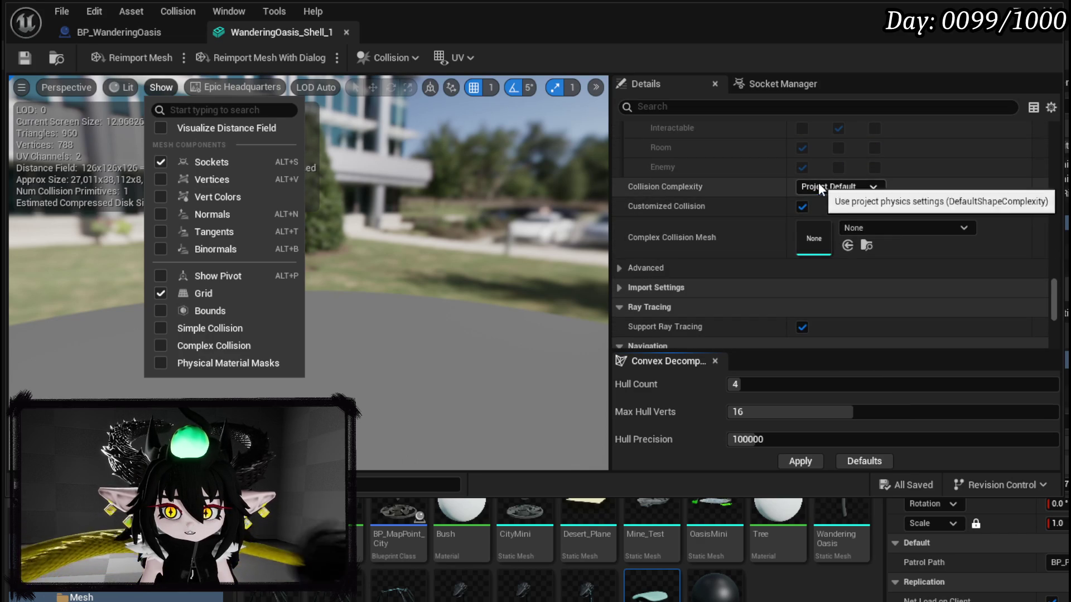
{"action": "left_click", "coordinate": [817, 184]}
{"action": "left_click", "coordinate": [828, 242]}
{"action": "key", "text": "ctrl+s"}
{"action": "left_click", "coordinate": [346, 32]}
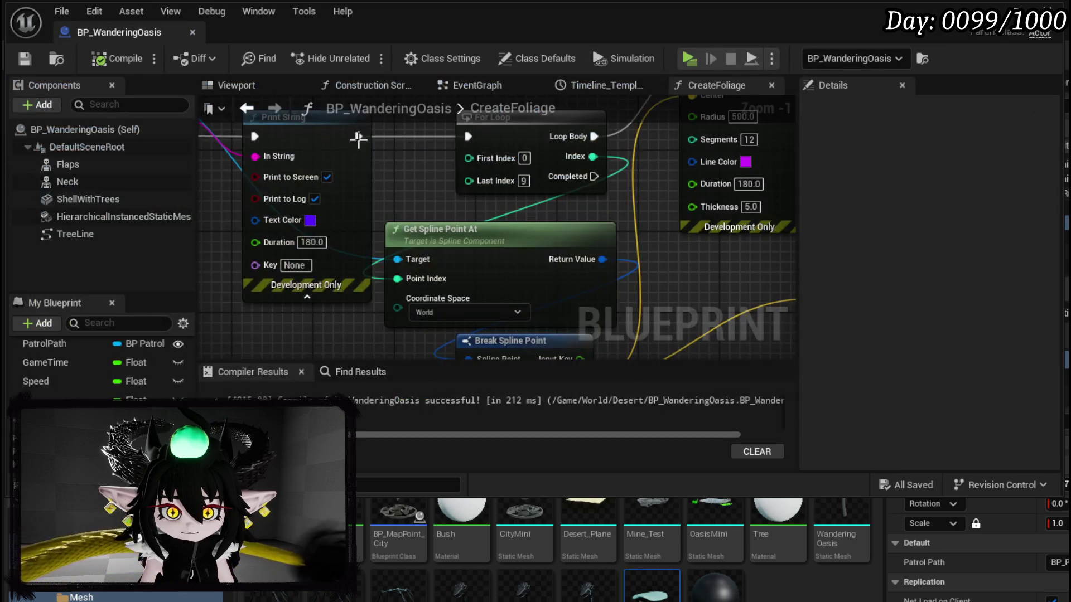
Revert the coordinate space to Local, save BP_WanderingOasis, and run a quick play test.
{"action": "mouse_move", "coordinate": [437, 227]}
{"action": "left_mouse_down"}
{"action": "mouse_move", "coordinate": [435, 272]}
{"action": "mouse_move", "coordinate": [393, 215]}
{"action": "mouse_move", "coordinate": [384, 257]}
{"action": "left_mouse_up"}
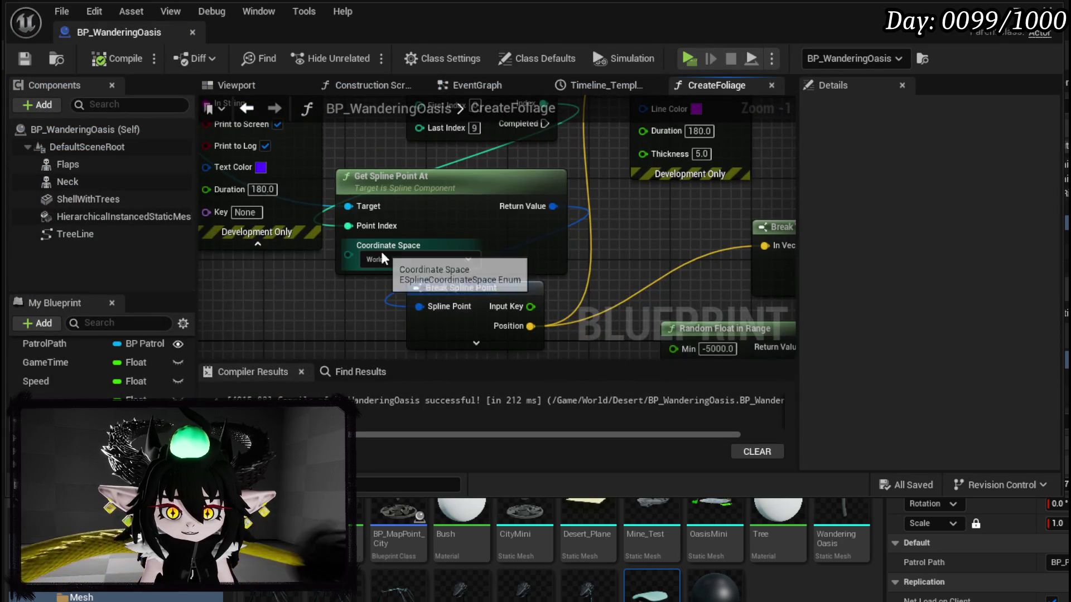
{"action": "left_click", "coordinate": [99, 60]}
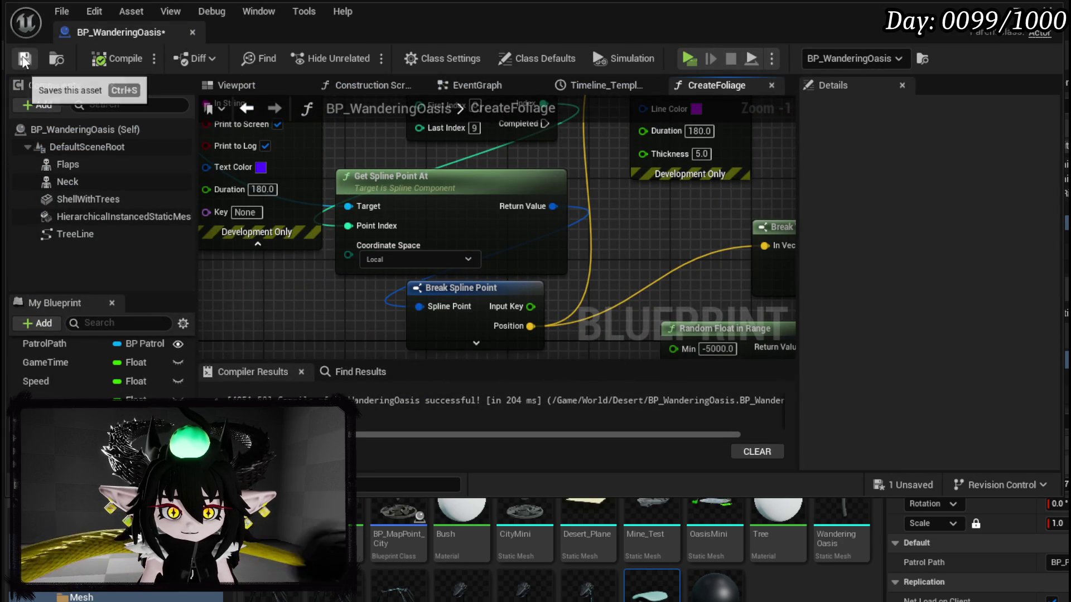
{"action": "left_click", "coordinate": [193, 33]}
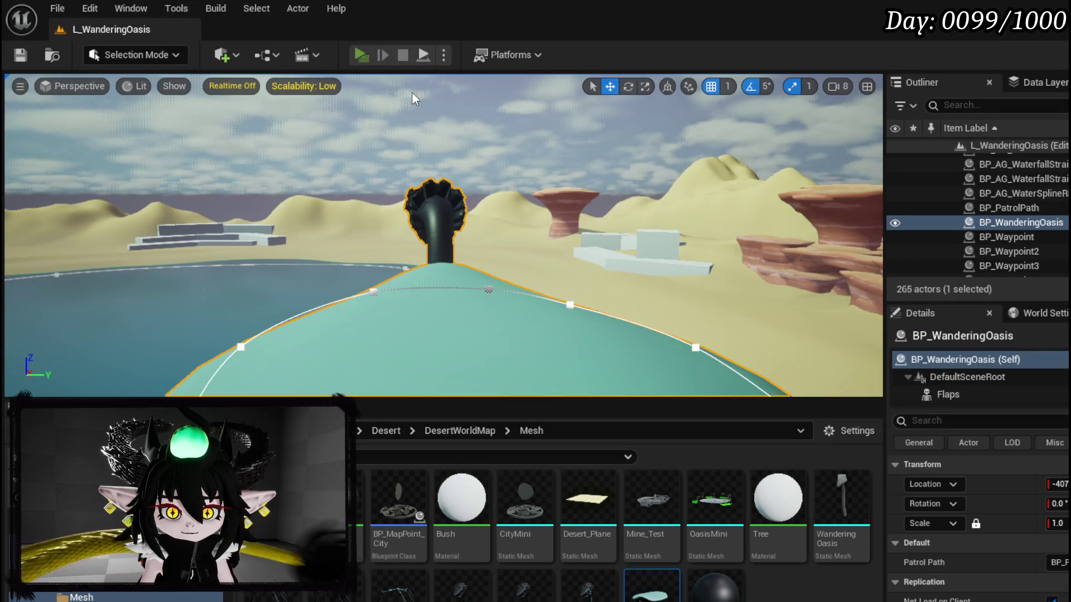
{"action": "left_click", "coordinate": [362, 55]}
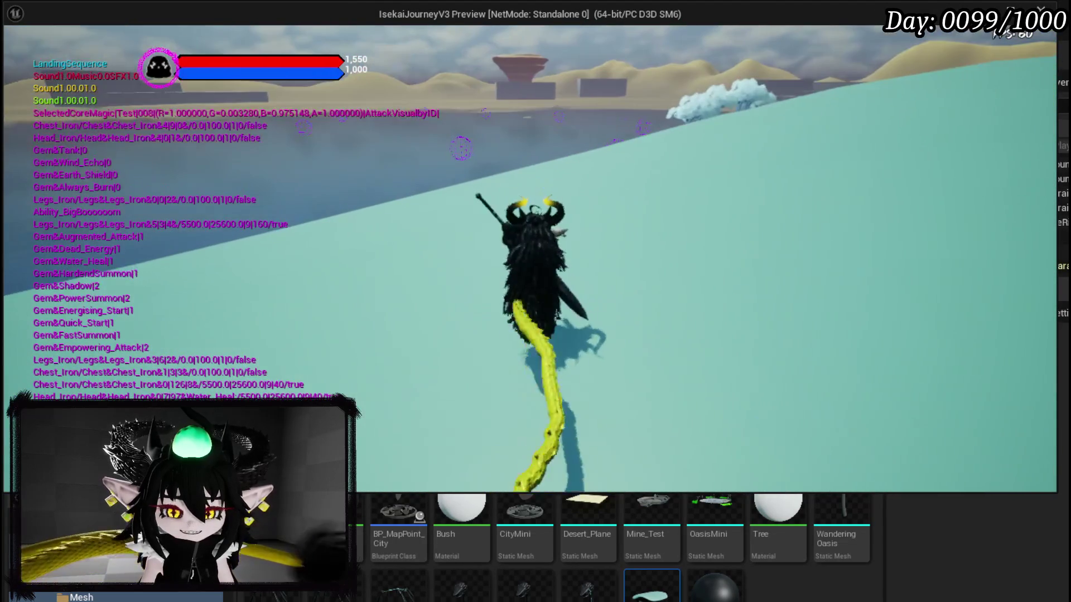
{"action": "key", "text": "Escape"}
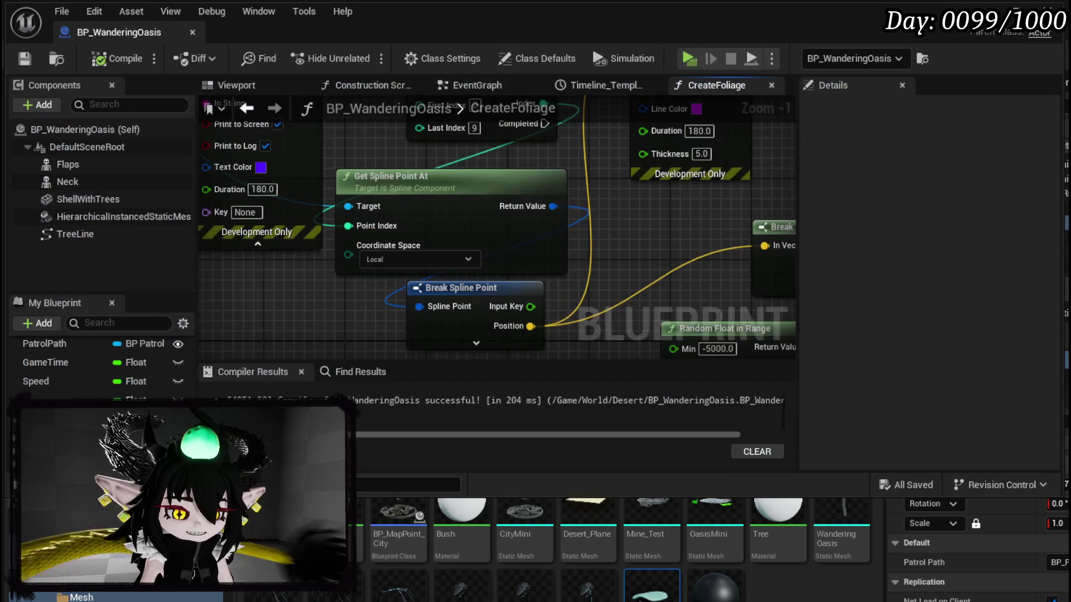
{"action": "scroll", "coordinate": [368, 315], "scroll_direction": "down", "scroll_amount": 4}
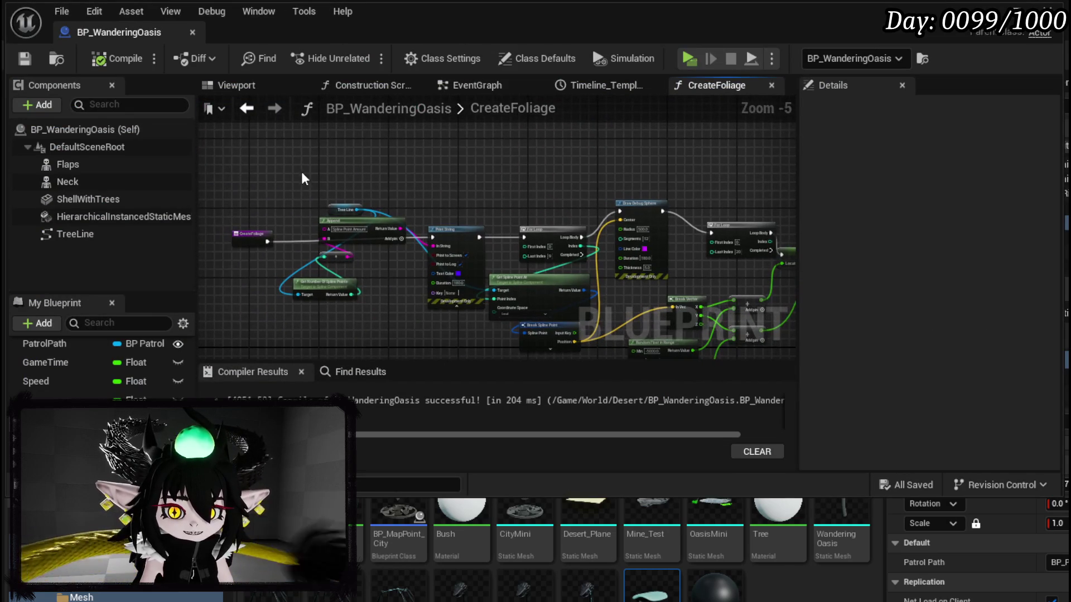
Move the starting nodes left and expand Break Spline Point to show all outputs.
{"action": "left_click_drag", "start_coordinate": [540, 308], "coordinate": [540, 309]}
{"action": "left_click_drag", "start_coordinate": [516, 262], "coordinate": [473, 270]}
{"action": "scroll", "coordinate": [473, 270], "scroll_direction": "up", "scroll_amount": 4}
{"action": "left_click_drag", "start_coordinate": [593, 318], "coordinate": [543, 221]}
{"action": "scroll", "coordinate": [543, 220], "scroll_direction": "down", "scroll_amount": 1}
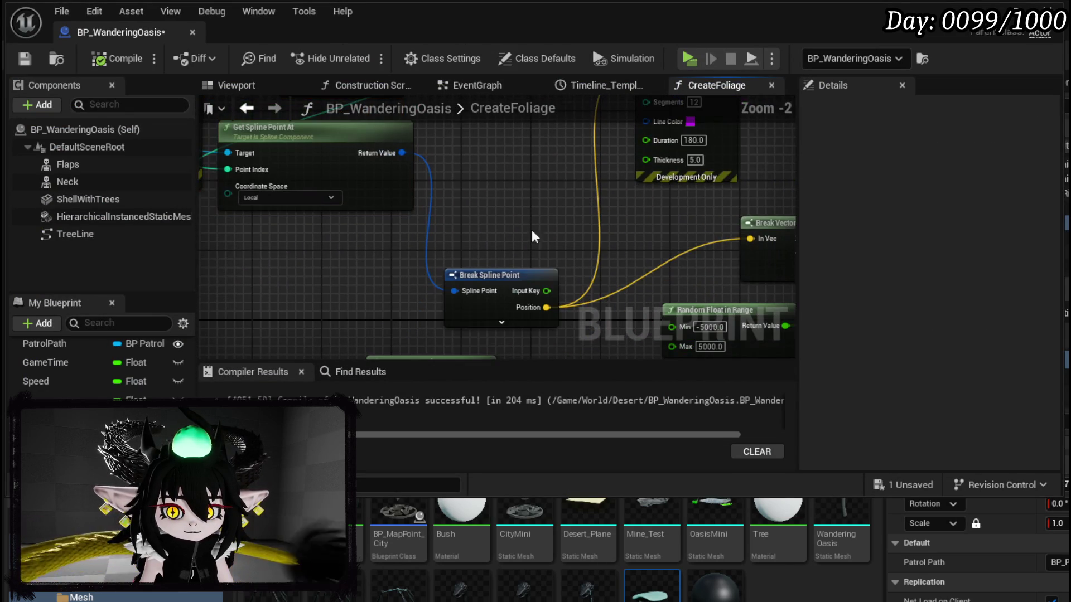
{"action": "left_click_drag", "start_coordinate": [506, 285], "coordinate": [367, 246]}
{"action": "left_click", "coordinate": [361, 279]}
{"action": "mouse_move", "coordinate": [448, 287]}
{"action": "left_mouse_down"}
{"action": "mouse_move", "coordinate": [458, 208]}
{"action": "mouse_move", "coordinate": [501, 309]}
{"action": "mouse_move", "coordinate": [530, 247]}
{"action": "mouse_move", "coordinate": [519, 134]}
{"action": "mouse_move", "coordinate": [404, 286]}
{"action": "mouse_move", "coordinate": [531, 189]}
{"action": "mouse_move", "coordinate": [643, 222]}
{"action": "left_mouse_up"}
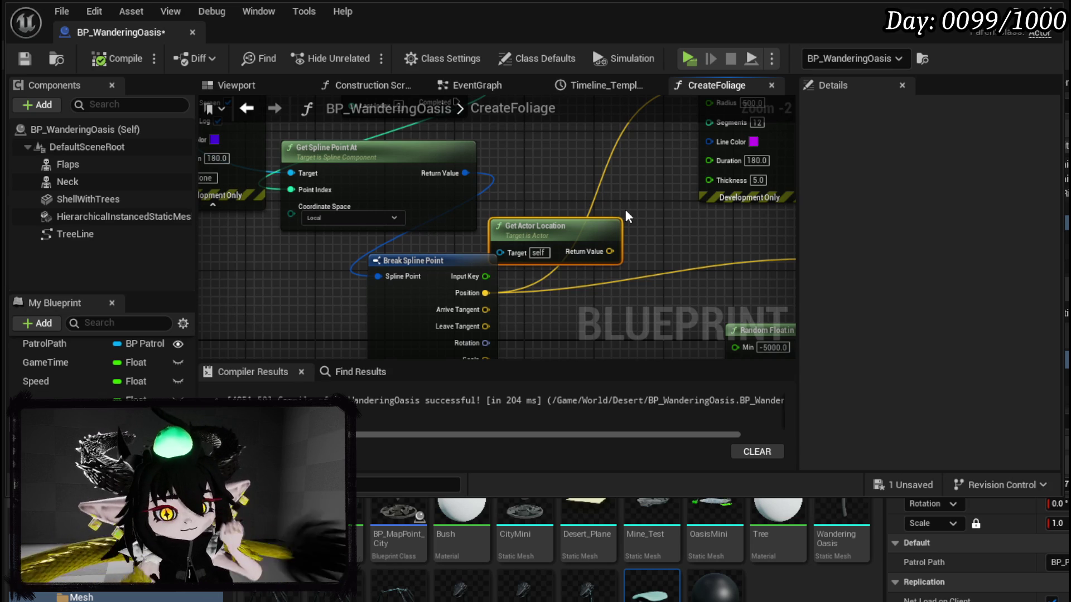
Locate the Tree Line variable and start a new node from its spline pin.
{"action": "left_click_drag", "start_coordinate": [625, 209], "coordinate": [604, 107]}
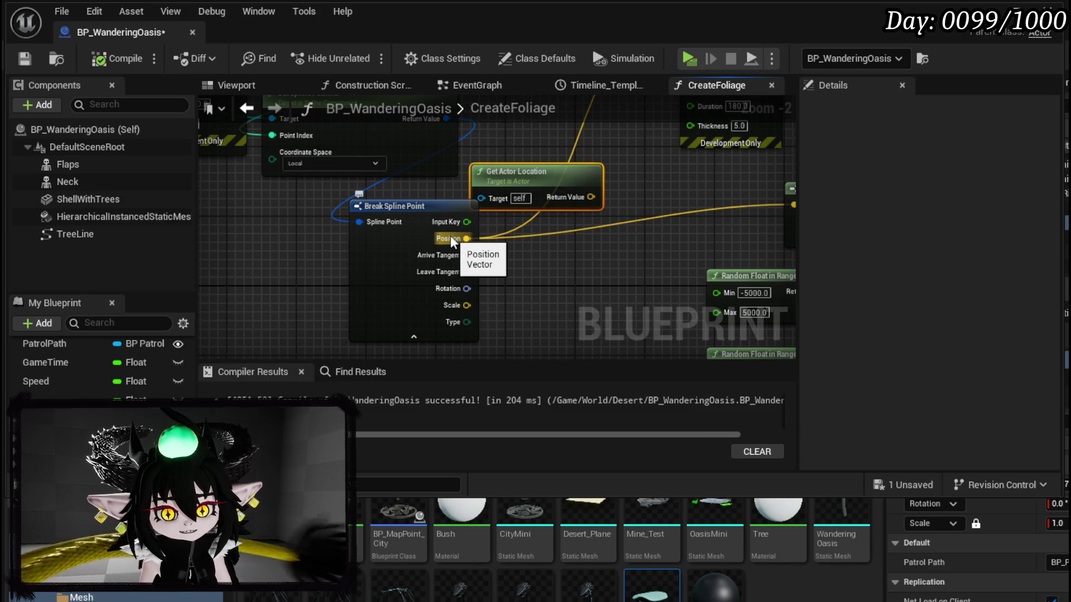
{"action": "mouse_move", "coordinate": [382, 193]}
{"action": "left_mouse_down"}
{"action": "mouse_move", "coordinate": [402, 275]}
{"action": "mouse_move", "coordinate": [378, 311]}
{"action": "mouse_move", "coordinate": [434, 333]}
{"action": "left_mouse_up"}
{"action": "mouse_move", "coordinate": [406, 149]}
{"action": "left_mouse_down"}
{"action": "mouse_move", "coordinate": [428, 222]}
{"action": "mouse_move", "coordinate": [399, 218]}
{"action": "left_mouse_up"}
{"action": "mouse_move", "coordinate": [464, 248]}
{"action": "left_mouse_down"}
{"action": "mouse_move", "coordinate": [640, 180]}
{"action": "mouse_move", "coordinate": [763, 296]}
{"action": "left_mouse_up"}
{"action": "left_click", "coordinate": [306, 170]}
{"action": "left_click_drag", "start_coordinate": [350, 167], "coordinate": [476, 170]}
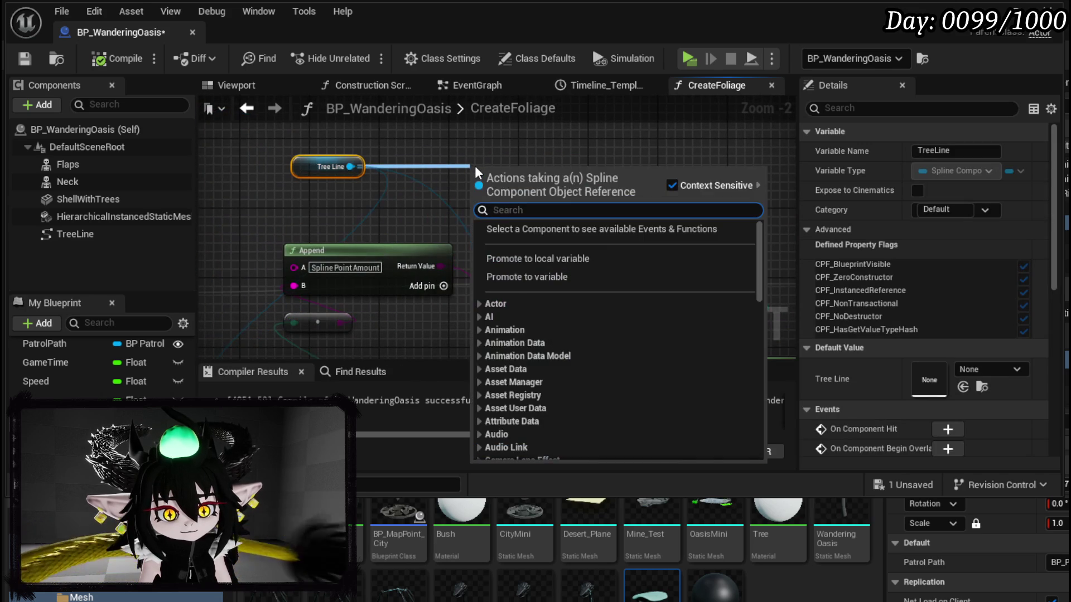
Add a Get Location at Spline Point node from Tree Line and place it above For Loop.
{"action": "type", "text": "g"}
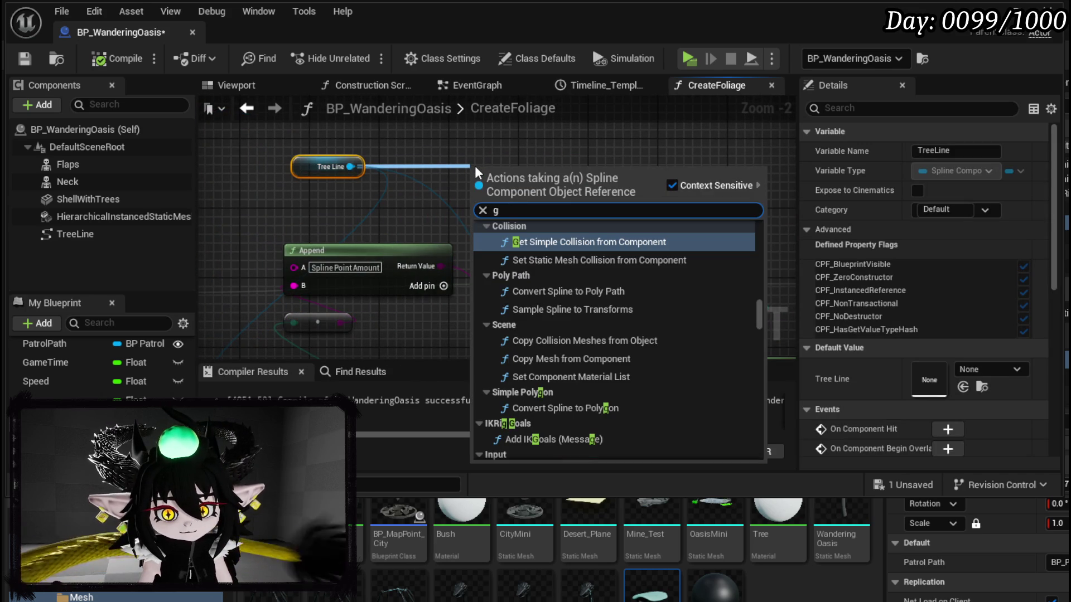
{"action": "type", "text": "et"}
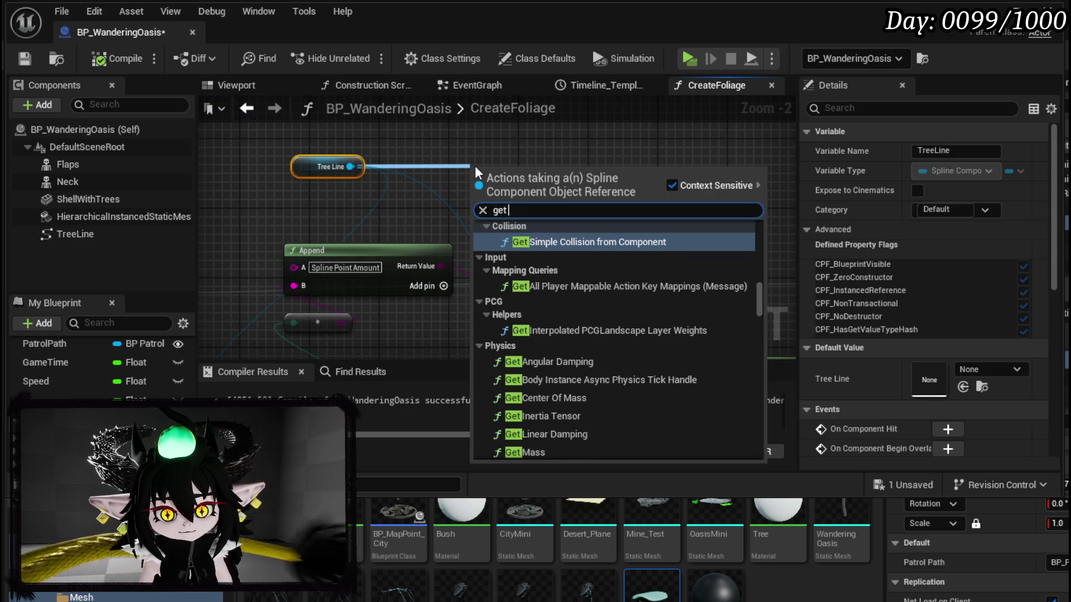
{"action": "scroll", "coordinate": [653, 285], "scroll_direction": "down", "scroll_amount": 4}
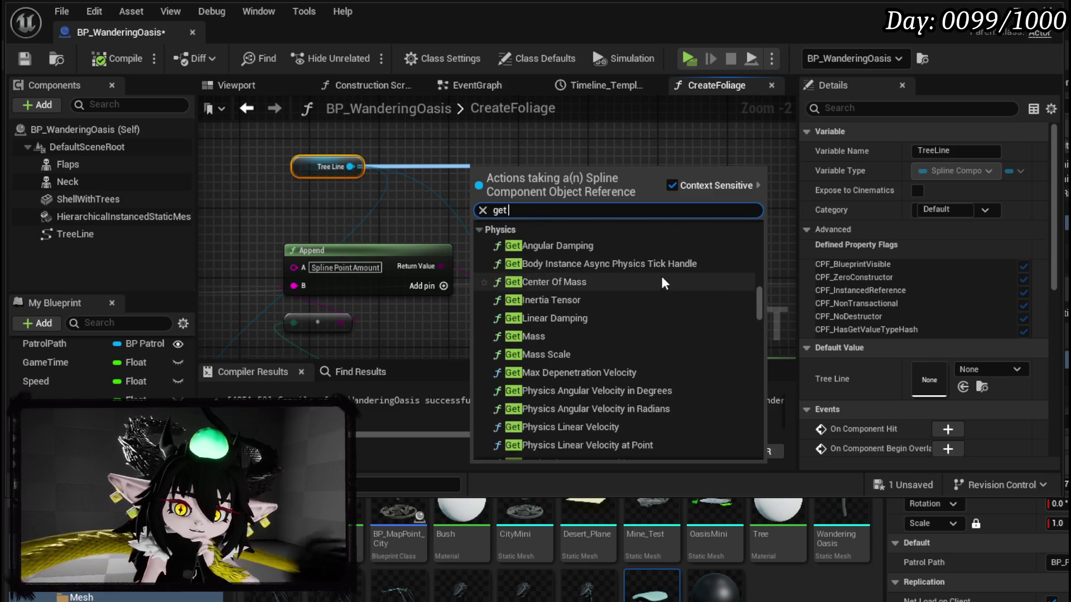
{"action": "scroll", "coordinate": [670, 277], "scroll_direction": "down", "scroll_amount": 1}
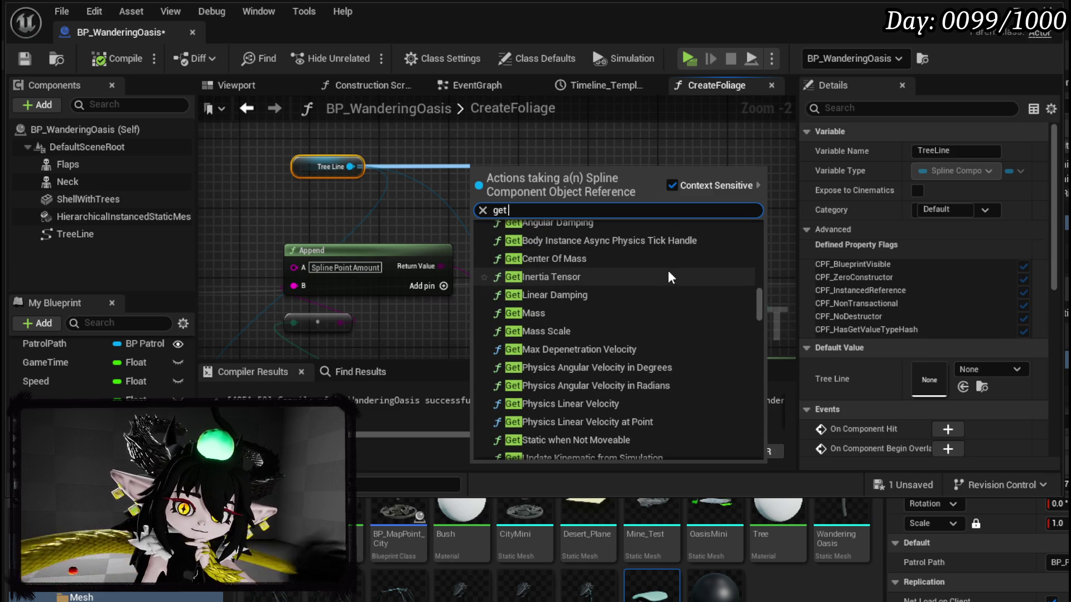
{"action": "scroll", "coordinate": [669, 277], "scroll_direction": "down", "scroll_amount": 4}
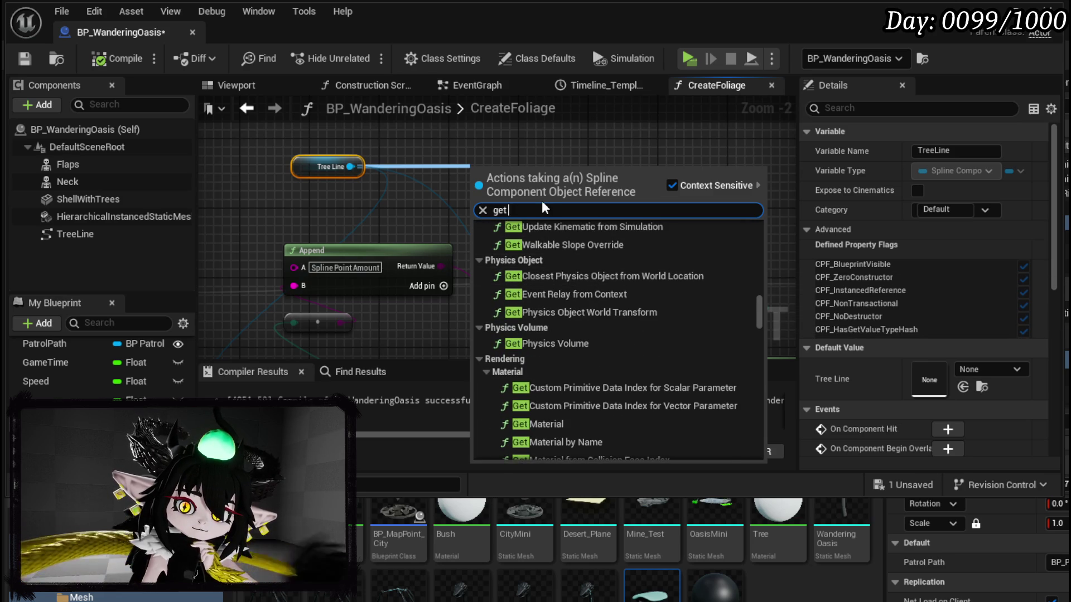
{"action": "type", "text": "location"}
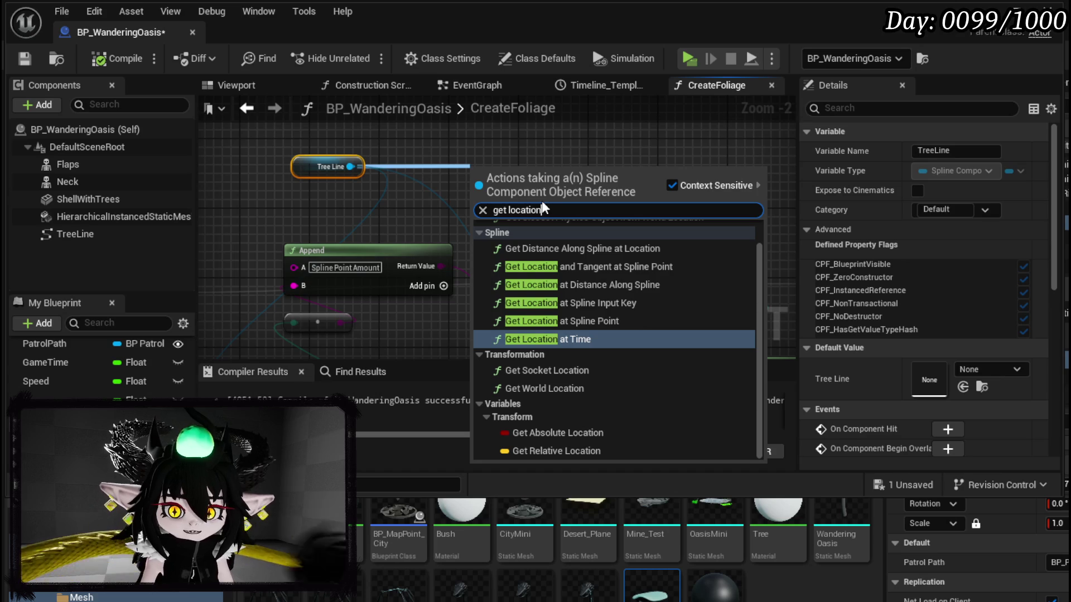
{"action": "left_click", "coordinate": [638, 321]}
{"action": "left_click_drag", "start_coordinate": [765, 246], "coordinate": [622, 110]}
{"action": "mouse_move", "coordinate": [580, 268]}
{"action": "left_mouse_down"}
{"action": "mouse_move", "coordinate": [427, 215]}
{"action": "mouse_move", "coordinate": [549, 198]}
{"action": "left_mouse_up"}
{"action": "mouse_move", "coordinate": [661, 255]}
{"action": "left_mouse_down"}
{"action": "mouse_move", "coordinate": [547, 235]}
{"action": "mouse_move", "coordinate": [538, 148]}
{"action": "left_mouse_up"}
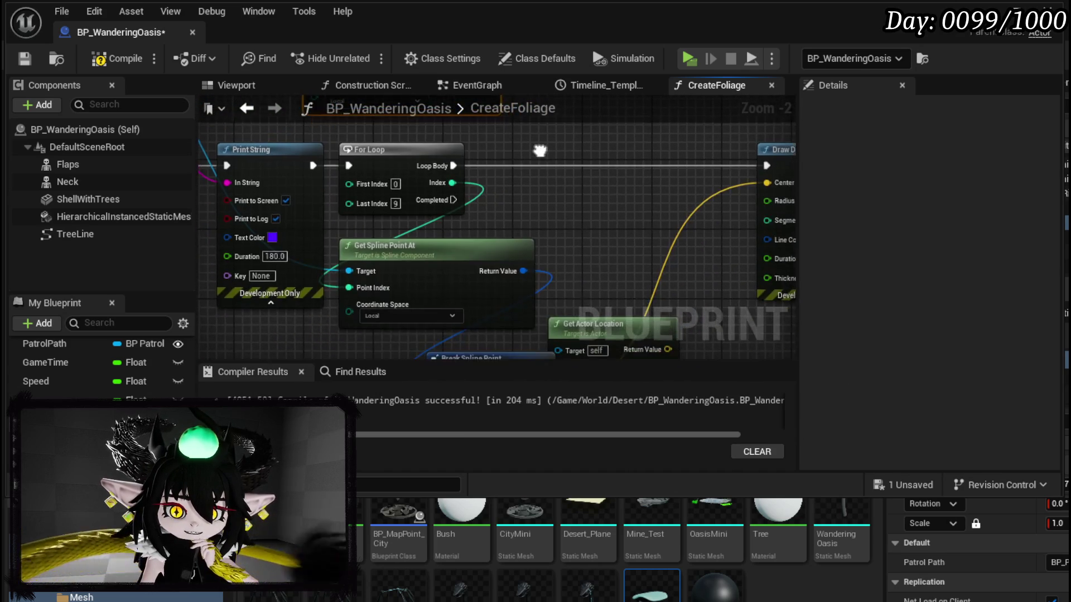
{"action": "mouse_move", "coordinate": [554, 246]}
{"action": "left_mouse_down"}
{"action": "mouse_move", "coordinate": [544, 167]}
{"action": "mouse_move", "coordinate": [539, 230]}
{"action": "mouse_move", "coordinate": [536, 75]}
{"action": "mouse_move", "coordinate": [541, 190]}
{"action": "left_mouse_up"}
Wire the loop Index to Point Index and delete Get Spline Point At and Break Spline Point.
{"action": "mouse_move", "coordinate": [515, 338]}
{"action": "left_mouse_down"}
{"action": "mouse_move", "coordinate": [465, 78]}
{"action": "mouse_move", "coordinate": [446, 235]}
{"action": "mouse_move", "coordinate": [458, 217]}
{"action": "mouse_move", "coordinate": [656, 262]}
{"action": "left_mouse_up"}
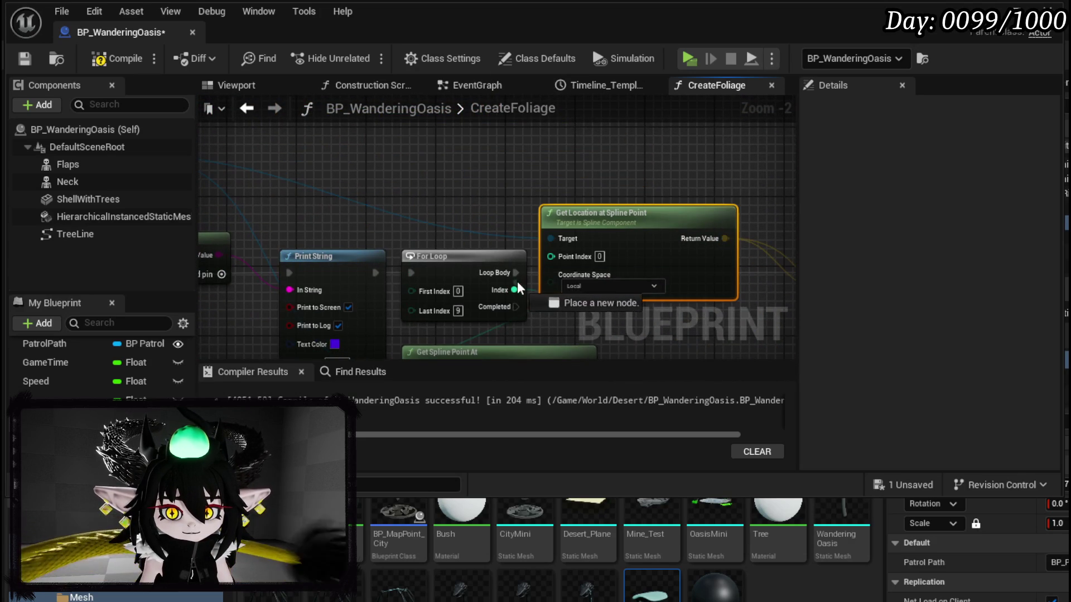
{"action": "left_click_drag", "start_coordinate": [563, 272], "coordinate": [552, 257]}
{"action": "left_click_drag", "start_coordinate": [617, 270], "coordinate": [495, 244]}
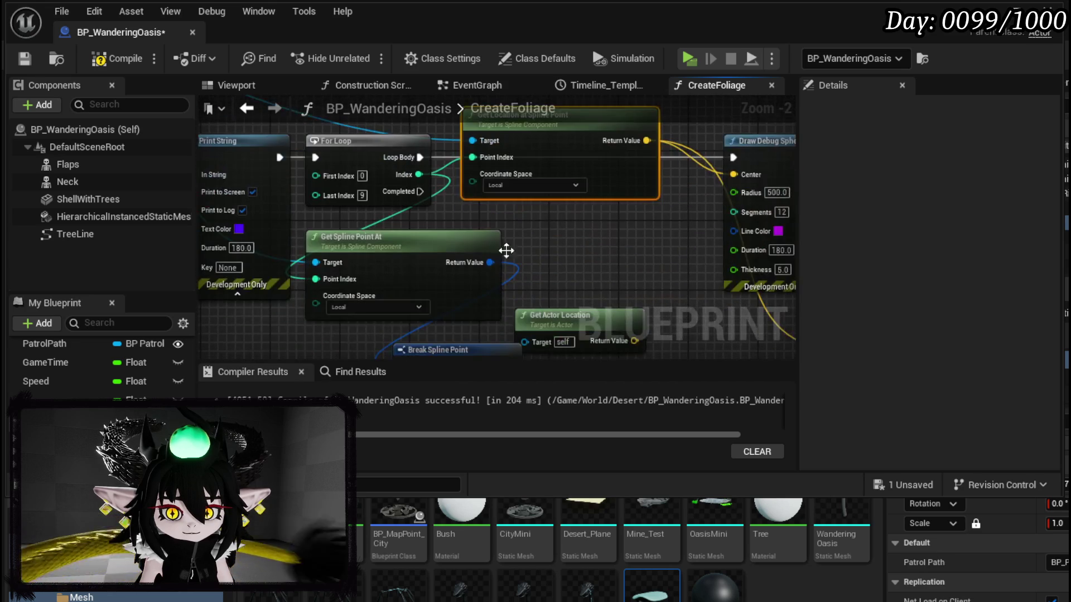
{"action": "key", "text": "Delete"}
{"action": "mouse_move", "coordinate": [372, 308]}
{"action": "left_mouse_down"}
{"action": "mouse_move", "coordinate": [322, 191]}
{"action": "mouse_move", "coordinate": [389, 318]}
{"action": "left_mouse_up"}
{"action": "left_click", "coordinate": [385, 234]}
{"action": "key", "text": "Delete"}
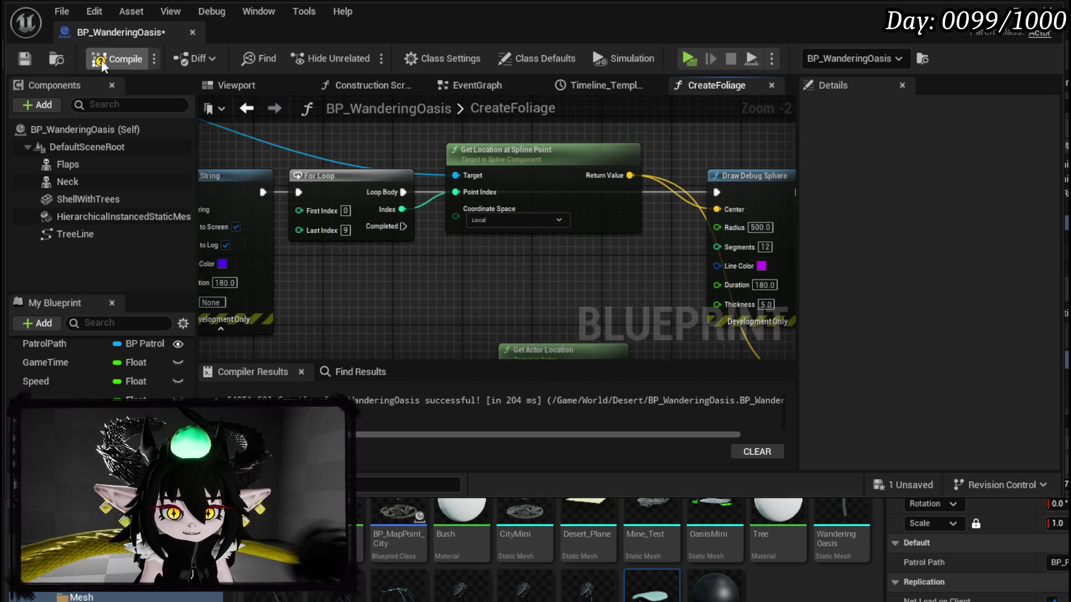
Recompile BP_WanderingOasis and run a brief play test of the level.
{"action": "left_click", "coordinate": [126, 63]}
{"action": "key", "text": "alt+Tab"}
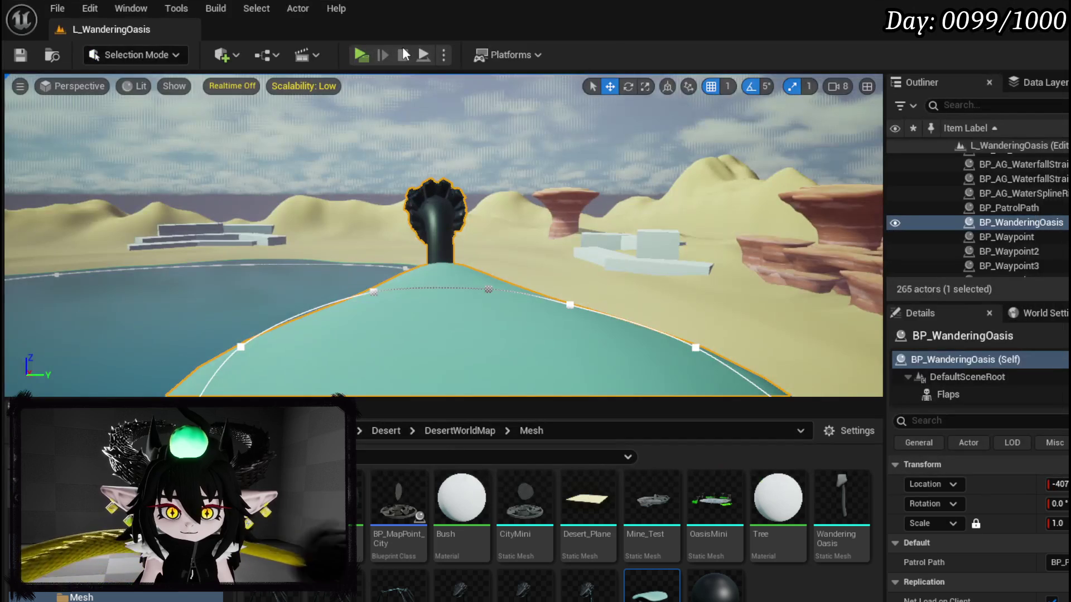
{"action": "left_click", "coordinate": [360, 55]}
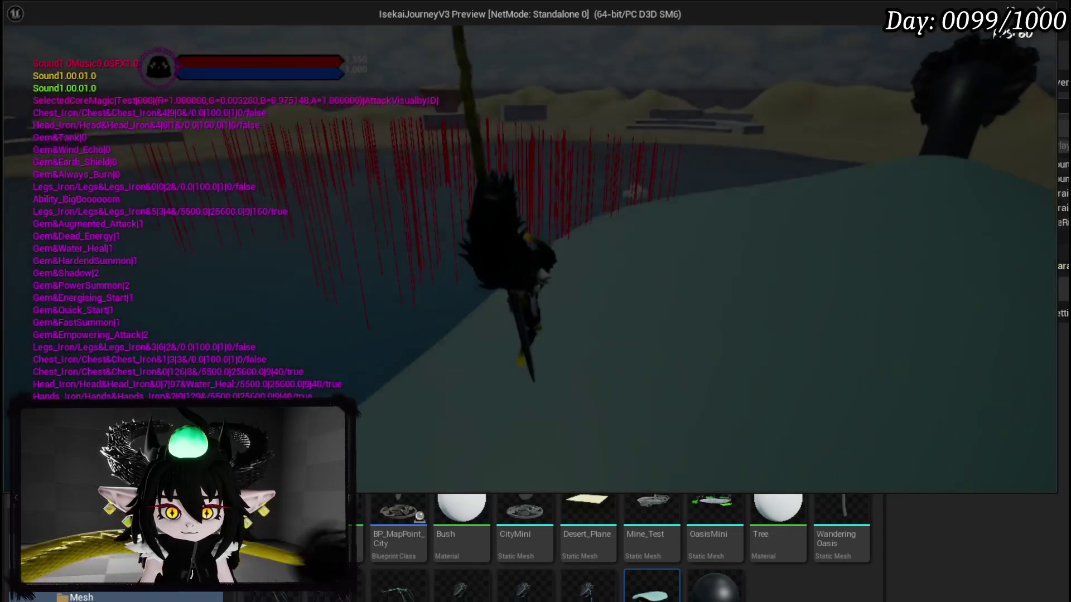
{"action": "key", "text": "Escape"}
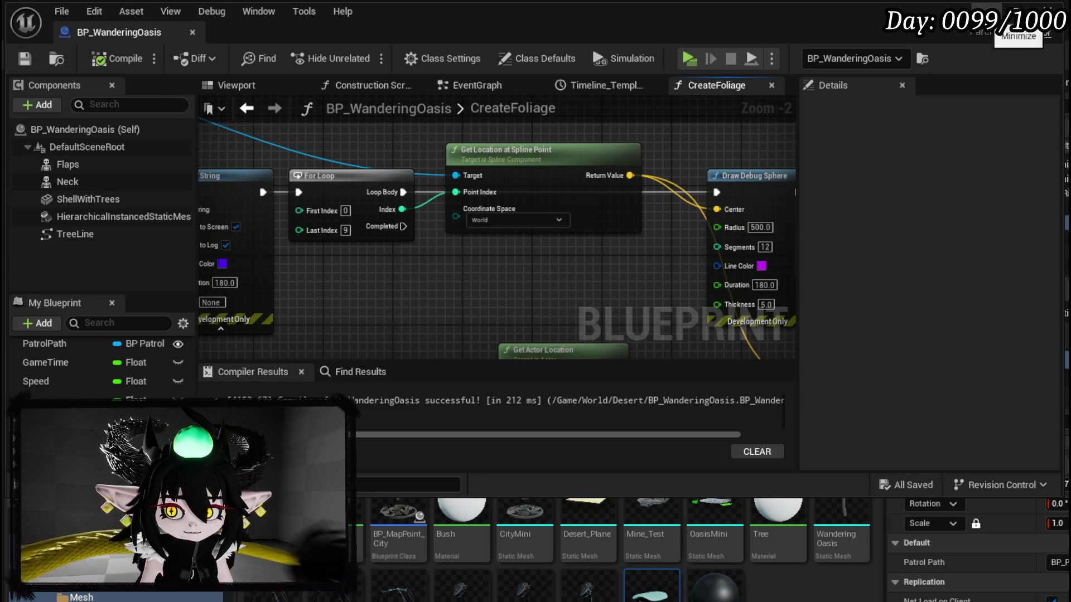
Play the level, dashing and leaping the character around to inspect the debug spheres, then stop.
{"action": "left_click", "coordinate": [1001, 20]}
{"action": "key", "text": "alt+p"}
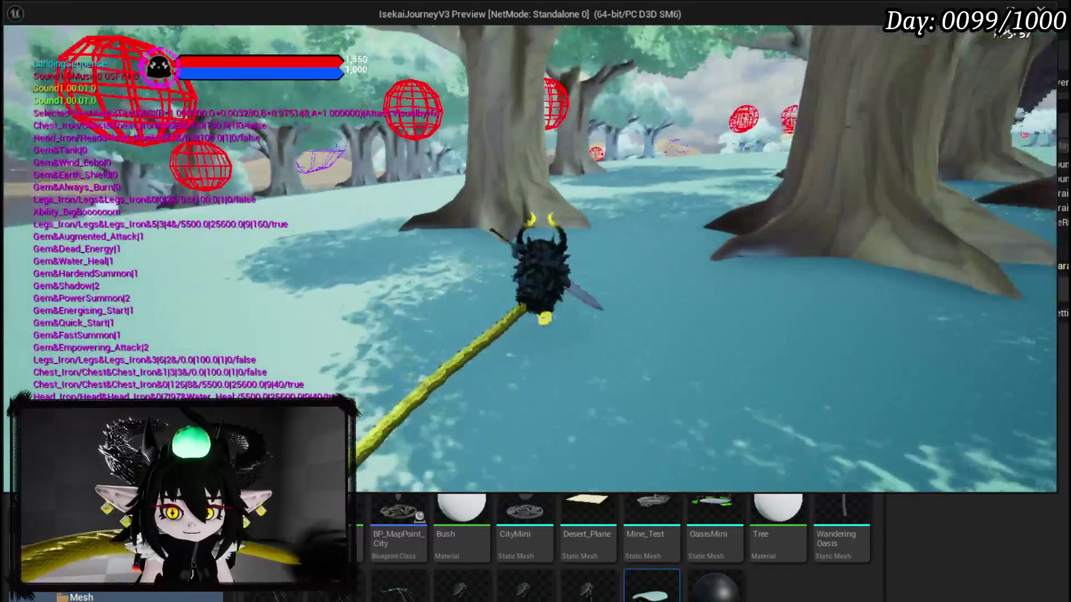
{"action": "key", "text": "shift"}
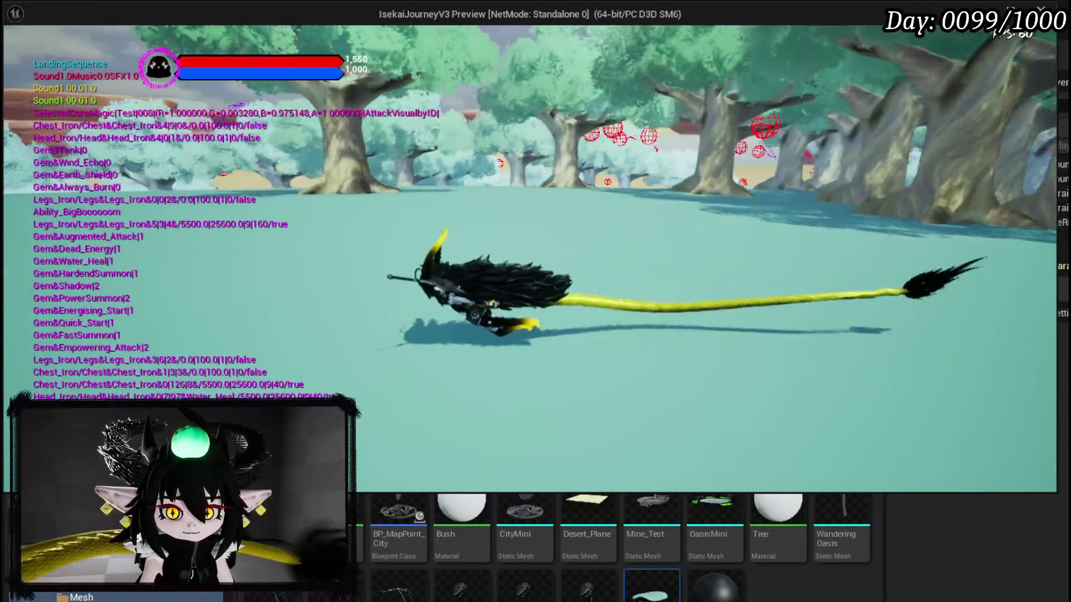
{"action": "key", "text": "space"}
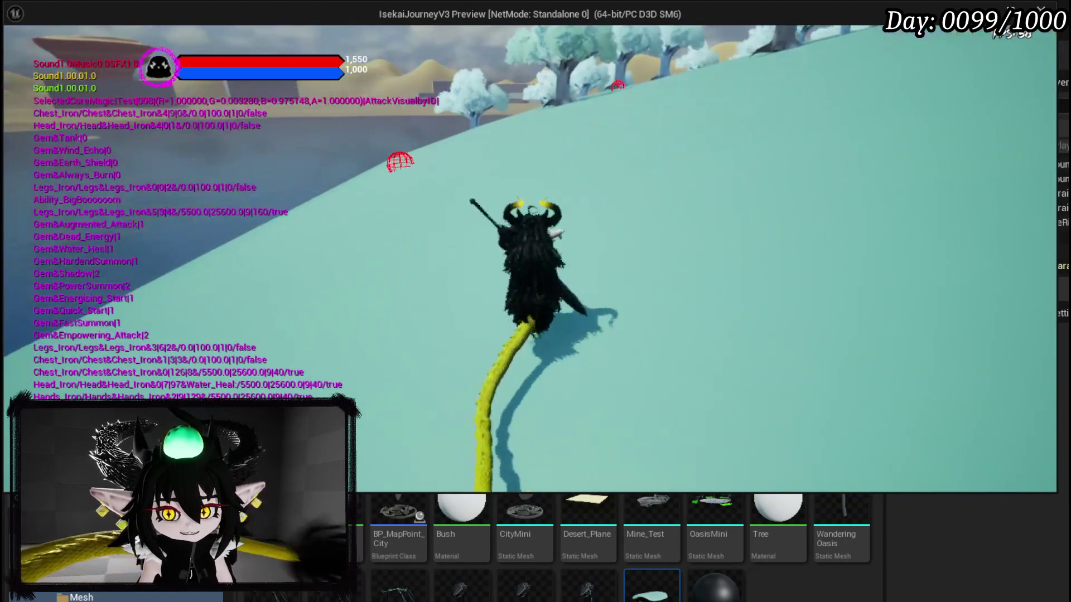
{"action": "key", "text": "alt+Tab"}
{"action": "key", "text": "Escape"}
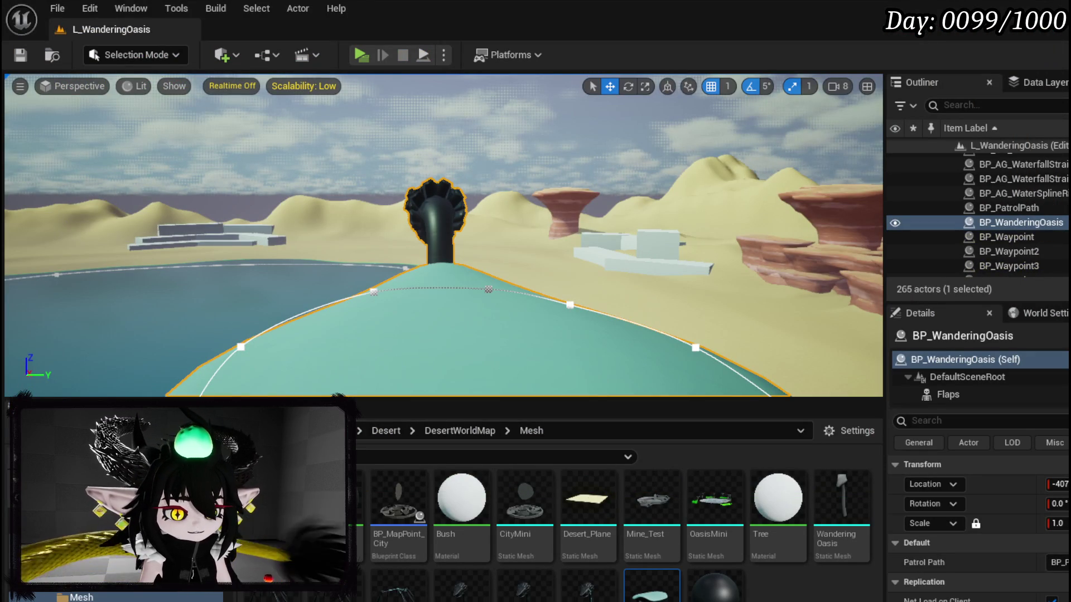
{"action": "key", "text": "alt+Tab"}
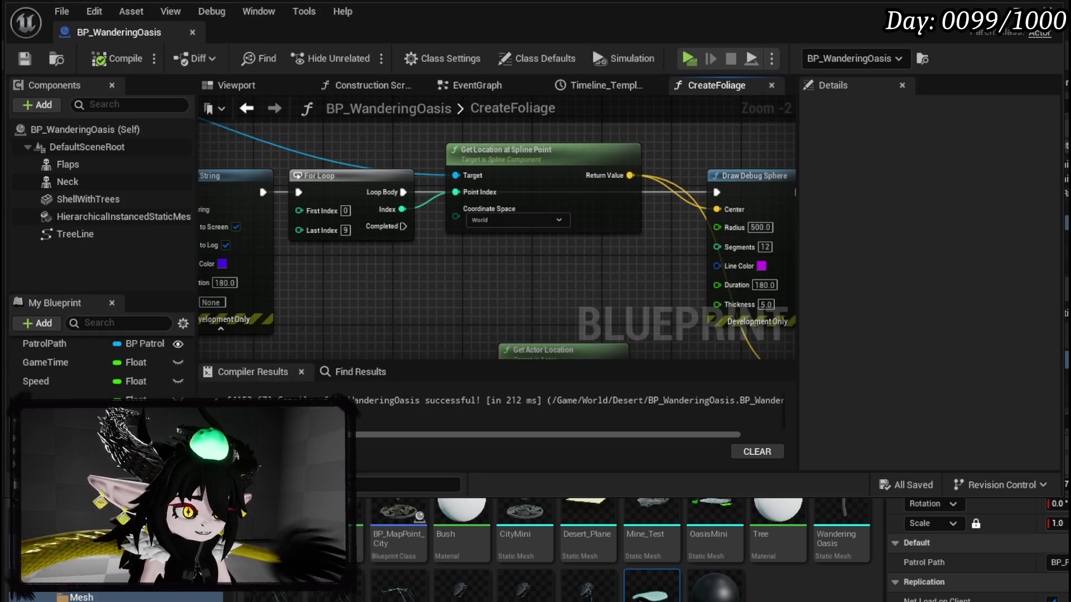
Nudge the instanced mesh variable node beside Add Instance slightly right, then select the mesh component.
{"action": "scroll", "coordinate": [549, 286], "scroll_direction": "down", "scroll_amount": 3}
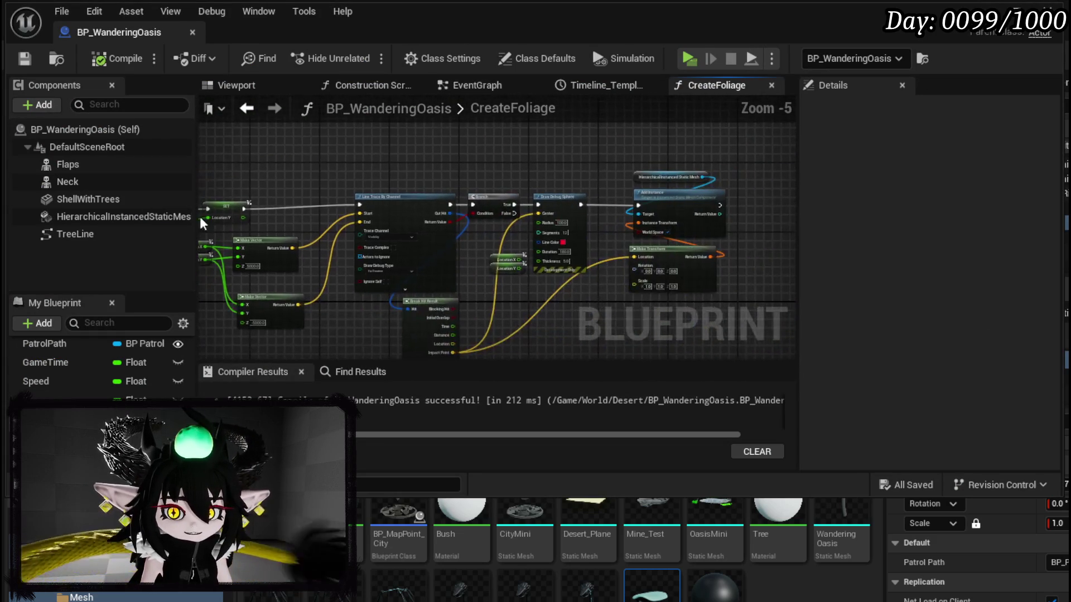
{"action": "left_click_drag", "start_coordinate": [607, 163], "coordinate": [512, 199]}
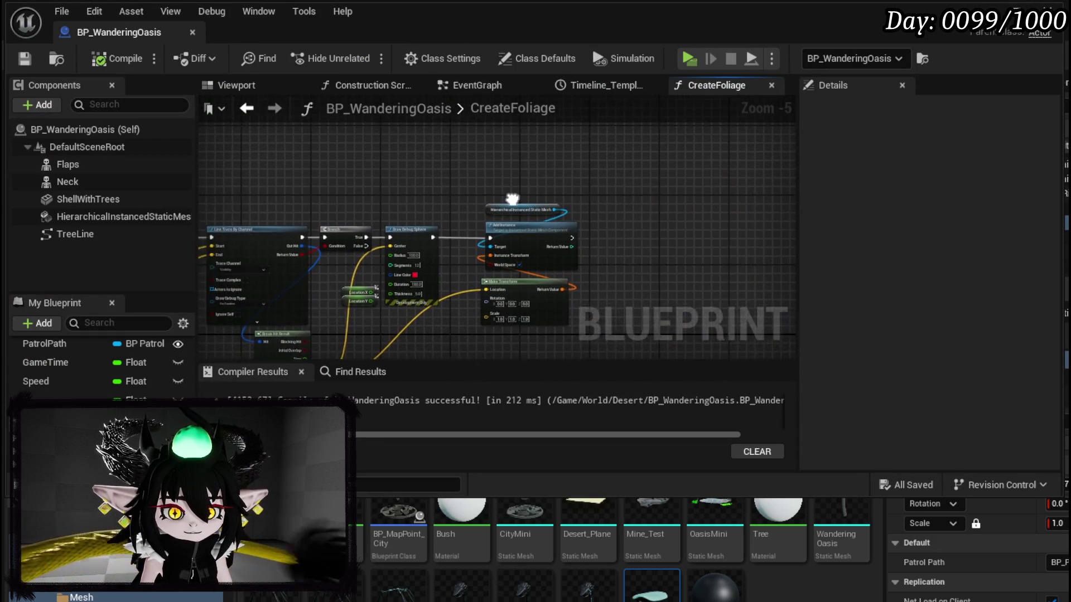
{"action": "scroll", "coordinate": [512, 199], "scroll_direction": "up", "scroll_amount": 4}
{"action": "left_click", "coordinate": [360, 204]}
{"action": "left_click_drag", "start_coordinate": [359, 205], "coordinate": [413, 205]}
{"action": "left_click", "coordinate": [392, 189]}
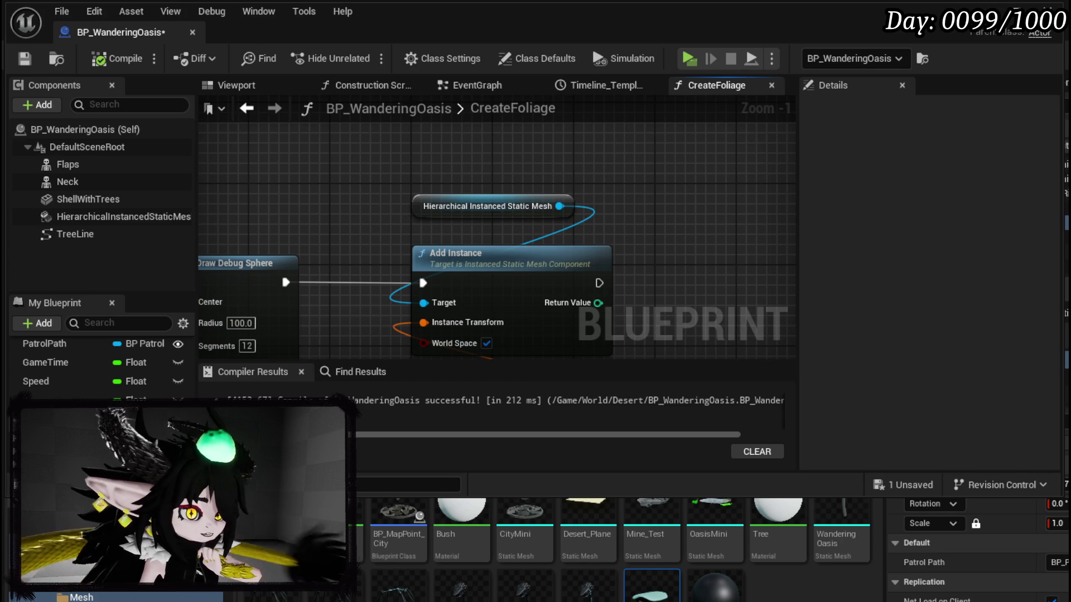
{"action": "left_click", "coordinate": [116, 218]}
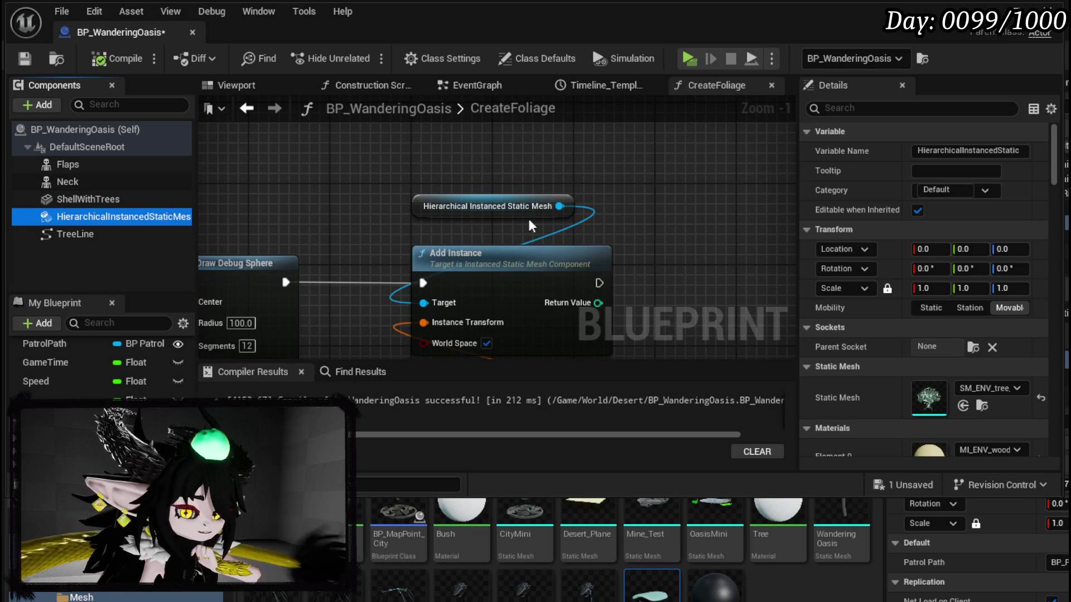
Rename the HierarchicalInstancedStaticMesh component to HISM_Trees.
{"action": "right_click", "coordinate": [66, 221]}
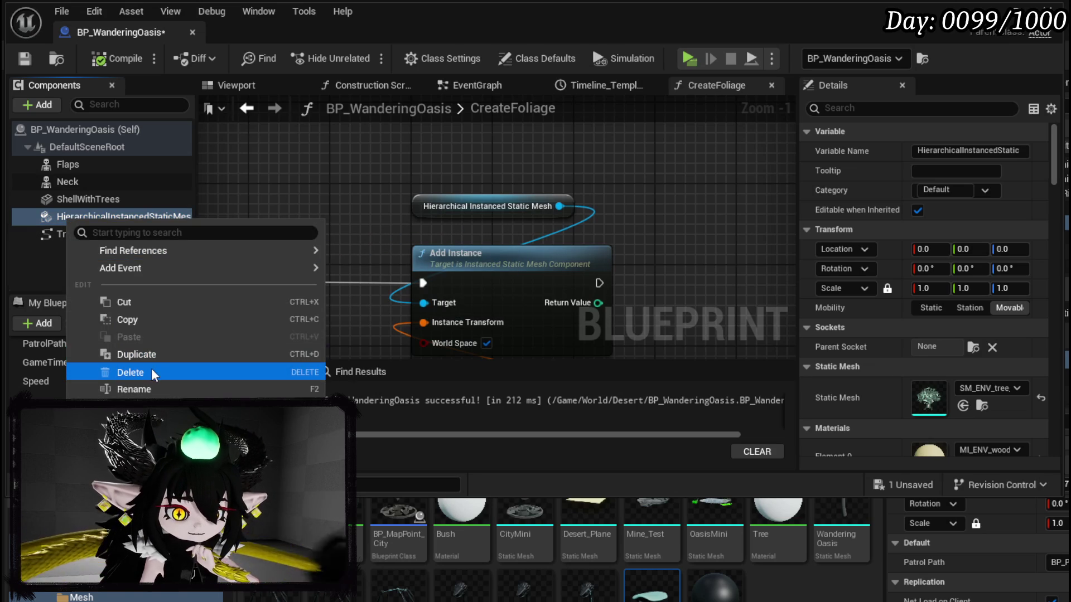
{"action": "left_click", "coordinate": [132, 389]}
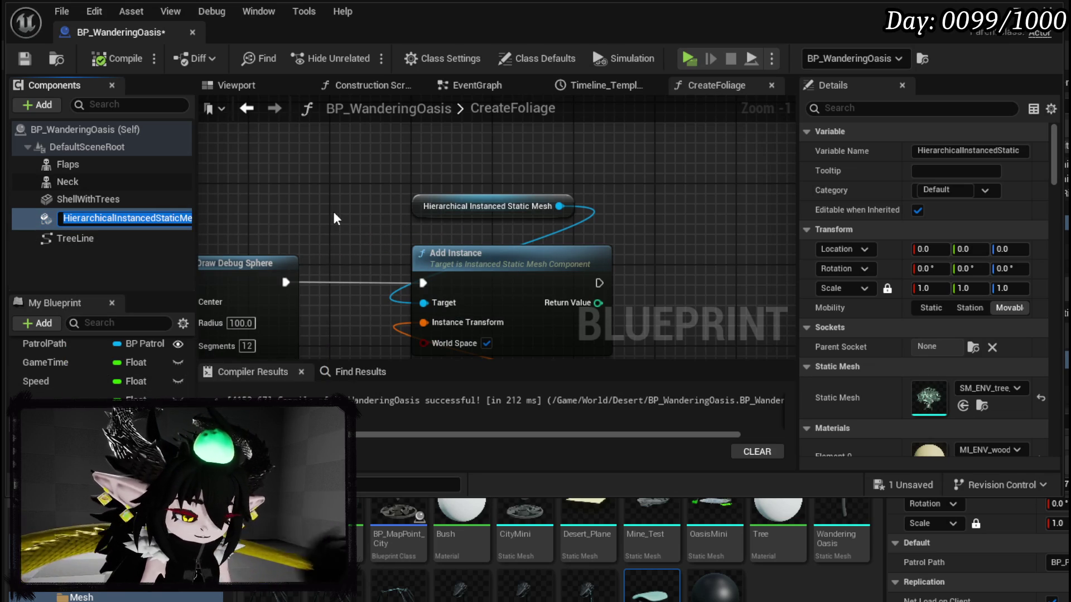
{"action": "type", "text": "Trees"}
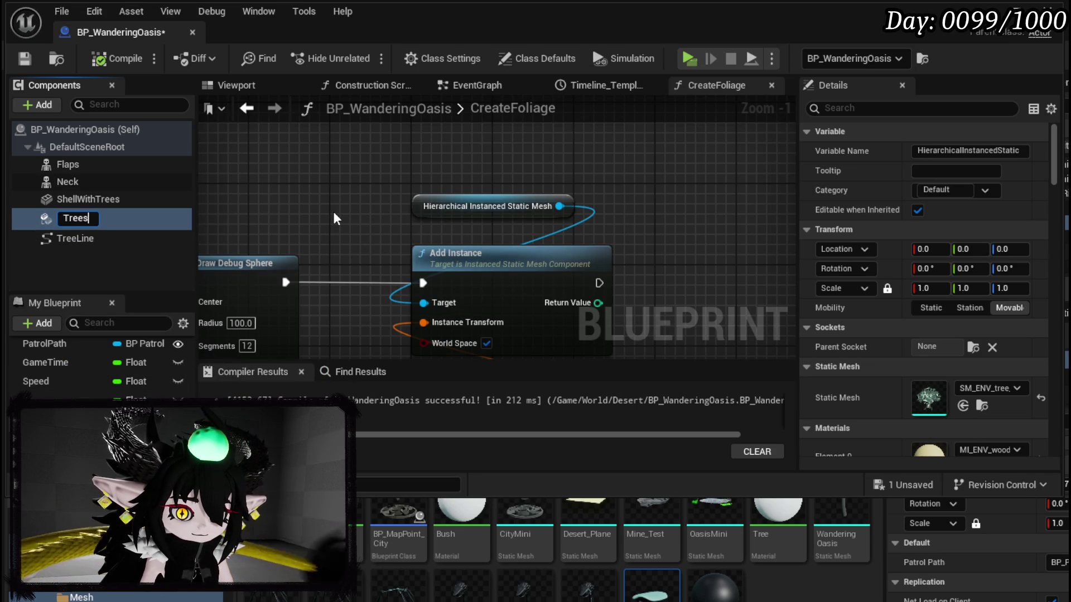
{"action": "key", "text": "BackSpace"}
{"action": "key", "text": "BackSpace"}
{"action": "key", "text": "BackSpace"}
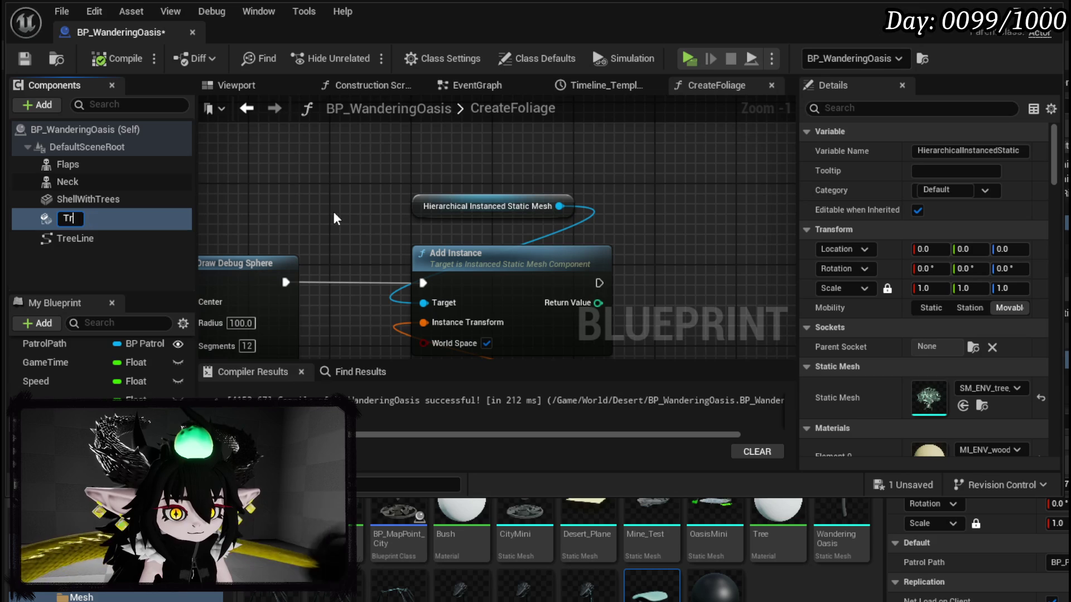
{"action": "type", "text": "H"}
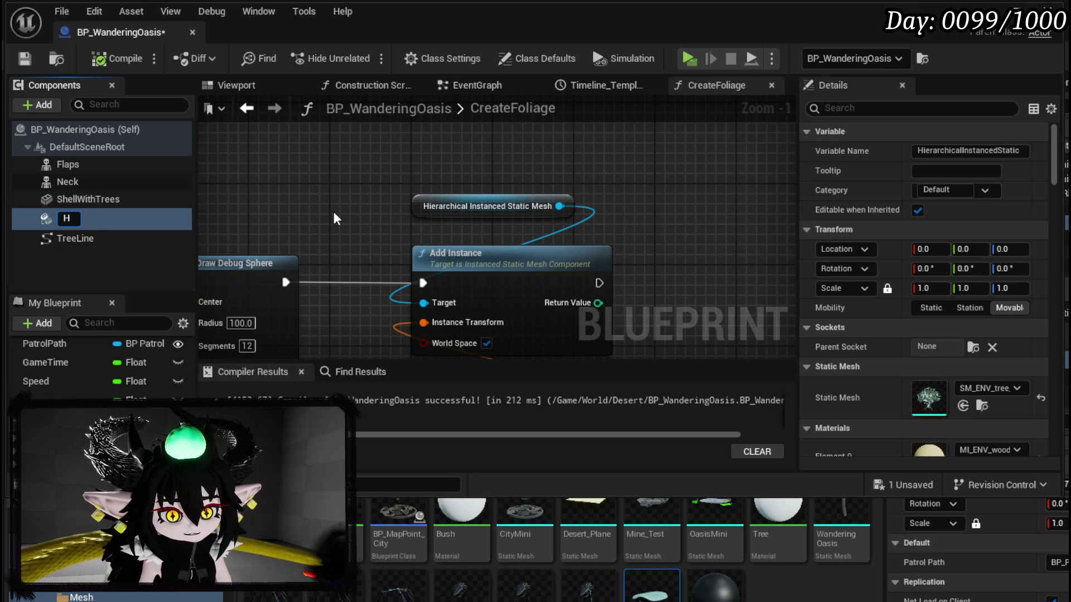
{"action": "type", "text": "I"}
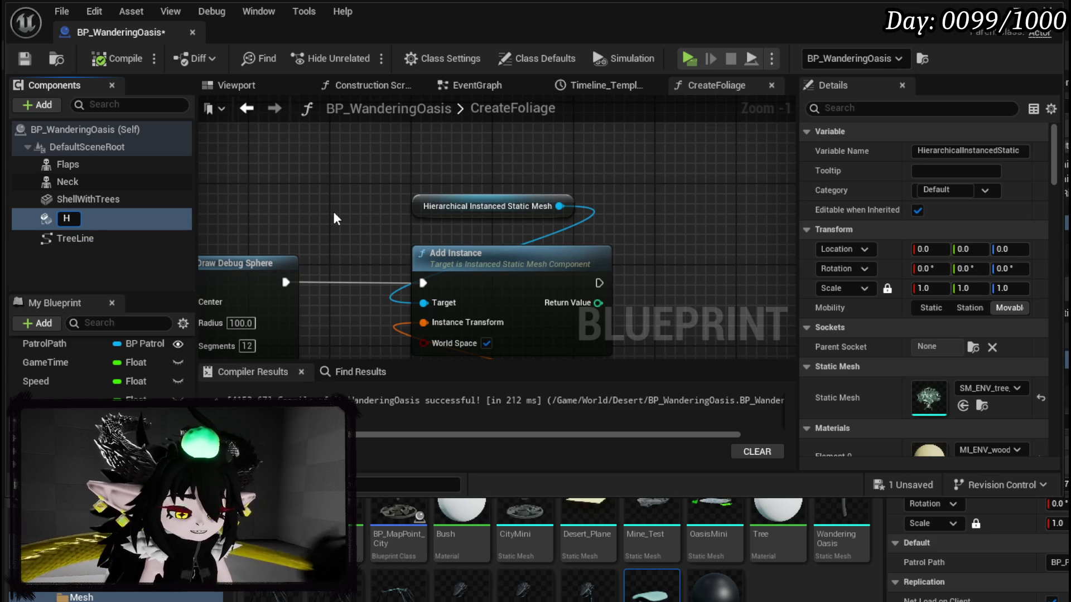
{"action": "type", "text": "SM"}
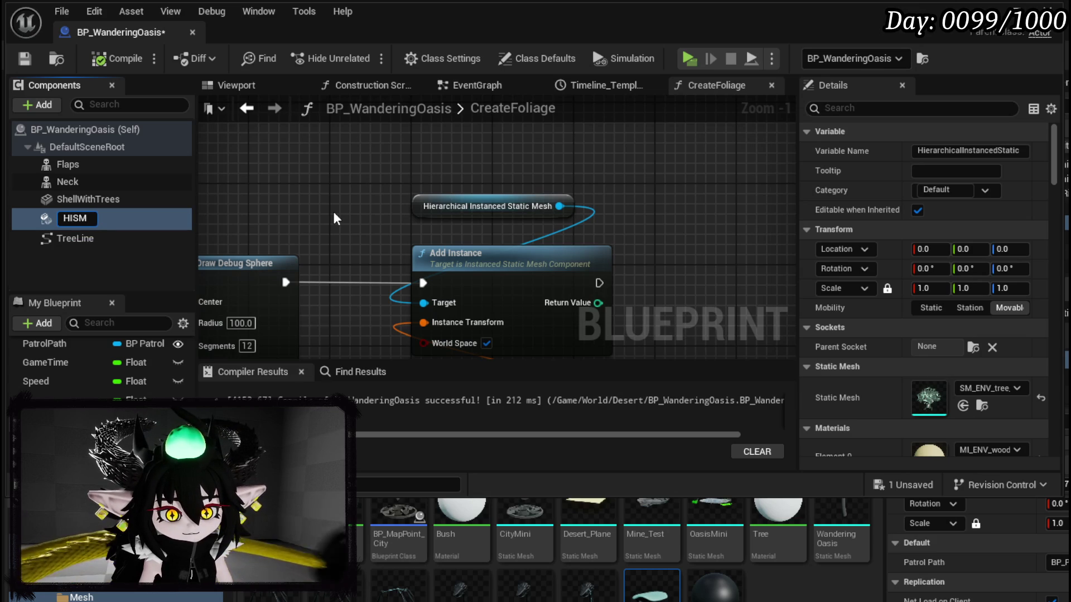
{"action": "type", "text": "_Tre"}
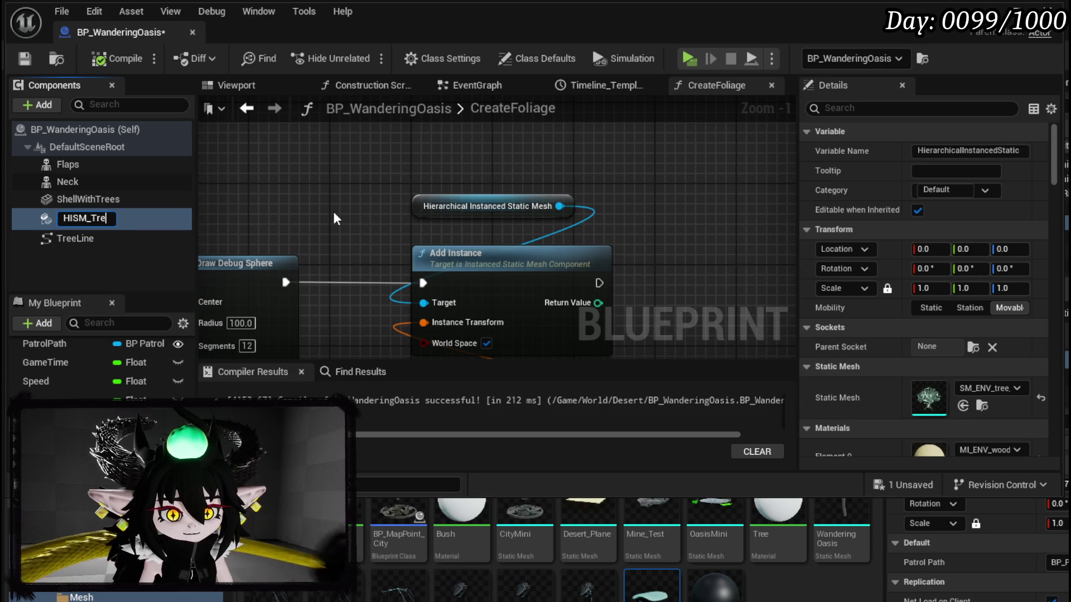
{"action": "type", "text": "es"}
{"action": "key", "text": "Return"}
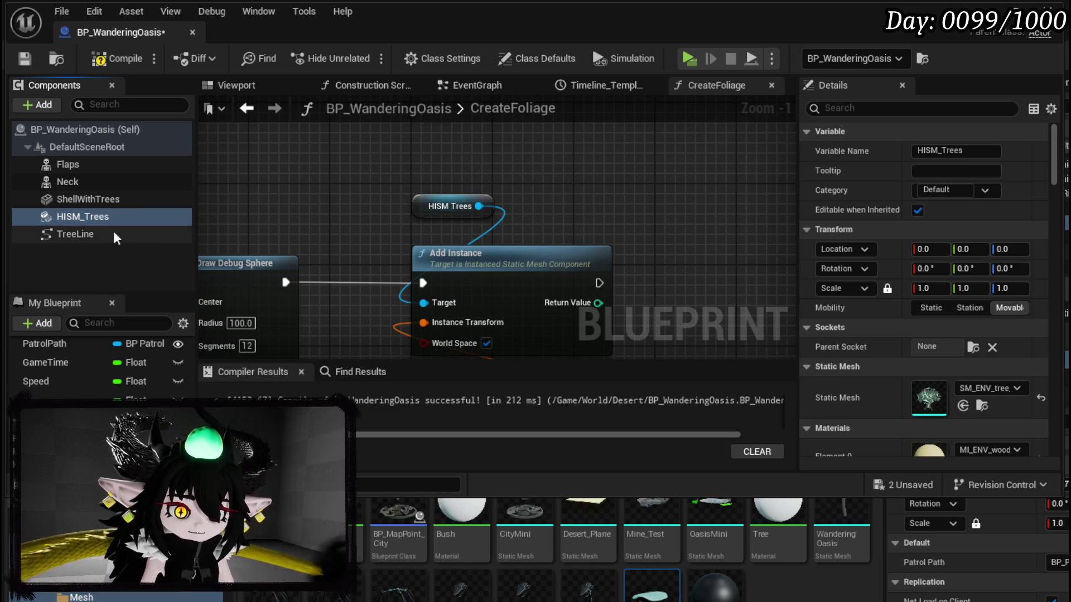
Duplicate HISM_Trees to create a second component, HISM_Trees1.
{"action": "left_click", "coordinate": [101, 250]}
{"action": "left_click", "coordinate": [84, 216]}
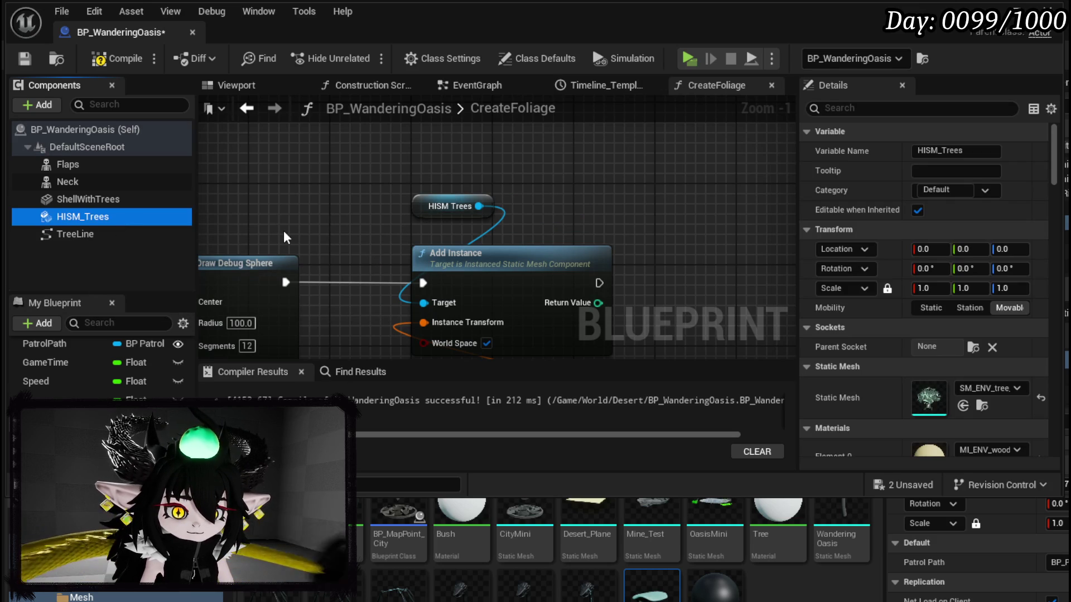
{"action": "key", "text": "ctrl+d"}
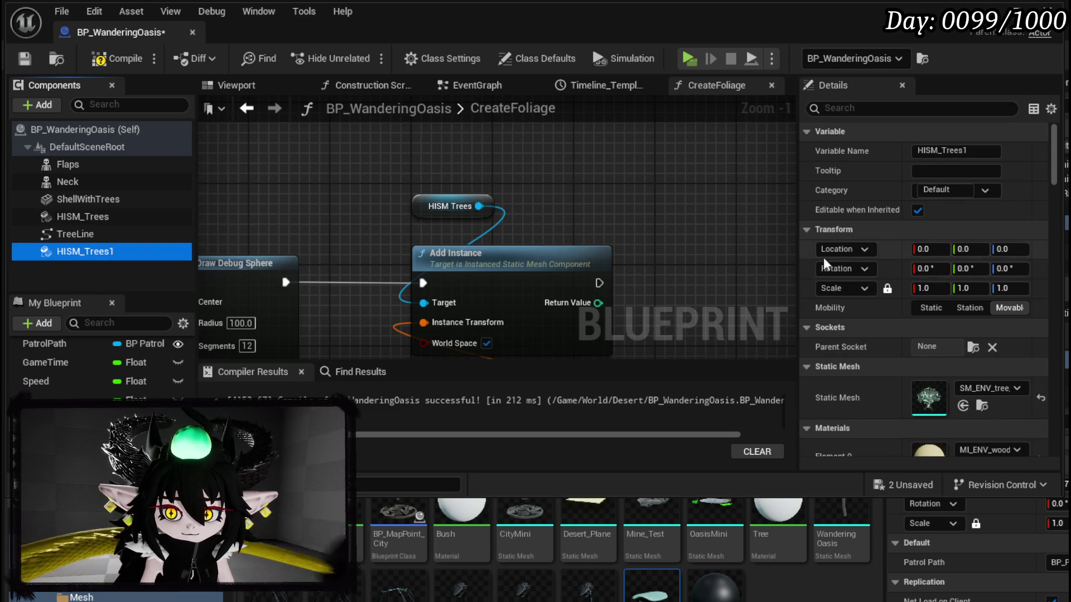
{"action": "left_click", "coordinate": [92, 256]}
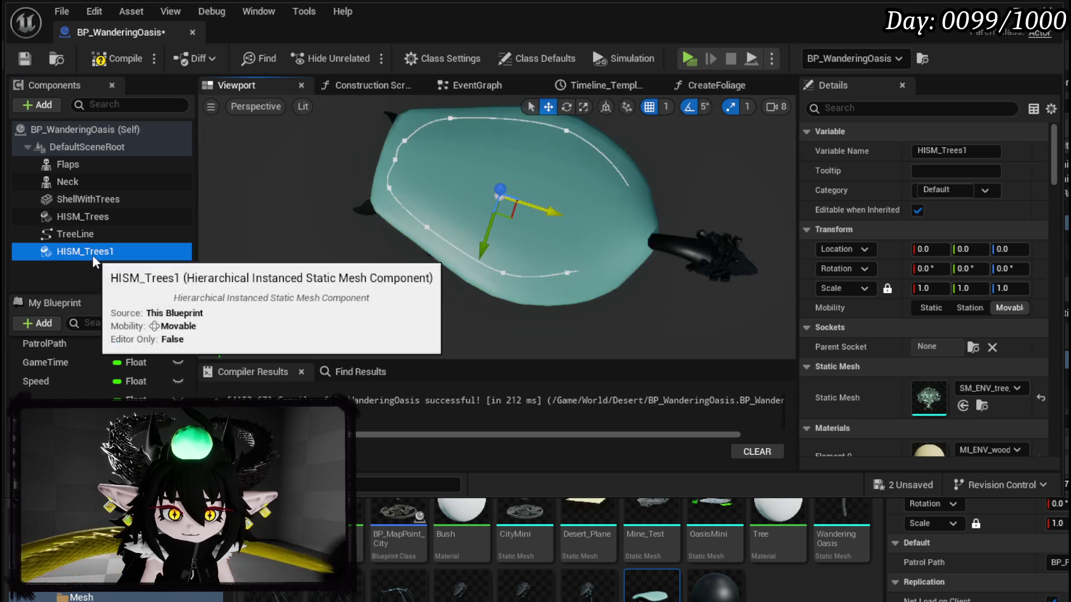
Rename HISM_Trees1 to HISM_Grass and recompile the blueprint.
{"action": "right_click", "coordinate": [93, 254]}
{"action": "mouse_move", "coordinate": [152, 303]}
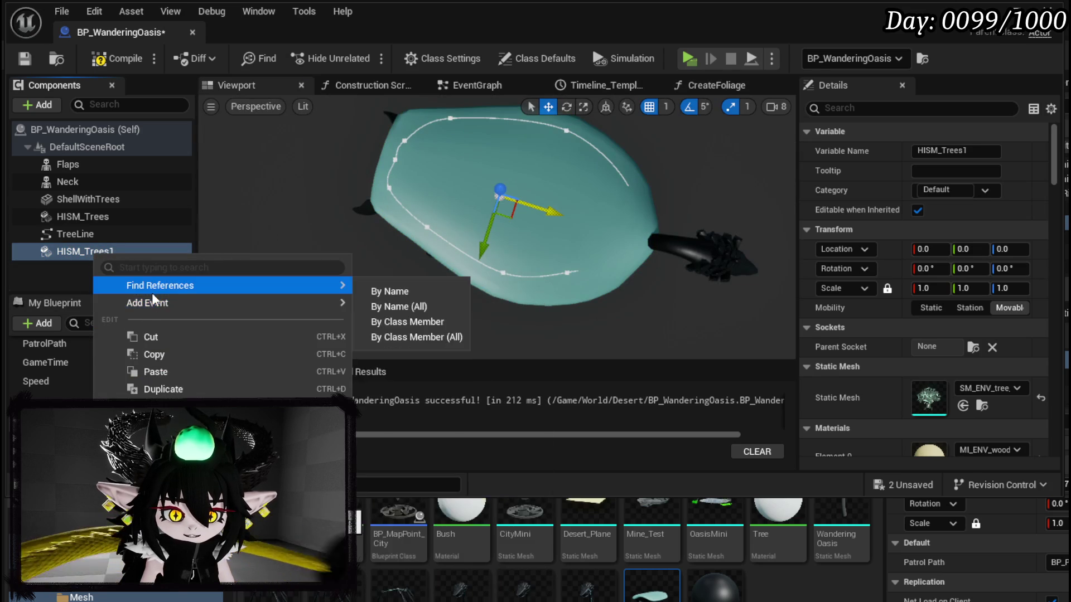
{"action": "left_click", "coordinate": [91, 251]}
{"action": "type", "text": "HISM_Grass"}
{"action": "key", "text": "Return"}
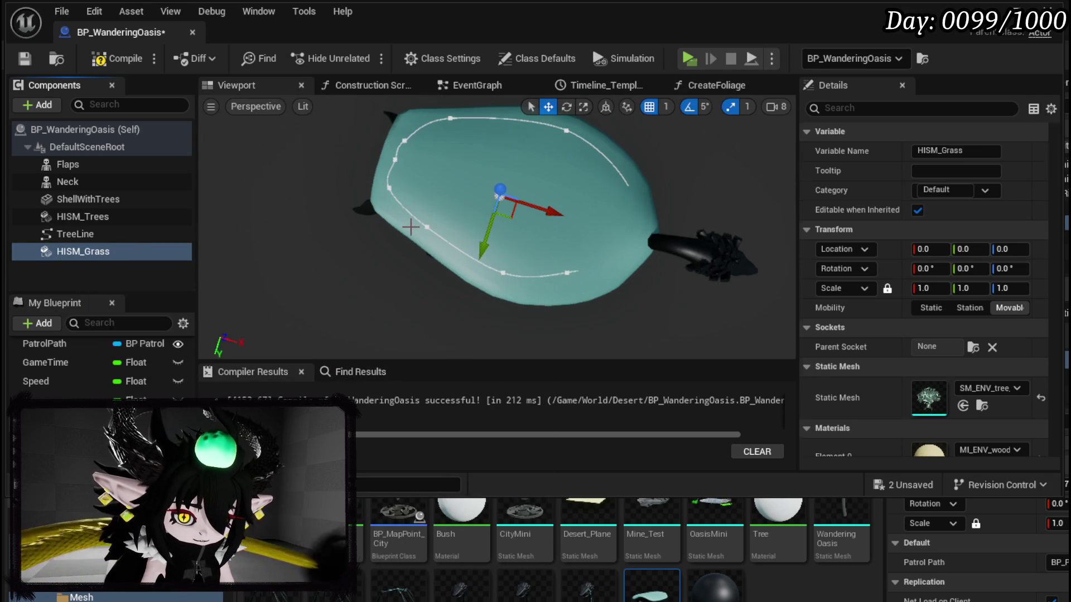
{"action": "left_click", "coordinate": [117, 58]}
Undo attaching HISM_Grass under TreeLine so it stays under the default scene root.
{"action": "mouse_move", "coordinate": [84, 251]}
{"action": "left_mouse_down"}
{"action": "mouse_move", "coordinate": [73, 218]}
{"action": "mouse_move", "coordinate": [40, 232]}
{"action": "mouse_move", "coordinate": [58, 234]}
{"action": "mouse_move", "coordinate": [63, 260]}
{"action": "mouse_move", "coordinate": [67, 151]}
{"action": "left_mouse_up"}
{"action": "right_click", "coordinate": [74, 254]}
{"action": "left_click", "coordinate": [37, 250]}
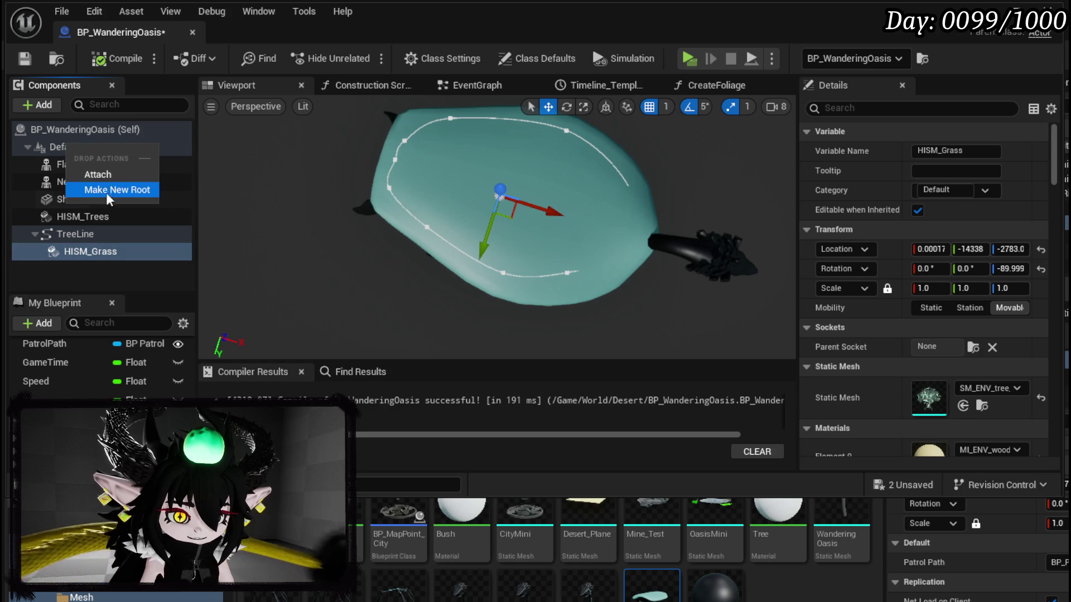
{"action": "key", "text": "Escape"}
{"action": "key", "text": "ctrl+z"}
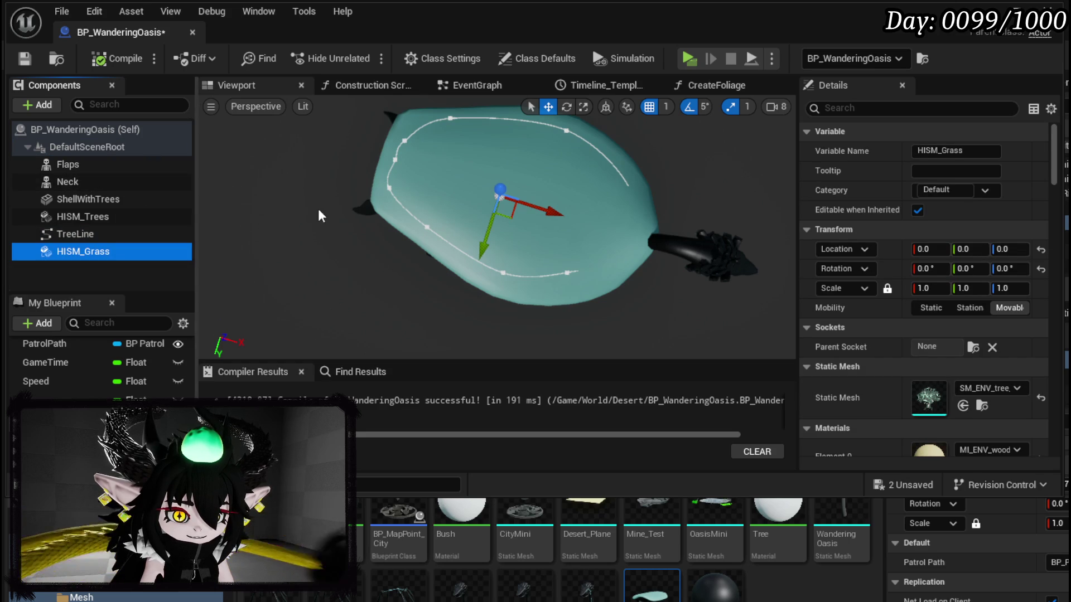
{"action": "mouse_move", "coordinate": [297, 208]}
{"action": "left_mouse_down"}
{"action": "mouse_move", "coordinate": [423, 220]}
{"action": "mouse_move", "coordinate": [417, 355]}
{"action": "mouse_move", "coordinate": [446, 334]}
{"action": "mouse_move", "coordinate": [429, 268]}
{"action": "mouse_move", "coordinate": [447, 341]}
{"action": "left_mouse_up"}
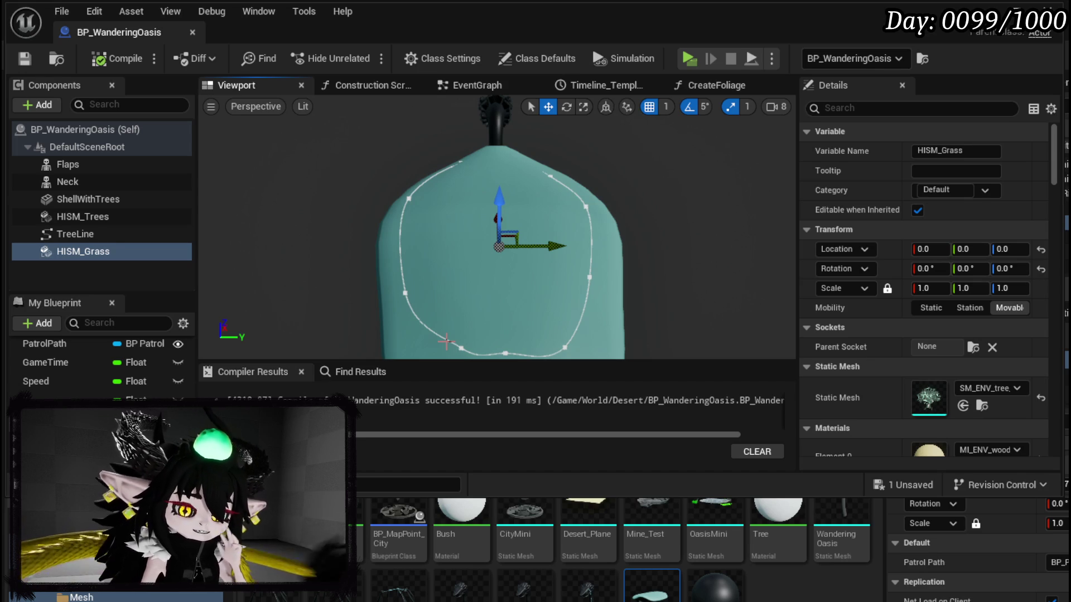
{"action": "left_click", "coordinate": [450, 85]}
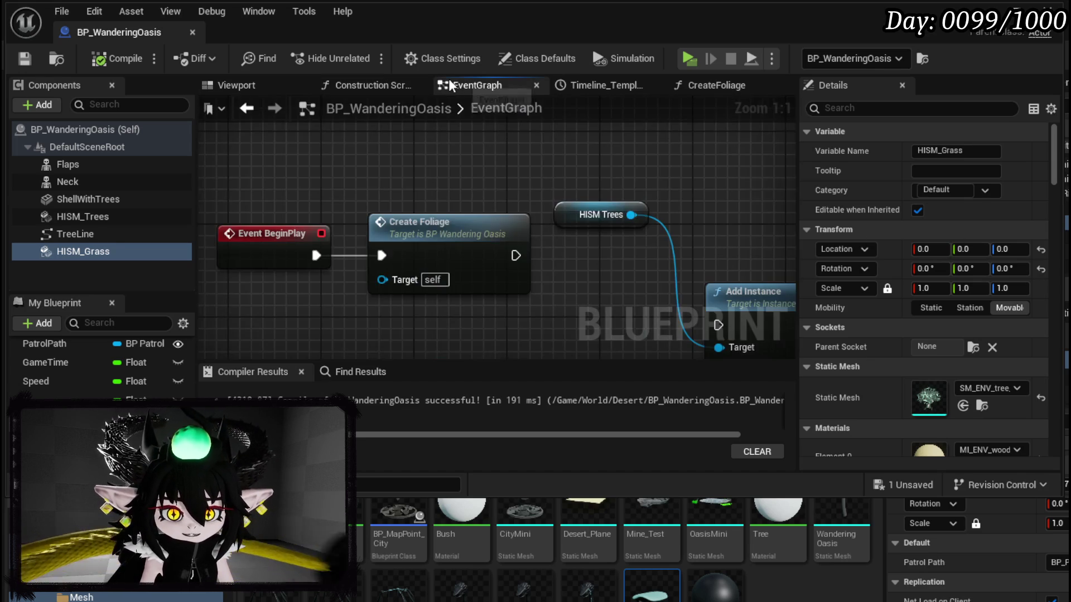
Open the CreateFoliage function graph and look over the Break Hit Result and Make Transform nodes.
{"action": "double_click", "coordinate": [511, 237]}
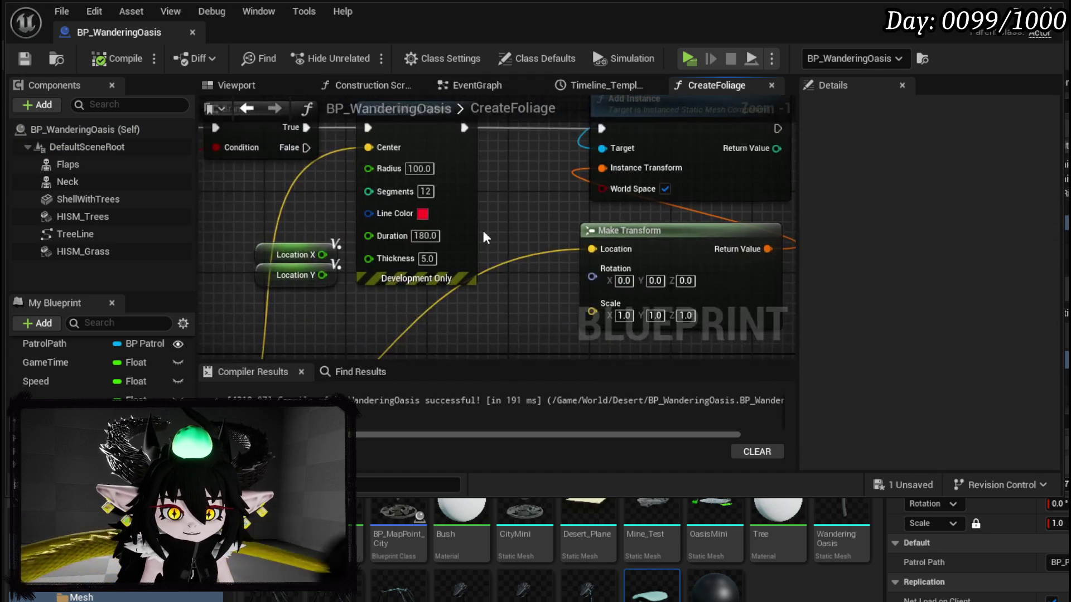
{"action": "scroll", "coordinate": [511, 215], "scroll_direction": "down", "scroll_amount": 1}
{"action": "mouse_move", "coordinate": [511, 215]}
{"action": "left_mouse_down"}
{"action": "mouse_move", "coordinate": [424, 168]}
{"action": "mouse_move", "coordinate": [372, 209]}
{"action": "left_mouse_up"}
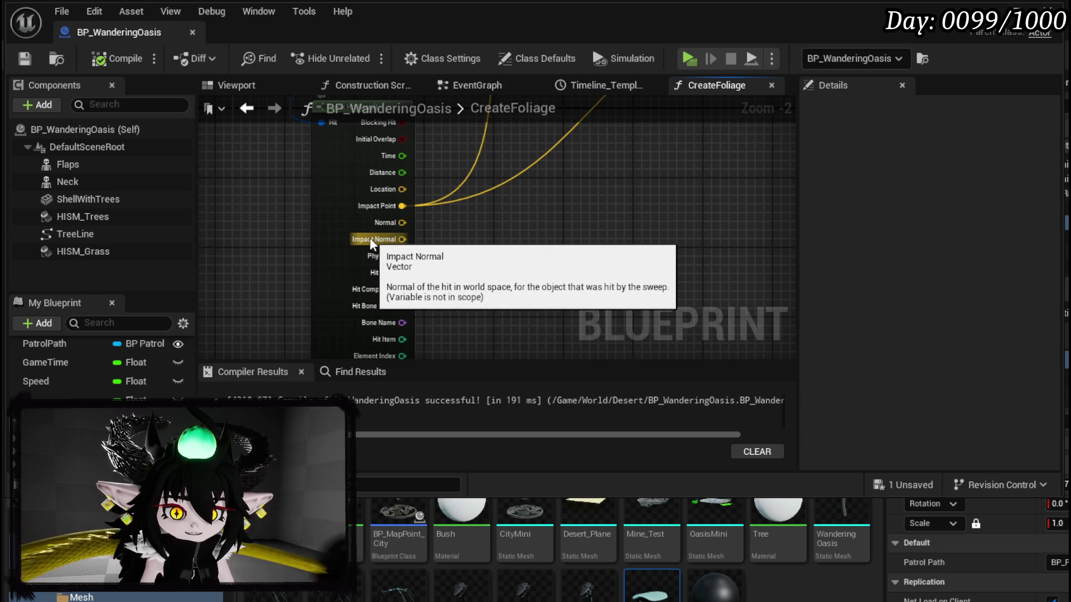
{"action": "left_click_drag", "start_coordinate": [370, 238], "coordinate": [272, 386]}
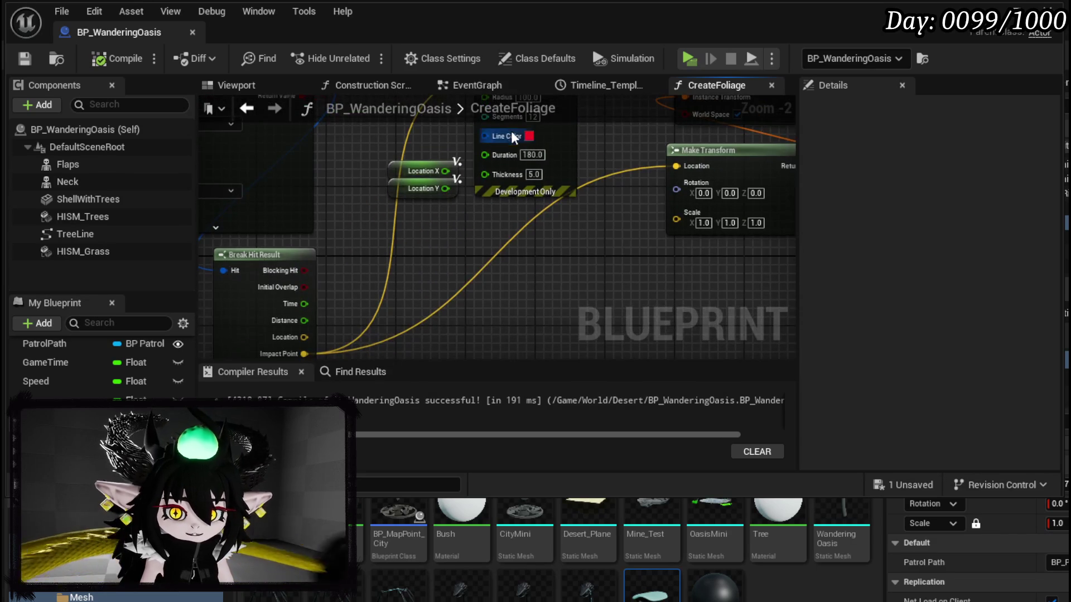
{"action": "left_click_drag", "start_coordinate": [599, 235], "coordinate": [375, 246]}
{"action": "left_click_drag", "start_coordinate": [233, 314], "coordinate": [488, 220]}
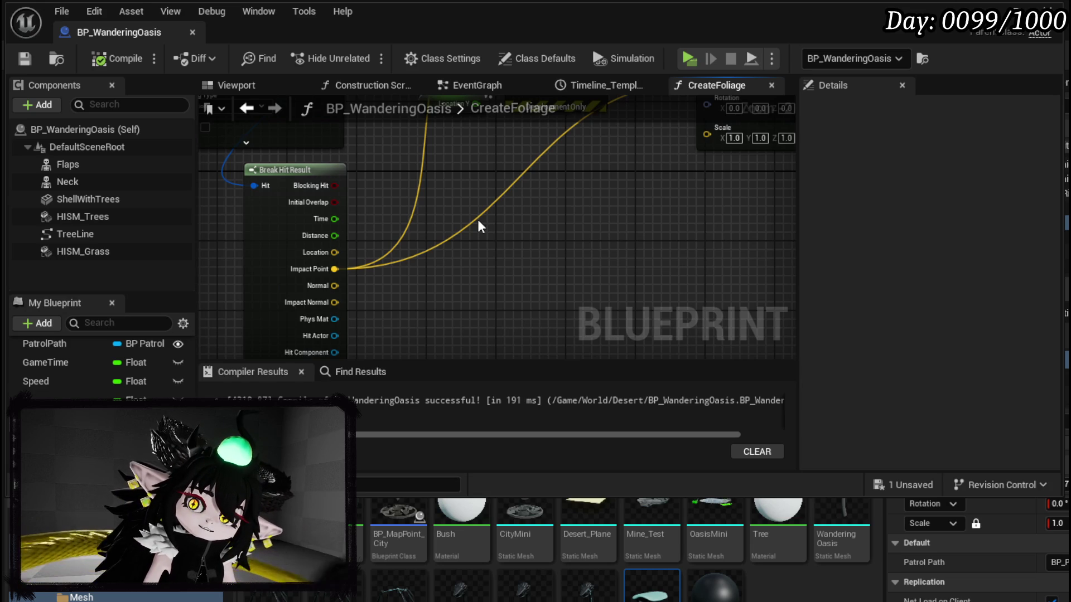
Survey the Append, Print String, line trace and debug sphere nodes, then select the For Loop.
{"action": "scroll", "coordinate": [479, 227], "scroll_direction": "down", "scroll_amount": 5}
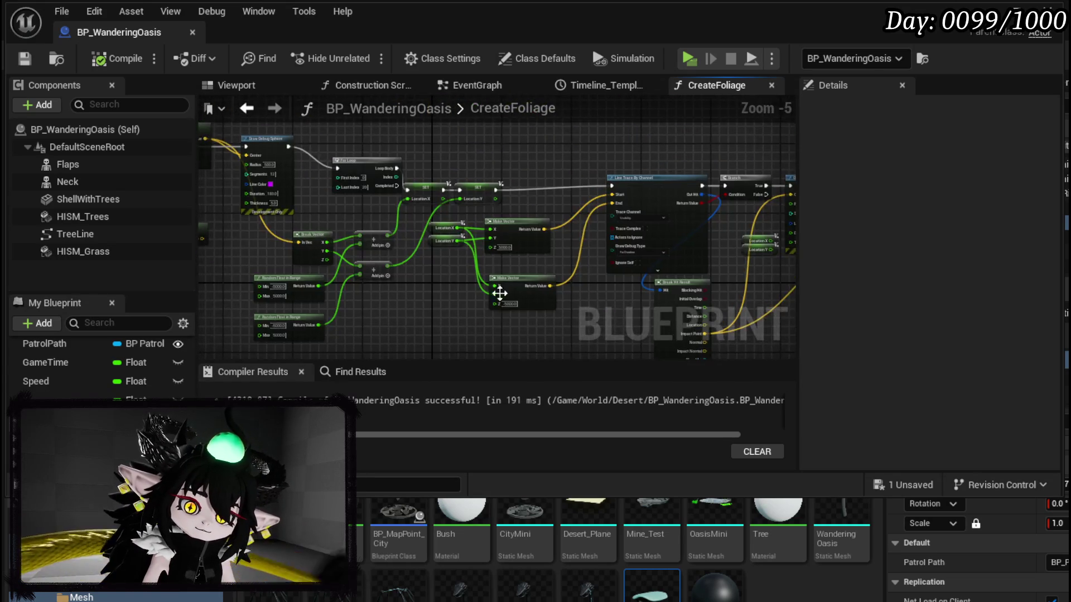
{"action": "left_click_drag", "start_coordinate": [530, 301], "coordinate": [491, 225]}
{"action": "left_click_drag", "start_coordinate": [406, 206], "coordinate": [542, 222]}
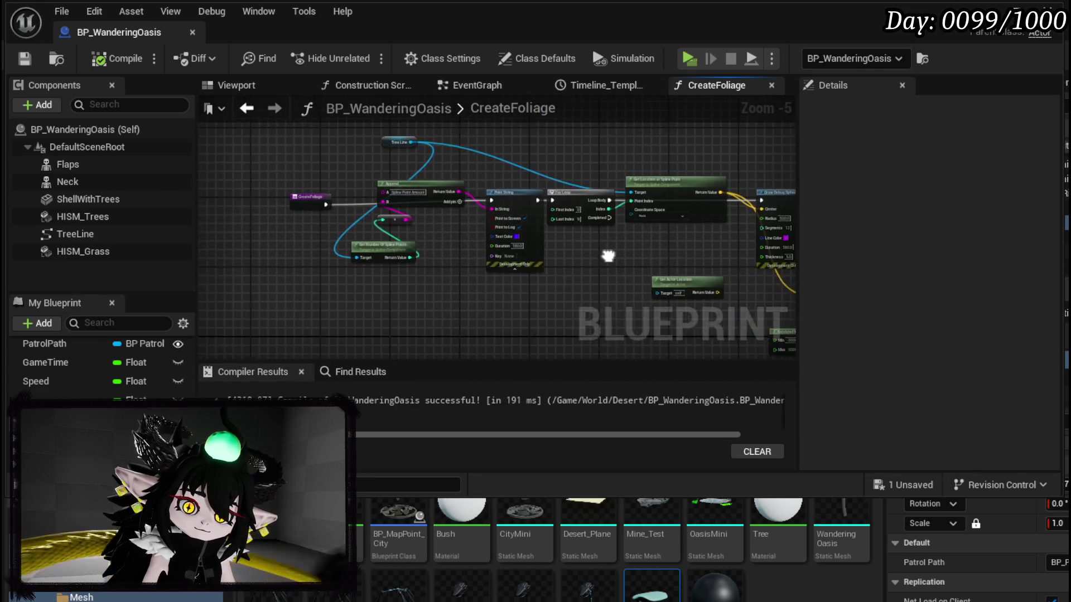
{"action": "scroll", "coordinate": [390, 179], "scroll_direction": "up", "scroll_amount": 2}
{"action": "mouse_move", "coordinate": [390, 179]}
{"action": "left_mouse_down"}
{"action": "mouse_move", "coordinate": [560, 218]}
{"action": "mouse_move", "coordinate": [498, 161]}
{"action": "left_mouse_up"}
{"action": "scroll", "coordinate": [457, 195], "scroll_direction": "down", "scroll_amount": 2}
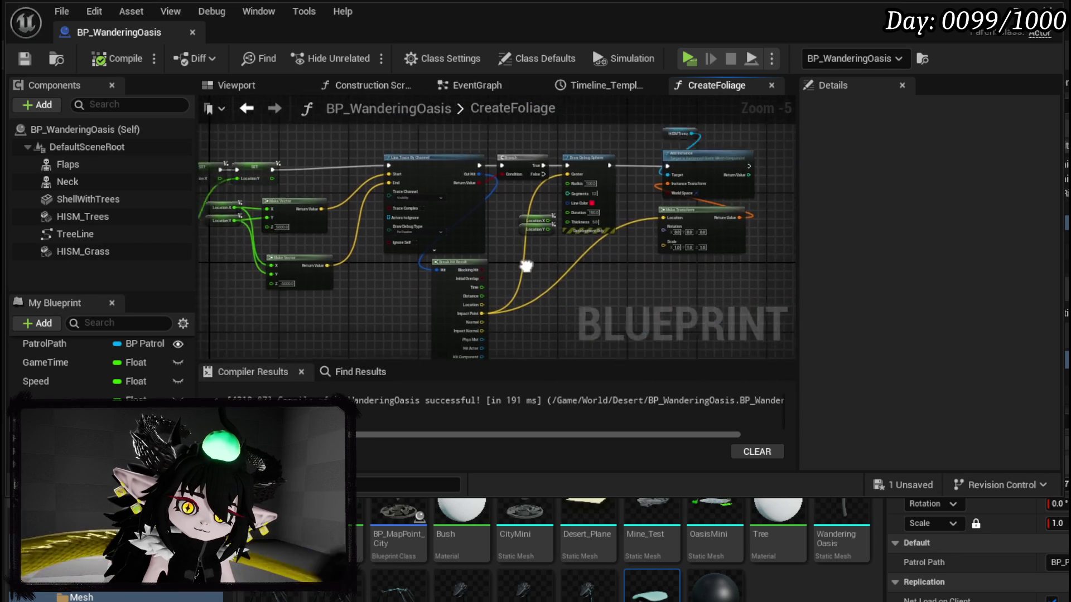
{"action": "left_click_drag", "start_coordinate": [327, 222], "coordinate": [444, 196]}
{"action": "left_click", "coordinate": [431, 184]}
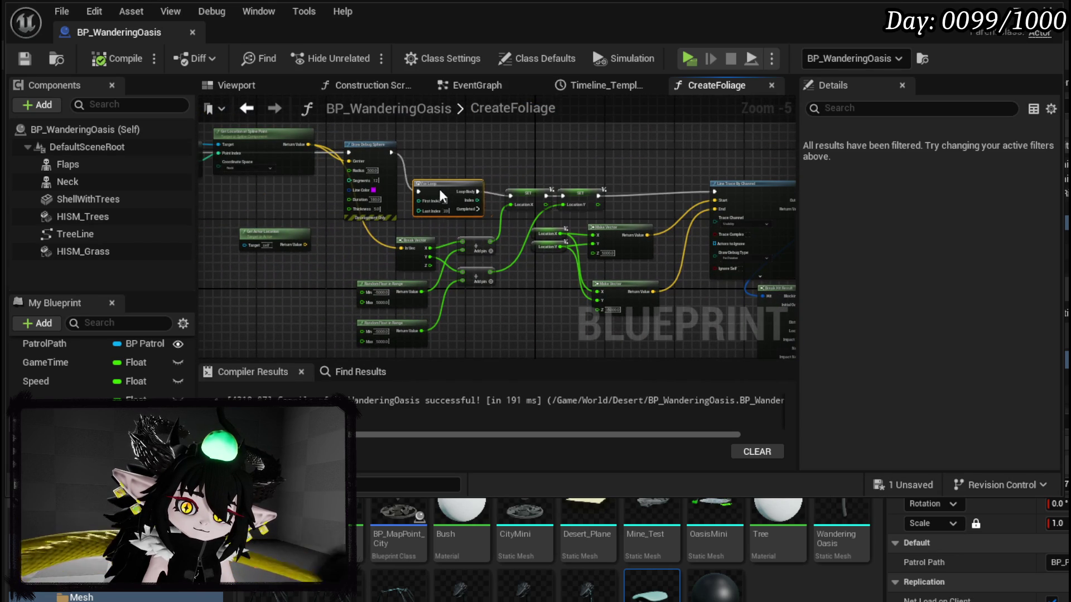
Paste a duplicate For Loop node into the CreateFoliage graph.
{"action": "key", "text": "ctrl+v"}
{"action": "left_click_drag", "start_coordinate": [554, 232], "coordinate": [551, 285]}
{"action": "scroll", "coordinate": [442, 269], "scroll_direction": "up", "scroll_amount": 2}
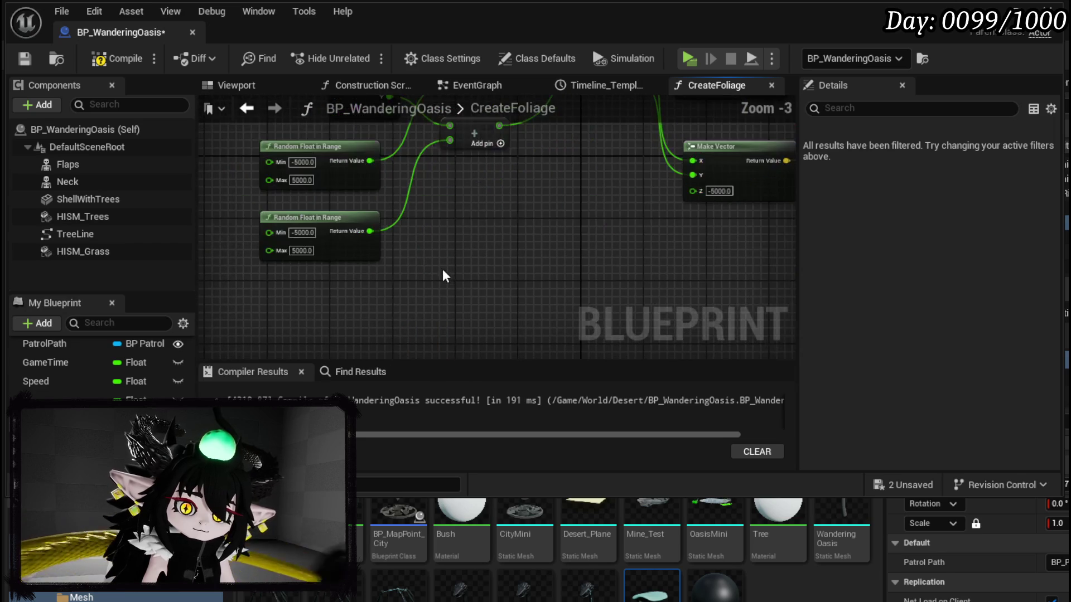
{"action": "scroll", "coordinate": [455, 257], "scroll_direction": "down", "scroll_amount": 1}
{"action": "left_click_drag", "start_coordinate": [455, 256], "coordinate": [406, 305]}
Copy the Break Vector, Add and Random Float offset nodes and feed Get Actor Location into Break Vector.
{"action": "mouse_move", "coordinate": [343, 321]}
{"action": "left_mouse_down"}
{"action": "mouse_move", "coordinate": [330, 320]}
{"action": "mouse_move", "coordinate": [379, 190]}
{"action": "mouse_move", "coordinate": [447, 164]}
{"action": "left_mouse_up"}
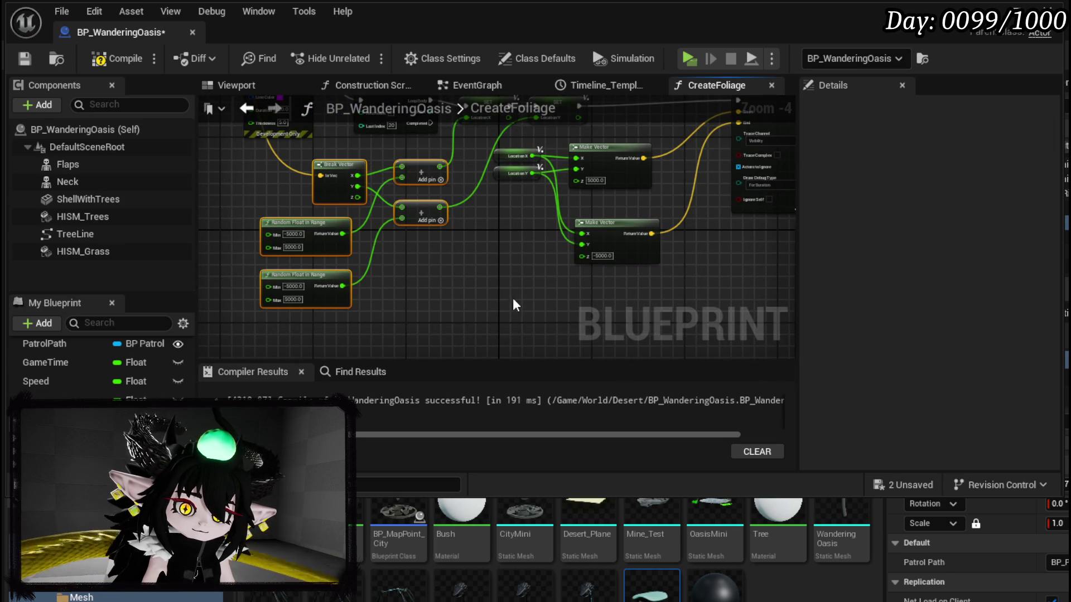
{"action": "key", "text": "ctrl+c"}
{"action": "key", "text": "ctrl+v"}
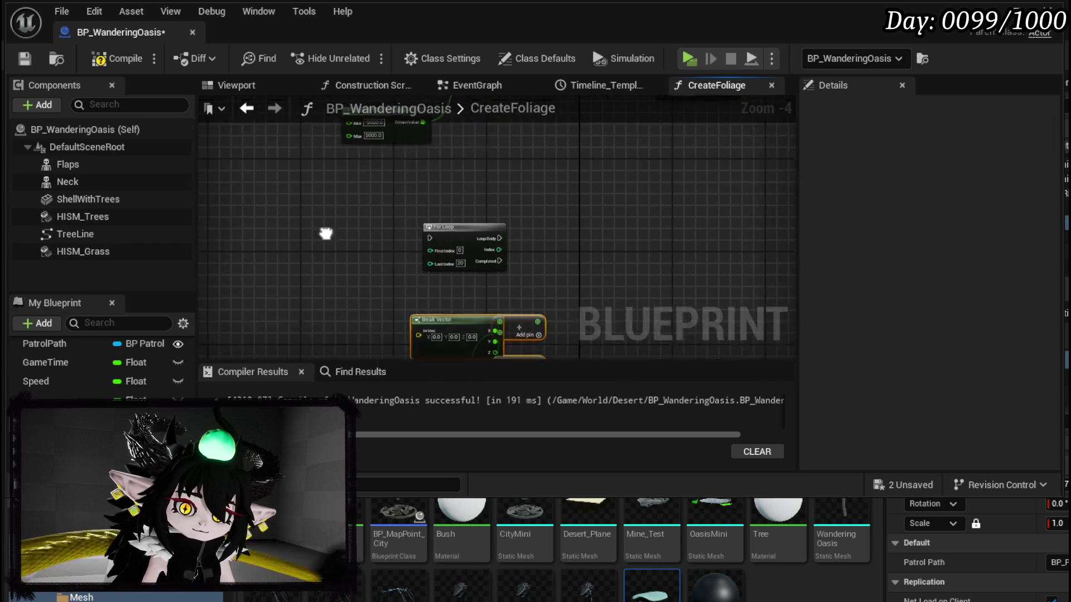
{"action": "scroll", "coordinate": [311, 215], "scroll_direction": "down", "scroll_amount": 2}
{"action": "scroll", "coordinate": [389, 236], "scroll_direction": "up", "scroll_amount": 3}
{"action": "mouse_move", "coordinate": [390, 235]}
{"action": "left_mouse_down"}
{"action": "mouse_move", "coordinate": [395, 358]}
{"action": "mouse_move", "coordinate": [434, 237]}
{"action": "mouse_move", "coordinate": [396, 283]}
{"action": "left_mouse_up"}
{"action": "mouse_move", "coordinate": [249, 198]}
{"action": "left_mouse_down"}
{"action": "mouse_move", "coordinate": [334, 259]}
{"action": "mouse_move", "coordinate": [435, 199]}
{"action": "left_mouse_up"}
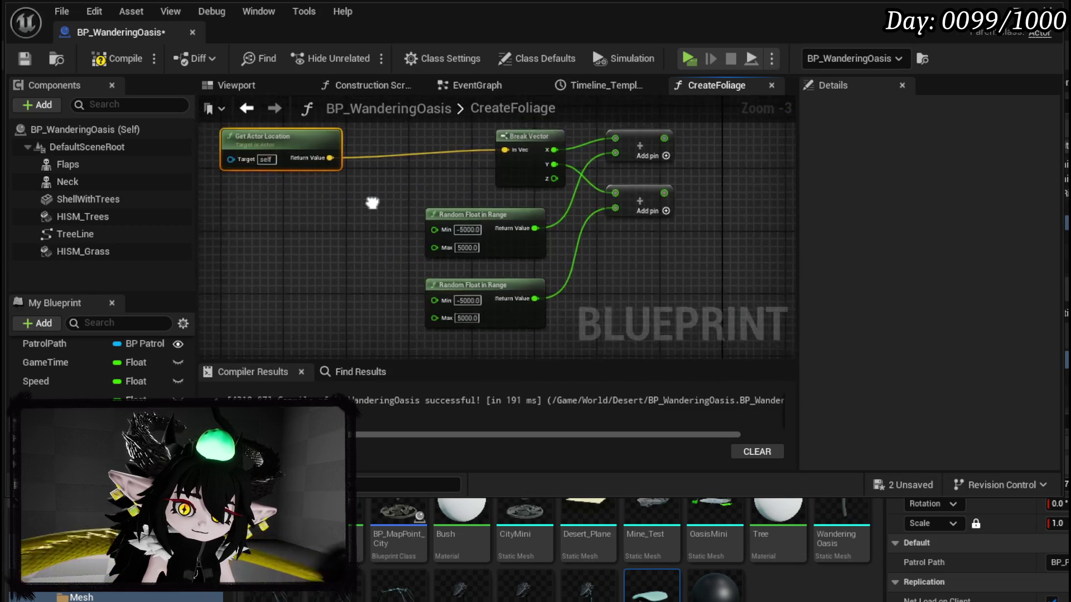
{"action": "mouse_move", "coordinate": [554, 173]}
{"action": "left_mouse_down"}
{"action": "mouse_move", "coordinate": [409, 239]}
{"action": "mouse_move", "coordinate": [480, 173]}
{"action": "left_mouse_up"}
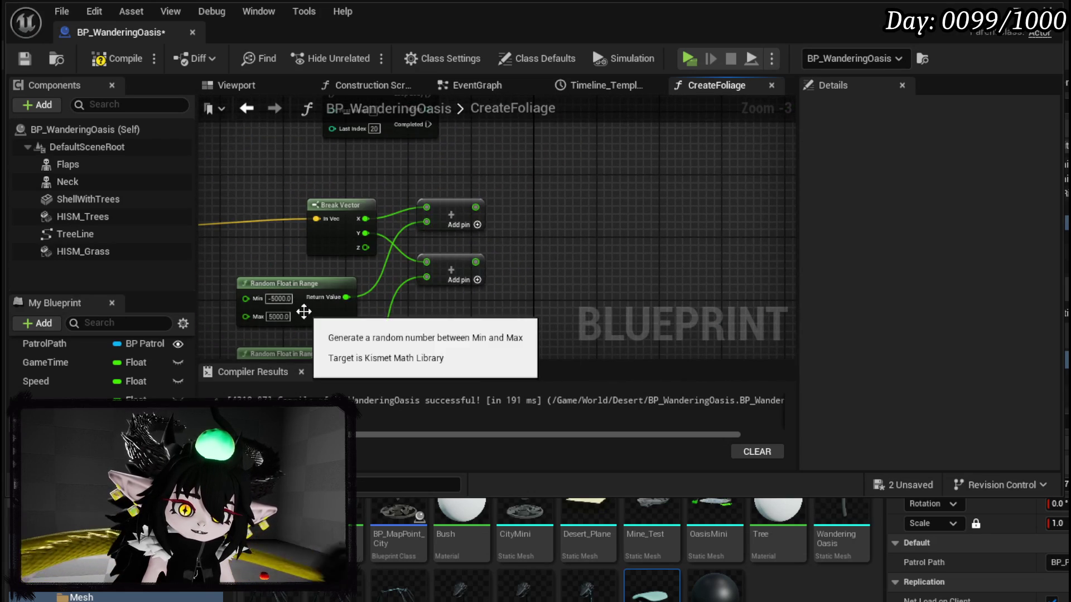
{"action": "left_click_drag", "start_coordinate": [306, 298], "coordinate": [435, 256]}
{"action": "scroll", "coordinate": [373, 279], "scroll_direction": "down", "scroll_amount": 3}
{"action": "scroll", "coordinate": [506, 237], "scroll_direction": "up", "scroll_amount": 3}
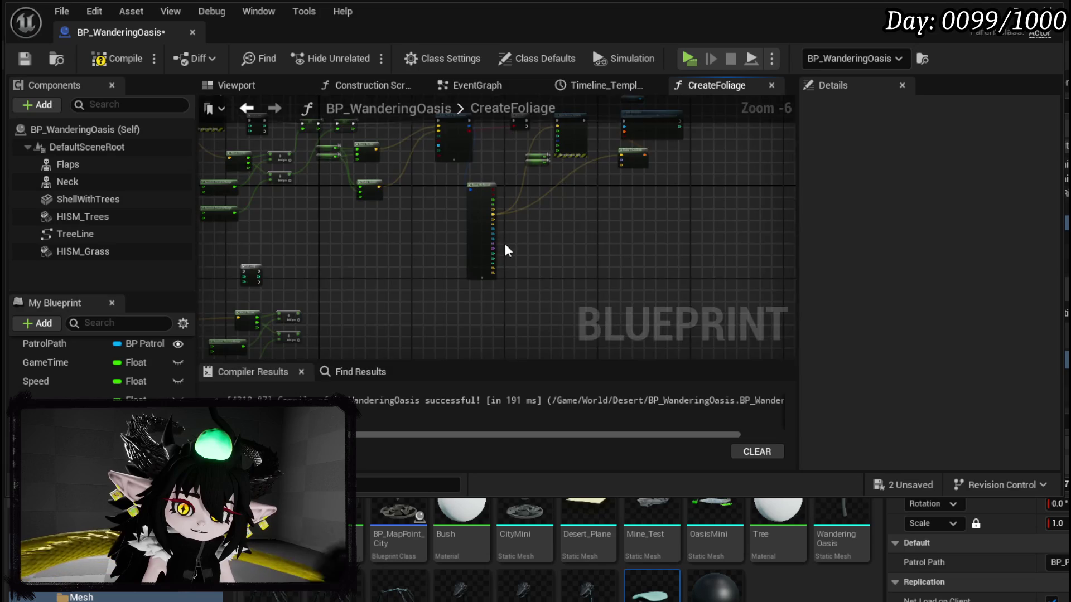
Move the trace, branch, debug sphere and Add Instance nodes down-right to make room.
{"action": "left_click_drag", "start_coordinate": [505, 258], "coordinate": [499, 326]}
{"action": "left_click_drag", "start_coordinate": [715, 188], "coordinate": [580, 304]}
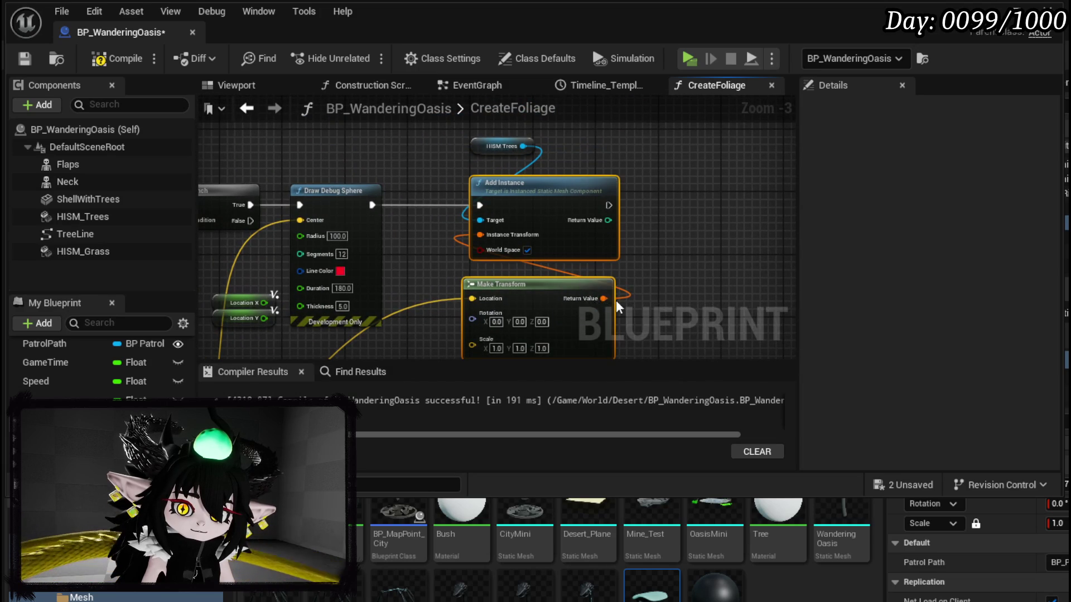
{"action": "scroll", "coordinate": [392, 271], "scroll_direction": "down", "scroll_amount": 2}
{"action": "left_click_drag", "start_coordinate": [392, 272], "coordinate": [664, 192]}
{"action": "left_click_drag", "start_coordinate": [447, 128], "coordinate": [621, 306]}
{"action": "left_click_drag", "start_coordinate": [289, 306], "coordinate": [387, 199]}
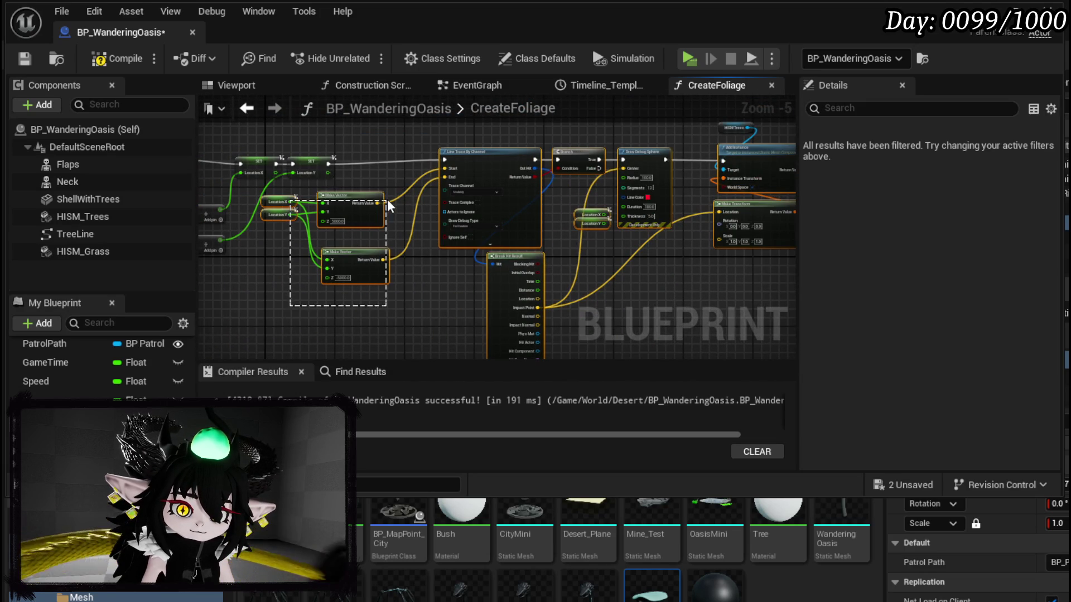
{"action": "scroll", "coordinate": [416, 239], "scroll_direction": "up", "scroll_amount": 2}
{"action": "scroll", "coordinate": [482, 241], "scroll_direction": "down", "scroll_amount": 2}
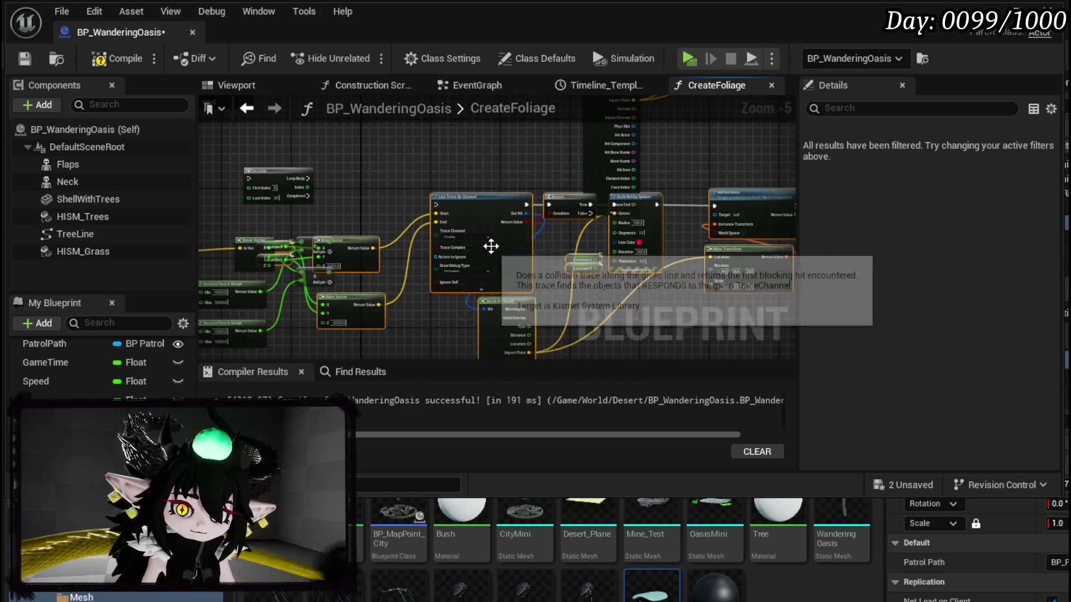
{"action": "left_click_drag", "start_coordinate": [495, 204], "coordinate": [539, 269]}
Connect the new loop's Loop Body to the Line Trace and line up the offset nodes.
{"action": "mouse_move", "coordinate": [258, 311]}
{"action": "left_mouse_down"}
{"action": "mouse_move", "coordinate": [432, 140]}
{"action": "mouse_move", "coordinate": [441, 109]}
{"action": "mouse_move", "coordinate": [478, 149]}
{"action": "mouse_move", "coordinate": [386, 236]}
{"action": "left_mouse_up"}
{"action": "scroll", "coordinate": [538, 258], "scroll_direction": "up", "scroll_amount": 2}
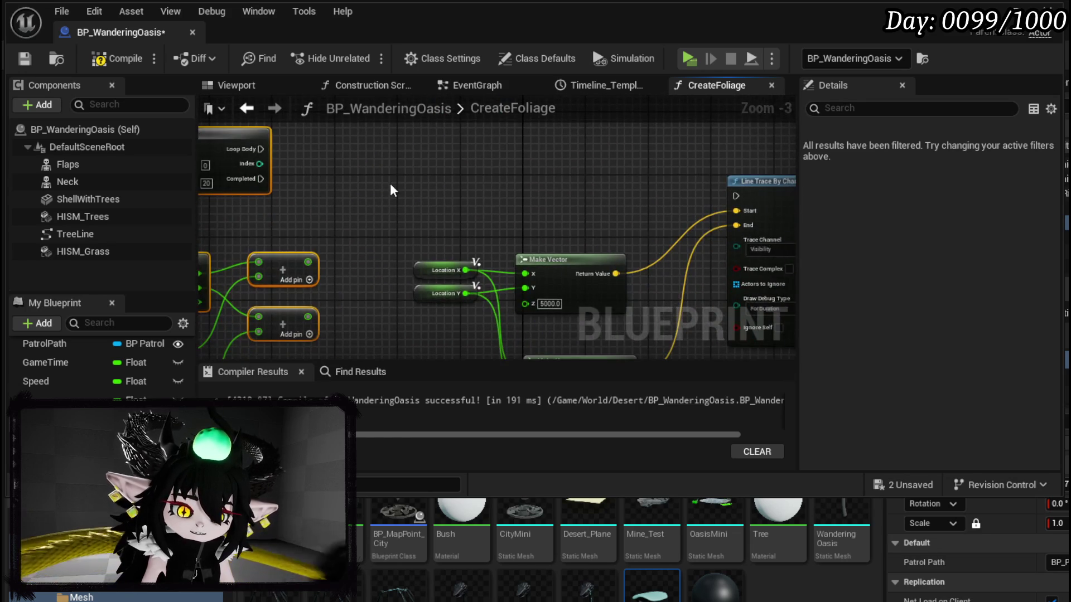
{"action": "scroll", "coordinate": [297, 164], "scroll_direction": "down", "scroll_amount": 1}
{"action": "left_click_drag", "start_coordinate": [609, 211], "coordinate": [646, 193]}
{"action": "left_click_drag", "start_coordinate": [262, 159], "coordinate": [268, 193]}
Shift the CreateFoliage entry node left to make room after it.
{"action": "scroll", "coordinate": [468, 229], "scroll_direction": "up", "scroll_amount": 4}
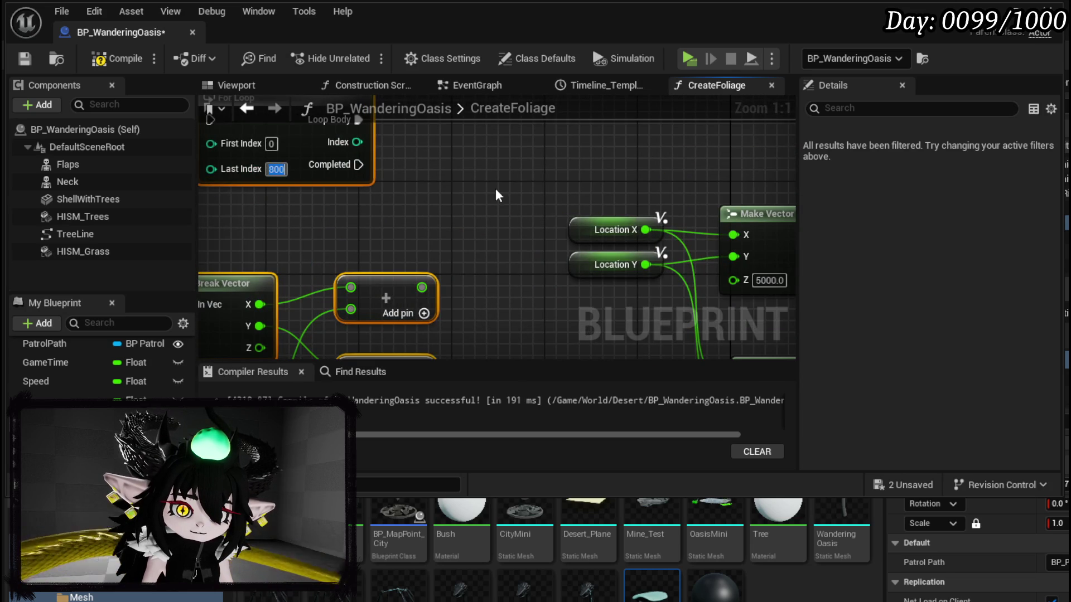
{"action": "scroll", "coordinate": [498, 195], "scroll_direction": "down", "scroll_amount": 2}
{"action": "scroll", "coordinate": [498, 195], "scroll_direction": "down", "scroll_amount": 3}
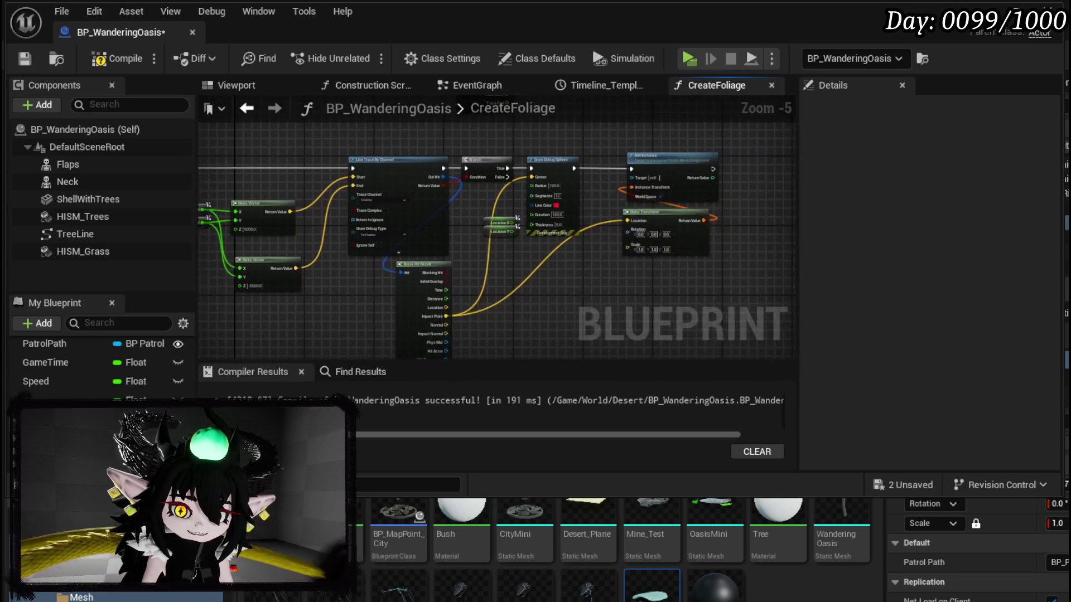
{"action": "left_click_drag", "start_coordinate": [498, 196], "coordinate": [466, 200]}
{"action": "scroll", "coordinate": [457, 247], "scroll_direction": "down", "scroll_amount": 3}
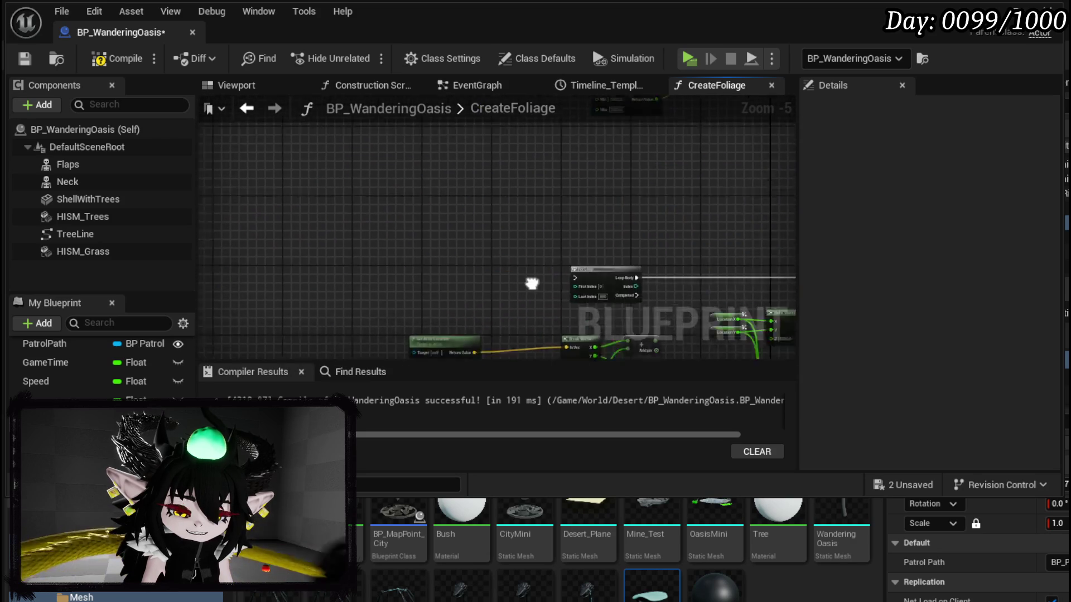
{"action": "scroll", "coordinate": [457, 247], "scroll_direction": "up", "scroll_amount": 4}
{"action": "mouse_move", "coordinate": [500, 259]}
{"action": "left_mouse_down"}
{"action": "mouse_move", "coordinate": [710, 251]}
{"action": "mouse_move", "coordinate": [673, 250]}
{"action": "left_mouse_up"}
{"action": "mouse_move", "coordinate": [320, 178]}
{"action": "left_mouse_down"}
{"action": "mouse_move", "coordinate": [226, 178]}
{"action": "mouse_move", "coordinate": [300, 206]}
{"action": "left_mouse_up"}
Add a Sequence node after the CreateFoliage entry and place it below the other nodes.
{"action": "type", "text": "sequence"}
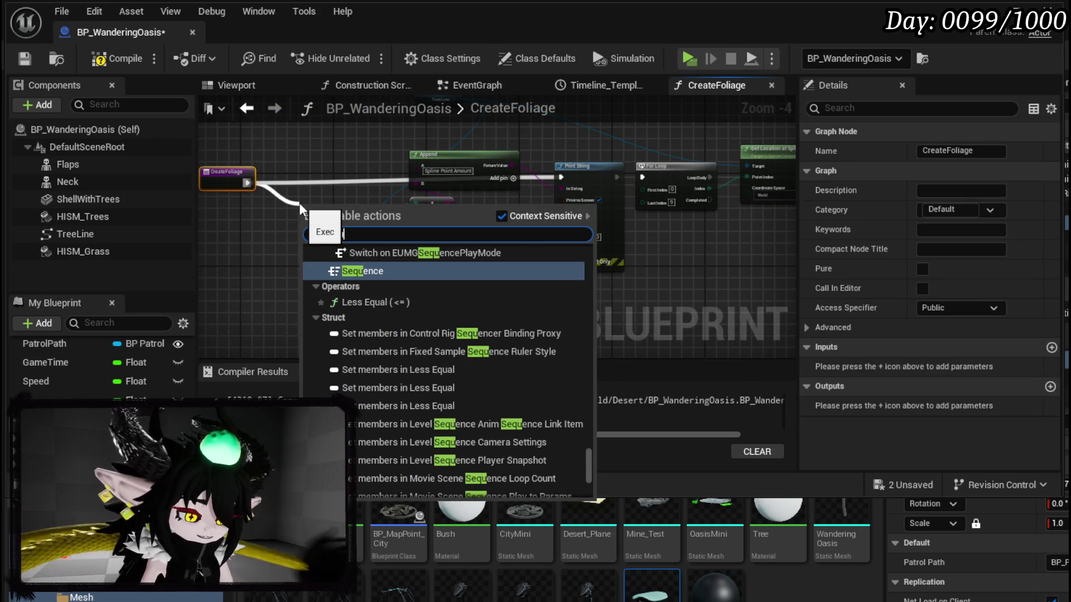
{"action": "key", "text": "Return"}
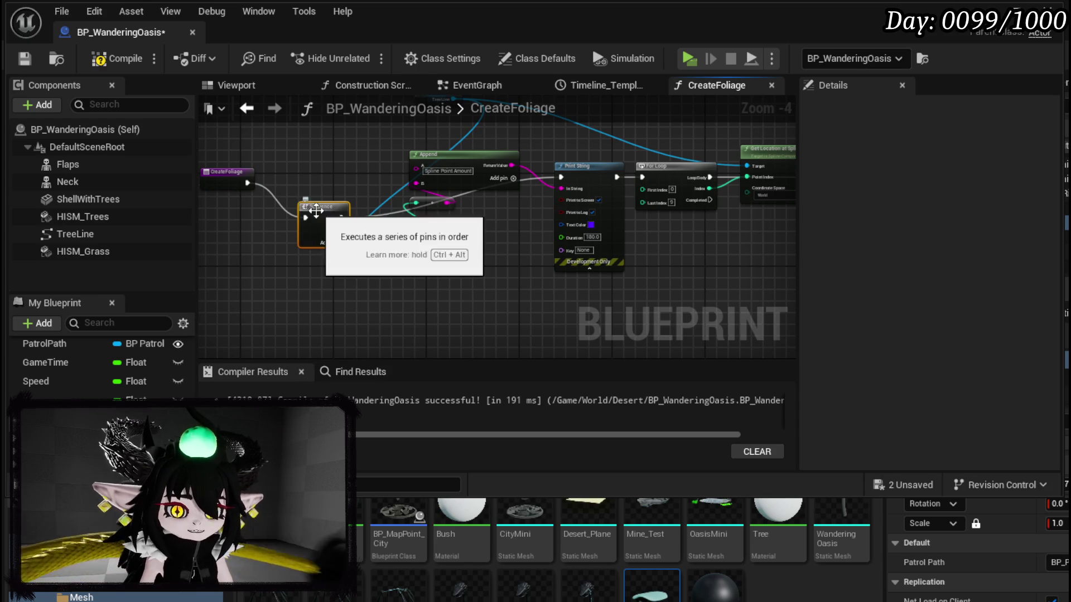
{"action": "left_click_drag", "start_coordinate": [300, 203], "coordinate": [304, 292]}
{"action": "scroll", "coordinate": [343, 180], "scroll_direction": "down", "scroll_amount": 2}
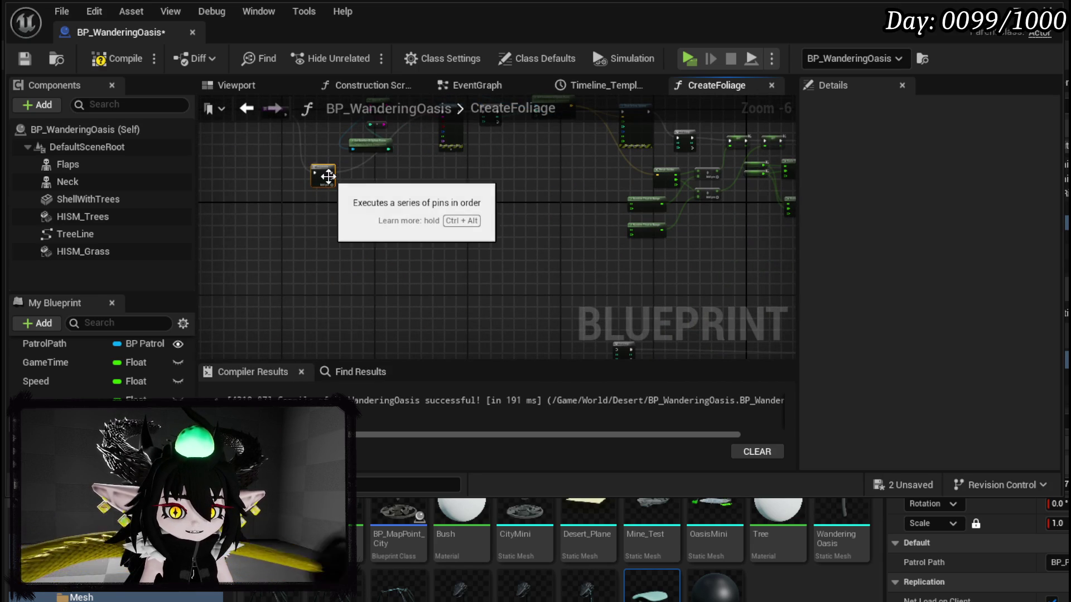
{"action": "scroll", "coordinate": [335, 181], "scroll_direction": "up", "scroll_amount": 3}
Wire the Sequence's first output to the line-trace For Loop and compile, which reports an error.
{"action": "mouse_move", "coordinate": [341, 184]}
{"action": "left_mouse_down"}
{"action": "mouse_move", "coordinate": [812, 389]}
{"action": "mouse_move", "coordinate": [523, 287]}
{"action": "mouse_move", "coordinate": [681, 311]}
{"action": "mouse_move", "coordinate": [535, 359]}
{"action": "mouse_move", "coordinate": [581, 183]}
{"action": "mouse_move", "coordinate": [508, 198]}
{"action": "left_mouse_up"}
{"action": "scroll", "coordinate": [681, 311], "scroll_direction": "down", "scroll_amount": 5}
{"action": "scroll", "coordinate": [580, 182], "scroll_direction": "up", "scroll_amount": 3}
{"action": "scroll", "coordinate": [564, 192], "scroll_direction": "up", "scroll_amount": 2}
{"action": "left_click", "coordinate": [533, 183]}
{"action": "left_click_drag", "start_coordinate": [448, 252], "coordinate": [604, 279]}
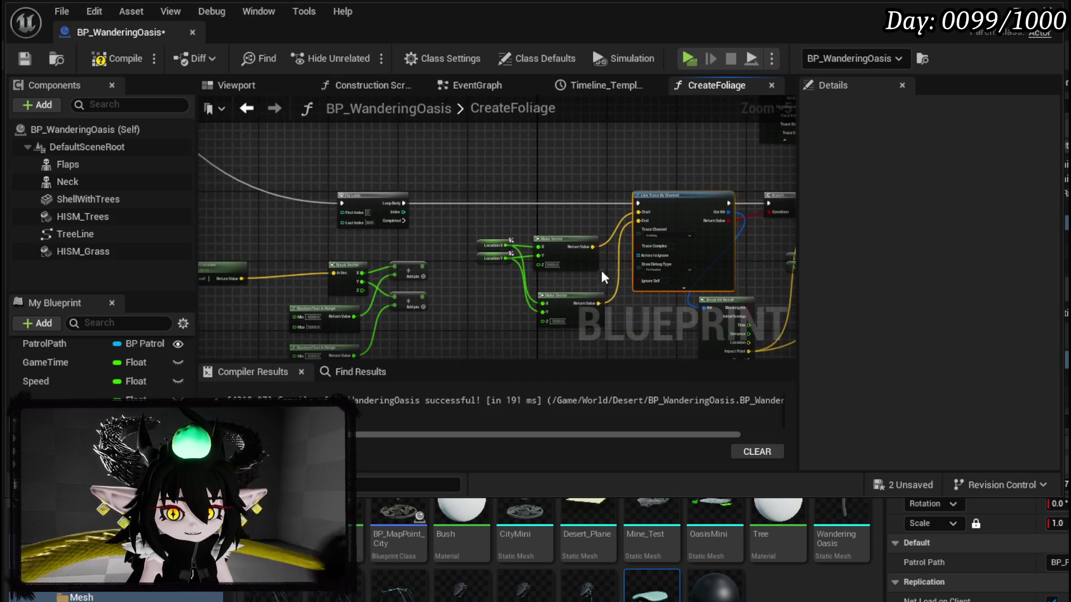
{"action": "left_click", "coordinate": [21, 62]}
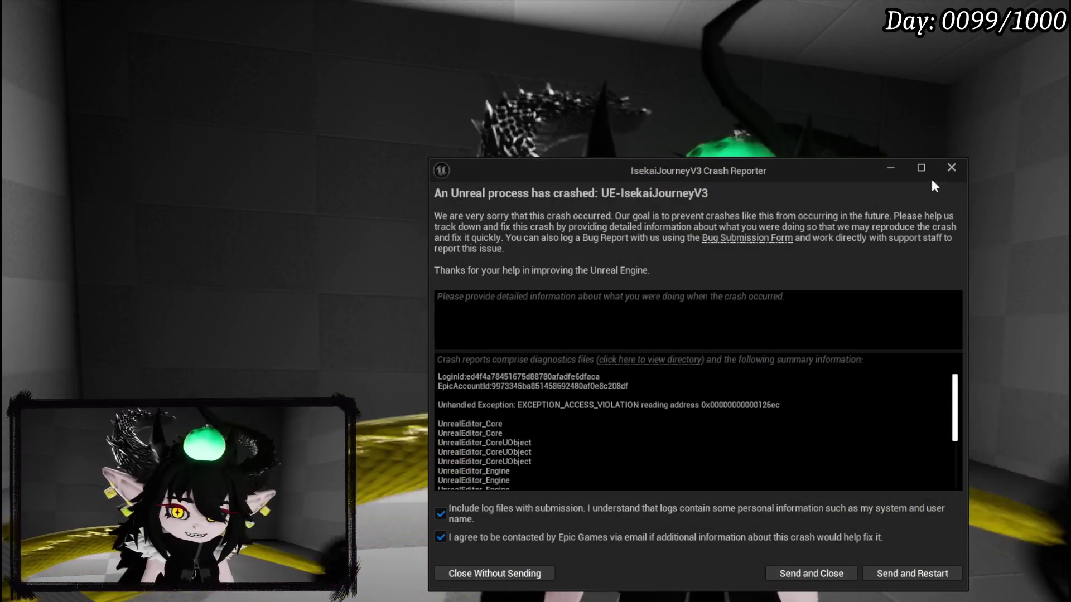
Close the Crash Reporter window.
{"action": "left_click", "coordinate": [948, 171]}
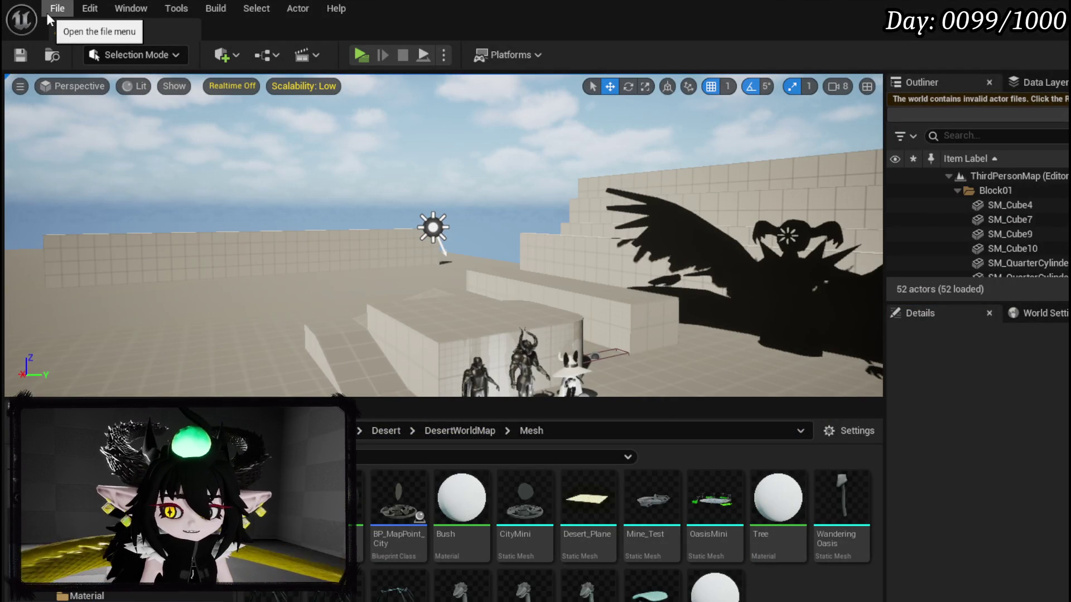
Load L_WanderingOasis from Recent Levels and orbit the viewport around the oasis basin and spline.
{"action": "left_click", "coordinate": [47, 12]}
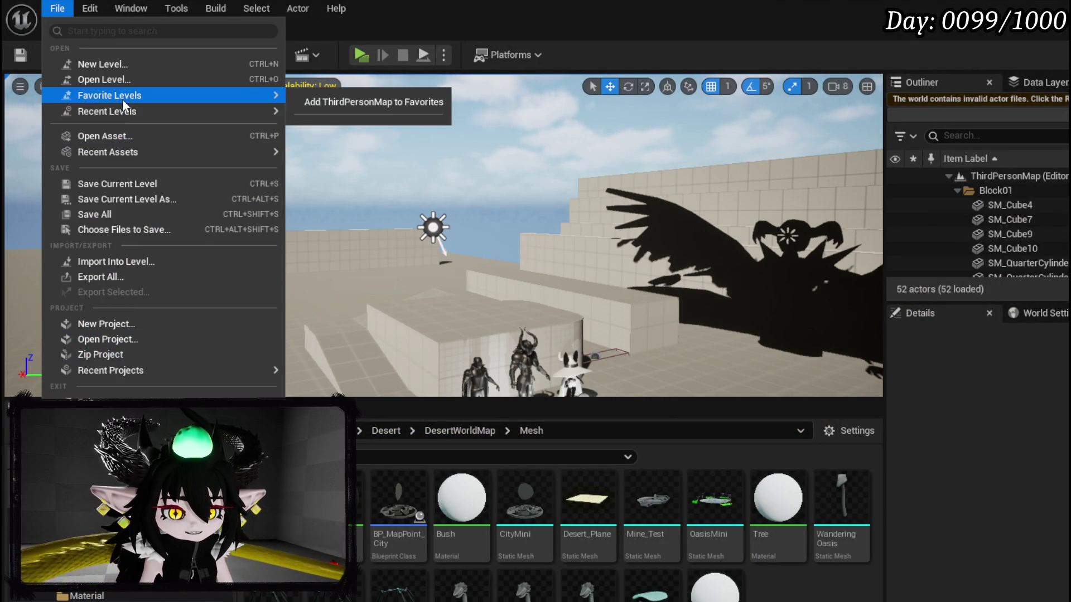
{"action": "mouse_move", "coordinate": [97, 111]}
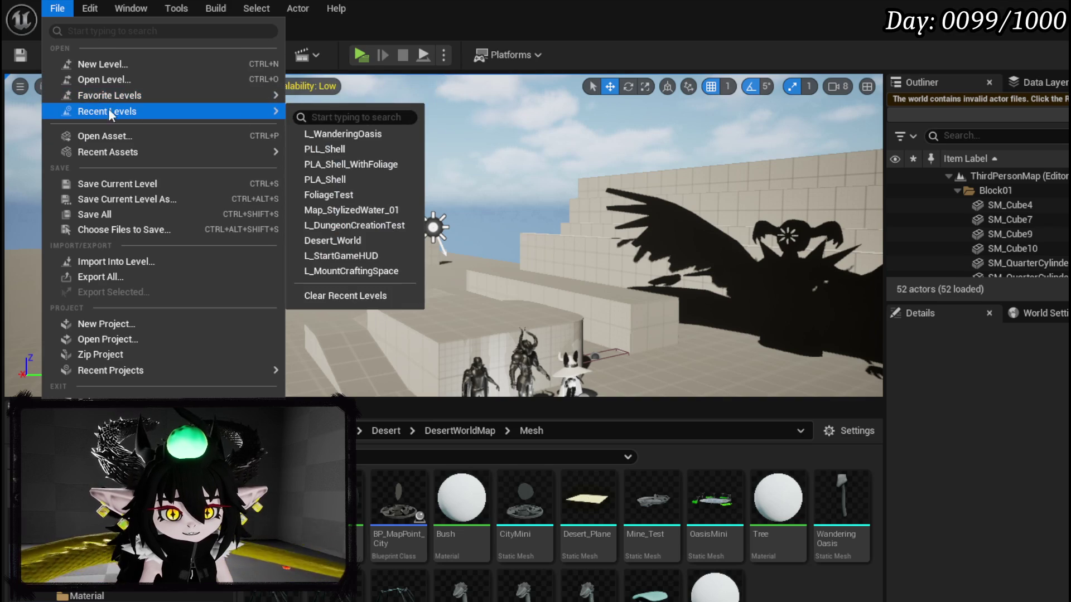
{"action": "left_click", "coordinate": [338, 138]}
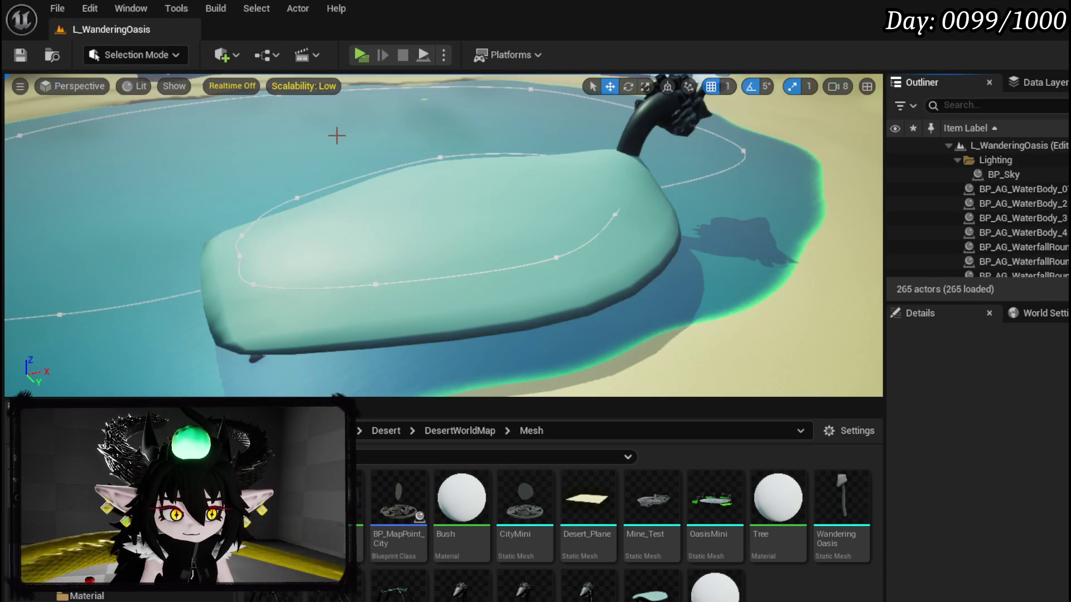
{"action": "mouse_move", "coordinate": [466, 175]}
{"action": "left_mouse_down"}
{"action": "mouse_move", "coordinate": [446, 168]}
{"action": "mouse_move", "coordinate": [441, 117]}
{"action": "left_mouse_up"}
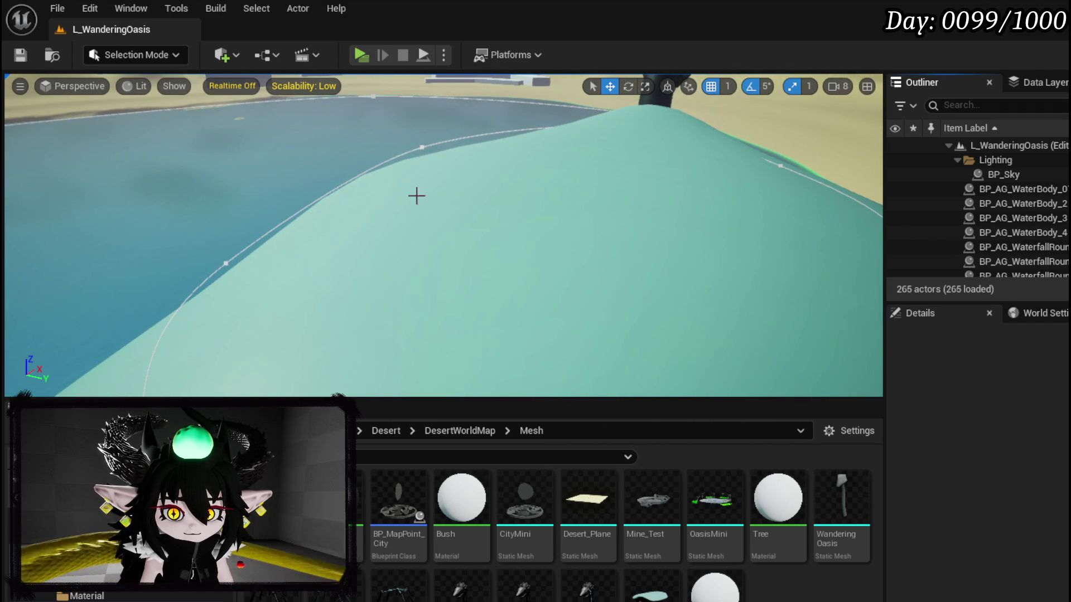
{"action": "left_click_drag", "start_coordinate": [368, 174], "coordinate": [368, 160]}
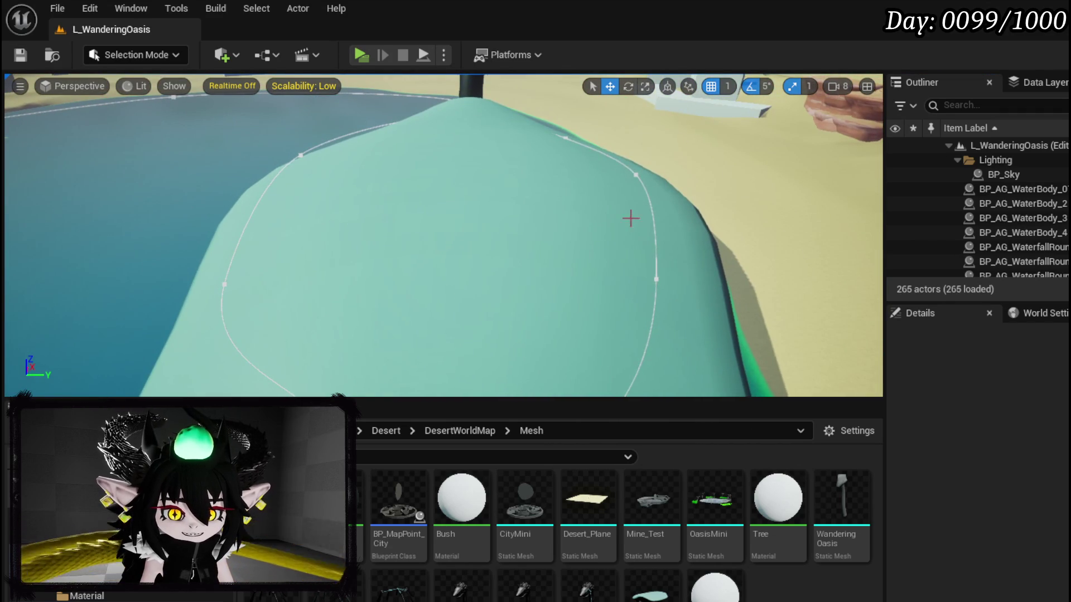
{"action": "left_click_drag", "start_coordinate": [658, 346], "coordinate": [635, 335]}
{"action": "left_click_drag", "start_coordinate": [424, 246], "coordinate": [424, 247]}
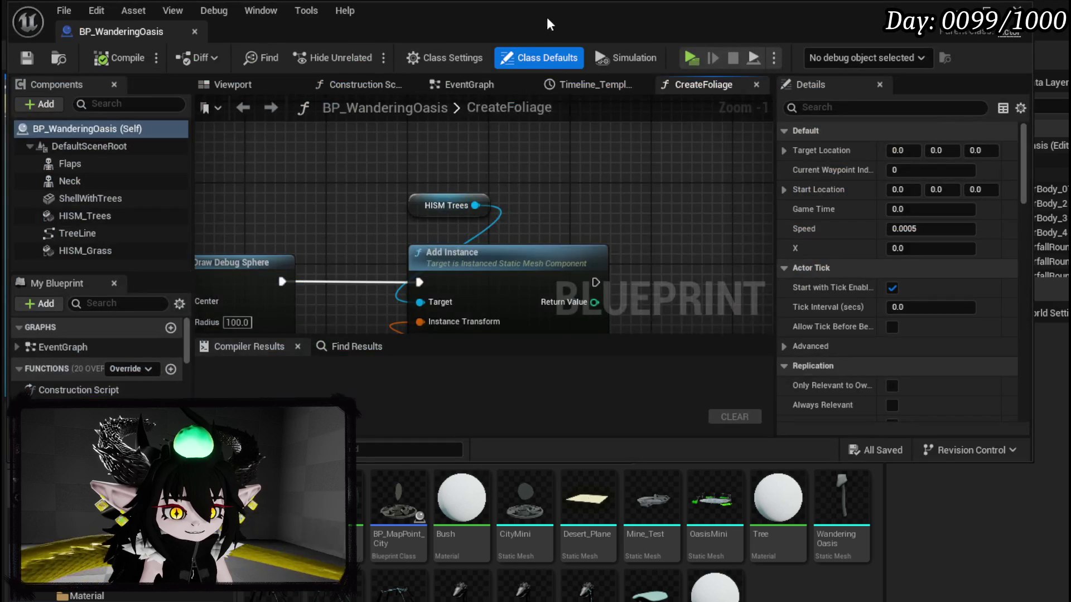
Assign the SM_ENV_grass mesh to the HISM_Grass component's Static Mesh slot.
{"action": "scroll", "coordinate": [451, 205], "scroll_direction": "down", "scroll_amount": 8}
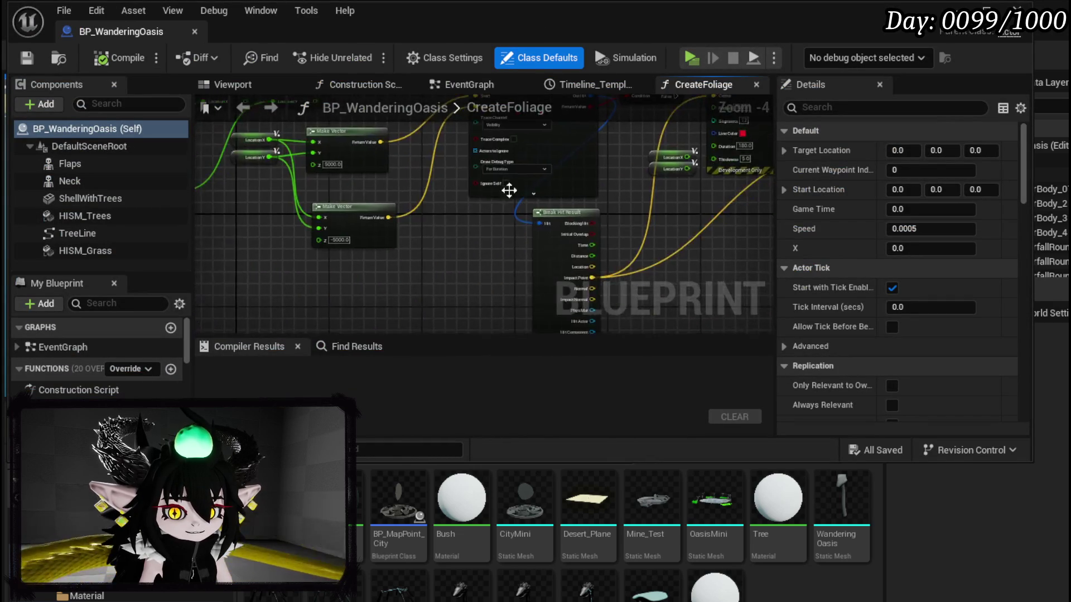
{"action": "left_click_drag", "start_coordinate": [406, 245], "coordinate": [616, 288]}
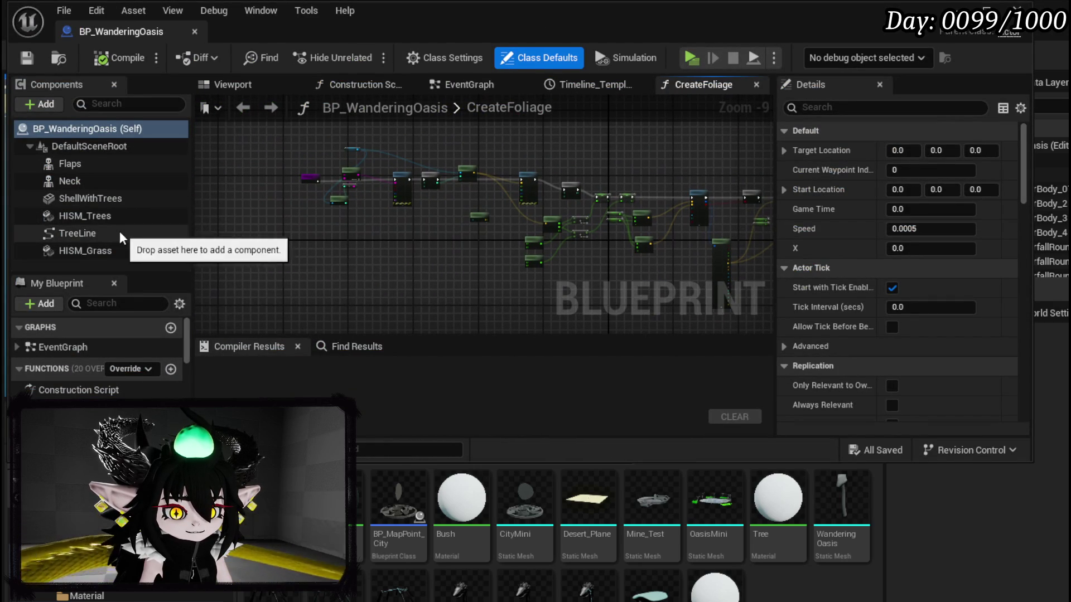
{"action": "left_click", "coordinate": [96, 252]}
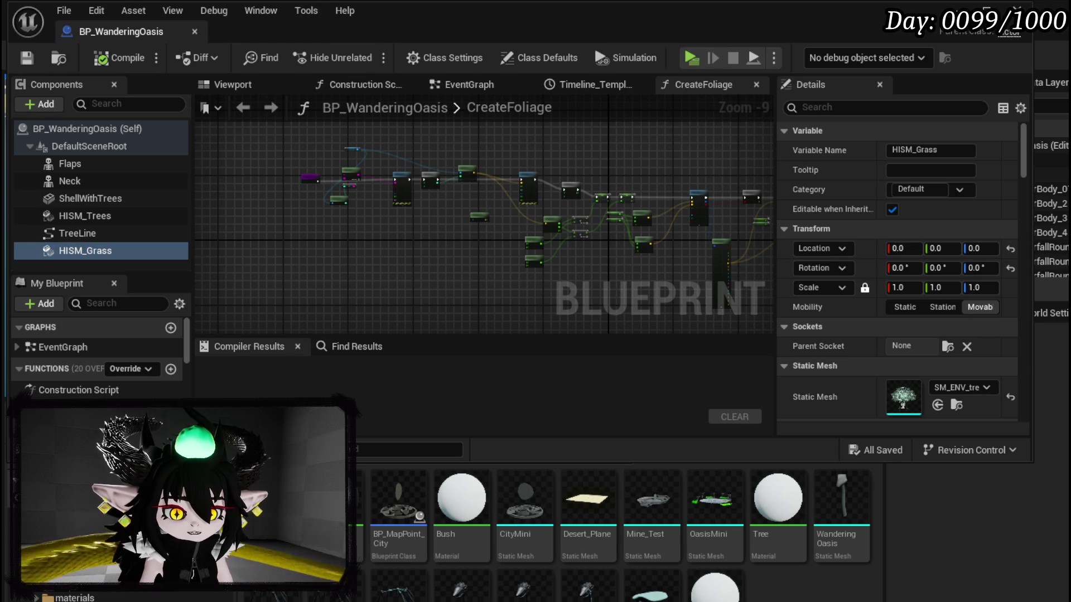
{"action": "left_click", "coordinate": [956, 405]}
{"action": "mouse_move", "coordinate": [555, 526]}
{"action": "scroll", "coordinate": [764, 552], "scroll_direction": "down", "scroll_amount": 2}
{"action": "mouse_move", "coordinate": [764, 552]}
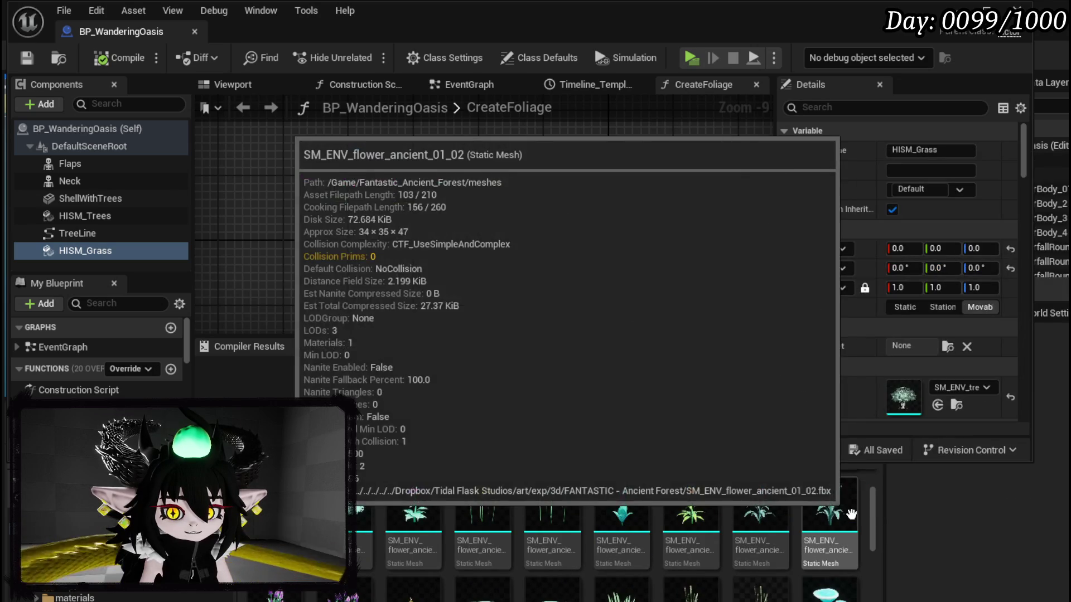
{"action": "left_click_drag", "start_coordinate": [622, 590], "coordinate": [903, 397]}
Compile the blueprint and place an HISM_Grass reference node in the CreateFoliage graph.
{"action": "left_click", "coordinate": [109, 58]}
{"action": "scroll", "coordinate": [376, 250], "scroll_direction": "up", "scroll_amount": 3}
{"action": "scroll", "coordinate": [423, 208], "scroll_direction": "up", "scroll_amount": 2}
{"action": "mouse_move", "coordinate": [85, 251]}
{"action": "left_mouse_down"}
{"action": "mouse_move", "coordinate": [650, 267]}
{"action": "mouse_move", "coordinate": [481, 291]}
{"action": "left_mouse_up"}
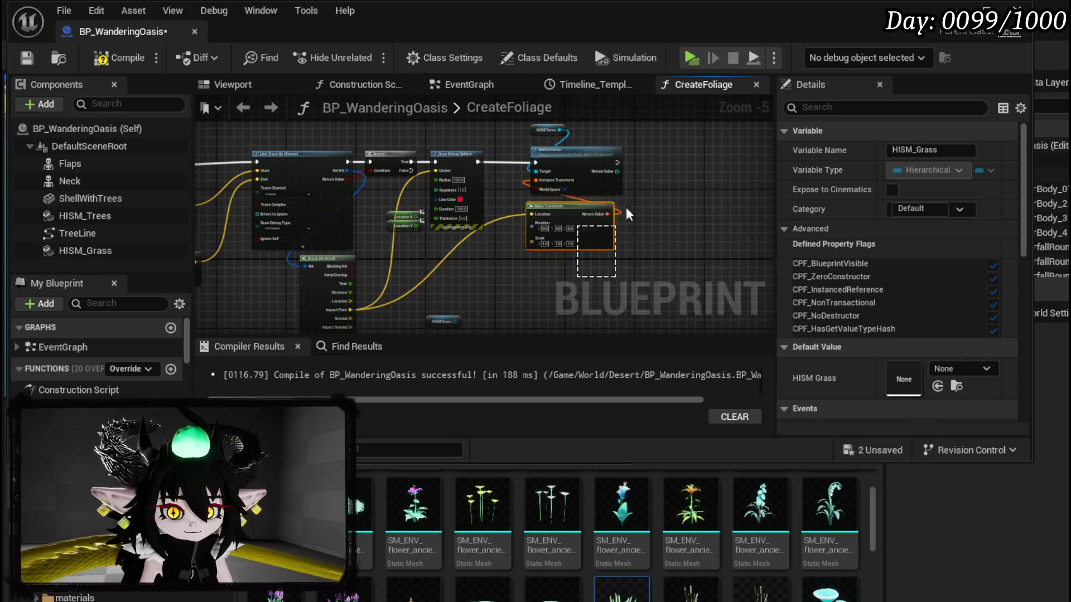
Duplicate the Add Instance node and set HISM Grass as its Target.
{"action": "scroll", "coordinate": [593, 313], "scroll_direction": "up", "scroll_amount": 1}
{"action": "key", "text": "ctrl+w"}
{"action": "scroll", "coordinate": [456, 239], "scroll_direction": "up", "scroll_amount": 2}
{"action": "left_click_drag", "start_coordinate": [404, 220], "coordinate": [539, 288]}
{"action": "scroll", "coordinate": [401, 249], "scroll_direction": "down", "scroll_amount": 3}
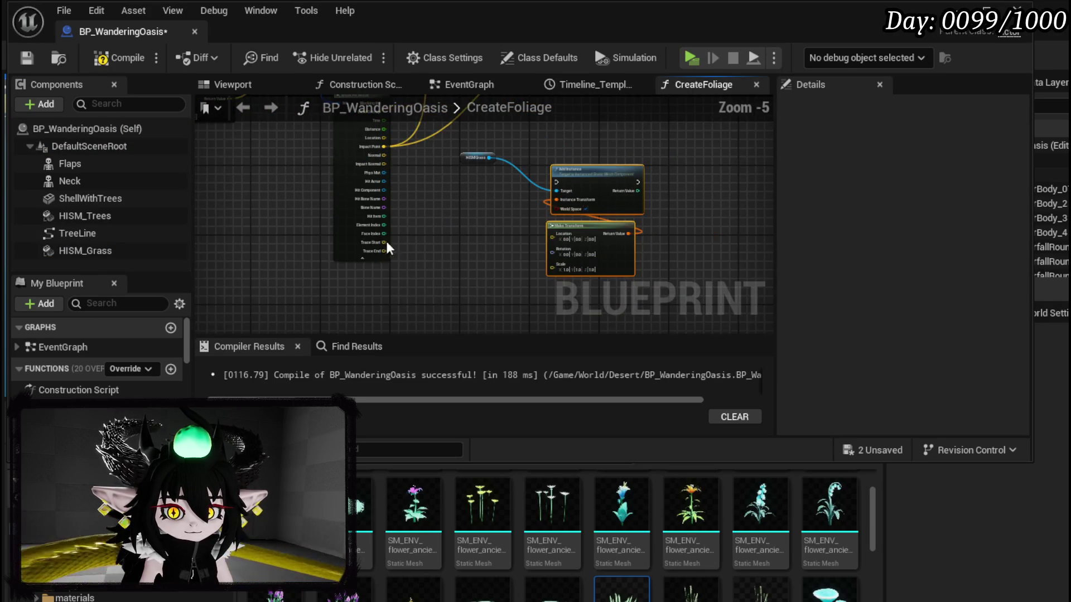
{"action": "scroll", "coordinate": [453, 289], "scroll_direction": "down", "scroll_amount": 2}
{"action": "scroll", "coordinate": [408, 301], "scroll_direction": "up", "scroll_amount": 1}
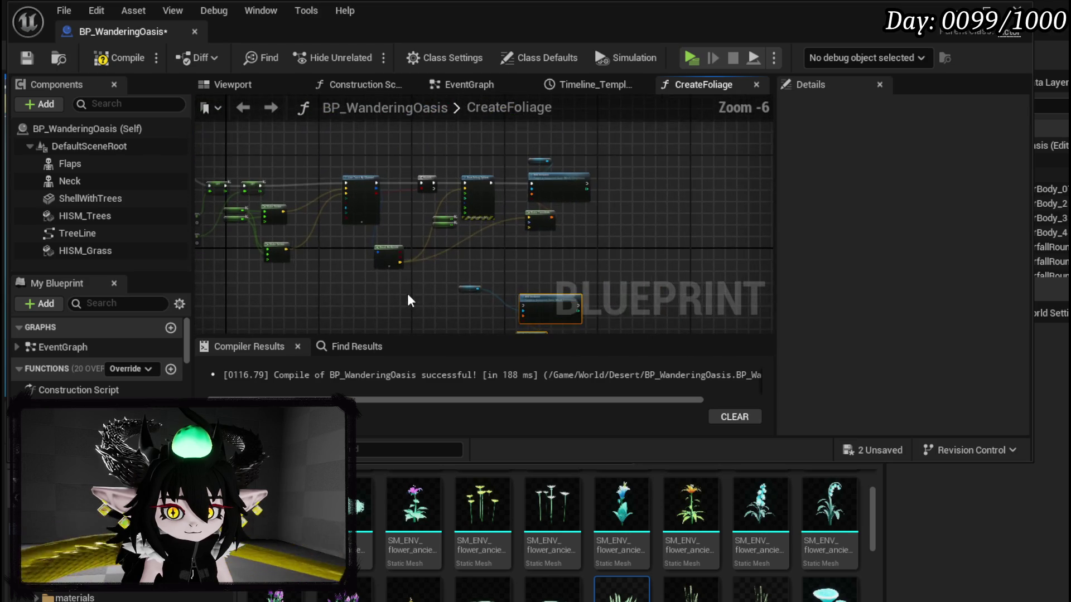
{"action": "left_click_drag", "start_coordinate": [410, 301], "coordinate": [434, 261]}
{"action": "left_click_drag", "start_coordinate": [390, 163], "coordinate": [456, 276]}
Wire the line trace's Impact Point into Make Transform's Location.
{"action": "left_click_drag", "start_coordinate": [446, 315], "coordinate": [434, 226]}
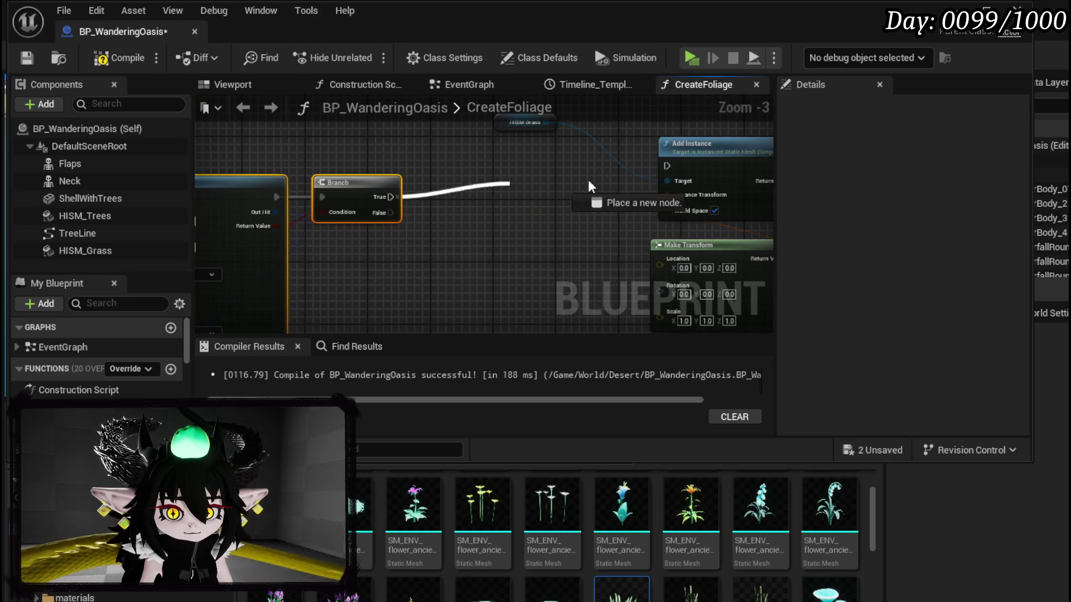
{"action": "mouse_move", "coordinate": [530, 245]}
{"action": "left_mouse_down"}
{"action": "mouse_move", "coordinate": [459, 219]}
{"action": "mouse_move", "coordinate": [421, 255]}
{"action": "mouse_move", "coordinate": [425, 243]}
{"action": "left_mouse_up"}
{"action": "left_click_drag", "start_coordinate": [364, 289], "coordinate": [663, 152]}
{"action": "mouse_move", "coordinate": [737, 149]}
{"action": "left_mouse_down"}
{"action": "mouse_move", "coordinate": [755, 126]}
{"action": "mouse_move", "coordinate": [687, 162]}
{"action": "left_mouse_up"}
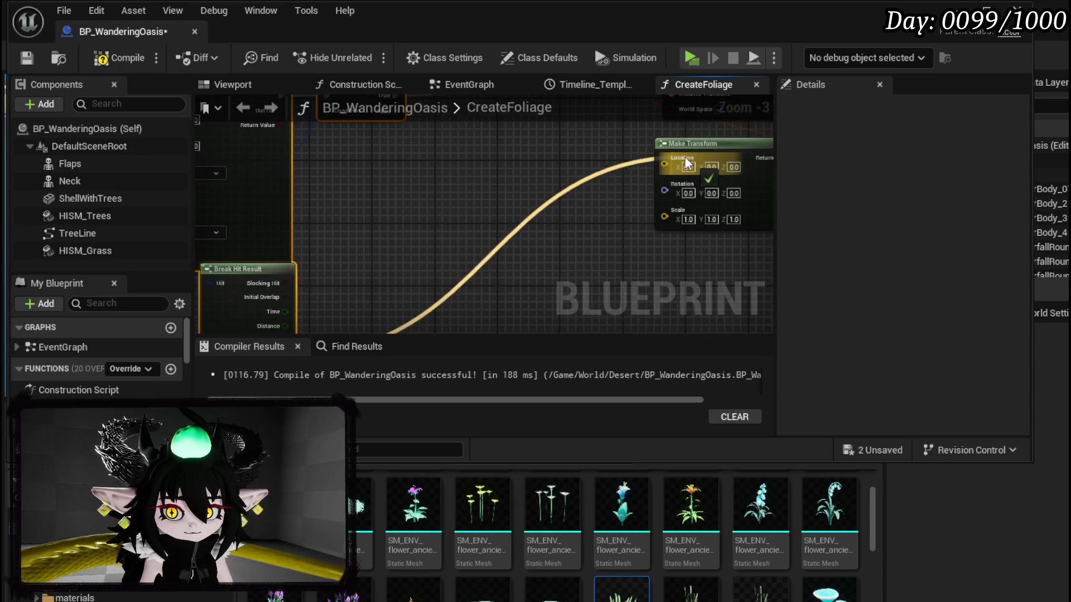
Paste the copied For Loop, Location X/Y and Make Vector nodes into the graph.
{"action": "scroll", "coordinate": [557, 245], "scroll_direction": "down", "scroll_amount": 3}
{"action": "scroll", "coordinate": [440, 258], "scroll_direction": "up", "scroll_amount": 1}
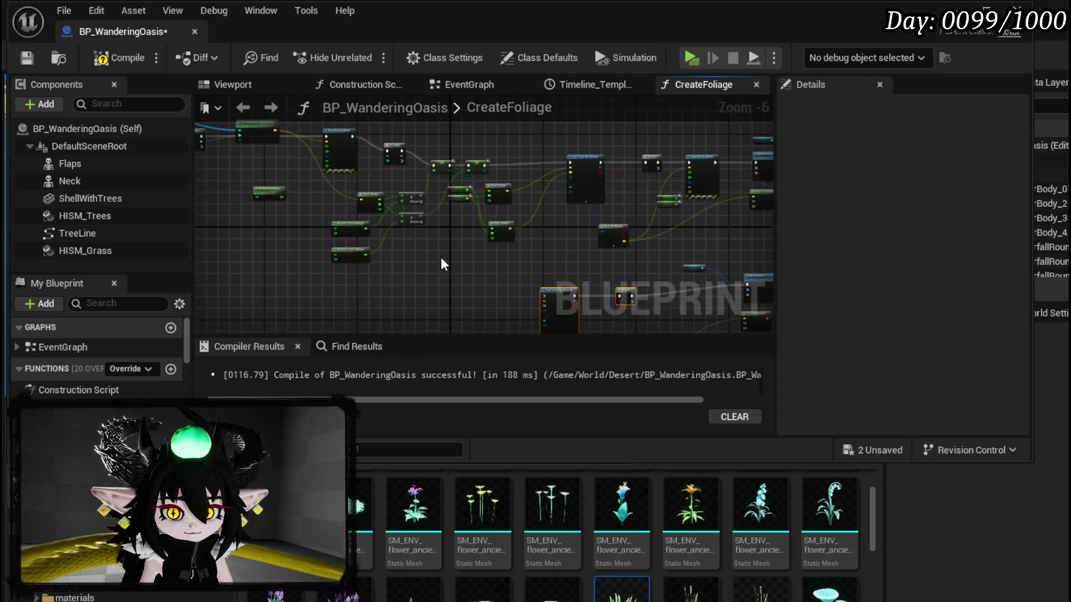
{"action": "left_click_drag", "start_coordinate": [580, 142], "coordinate": [580, 142]}
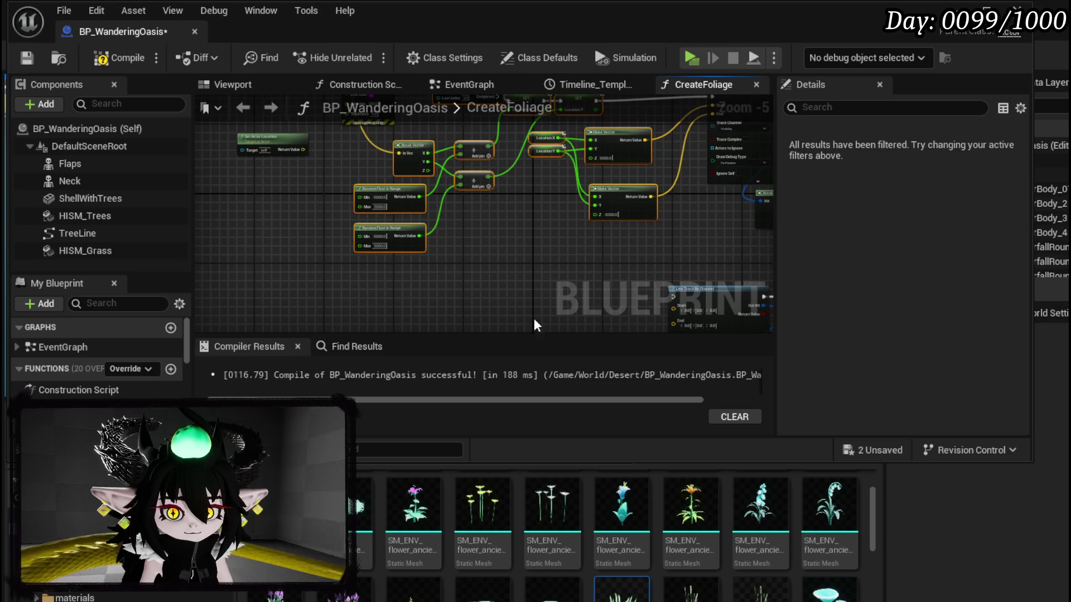
{"action": "left_click_drag", "start_coordinate": [542, 325], "coordinate": [321, 215]}
{"action": "key", "text": "ctrl+v"}
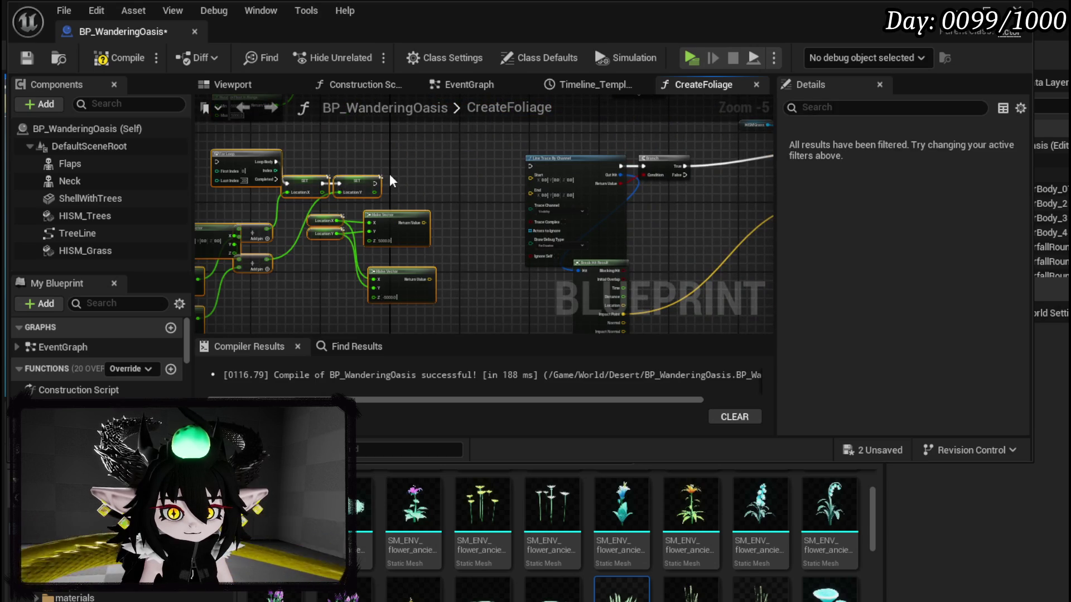
{"action": "scroll", "coordinate": [389, 175], "scroll_direction": "up", "scroll_amount": 3}
{"action": "left_click", "coordinate": [319, 166]}
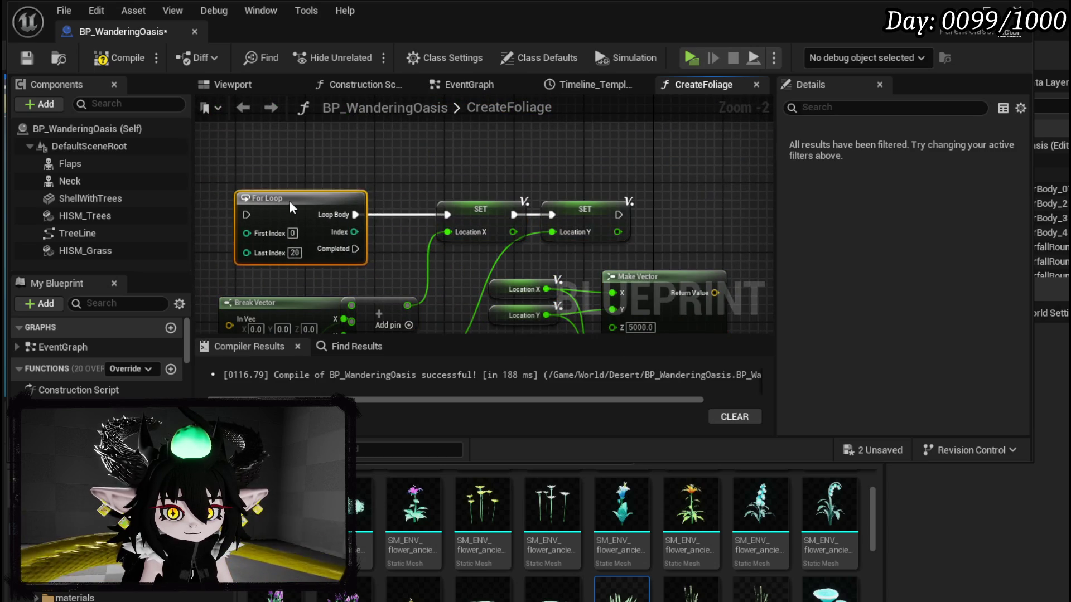
Connect Make Vector's Return Value to the Line Trace's End input.
{"action": "left_click_drag", "start_coordinate": [694, 202], "coordinate": [390, 182]}
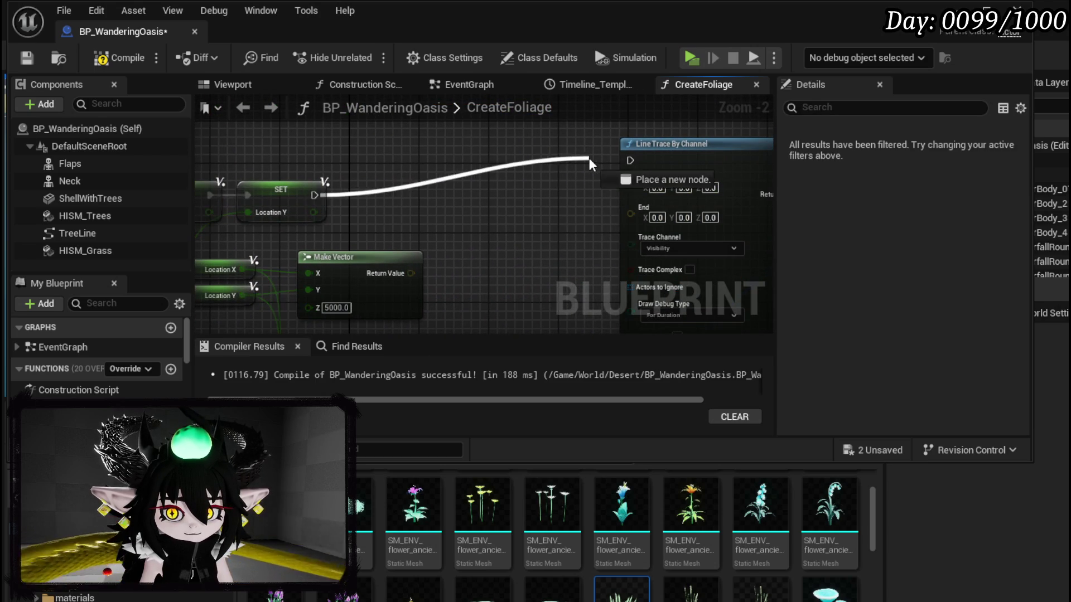
{"action": "left_click_drag", "start_coordinate": [427, 256], "coordinate": [443, 235]}
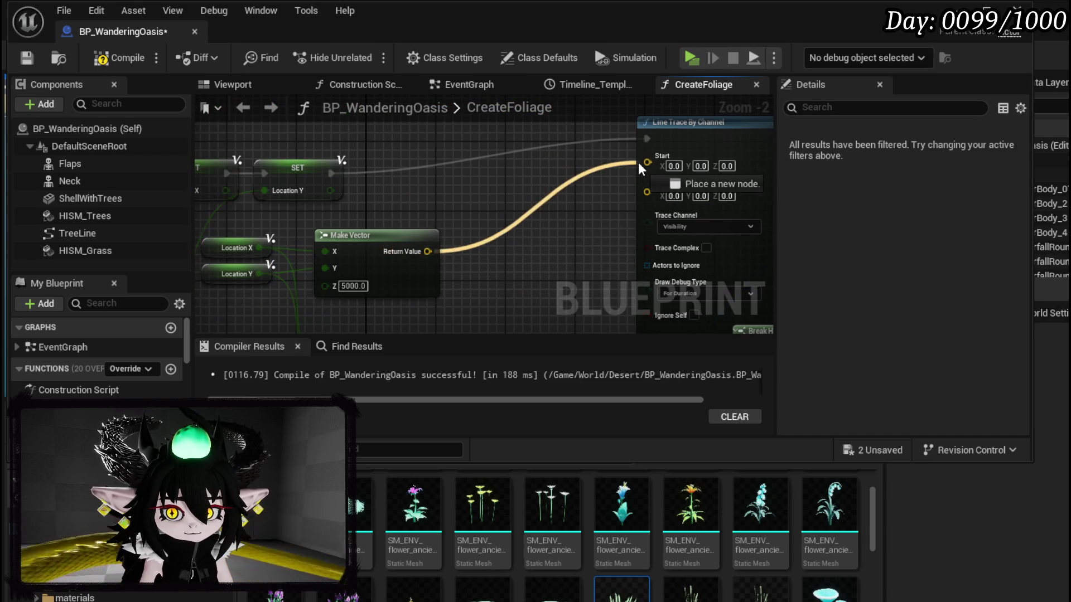
{"action": "mouse_move", "coordinate": [655, 161]}
{"action": "left_mouse_down"}
{"action": "mouse_move", "coordinate": [454, 155]}
{"action": "mouse_move", "coordinate": [640, 131]}
{"action": "mouse_move", "coordinate": [606, 76]}
{"action": "mouse_move", "coordinate": [661, 178]}
{"action": "left_mouse_up"}
{"action": "scroll", "coordinate": [694, 221], "scroll_direction": "down", "scroll_amount": 5}
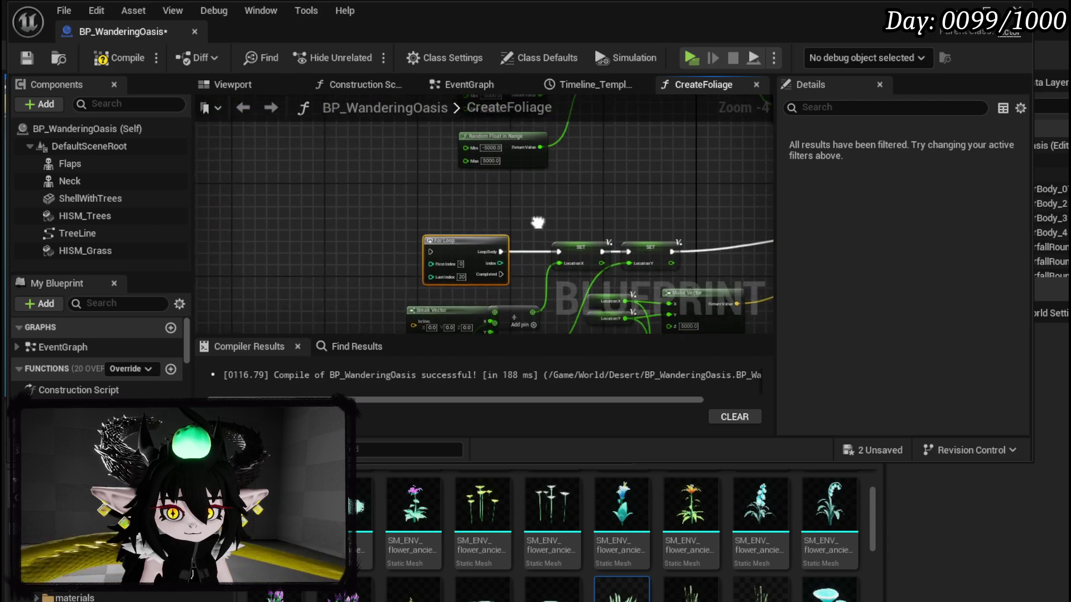
{"action": "scroll", "coordinate": [483, 192], "scroll_direction": "up", "scroll_amount": 3}
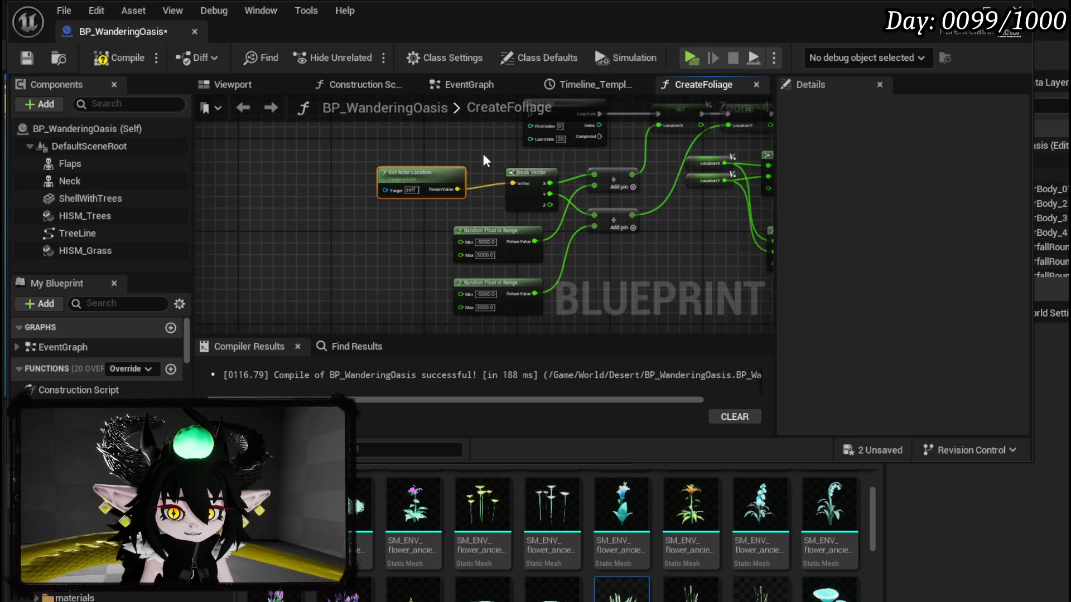
{"action": "scroll", "coordinate": [477, 279], "scroll_direction": "down", "scroll_amount": 1}
{"action": "right_click", "coordinate": [414, 280]}
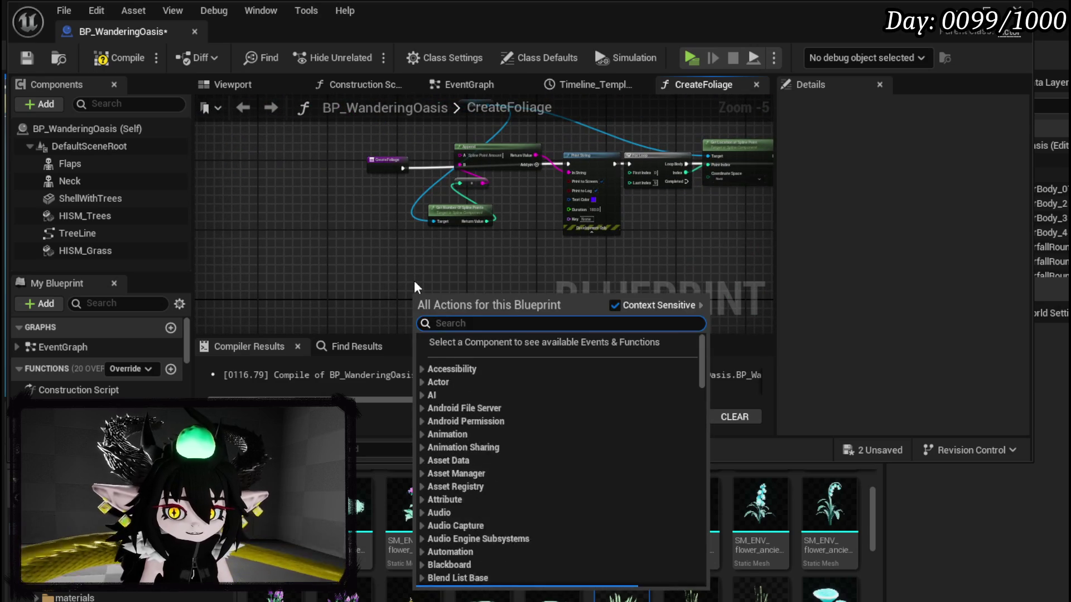
Add a Sequence node to the CreateFoliage graph.
{"action": "type", "text": "sequence"}
{"action": "key", "text": "Return"}
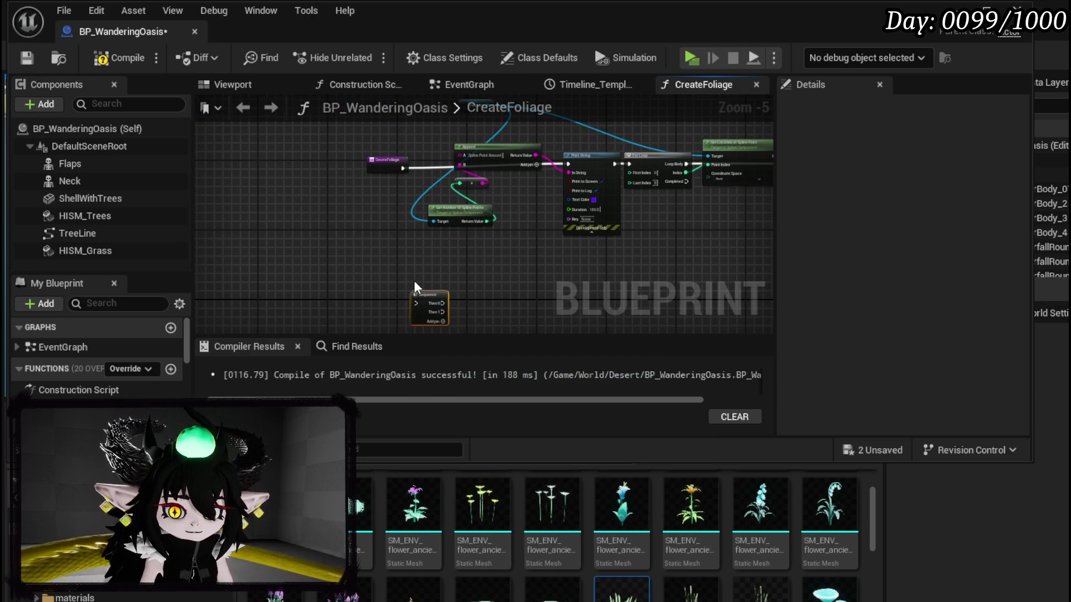
{"action": "left_click", "coordinate": [377, 266]}
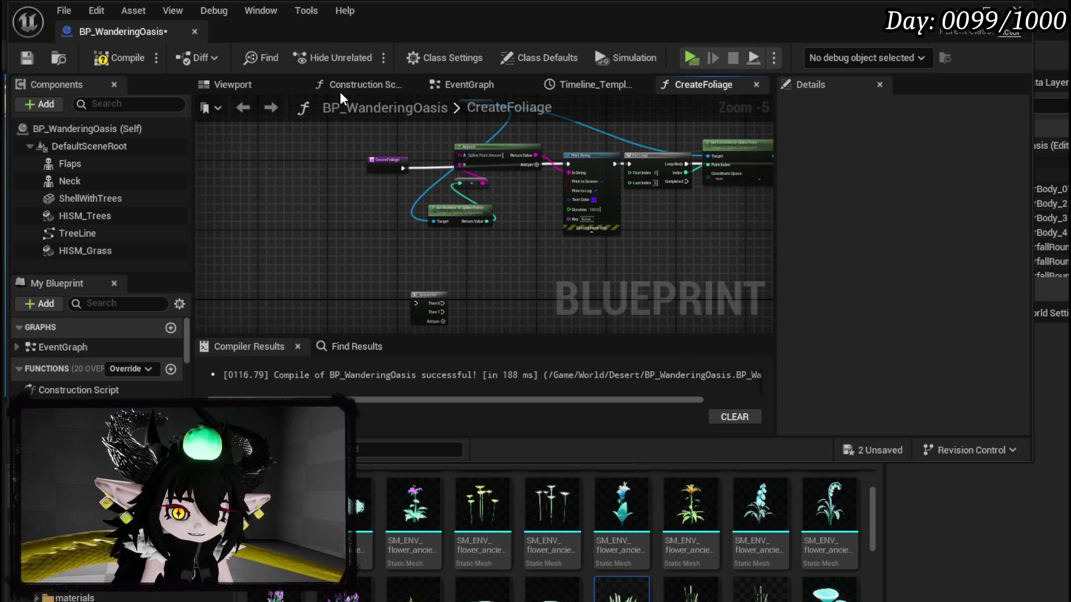
Delete the Create Foliage call from the Construction Script and save the blueprint.
{"action": "left_click", "coordinate": [343, 87]}
{"action": "left_click", "coordinate": [345, 201]}
{"action": "key", "text": "Delete"}
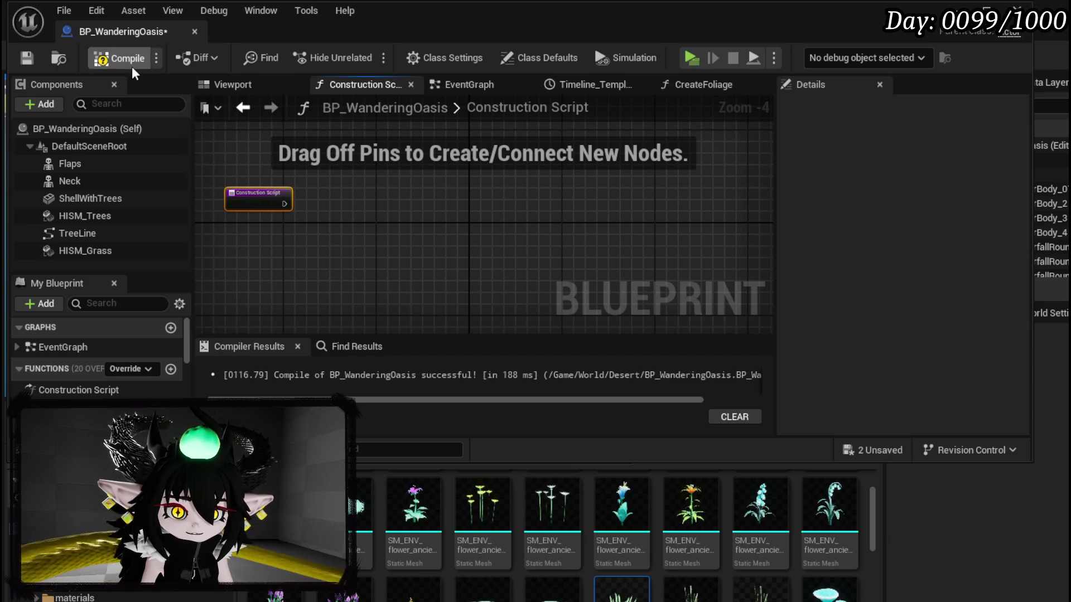
{"action": "left_click", "coordinate": [36, 59]}
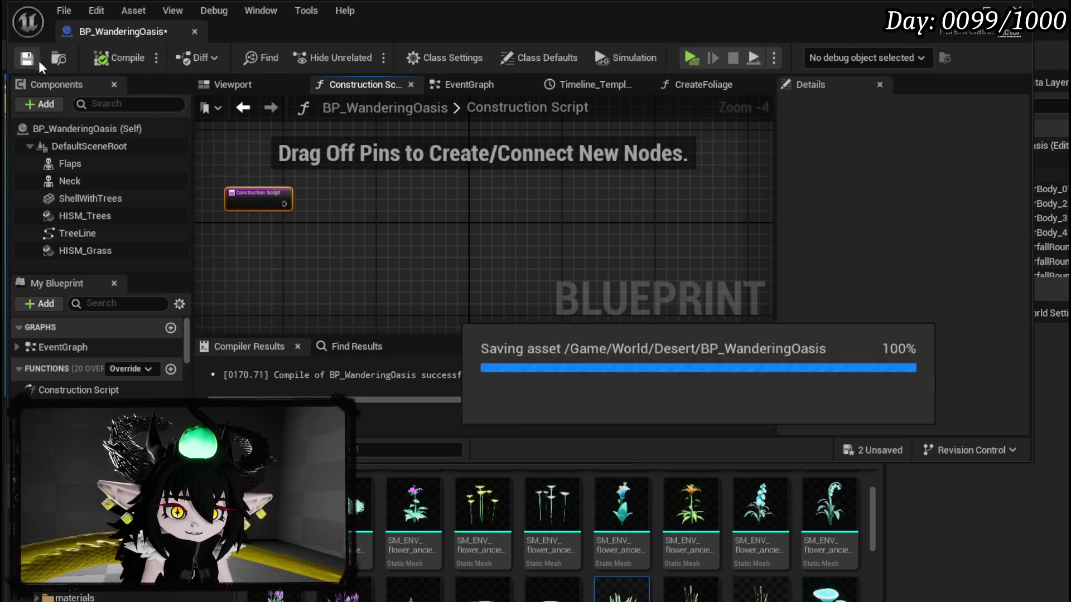
Wire the CreateFoliage entry into the Sequence node and Then 0 into the For Loop.
{"action": "left_click", "coordinate": [243, 107]}
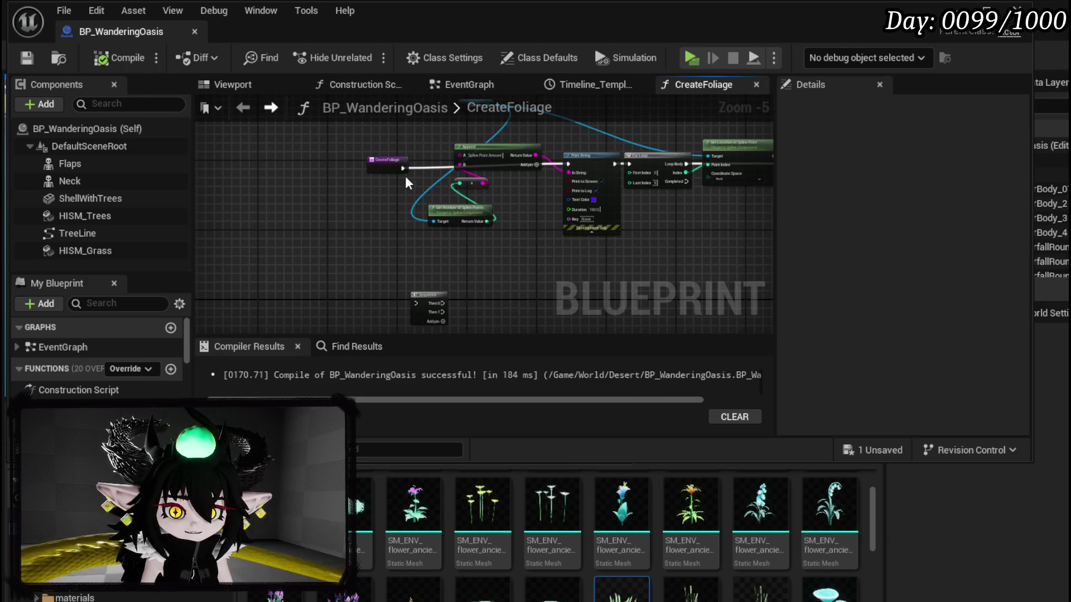
{"action": "left_click_drag", "start_coordinate": [377, 166], "coordinate": [280, 167]}
{"action": "mouse_move", "coordinate": [442, 302]}
{"action": "left_mouse_down"}
{"action": "mouse_move", "coordinate": [407, 212]}
{"action": "mouse_move", "coordinate": [506, 287]}
{"action": "left_mouse_up"}
{"action": "mouse_move", "coordinate": [419, 291]}
{"action": "left_mouse_down"}
{"action": "mouse_move", "coordinate": [413, 303]}
{"action": "mouse_move", "coordinate": [449, 301]}
{"action": "mouse_move", "coordinate": [512, 255]}
{"action": "left_mouse_up"}
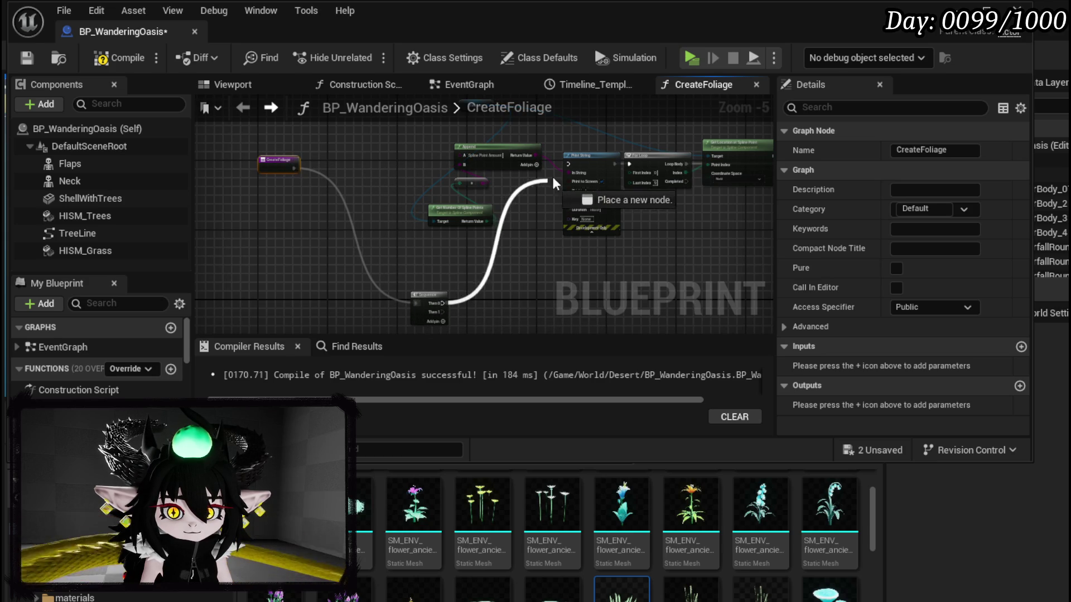
{"action": "scroll", "coordinate": [462, 293], "scroll_direction": "down", "scroll_amount": 2}
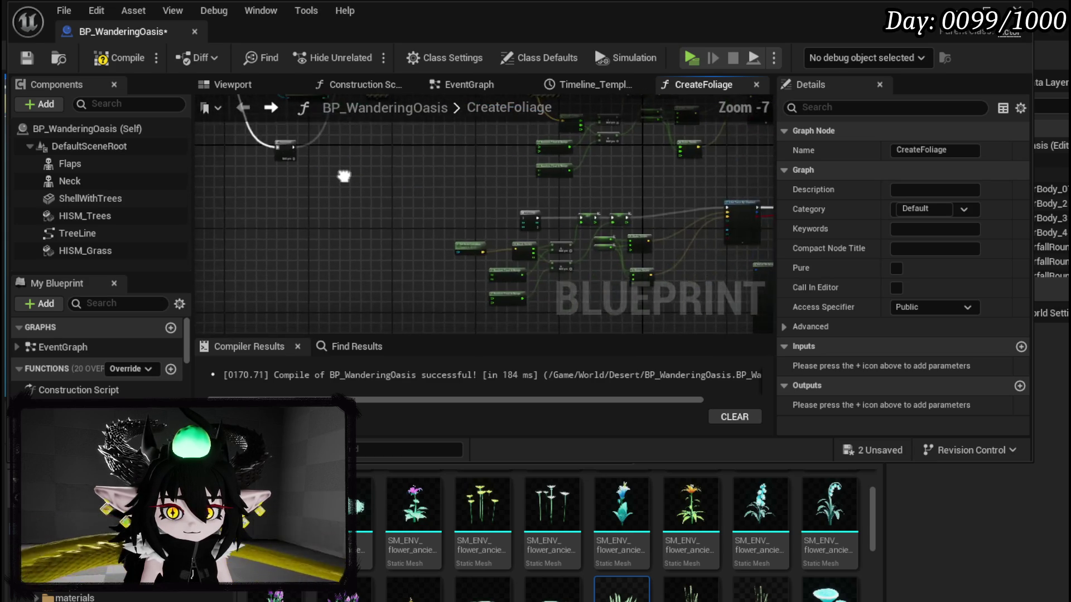
{"action": "scroll", "coordinate": [336, 173], "scroll_direction": "up", "scroll_amount": 2}
{"action": "left_click_drag", "start_coordinate": [680, 255], "coordinate": [421, 160]}
Set the For Loop's Last Index to 800.
{"action": "left_click_drag", "start_coordinate": [508, 209], "coordinate": [428, 235]}
{"action": "left_click_drag", "start_coordinate": [407, 282], "coordinate": [537, 162]}
{"action": "scroll", "coordinate": [490, 197], "scroll_direction": "up", "scroll_amount": 3}
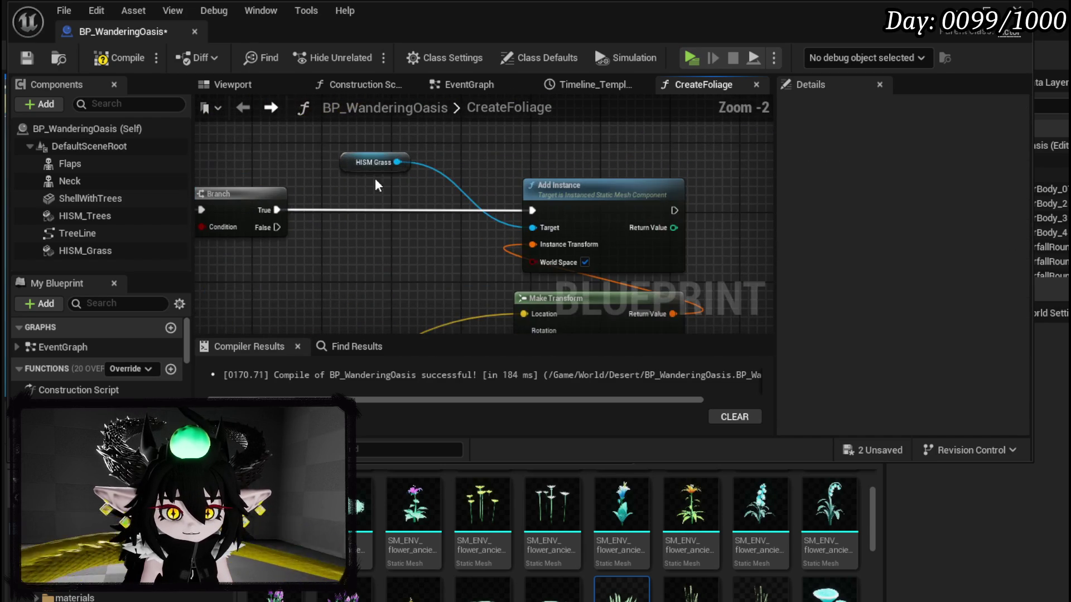
{"action": "left_click", "coordinate": [424, 145]}
{"action": "scroll", "coordinate": [423, 145], "scroll_direction": "down", "scroll_amount": 2}
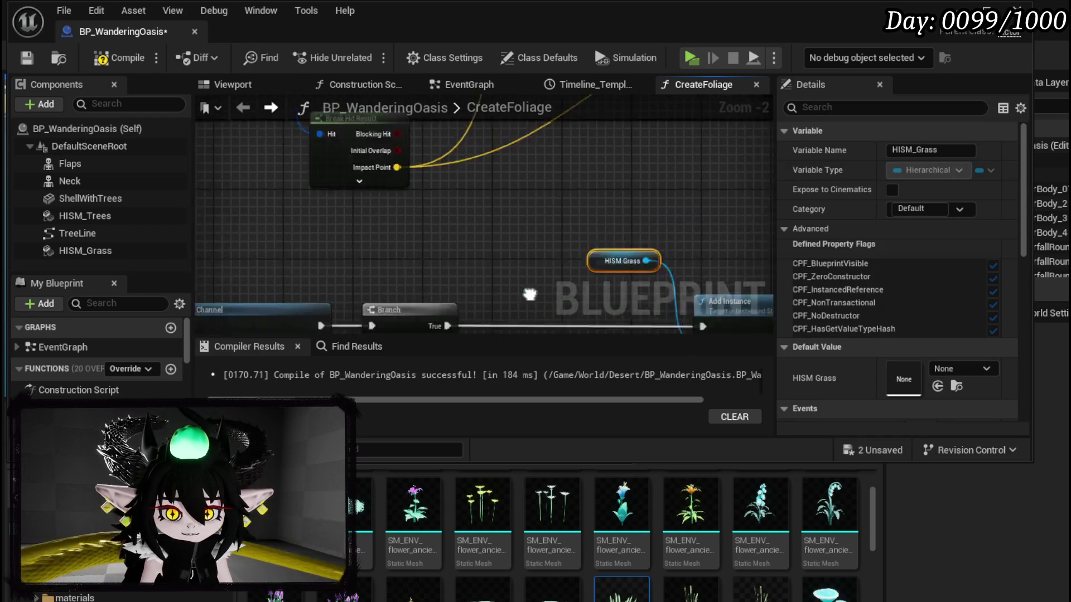
{"action": "left_click_drag", "start_coordinate": [437, 305], "coordinate": [753, 177]}
{"action": "scroll", "coordinate": [526, 224], "scroll_direction": "up", "scroll_amount": 4}
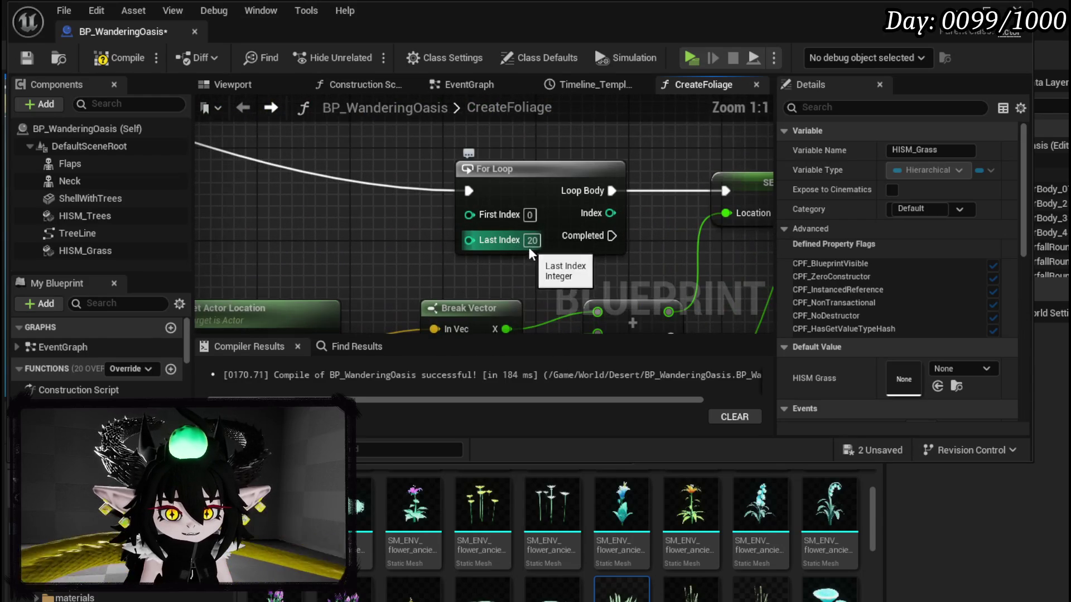
{"action": "type", "text": "800"}
{"action": "left_click", "coordinate": [360, 240]}
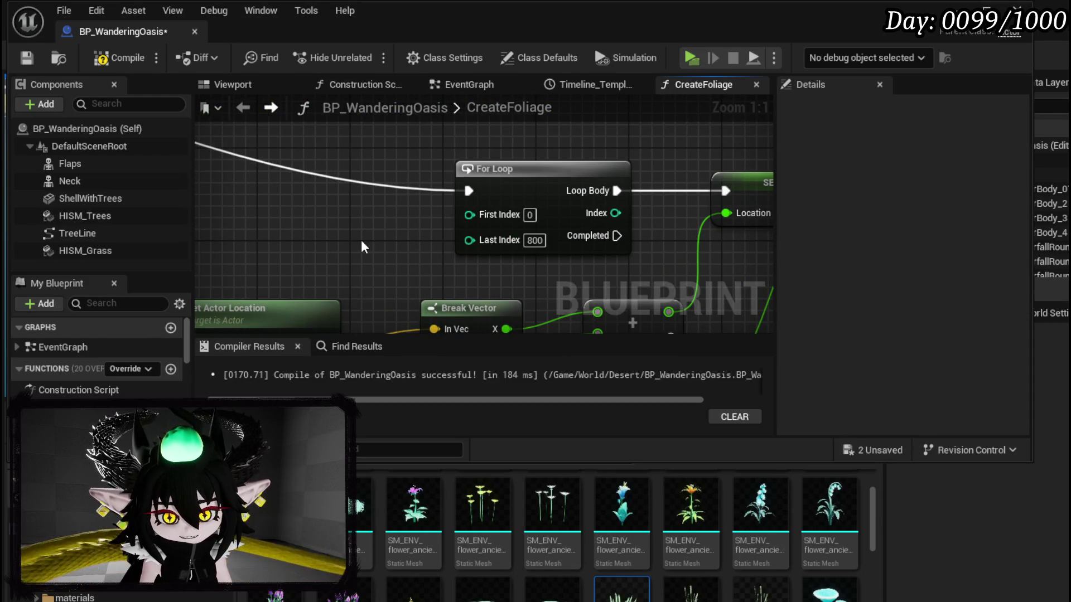
Save the blueprint and the remaining unsaved content, then return to the level editor.
{"action": "left_click", "coordinate": [26, 58]}
{"action": "scroll", "coordinate": [349, 242], "scroll_direction": "down", "scroll_amount": 2}
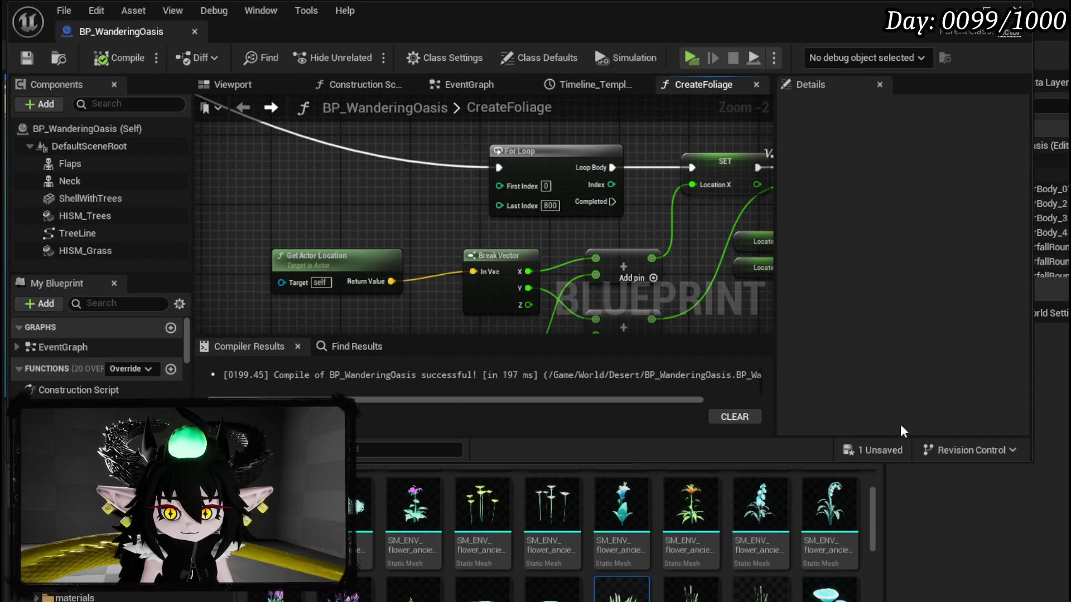
{"action": "left_click", "coordinate": [879, 451]}
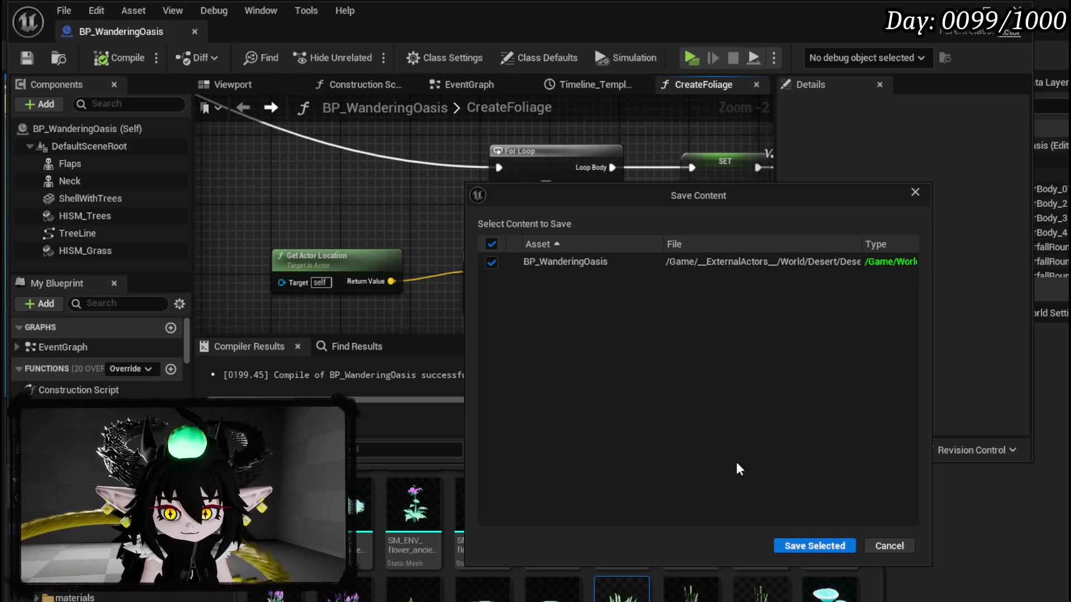
{"action": "left_click", "coordinate": [811, 544]}
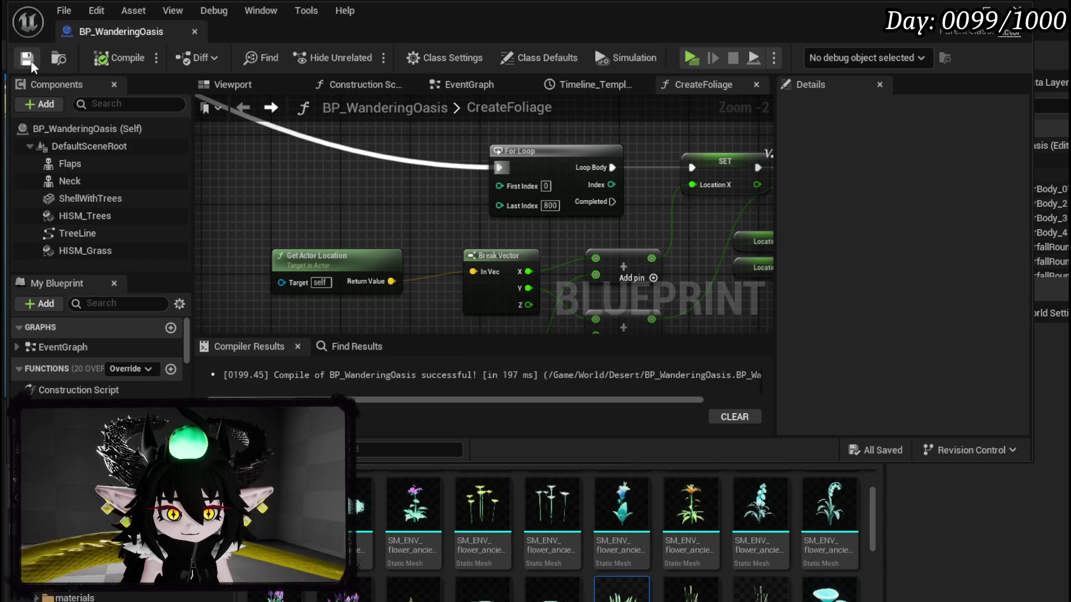
{"action": "key", "text": "alt+Tab"}
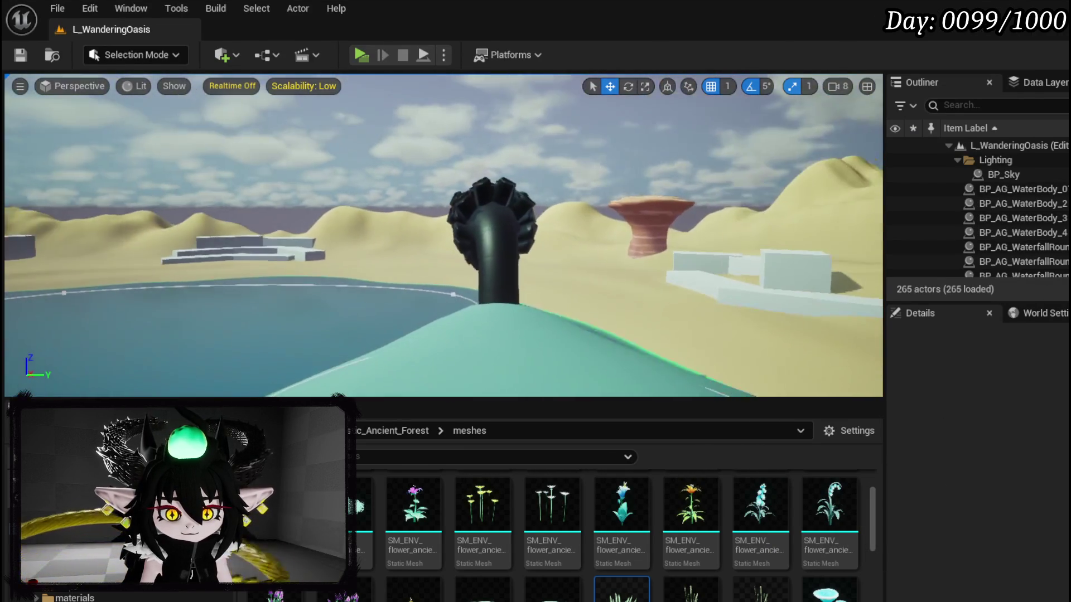
{"action": "left_click_drag", "start_coordinate": [447, 136], "coordinate": [463, 123]}
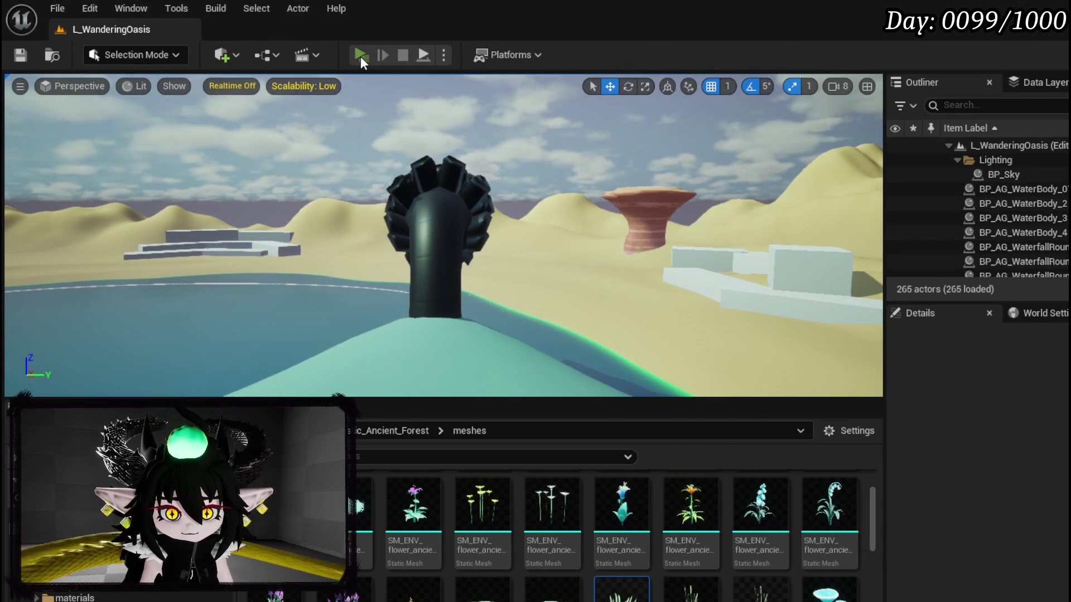
{"action": "key", "text": "alt+p"}
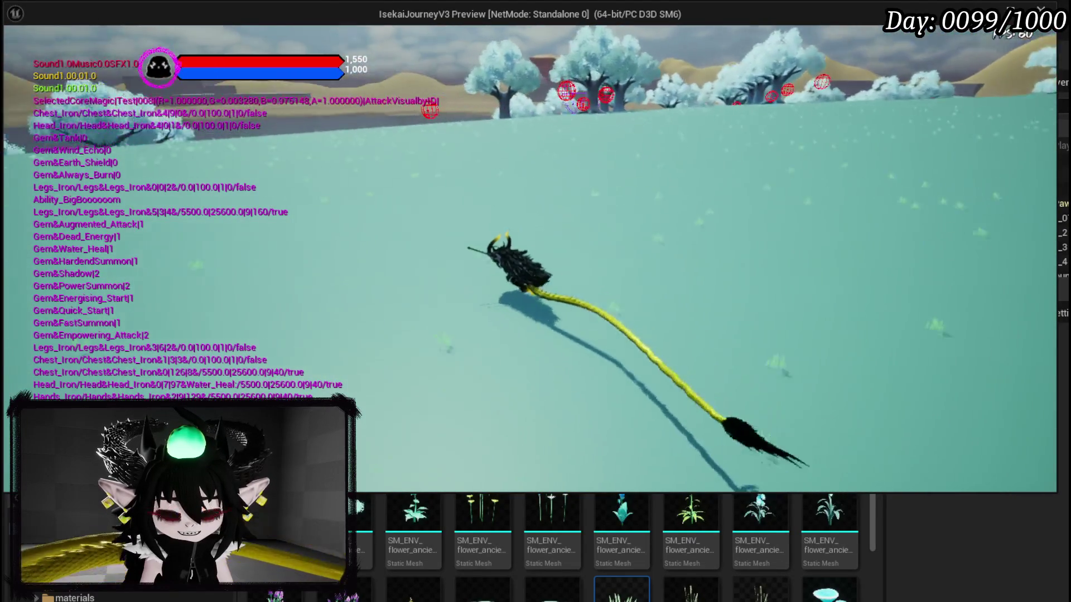
{"action": "key", "text": "space"}
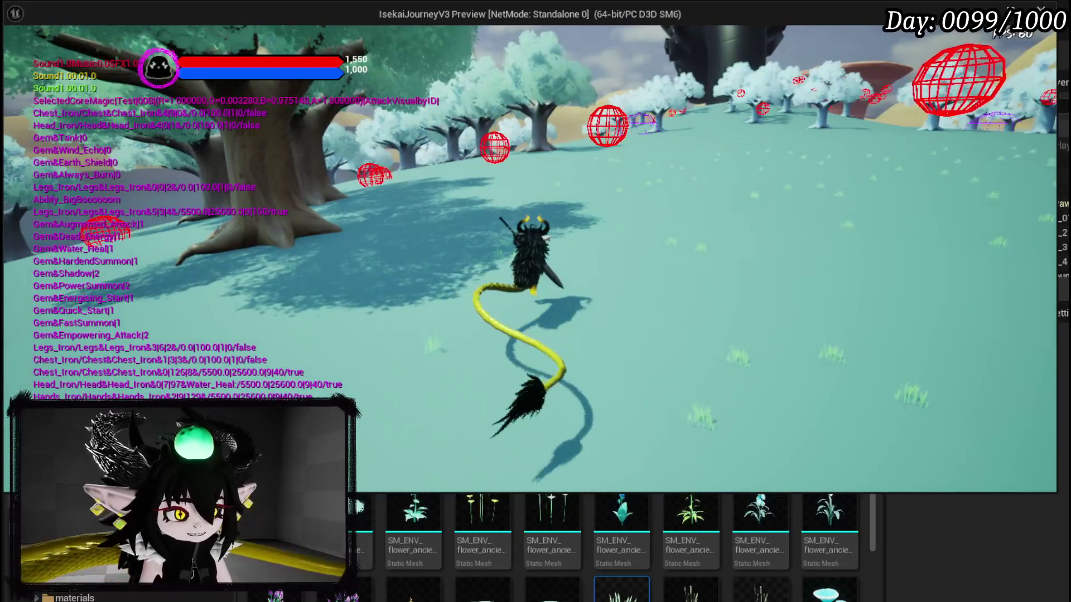
{"action": "key", "text": "Escape"}
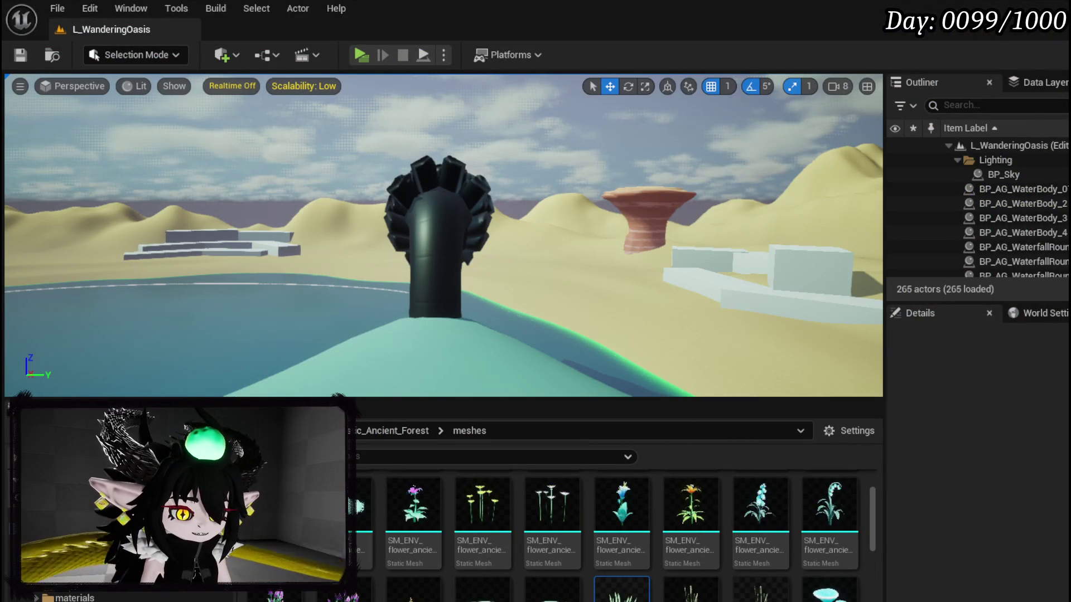
Set the CreateFoliage For Loop's Last Index to 2400 and save the blueprint.
{"action": "key", "text": "alt+Tab"}
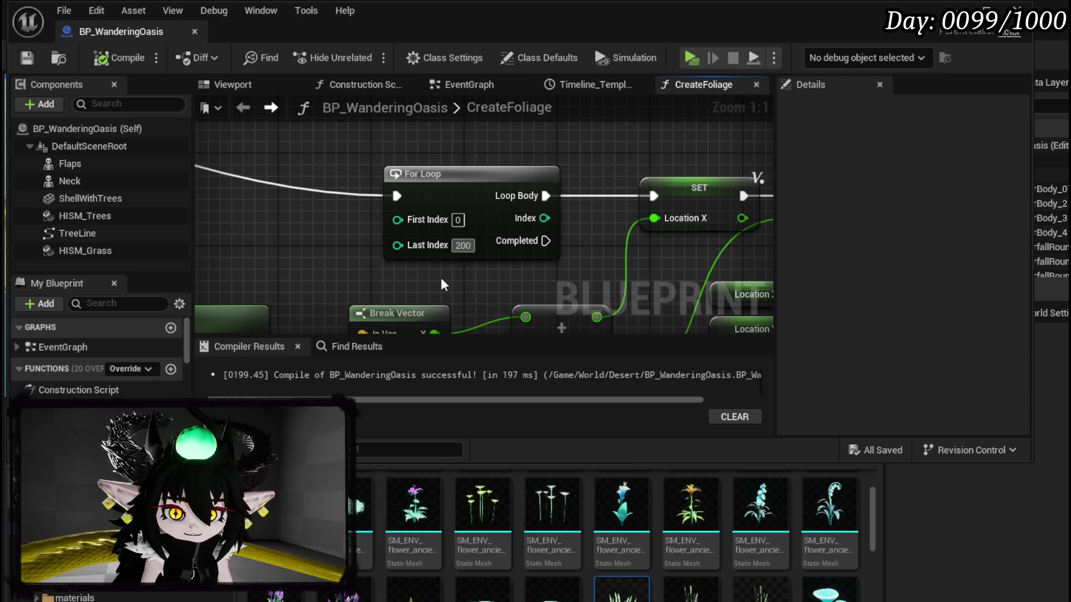
{"action": "type", "text": "2400"}
{"action": "key", "text": "Return"}
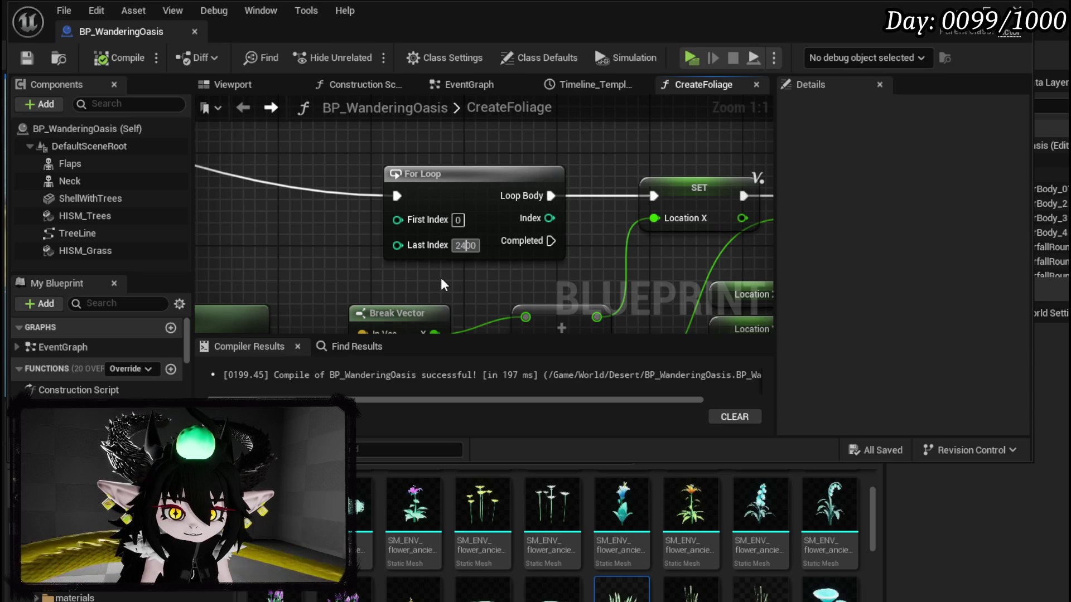
{"action": "left_click", "coordinate": [30, 62]}
Return to the level and launch a game preview to check the grass.
{"action": "left_click", "coordinate": [972, 8]}
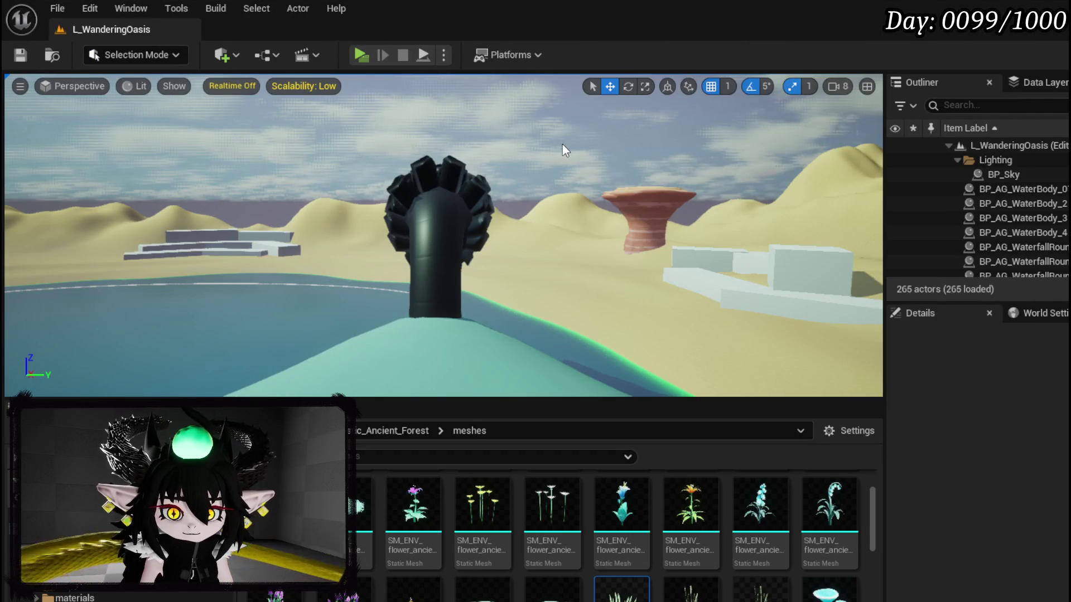
{"action": "left_click_drag", "start_coordinate": [497, 144], "coordinate": [497, 137]}
{"action": "left_click", "coordinate": [355, 54]}
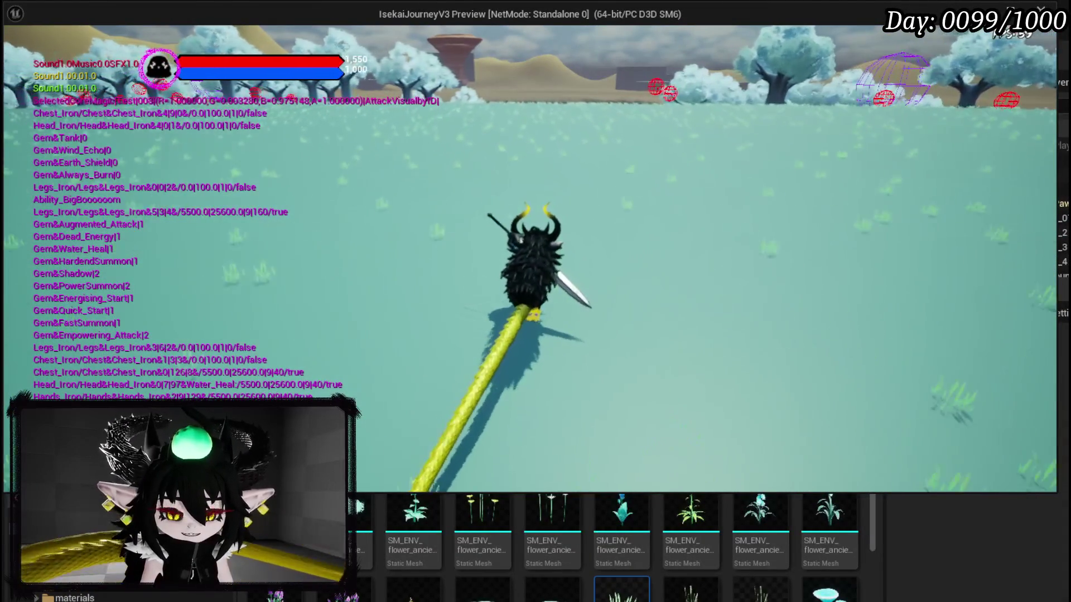
{"action": "key", "text": "d"}
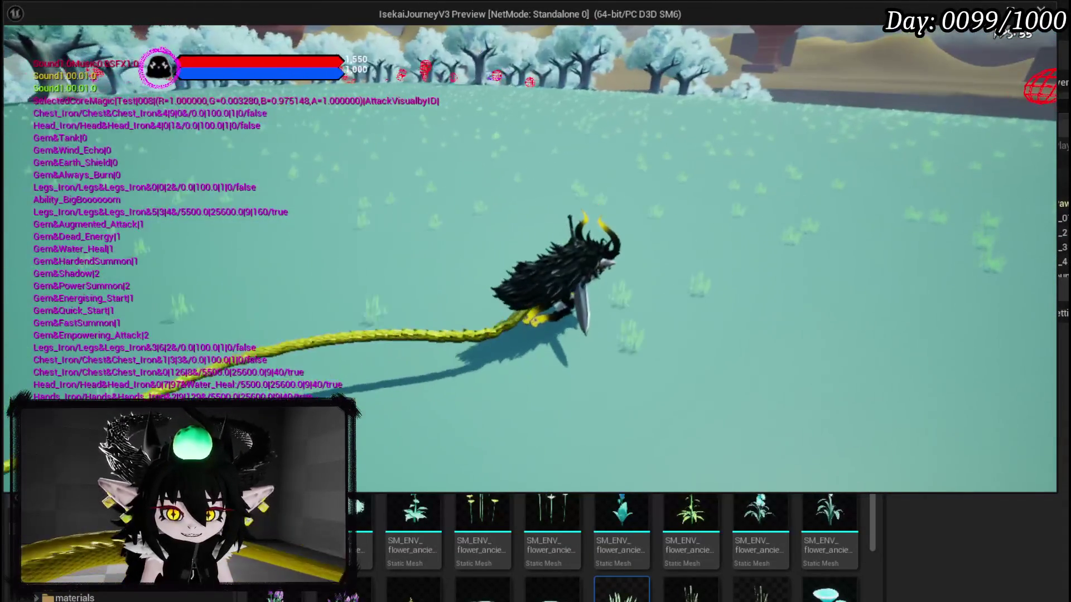
{"action": "key", "text": "w"}
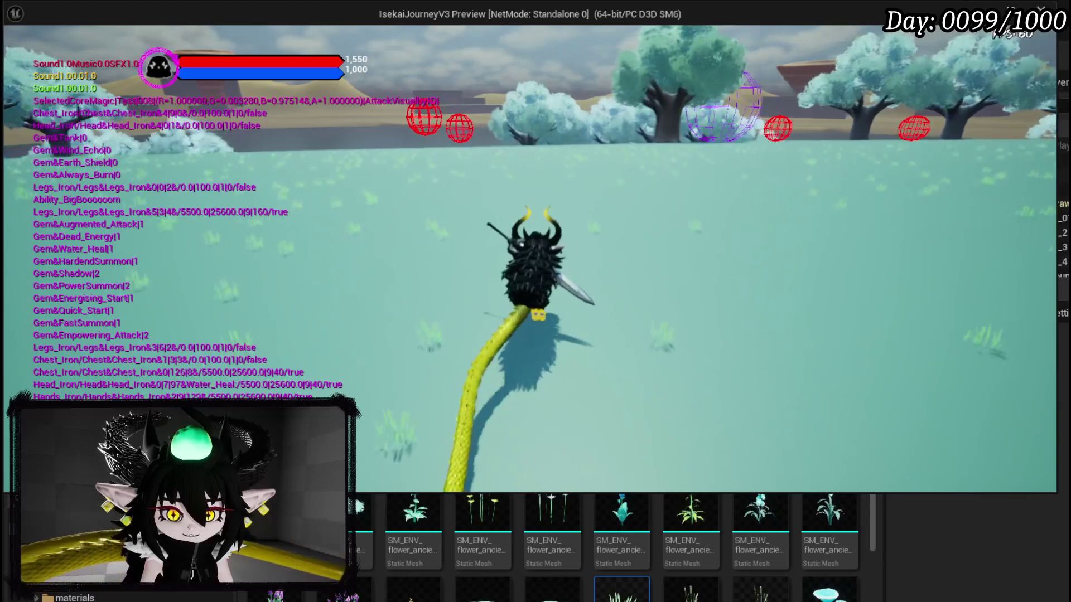
{"action": "key", "text": "d"}
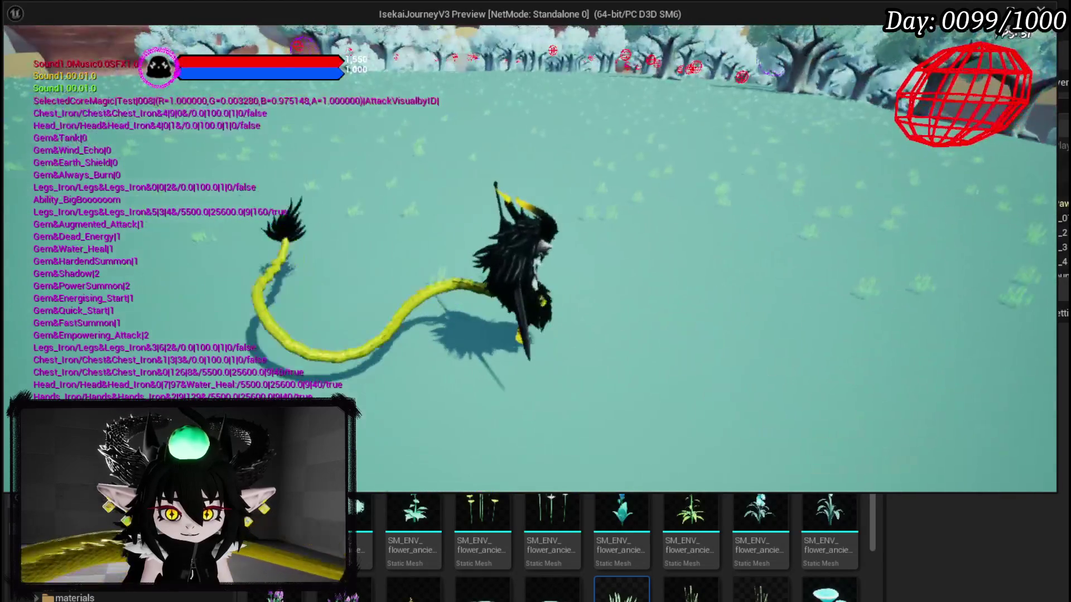
{"action": "key", "text": "alt+Tab"}
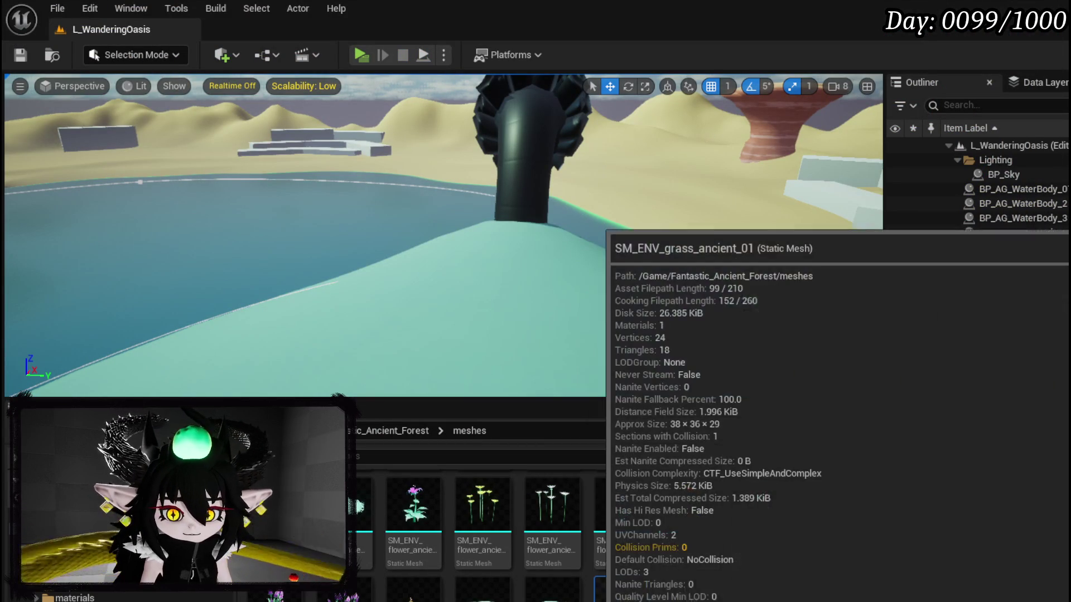
Inspect the SM_ENV_grass_ancient mesh, close it, and save the blueprint.
{"action": "double_click", "coordinate": [621, 591]}
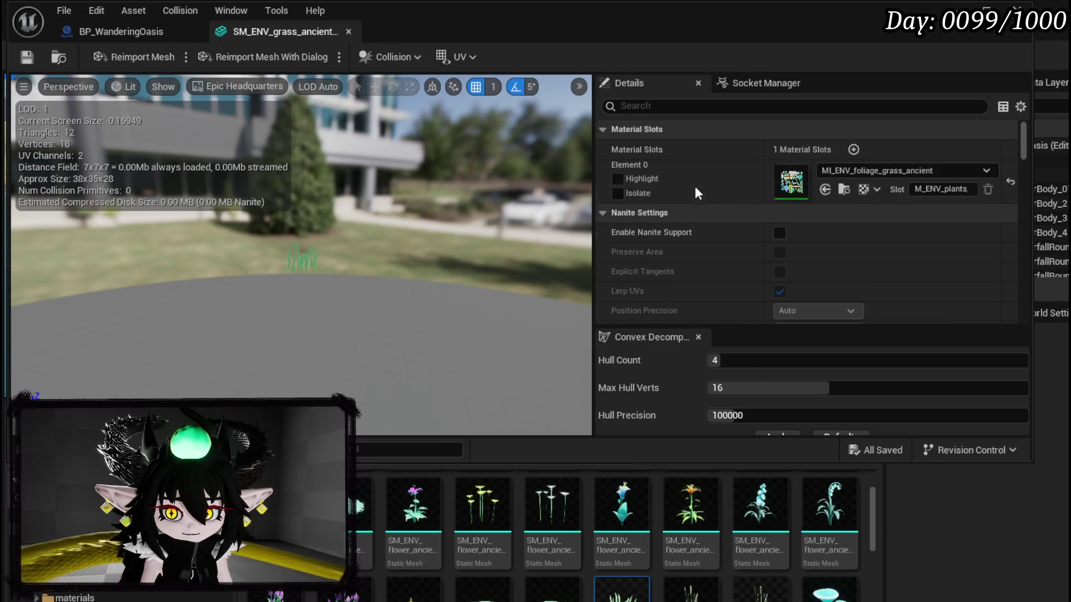
{"action": "left_click", "coordinate": [348, 32]}
{"action": "mouse_move", "coordinate": [393, 230]}
{"action": "left_mouse_down"}
{"action": "mouse_move", "coordinate": [347, 185]}
{"action": "mouse_move", "coordinate": [344, 193]}
{"action": "left_mouse_up"}
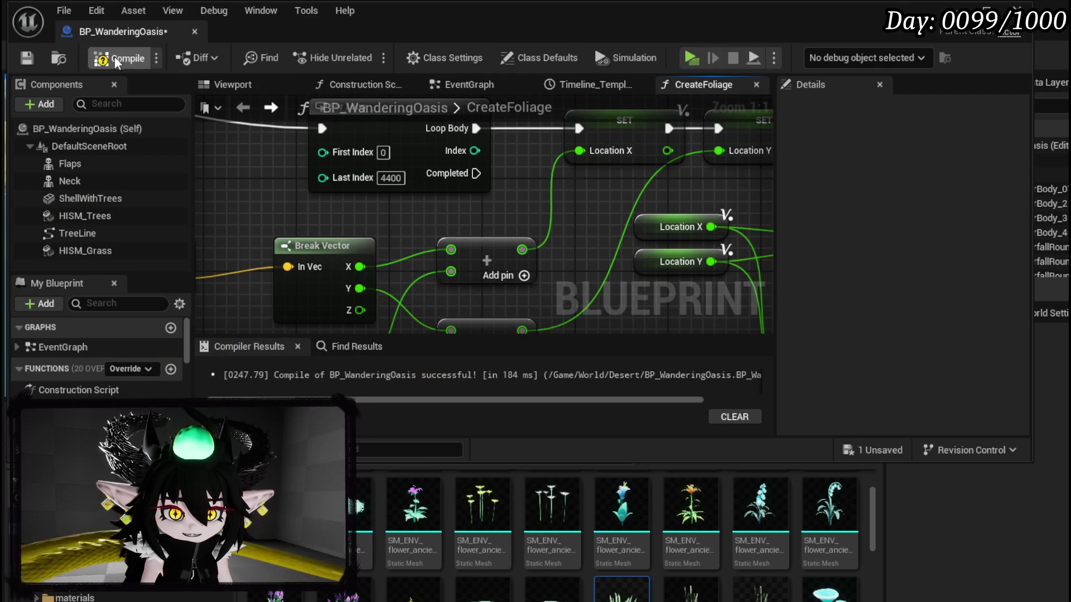
{"action": "left_click", "coordinate": [25, 60]}
Set Make Transform's Scale X and Y to 2.0.
{"action": "mouse_move", "coordinate": [550, 217]}
{"action": "left_mouse_down"}
{"action": "mouse_move", "coordinate": [765, 210]}
{"action": "mouse_move", "coordinate": [246, 191]}
{"action": "mouse_move", "coordinate": [396, 190]}
{"action": "mouse_move", "coordinate": [124, 200]}
{"action": "mouse_move", "coordinate": [133, 273]}
{"action": "mouse_move", "coordinate": [132, 205]}
{"action": "left_mouse_up"}
{"action": "type", "text": "2"}
{"action": "key", "text": "Tab"}
{"action": "type", "text": "2"}
{"action": "key", "text": "Return"}
Compile and save, then launch a game preview to test the scaled grass.
{"action": "left_click", "coordinate": [26, 58]}
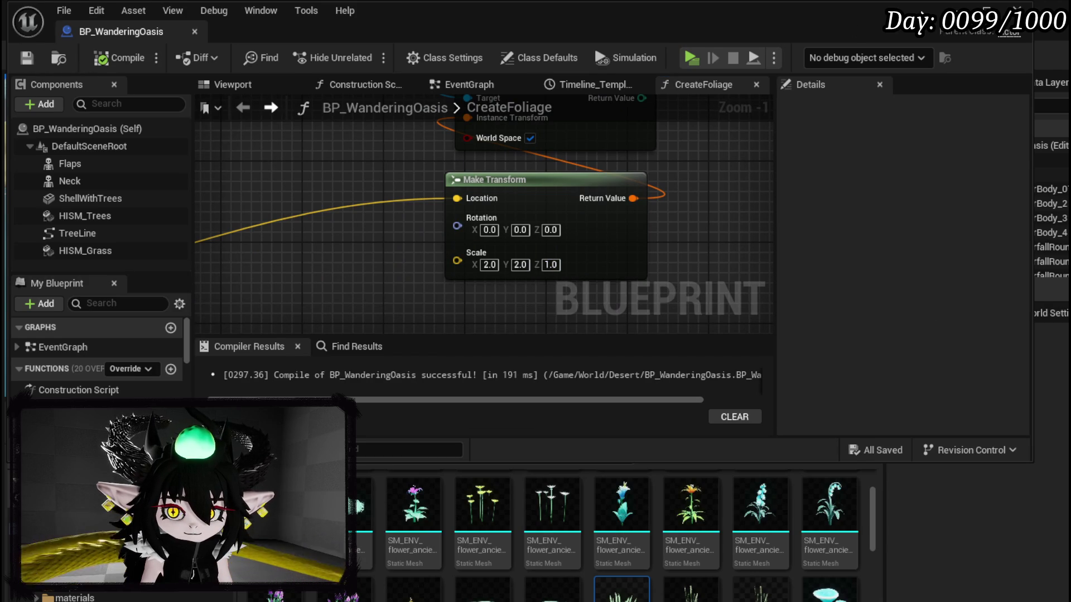
{"action": "left_click", "coordinate": [956, 8]}
{"action": "left_click", "coordinate": [360, 55]}
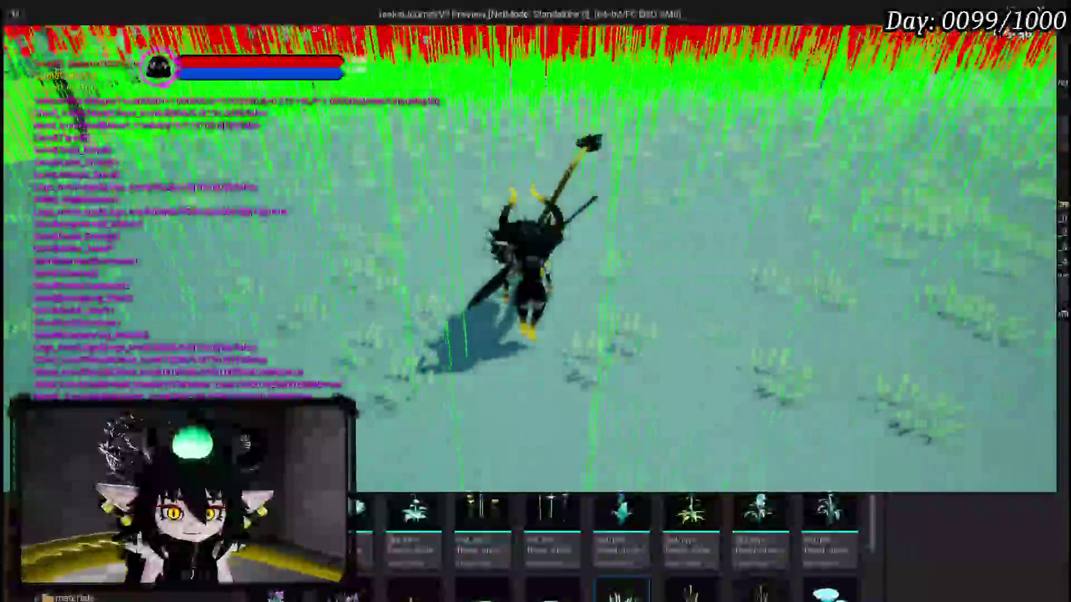
Run the character across the grassy field toward the tree line, then return to the editor.
{"action": "key", "text": "w"}
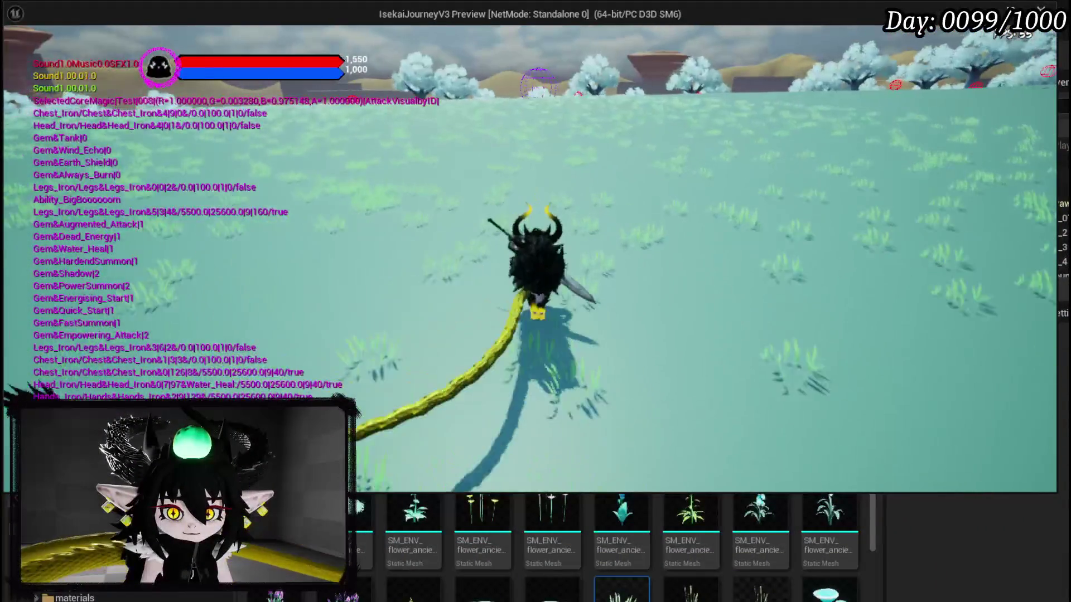
{"action": "key", "text": "s"}
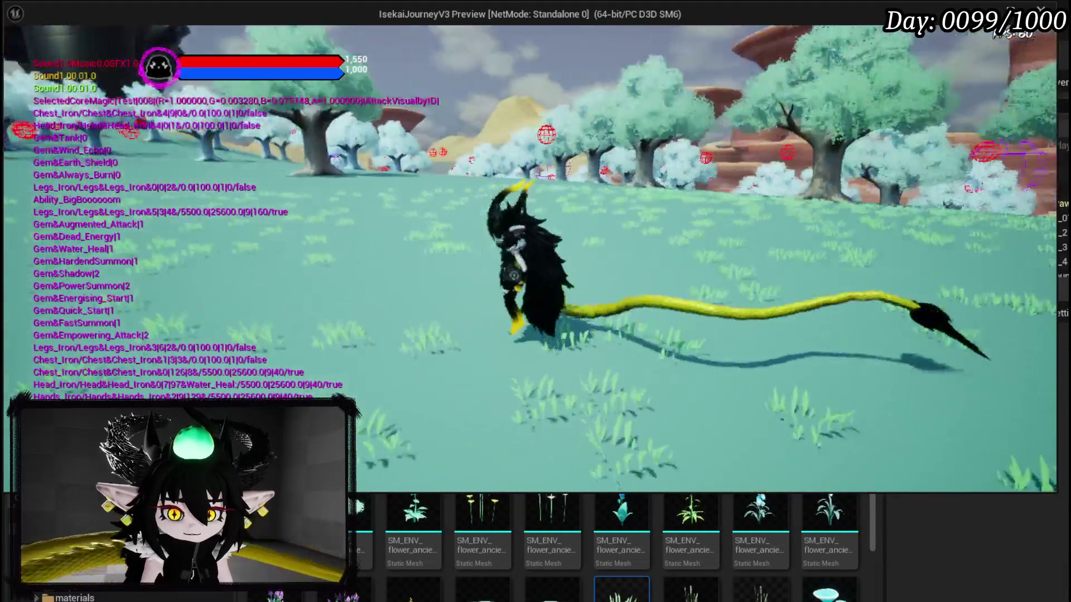
{"action": "key", "text": "w"}
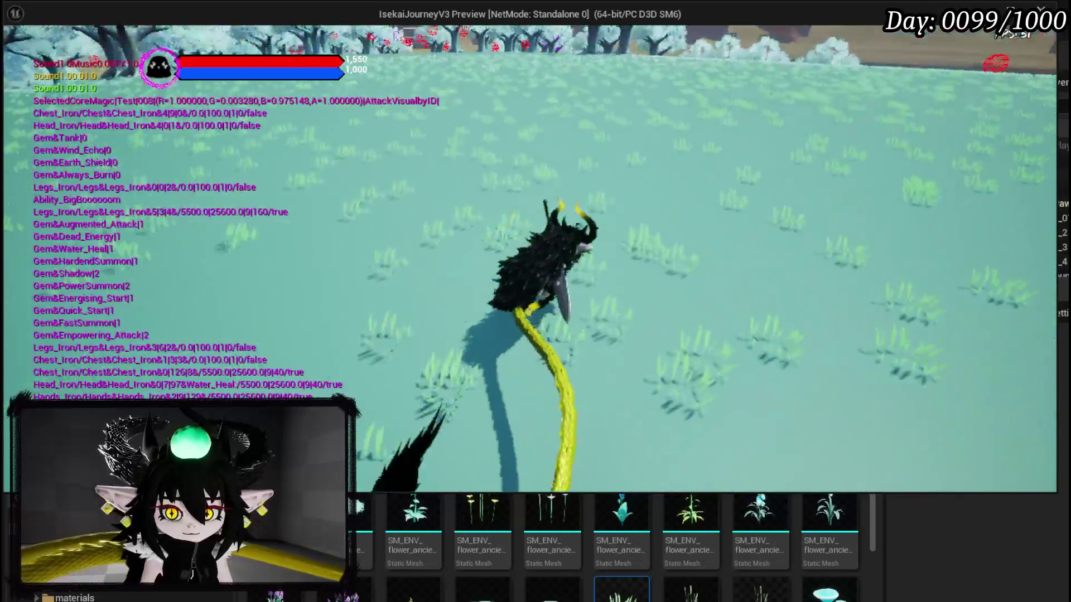
{"action": "key", "text": "w"}
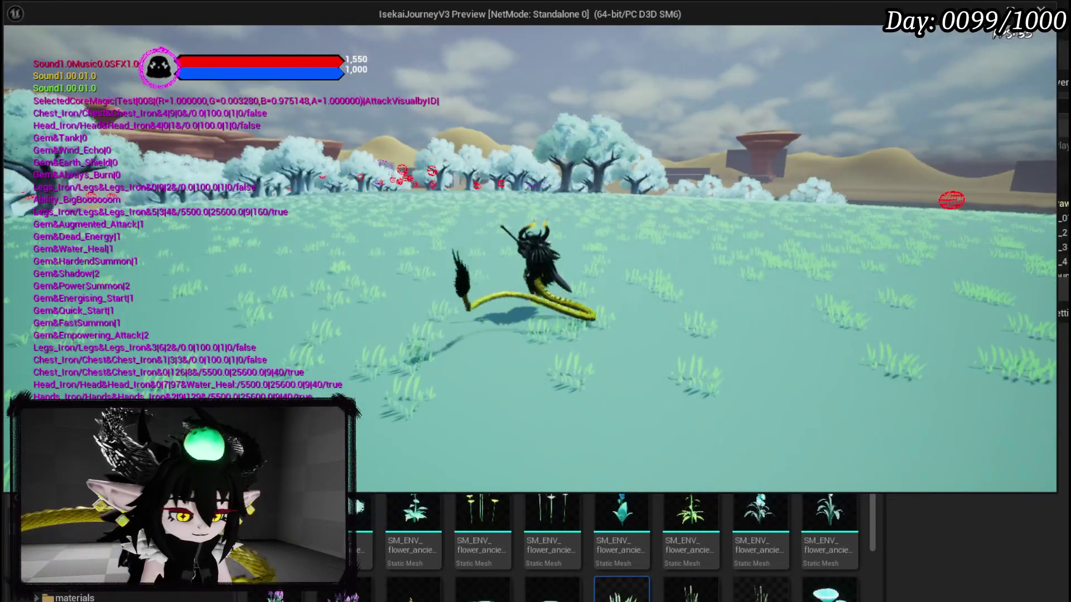
{"action": "left_click", "coordinate": [1055, 222]}
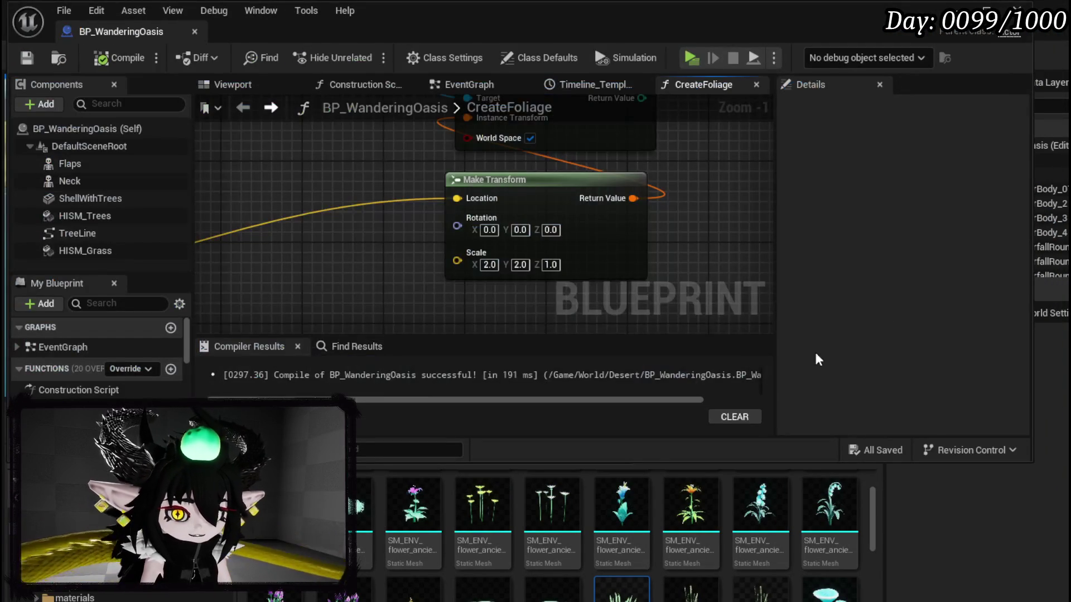
Set Make Transform Scale Z to 2.0, set the line trace's Draw Debug Type to None, and save.
{"action": "type", "text": "2"}
{"action": "key", "text": "Return"}
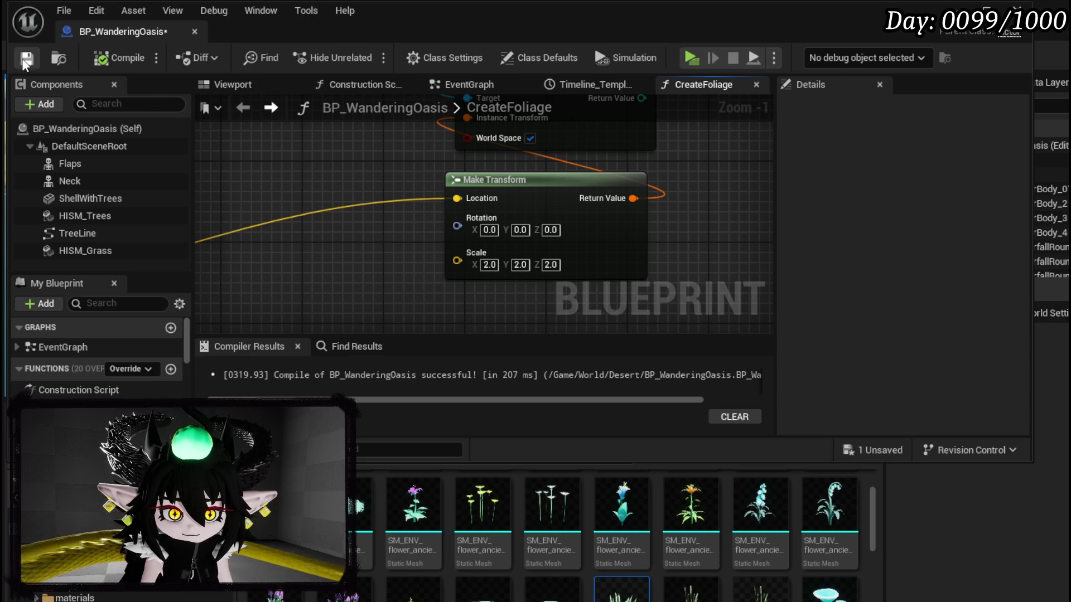
{"action": "scroll", "coordinate": [386, 152], "scroll_direction": "down", "scroll_amount": 3}
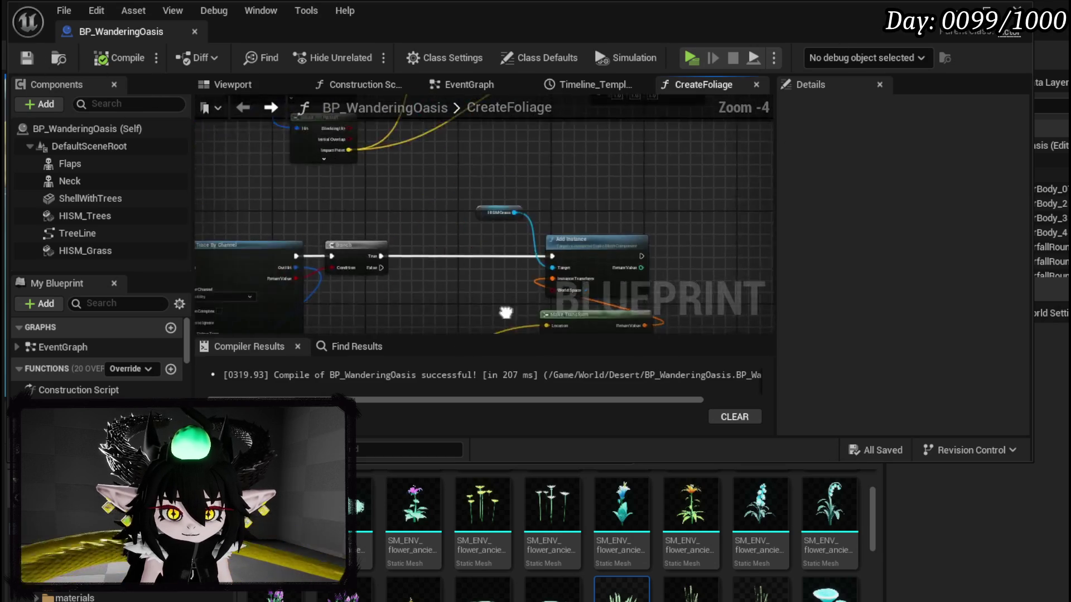
{"action": "scroll", "coordinate": [474, 231], "scroll_direction": "up", "scroll_amount": 2}
{"action": "left_click", "coordinate": [390, 243]}
{"action": "left_click", "coordinate": [339, 256]}
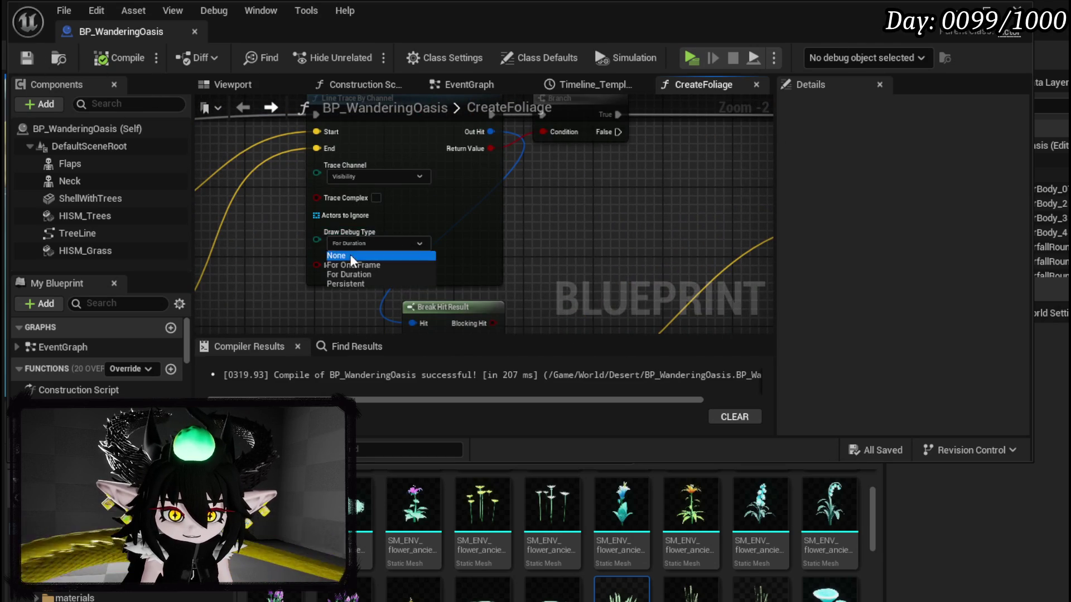
{"action": "left_click", "coordinate": [25, 61]}
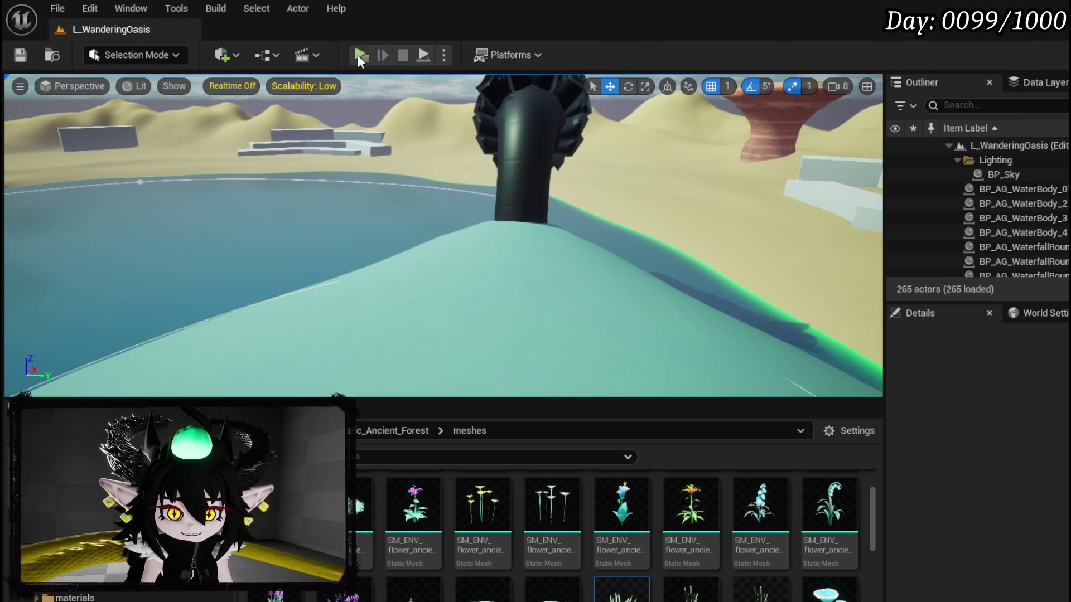
{"action": "key", "text": "alt+p"}
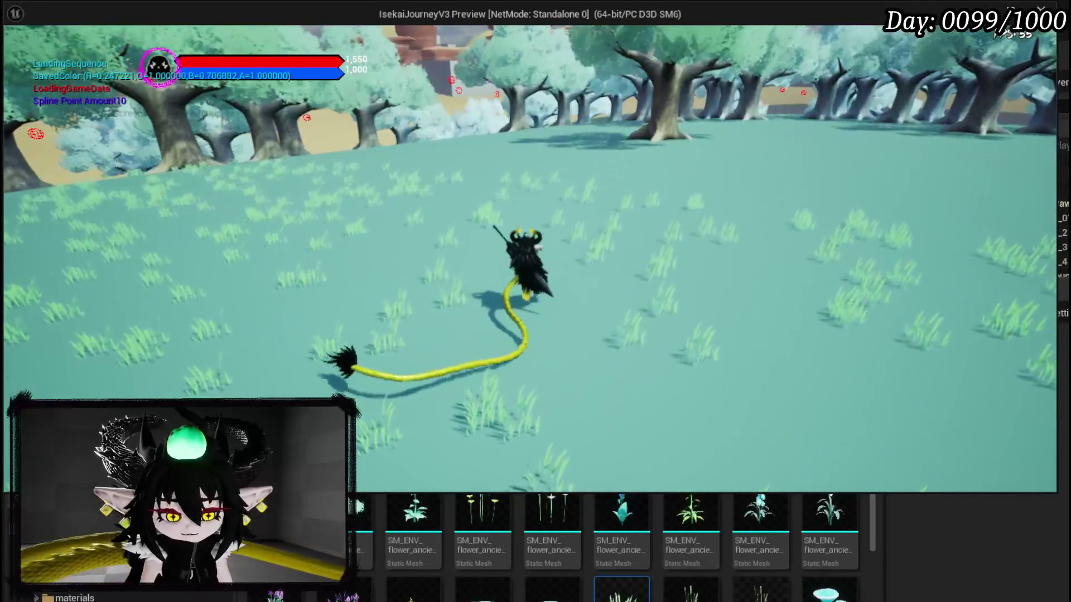
{"action": "key", "text": "alt+Tab"}
{"action": "key", "text": "Escape"}
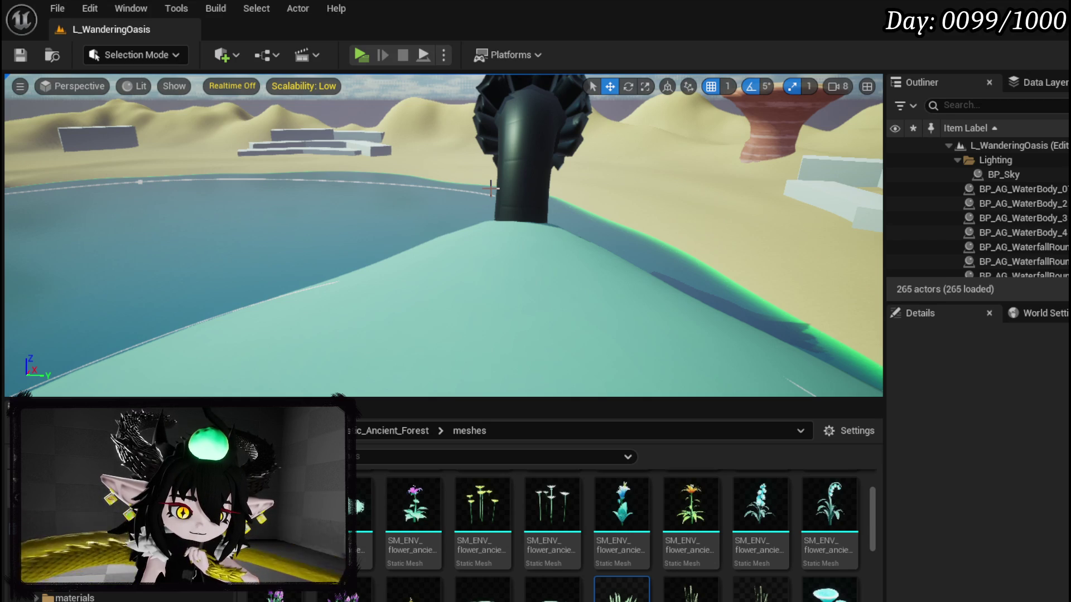
Check the EventGraph, recompile BP_WanderingOasis, and return to the level editor.
{"action": "mouse_move", "coordinate": [491, 188]}
{"action": "left_mouse_down"}
{"action": "mouse_move", "coordinate": [480, 201]}
{"action": "mouse_move", "coordinate": [429, 178]}
{"action": "mouse_move", "coordinate": [440, 218]}
{"action": "mouse_move", "coordinate": [413, 207]}
{"action": "mouse_move", "coordinate": [424, 262]}
{"action": "mouse_move", "coordinate": [444, 258]}
{"action": "left_mouse_up"}
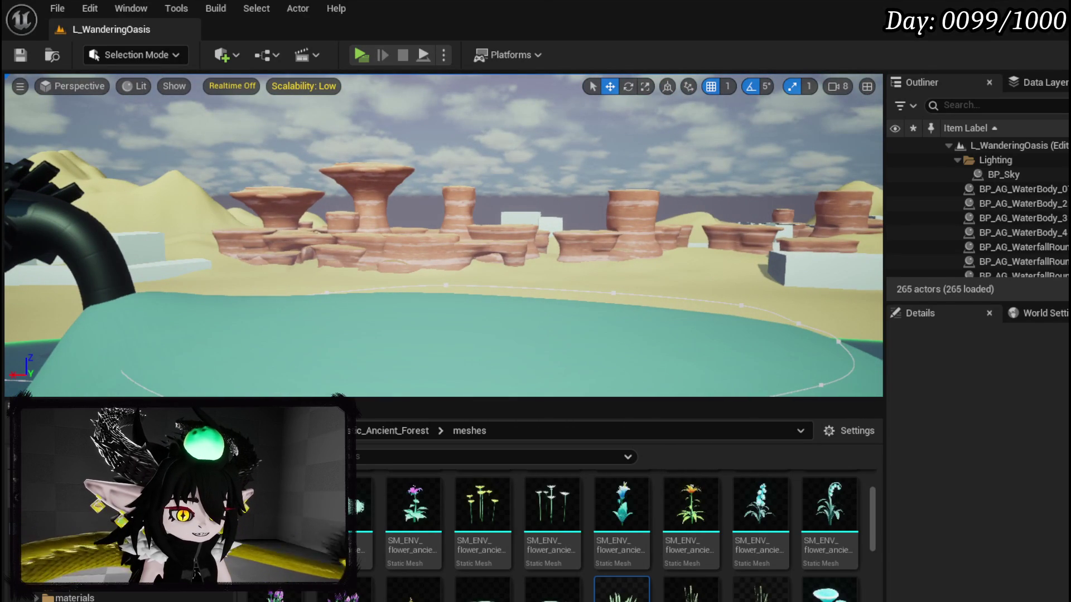
{"action": "key", "text": "alt+Tab"}
{"action": "scroll", "coordinate": [761, 241], "scroll_direction": "down", "scroll_amount": 4}
{"action": "mouse_move", "coordinate": [762, 241]}
{"action": "left_mouse_down"}
{"action": "mouse_move", "coordinate": [391, 145]}
{"action": "mouse_move", "coordinate": [343, 251]}
{"action": "left_mouse_up"}
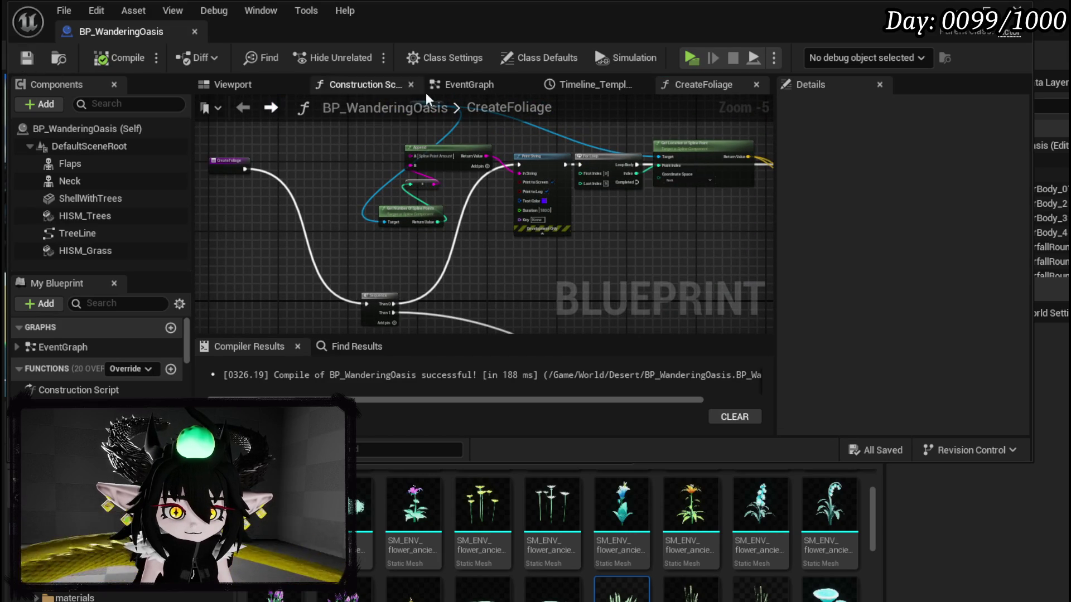
{"action": "left_click", "coordinate": [463, 84]}
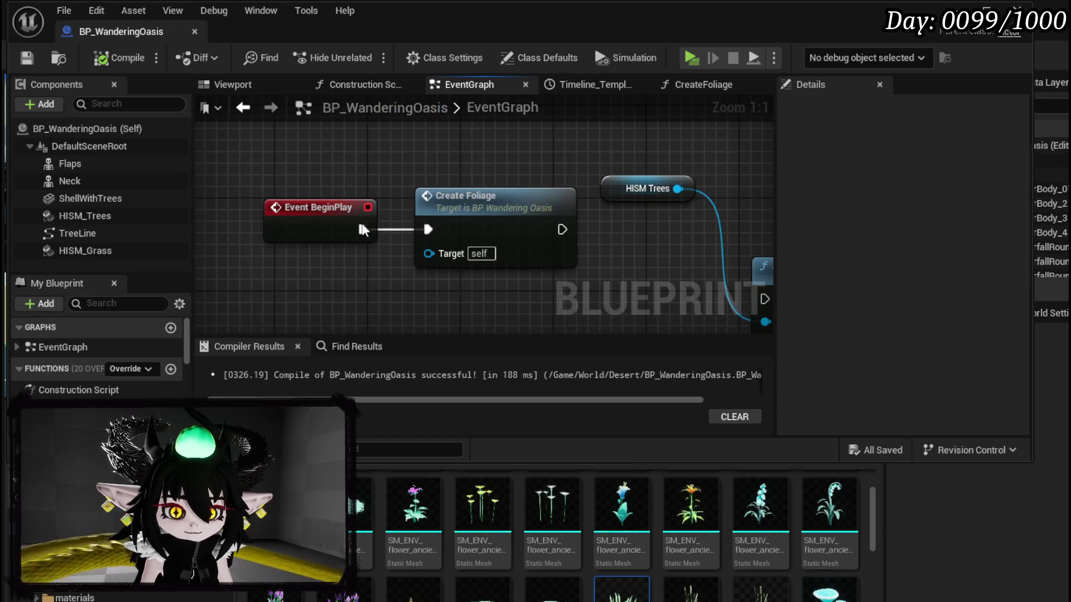
{"action": "left_click", "coordinate": [113, 62]}
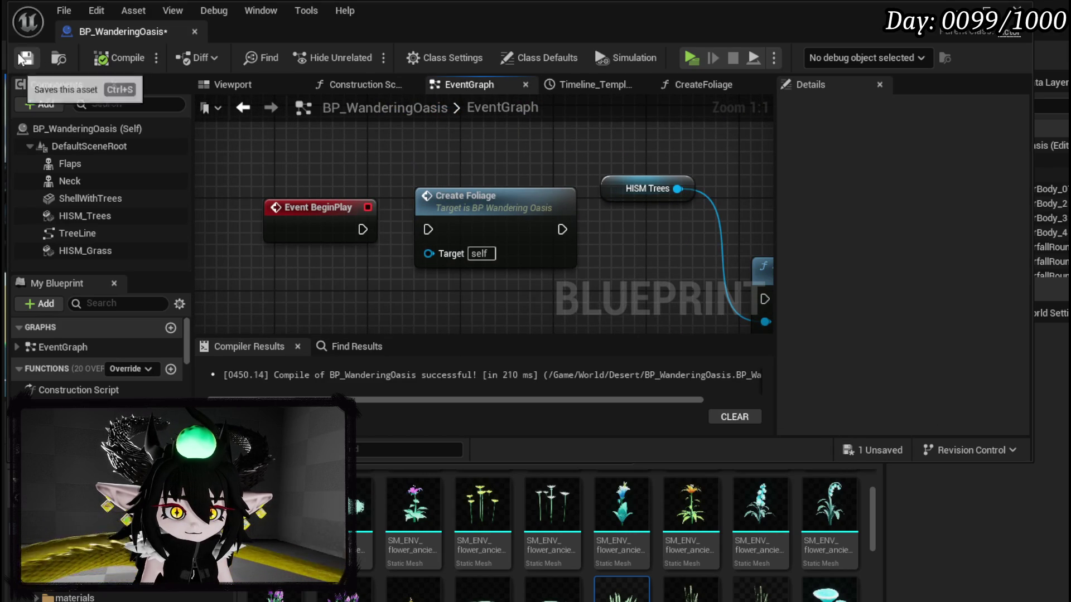
{"action": "key", "text": "alt+Tab"}
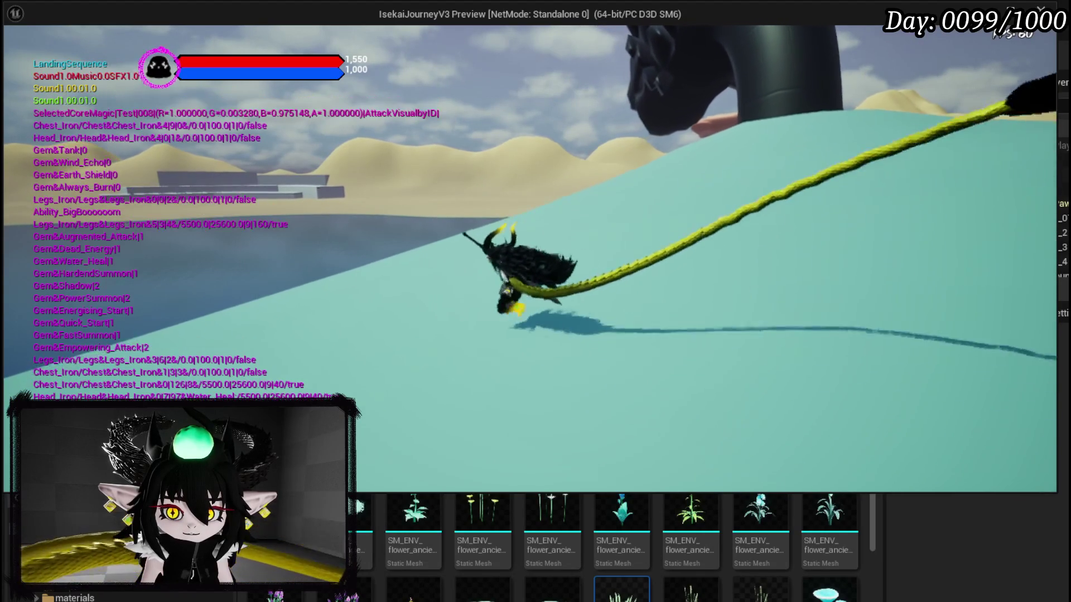
Stop the preview, wire Event BeginPlay to the Create Foliage call, and recompile the blueprint.
{"action": "key", "text": "Escape"}
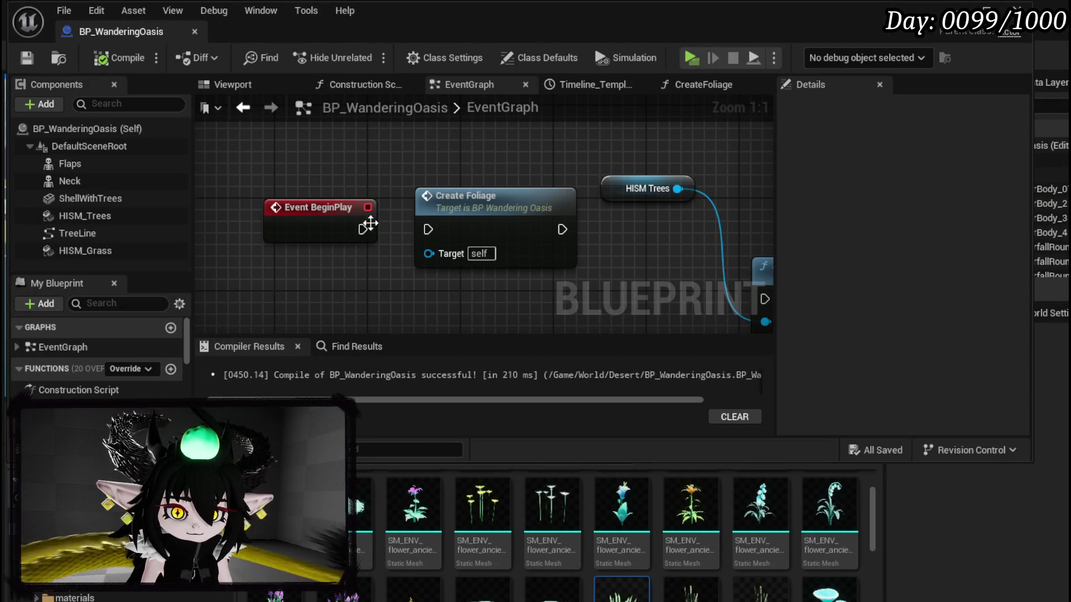
{"action": "left_click_drag", "start_coordinate": [362, 230], "coordinate": [424, 236]}
{"action": "double_click", "coordinate": [476, 217]}
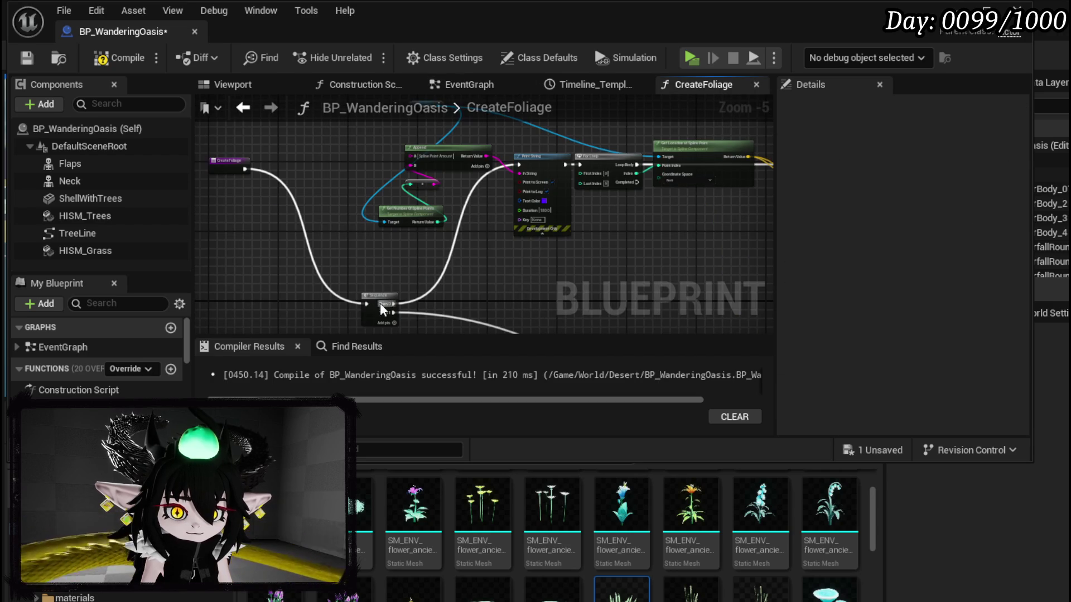
{"action": "scroll", "coordinate": [418, 312], "scroll_direction": "up", "scroll_amount": 2}
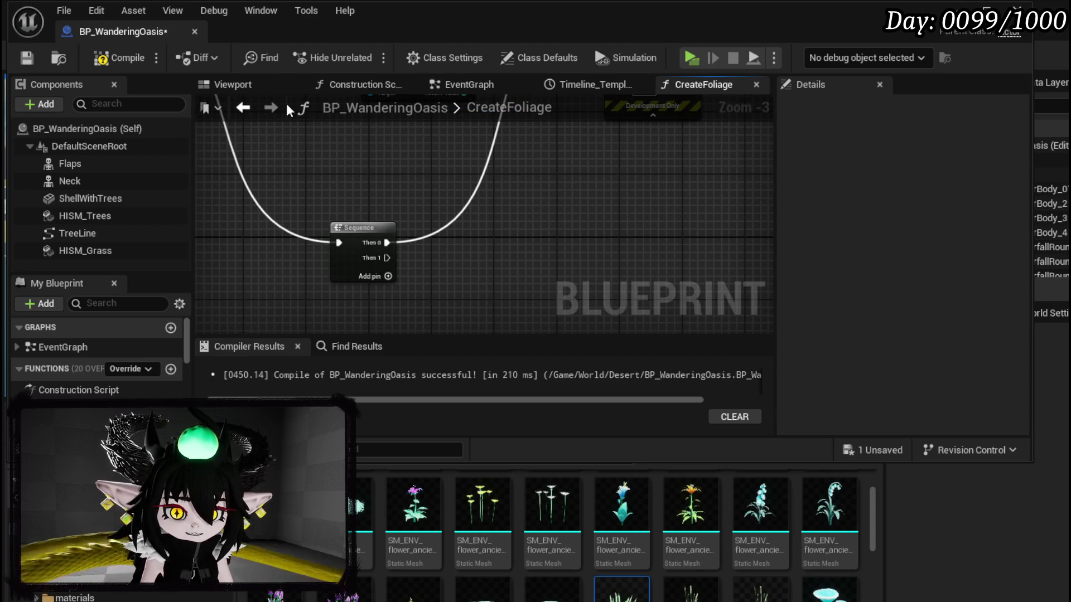
{"action": "left_click", "coordinate": [108, 64]}
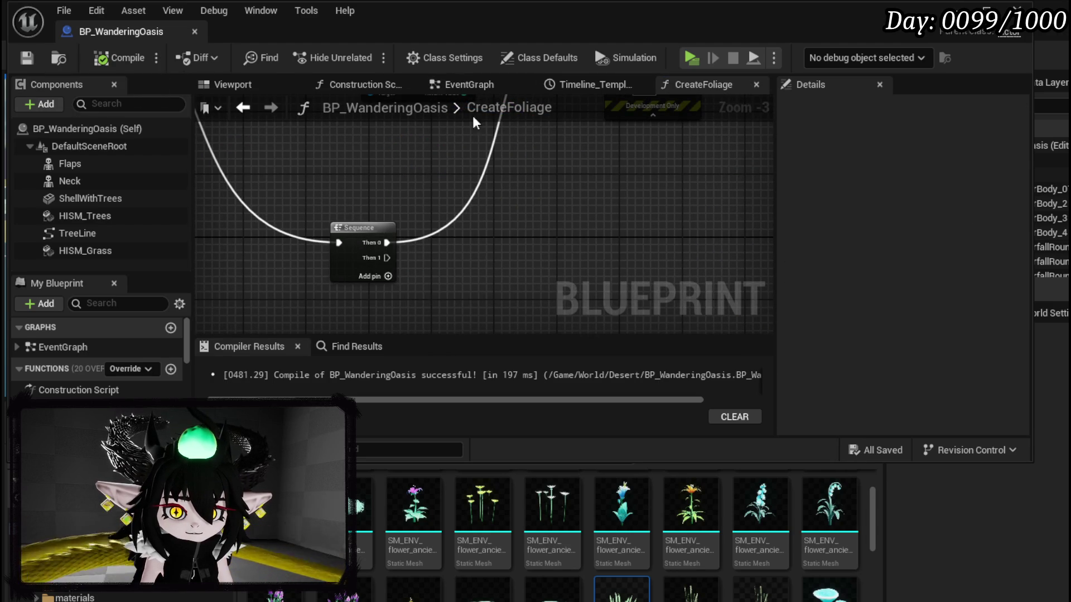
{"action": "left_click", "coordinate": [471, 85]}
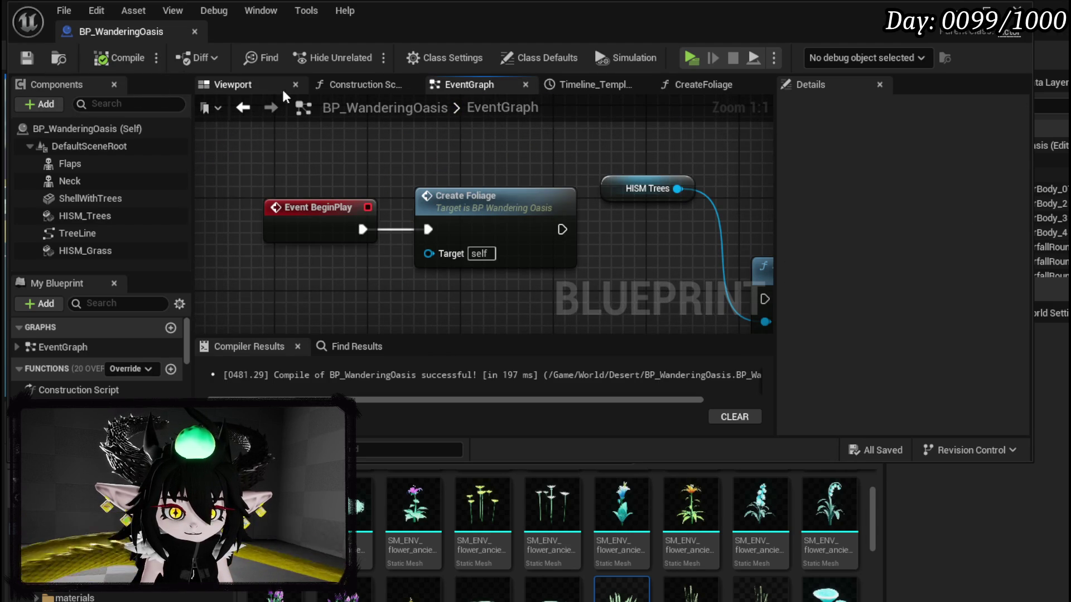
Select the TreeLine spline in the Viewport preview and move one of its points.
{"action": "left_click", "coordinate": [259, 86]}
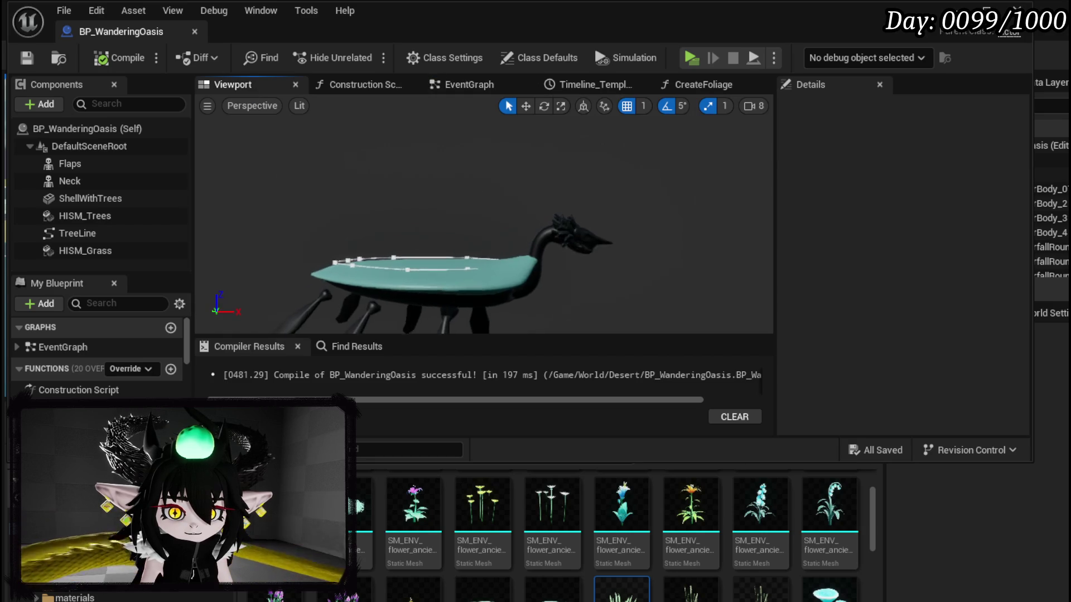
{"action": "scroll", "coordinate": [484, 217], "scroll_direction": "up", "scroll_amount": 8}
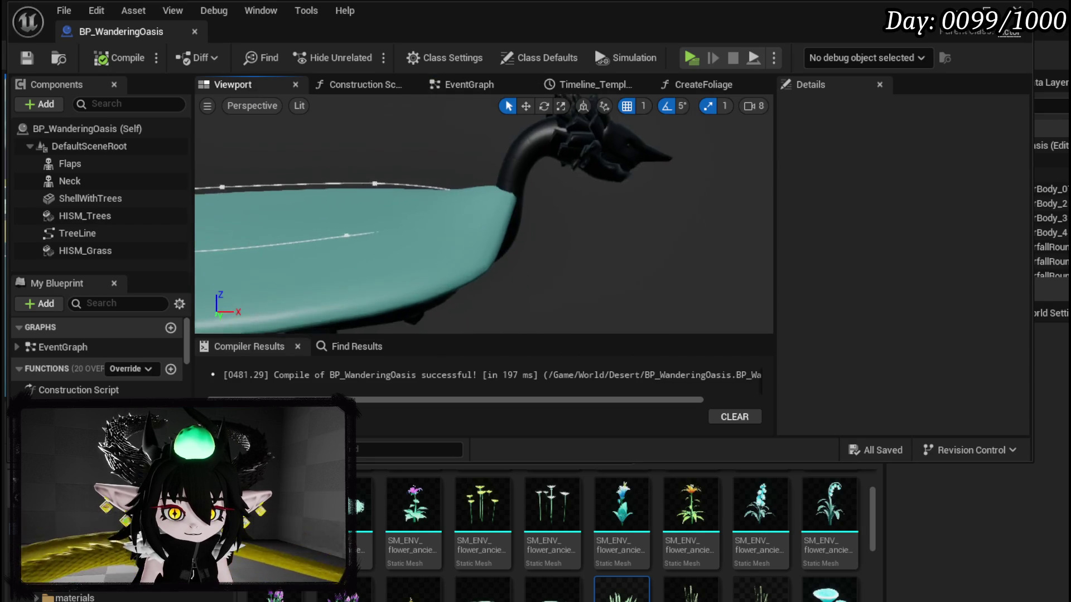
{"action": "scroll", "coordinate": [517, 205], "scroll_direction": "up", "scroll_amount": 6}
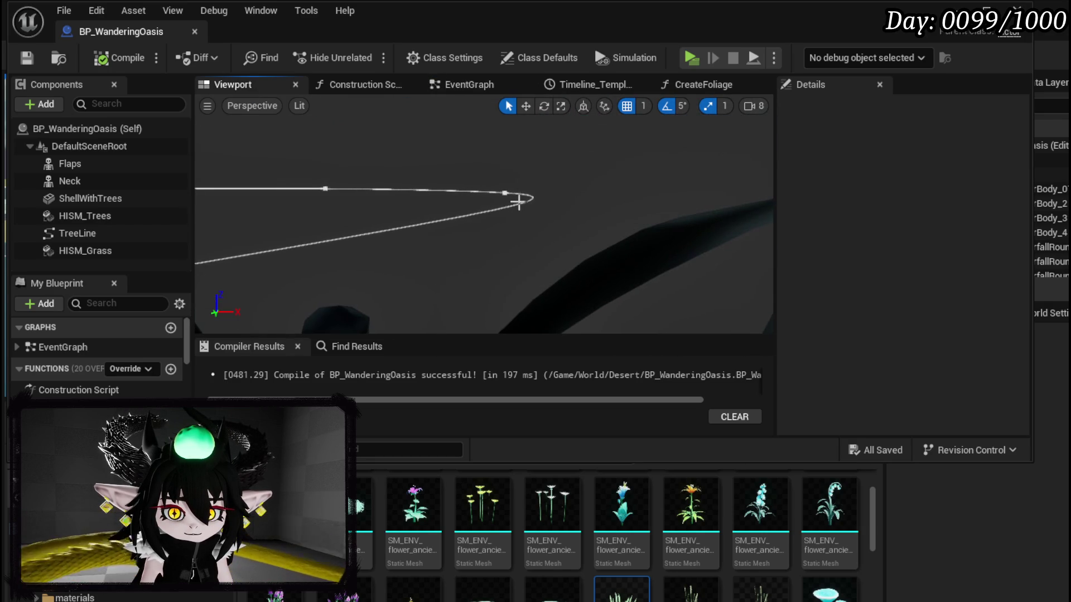
{"action": "left_click", "coordinate": [511, 193]}
{"action": "scroll", "coordinate": [502, 223], "scroll_direction": "down", "scroll_amount": 5}
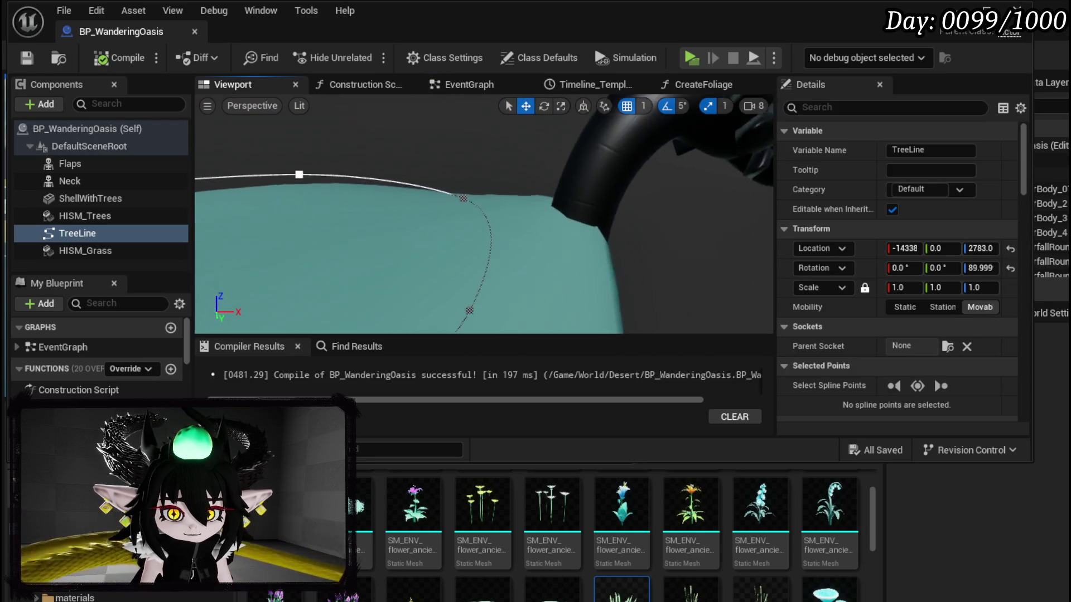
{"action": "left_click_drag", "start_coordinate": [485, 270], "coordinate": [506, 183]}
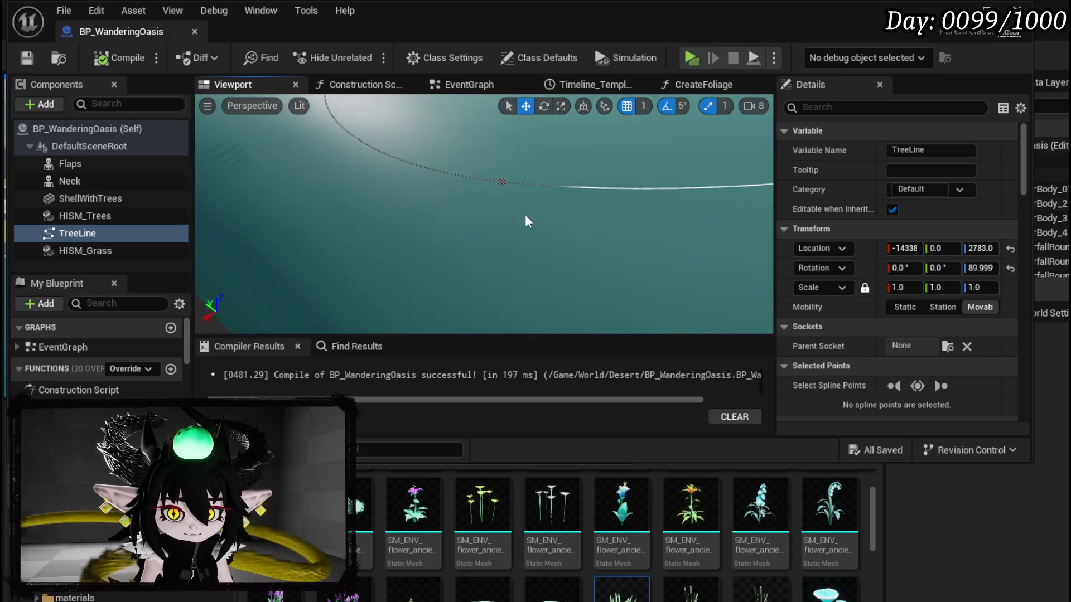
{"action": "left_click", "coordinate": [500, 182]}
{"action": "key", "text": "f"}
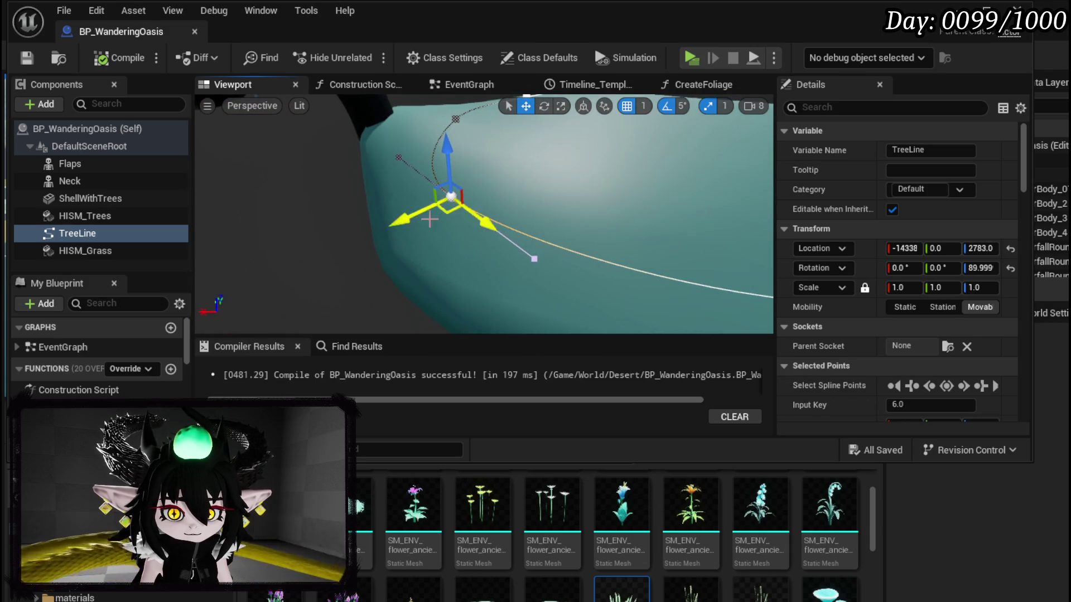
{"action": "left_click_drag", "start_coordinate": [403, 218], "coordinate": [505, 212]}
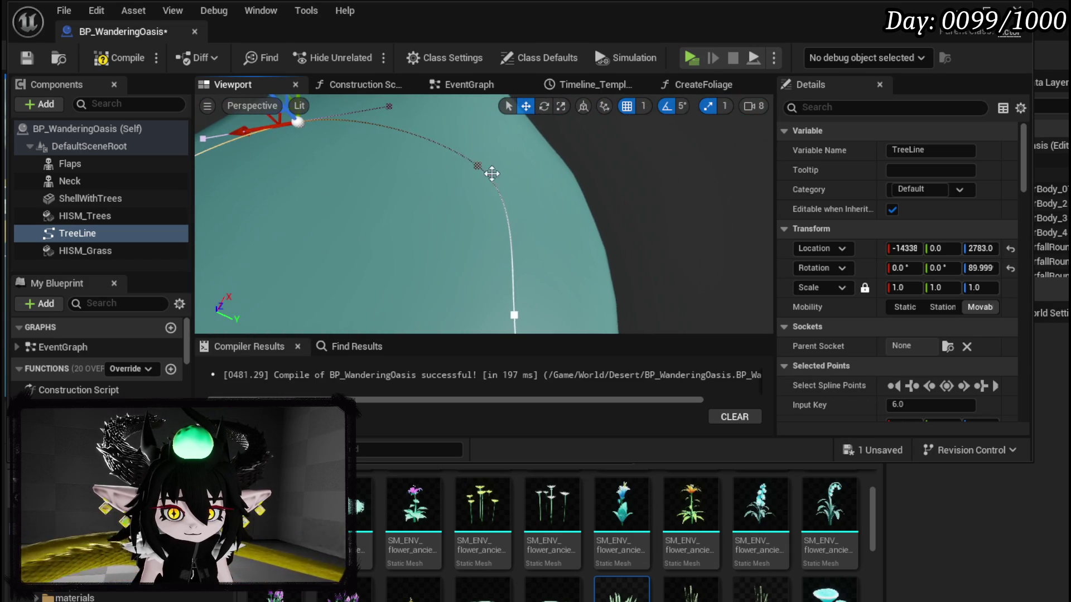
Slide a second TreeLine point along the basin edge and recompile BP_WanderingOasis.
{"action": "left_click", "coordinate": [477, 166]}
{"action": "left_click_drag", "start_coordinate": [511, 130], "coordinate": [475, 147]}
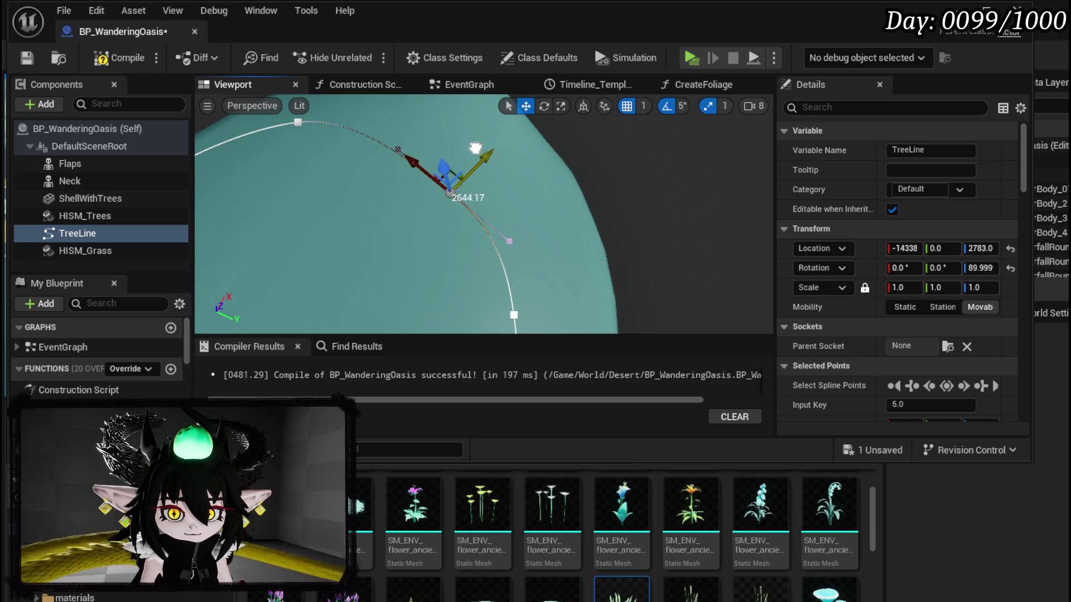
{"action": "left_click_drag", "start_coordinate": [571, 161], "coordinate": [537, 151]}
{"action": "key", "text": "f"}
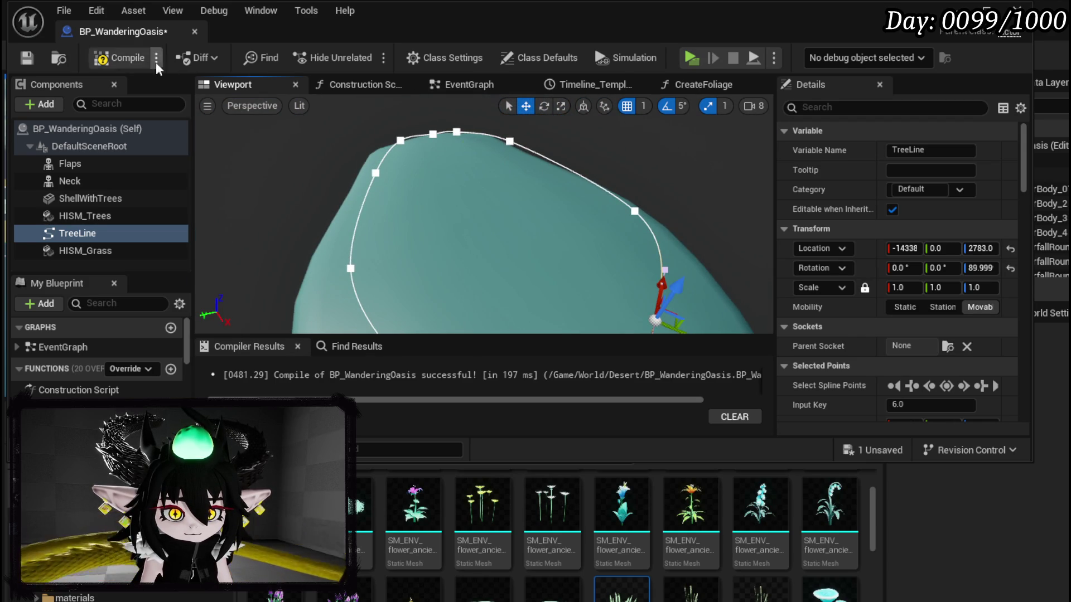
{"action": "left_click", "coordinate": [119, 58]}
{"action": "left_click_drag", "start_coordinate": [428, 142], "coordinate": [403, 98]}
{"action": "key", "text": "alt+Tab"}
Play the level, run the character with WASD among the oasis trees, then stop the preview.
{"action": "left_click", "coordinate": [357, 54]}
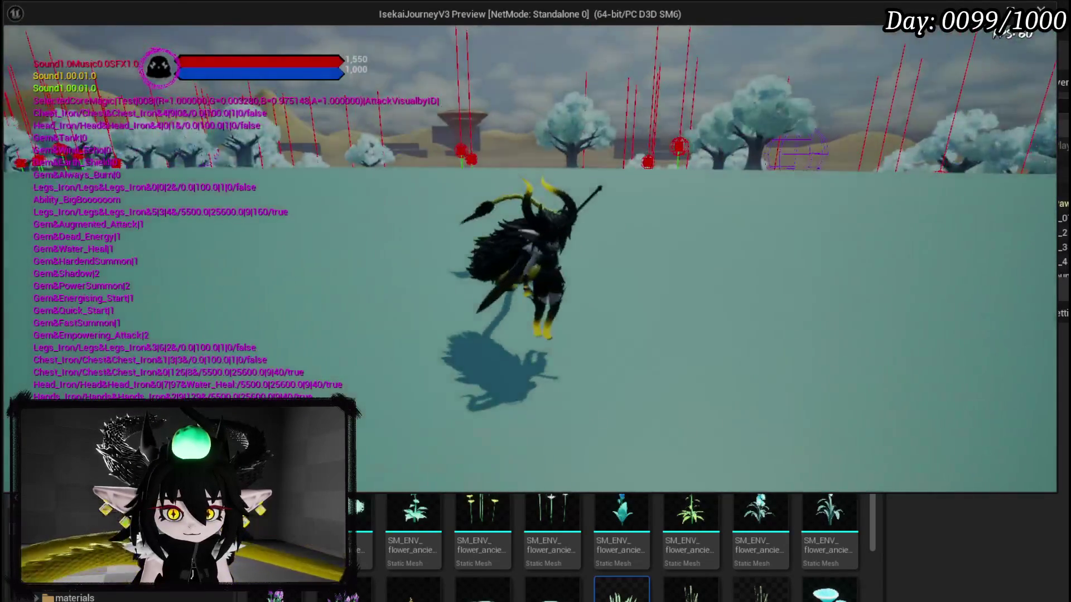
{"action": "key", "text": "w"}
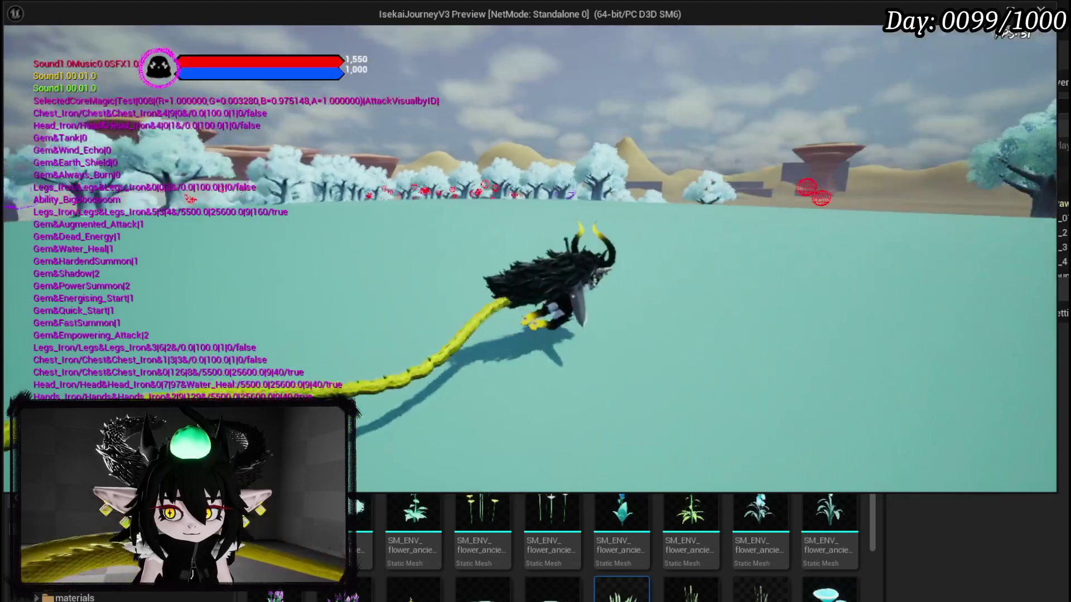
{"action": "key", "text": "d"}
{"action": "key", "text": "w"}
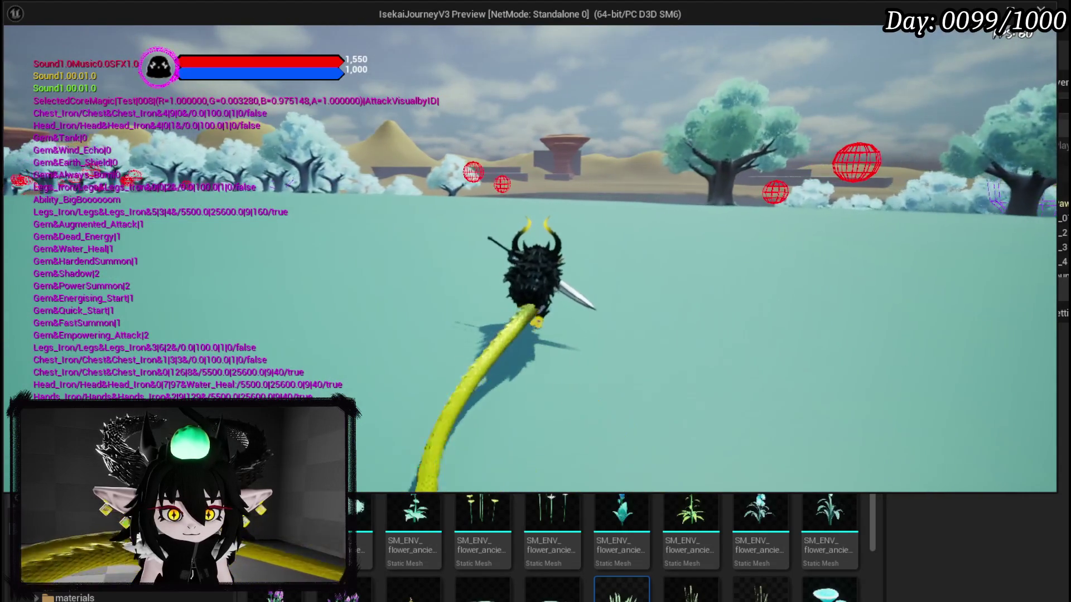
{"action": "key", "text": "d"}
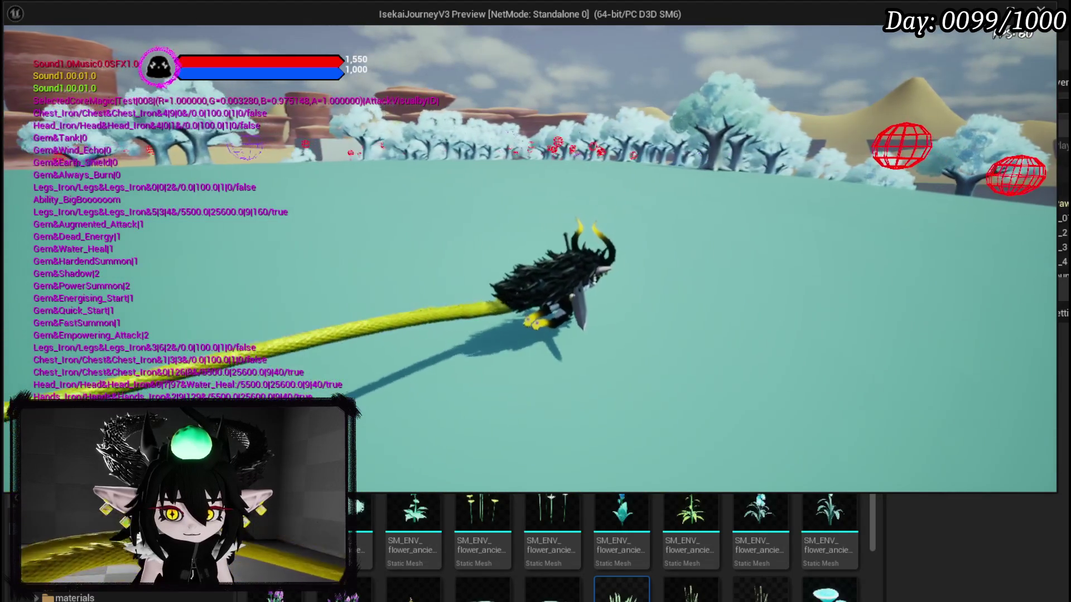
{"action": "key", "text": "w"}
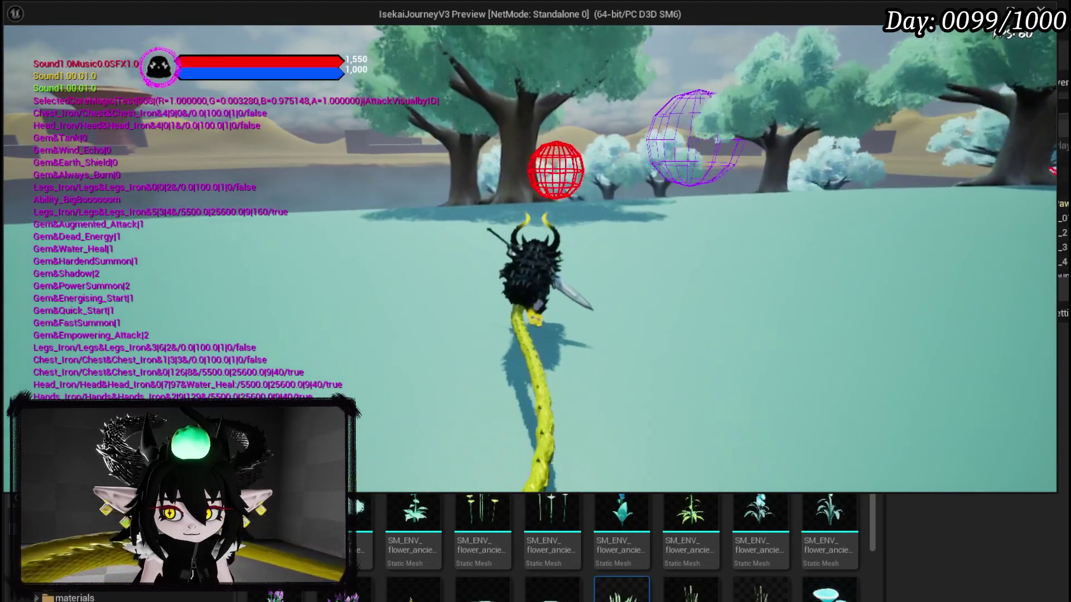
{"action": "key", "text": "w"}
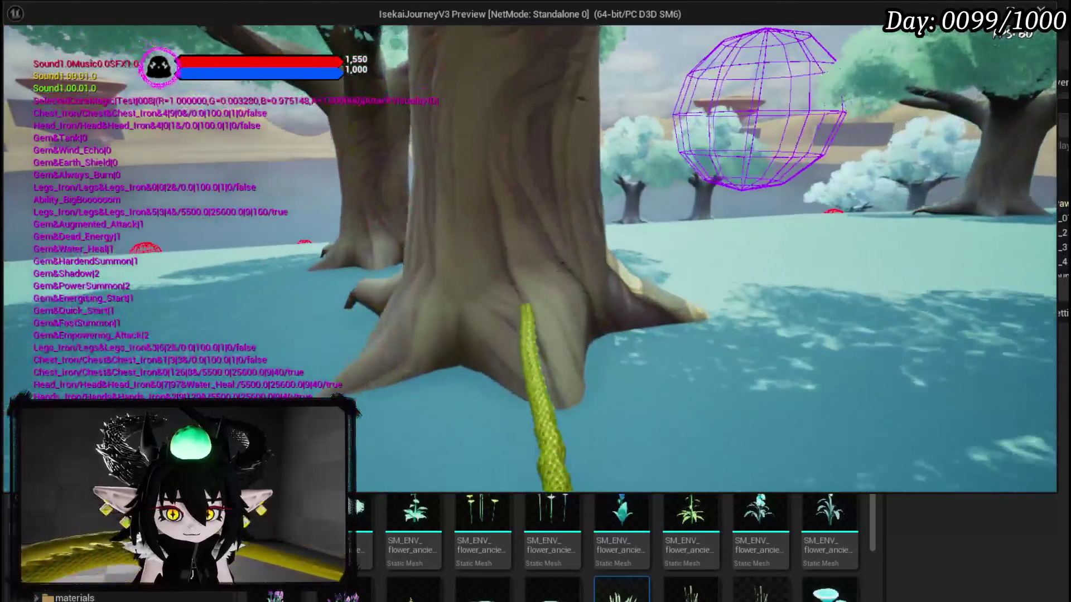
{"action": "key", "text": "a"}
{"action": "key", "text": "w"}
{"action": "key", "text": "w"}
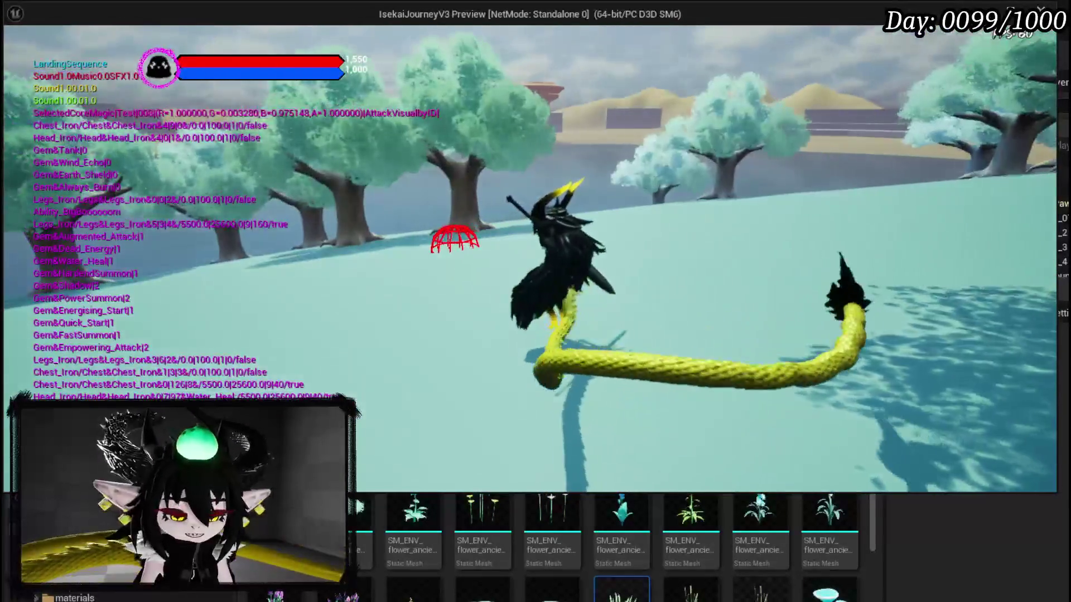
{"action": "key", "text": "Escape"}
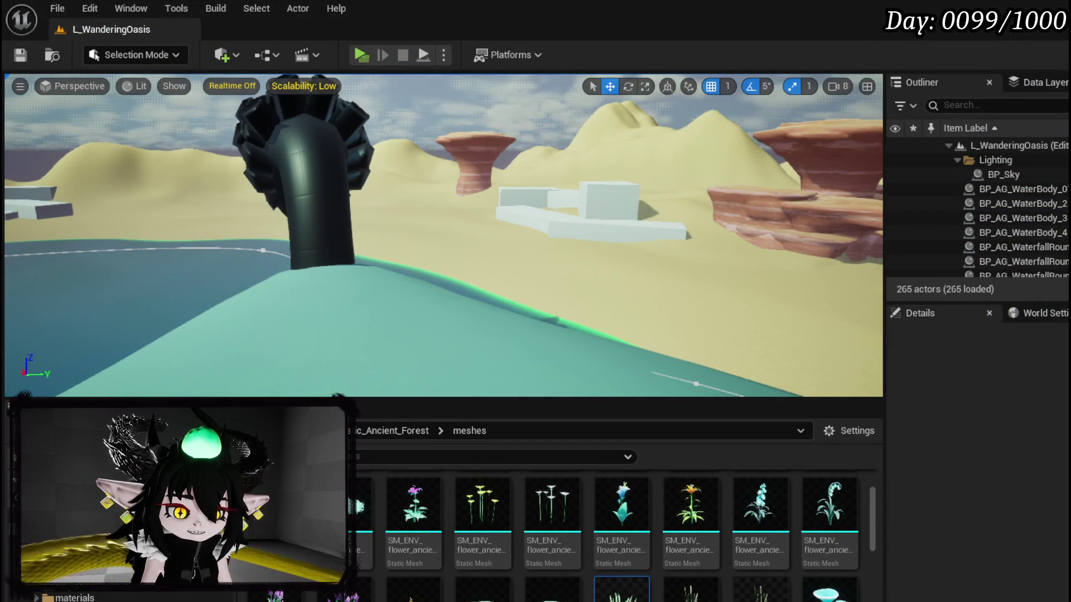
Open BP_WanderingOasis's CreateFoliage function graph and bring Break Hit Result into view.
{"action": "key", "text": "alt+Tab"}
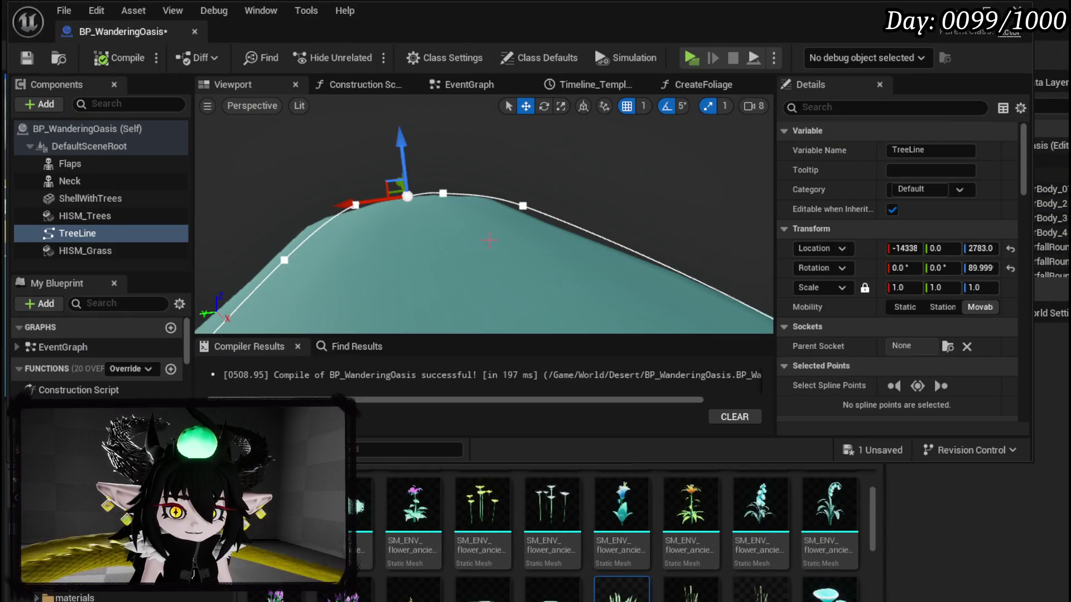
{"action": "left_click", "coordinate": [450, 83]}
{"action": "left_click", "coordinate": [397, 187]}
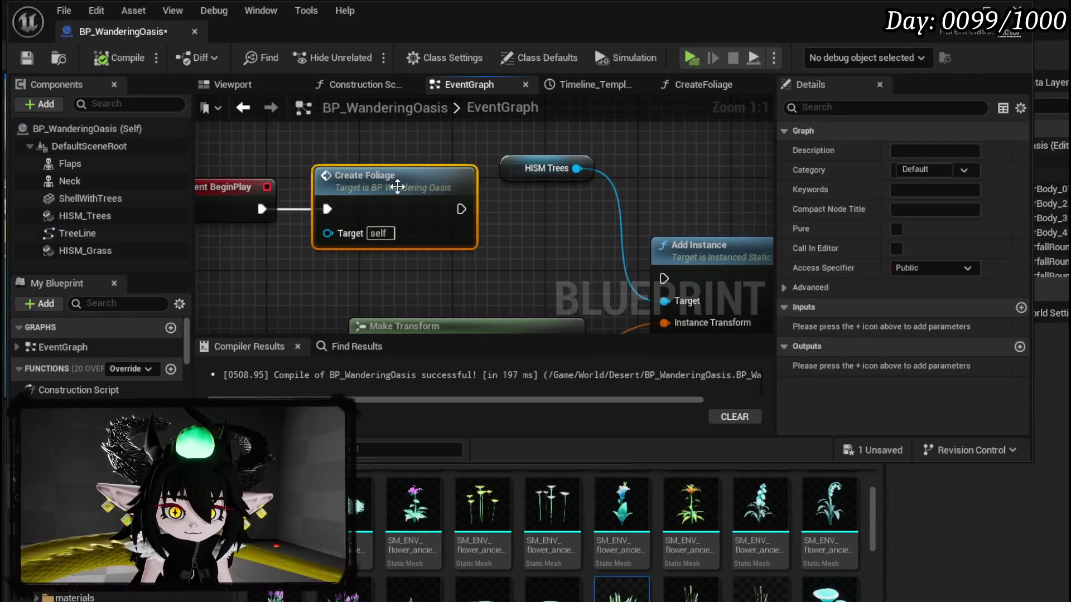
{"action": "double_click", "coordinate": [397, 187]}
{"action": "scroll", "coordinate": [451, 191], "scroll_direction": "down", "scroll_amount": 5}
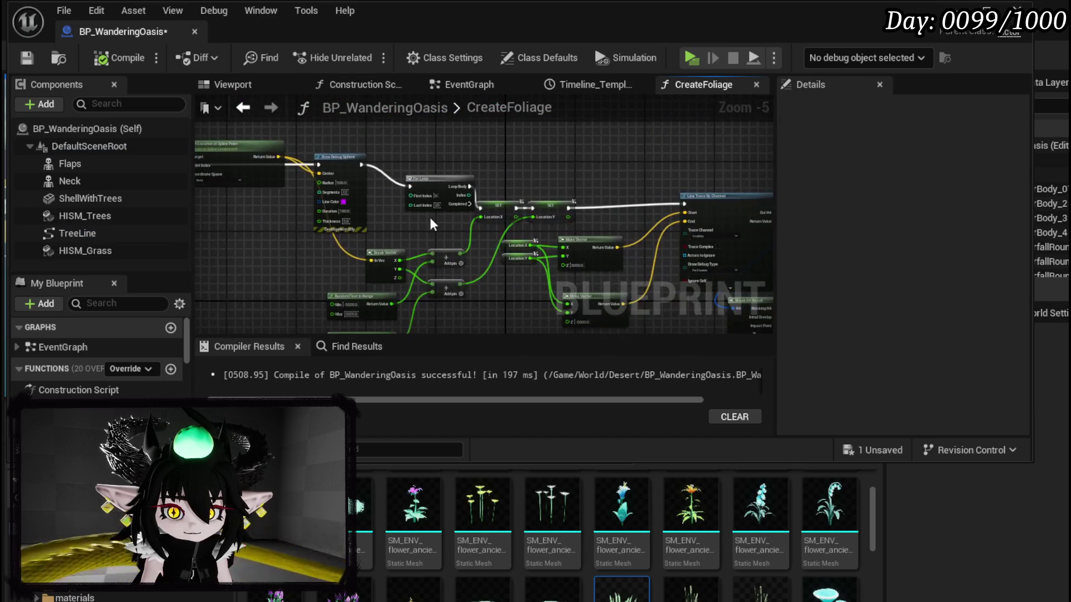
{"action": "scroll", "coordinate": [343, 213], "scroll_direction": "up", "scroll_amount": 2}
{"action": "mouse_move", "coordinate": [371, 200]}
{"action": "left_mouse_down"}
{"action": "mouse_move", "coordinate": [356, 230]}
{"action": "mouse_move", "coordinate": [490, 201]}
{"action": "mouse_move", "coordinate": [436, 75]}
{"action": "mouse_move", "coordinate": [461, 82]}
{"action": "left_mouse_up"}
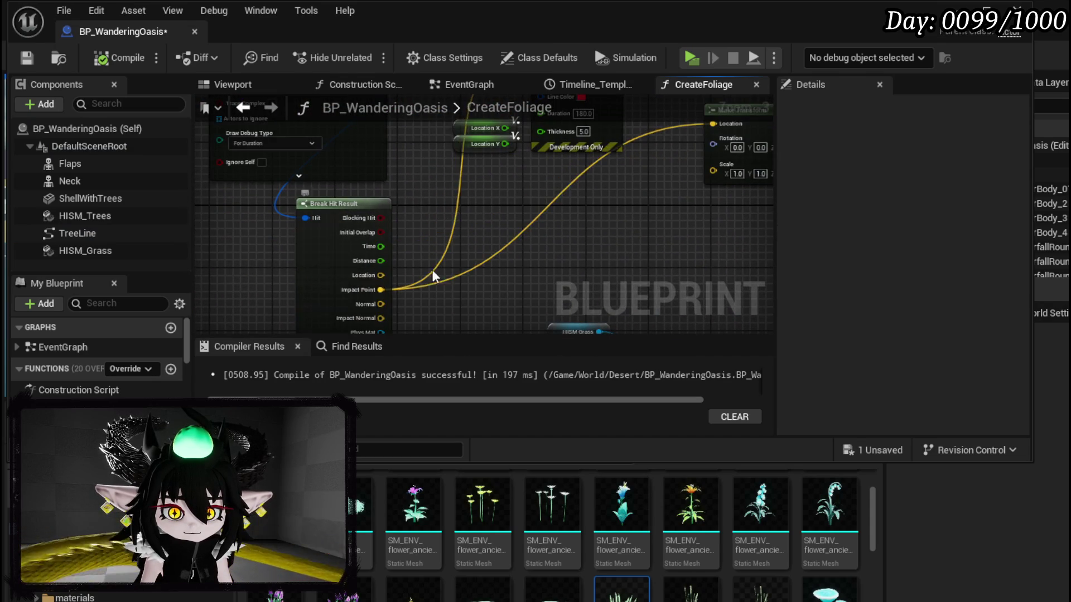
{"action": "left_click_drag", "start_coordinate": [422, 269], "coordinate": [422, 206]}
{"action": "scroll", "coordinate": [423, 206], "scroll_direction": "up", "scroll_amount": 2}
Add a Break Vector node fed by Break Hit Result's Impact Normal.
{"action": "left_click_drag", "start_coordinate": [331, 272], "coordinate": [578, 180]}
{"action": "type", "text": "brea"}
{"action": "left_click", "coordinate": [631, 276]}
{"action": "scroll", "coordinate": [487, 196], "scroll_direction": "down", "scroll_amount": 2}
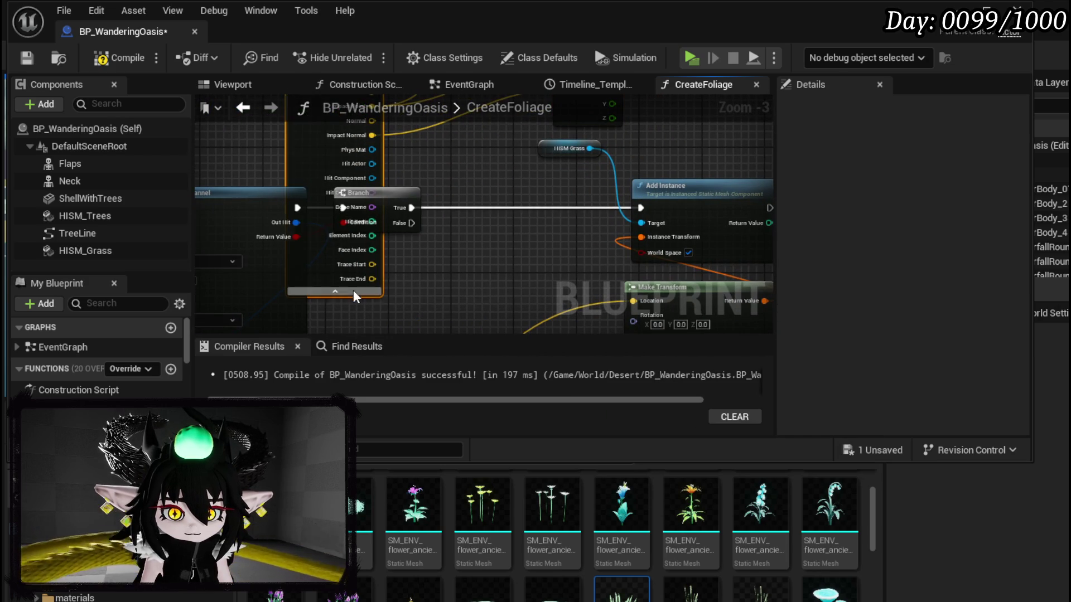
{"action": "left_click", "coordinate": [353, 290]}
Drive Make Transform's Rotation with a Make Rotator wired from Break Vector X, Y, Z, and compile.
{"action": "left_click_drag", "start_coordinate": [462, 178], "coordinate": [495, 228]}
{"action": "mouse_move", "coordinate": [587, 173]}
{"action": "left_mouse_down"}
{"action": "mouse_move", "coordinate": [502, 178]}
{"action": "mouse_move", "coordinate": [497, 242]}
{"action": "left_mouse_up"}
{"action": "type", "text": "make"}
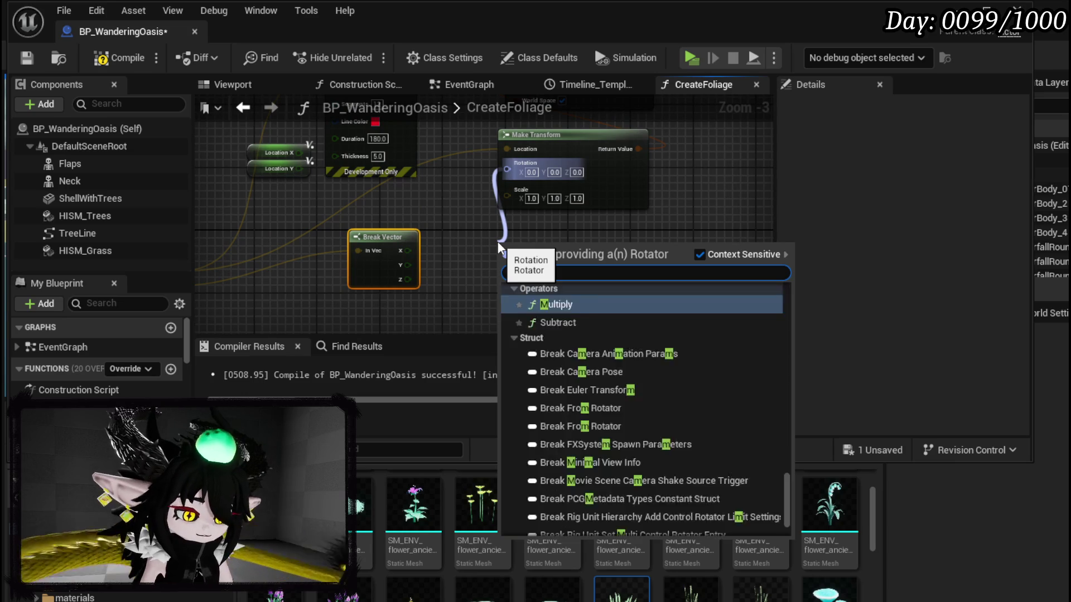
{"action": "left_click", "coordinate": [551, 527]}
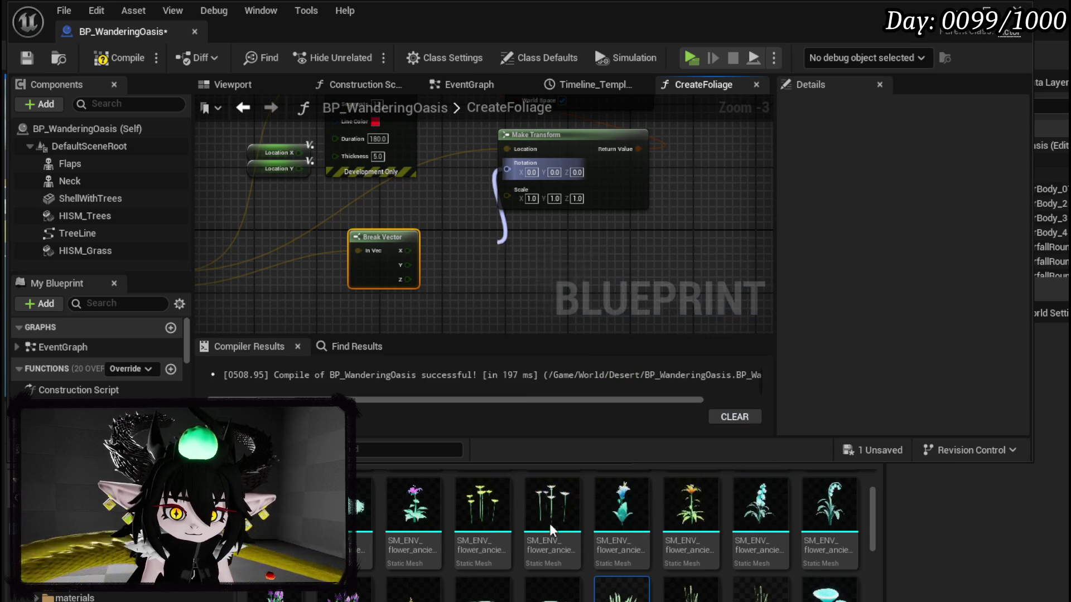
{"action": "left_click_drag", "start_coordinate": [407, 250], "coordinate": [493, 260]}
{"action": "scroll", "coordinate": [471, 248], "scroll_direction": "up", "scroll_amount": 2}
{"action": "left_click_drag", "start_coordinate": [402, 270], "coordinate": [459, 271]}
{"action": "left_click_drag", "start_coordinate": [402, 289], "coordinate": [462, 290]}
{"action": "left_click", "coordinate": [134, 58]}
{"action": "left_click", "coordinate": [956, 7]}
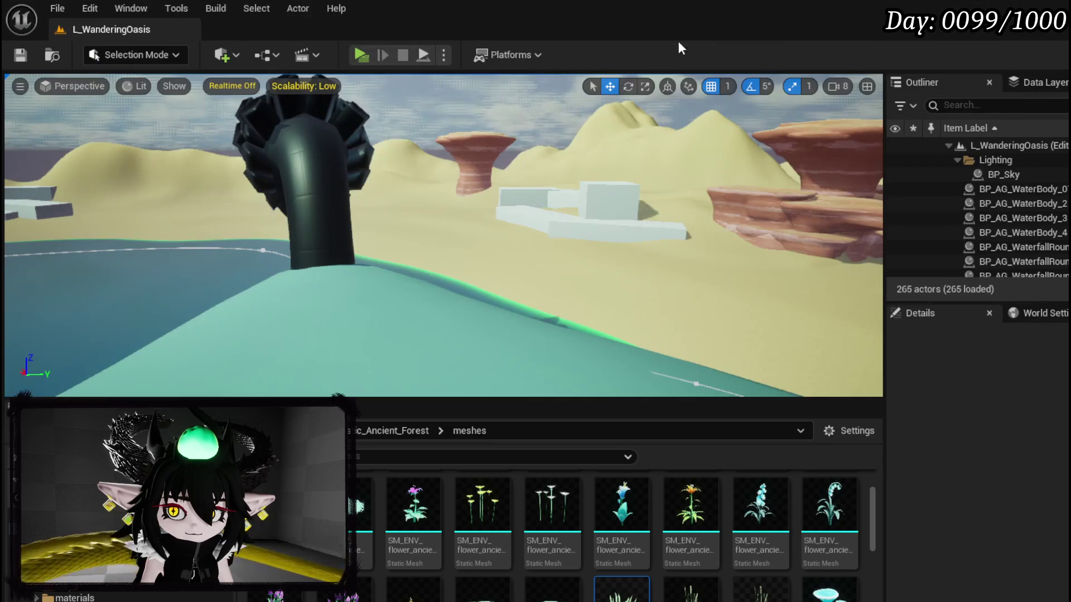
{"action": "key", "text": "alt+p"}
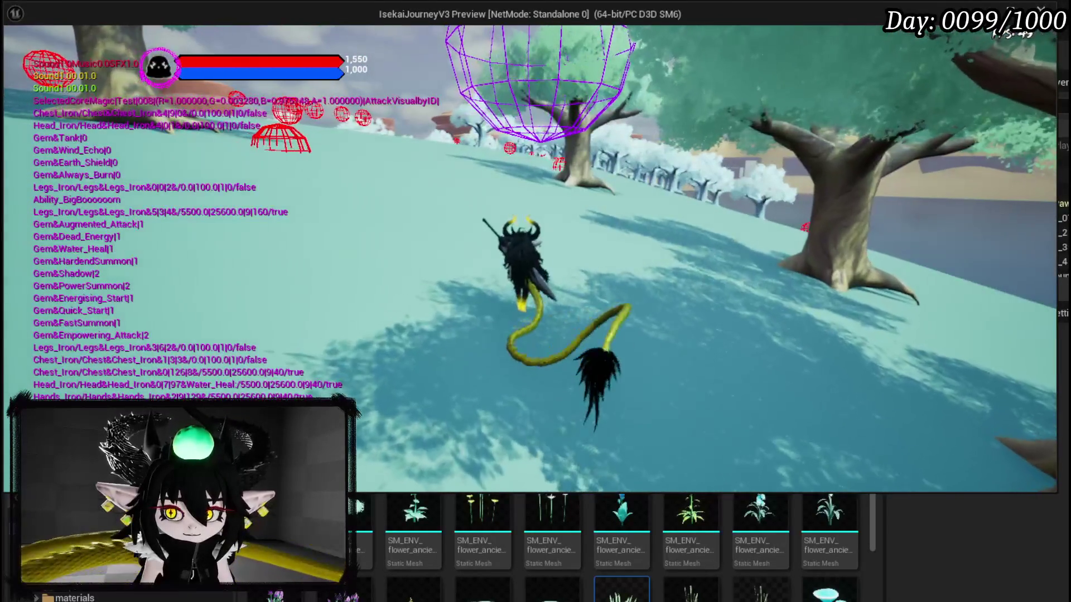
{"action": "key", "text": "Escape"}
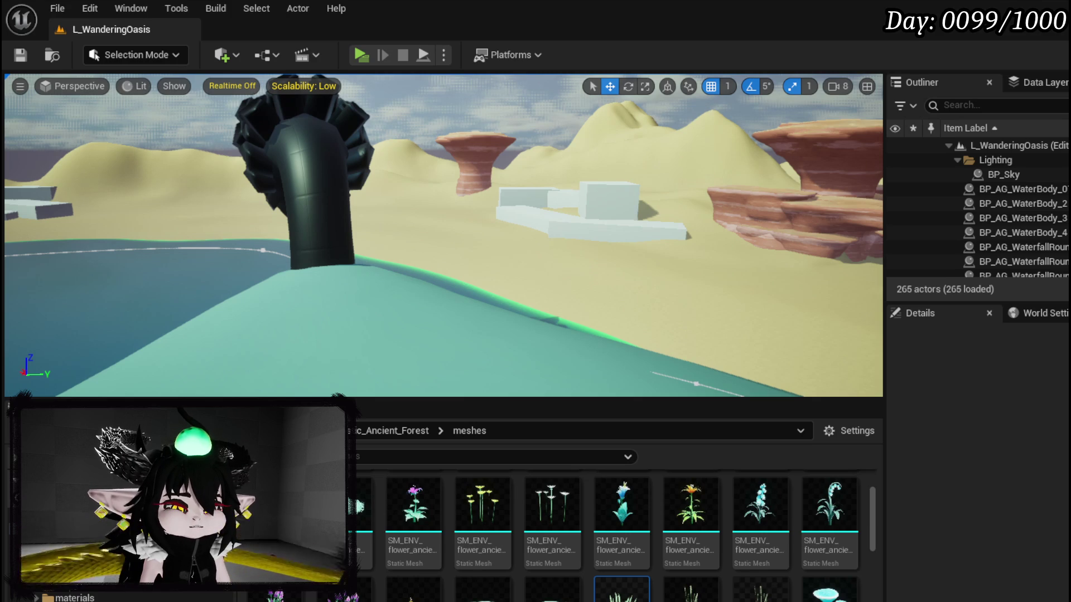
{"action": "key", "text": "alt+Tab"}
Pan the CreateFoliage graph to Break Hit Result and drag a wire out of Impact Normal.
{"action": "scroll", "coordinate": [474, 228], "scroll_direction": "up", "scroll_amount": 2}
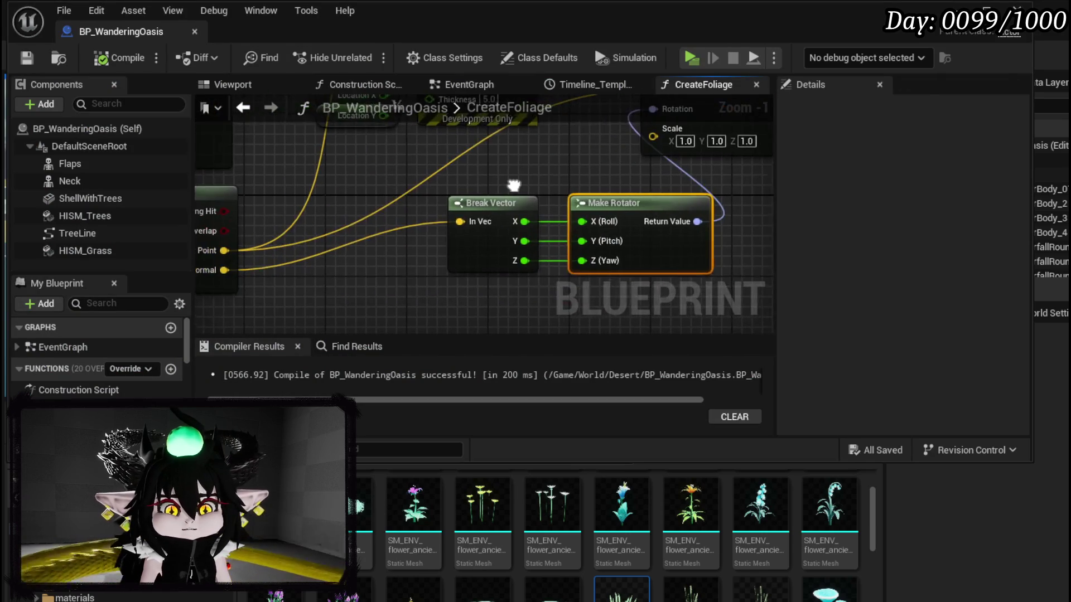
{"action": "scroll", "coordinate": [474, 223], "scroll_direction": "down", "scroll_amount": 2}
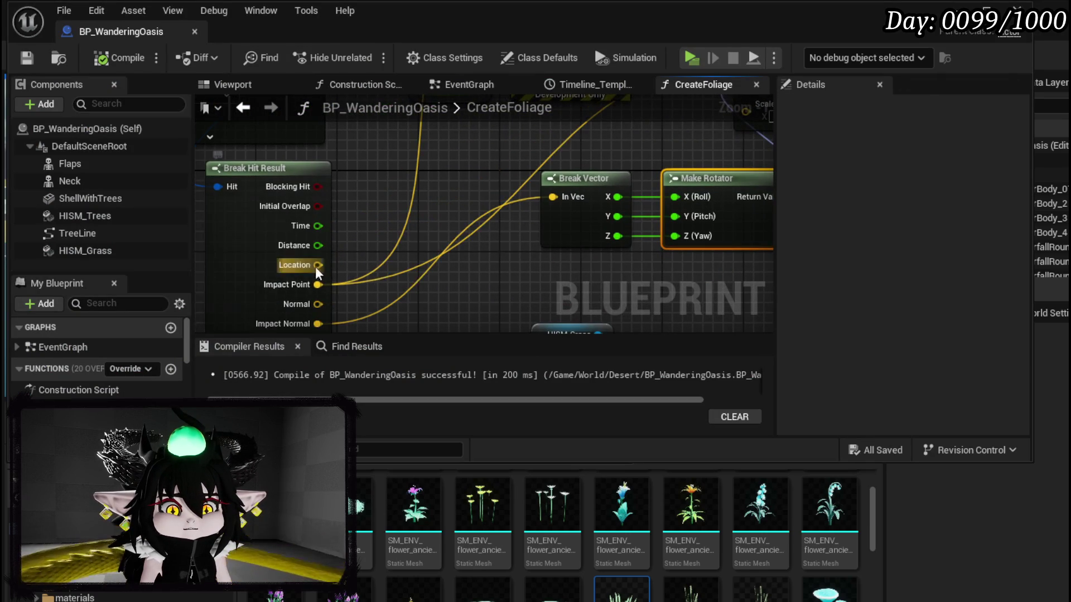
{"action": "scroll", "coordinate": [290, 267], "scroll_direction": "up", "scroll_amount": 2}
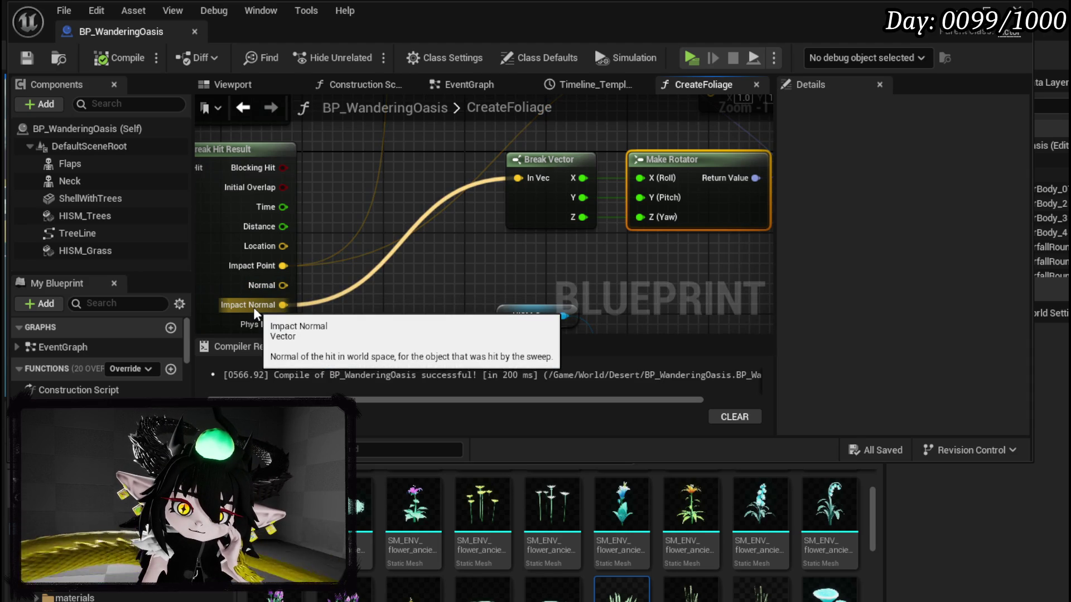
{"action": "mouse_move", "coordinate": [254, 306]}
{"action": "left_mouse_down"}
{"action": "mouse_move", "coordinate": [279, 273]}
{"action": "mouse_move", "coordinate": [420, 189]}
{"action": "mouse_move", "coordinate": [453, 211]}
{"action": "left_mouse_up"}
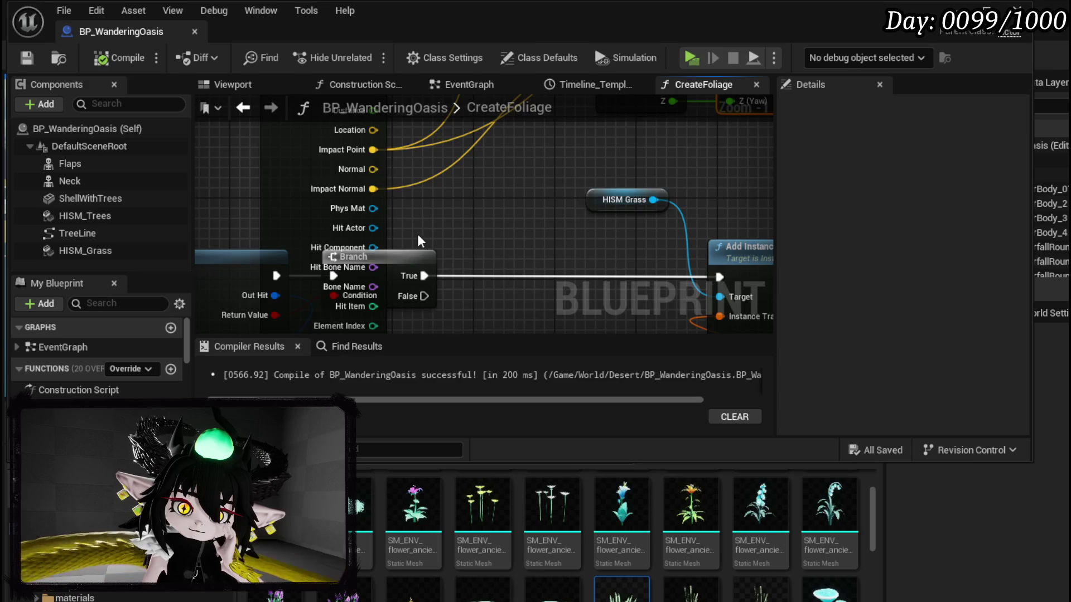
{"action": "scroll", "coordinate": [420, 233], "scroll_direction": "down", "scroll_amount": 2}
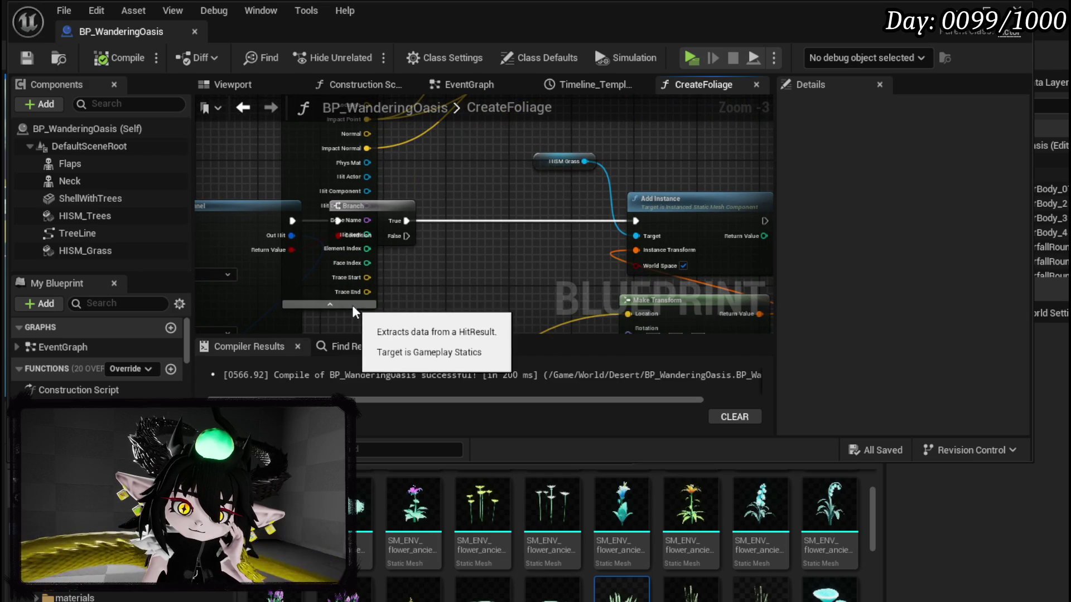
{"action": "left_click_drag", "start_coordinate": [352, 304], "coordinate": [323, 253]}
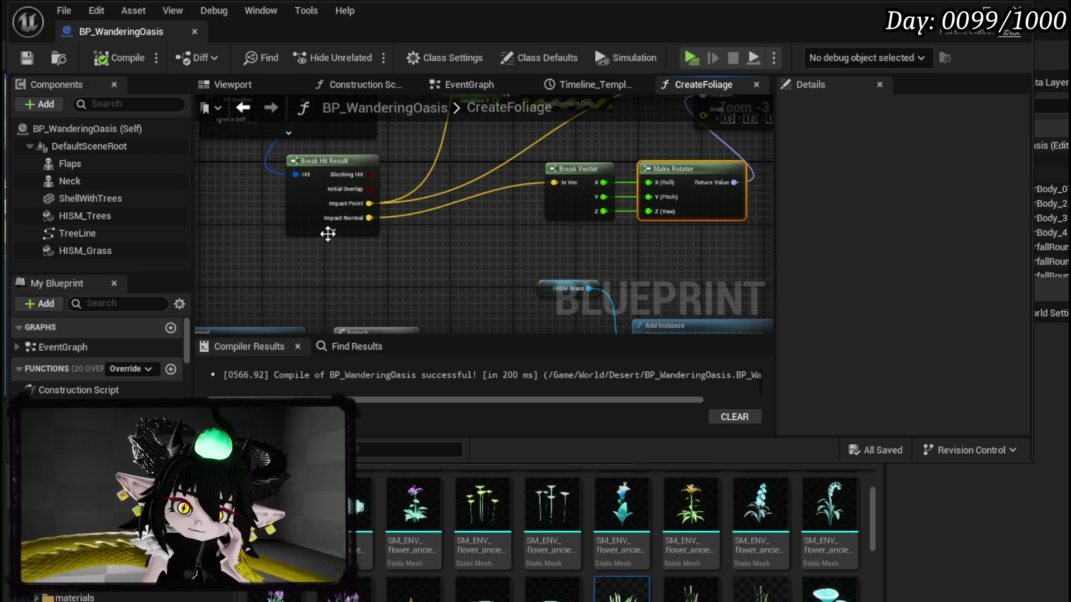
{"action": "left_click_drag", "start_coordinate": [464, 255], "coordinate": [410, 245]}
{"action": "left_click_drag", "start_coordinate": [316, 265], "coordinate": [460, 254]}
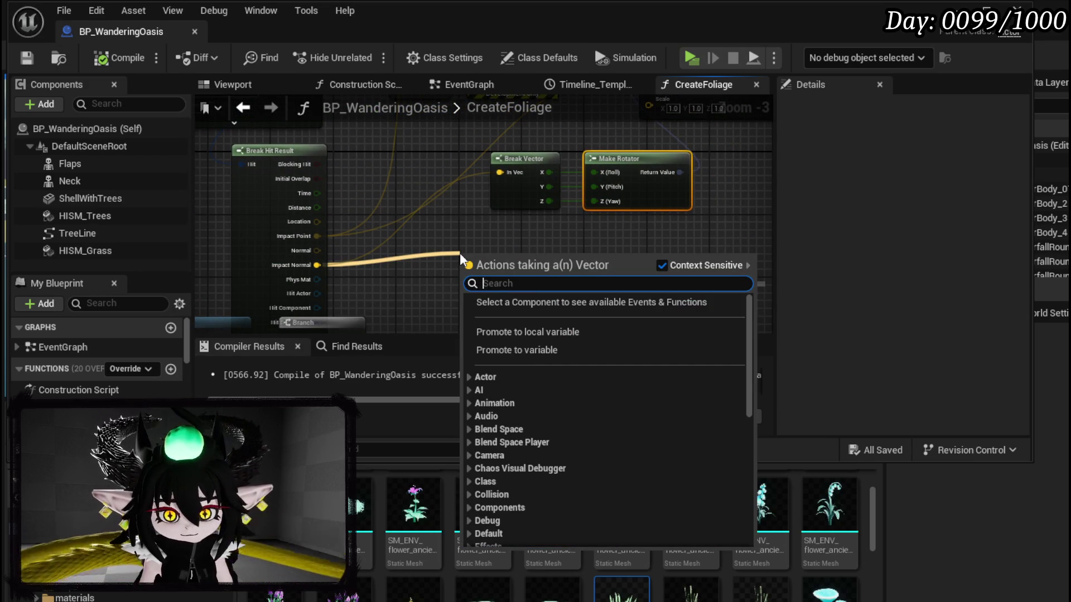
Search 'to rotation' for Impact Normal and browse the conversion nodes without adding any.
{"action": "type", "text": "to rotat"}
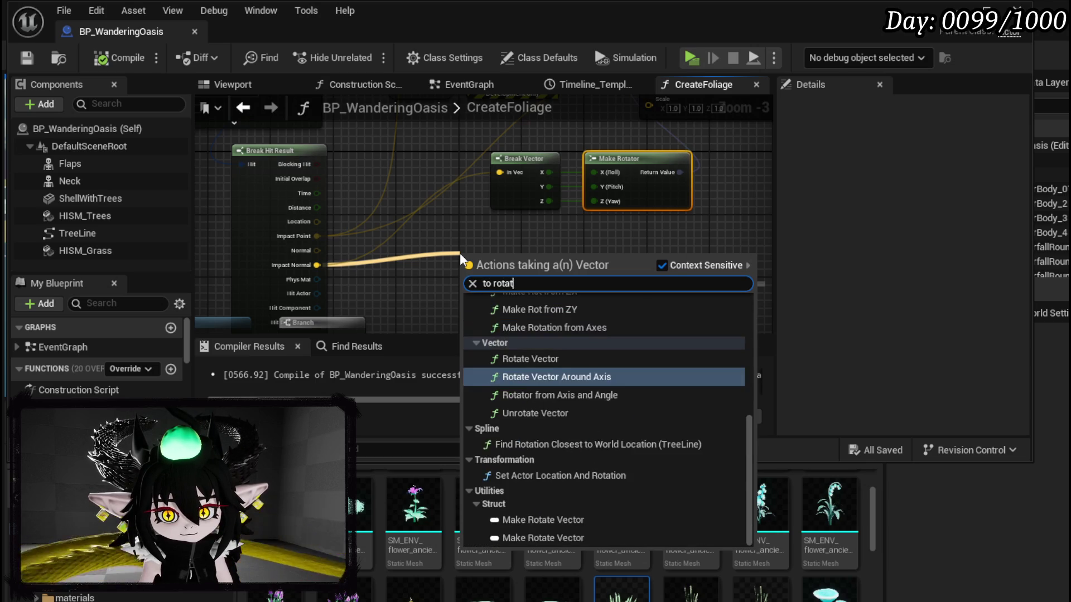
{"action": "type", "text": "ion"}
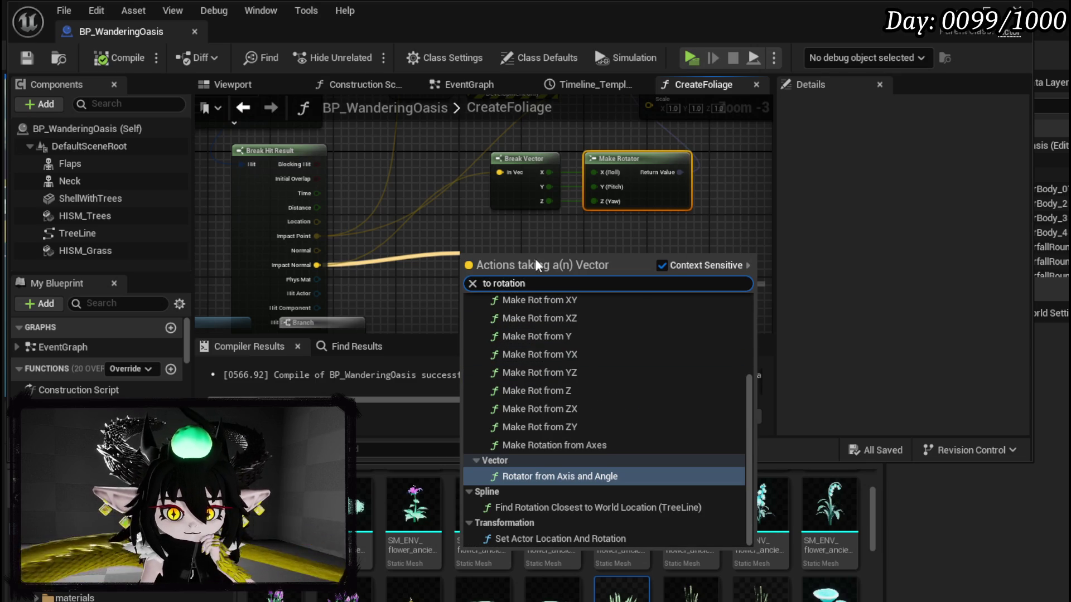
{"action": "scroll", "coordinate": [667, 355], "scroll_direction": "up", "scroll_amount": 3}
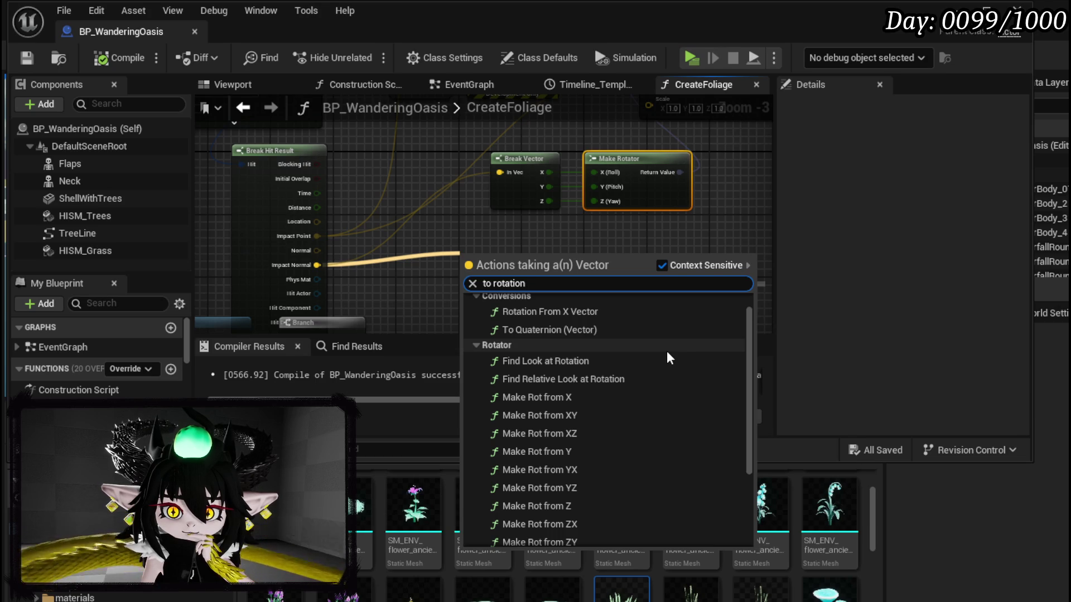
{"action": "scroll", "coordinate": [667, 353], "scroll_direction": "up", "scroll_amount": 1}
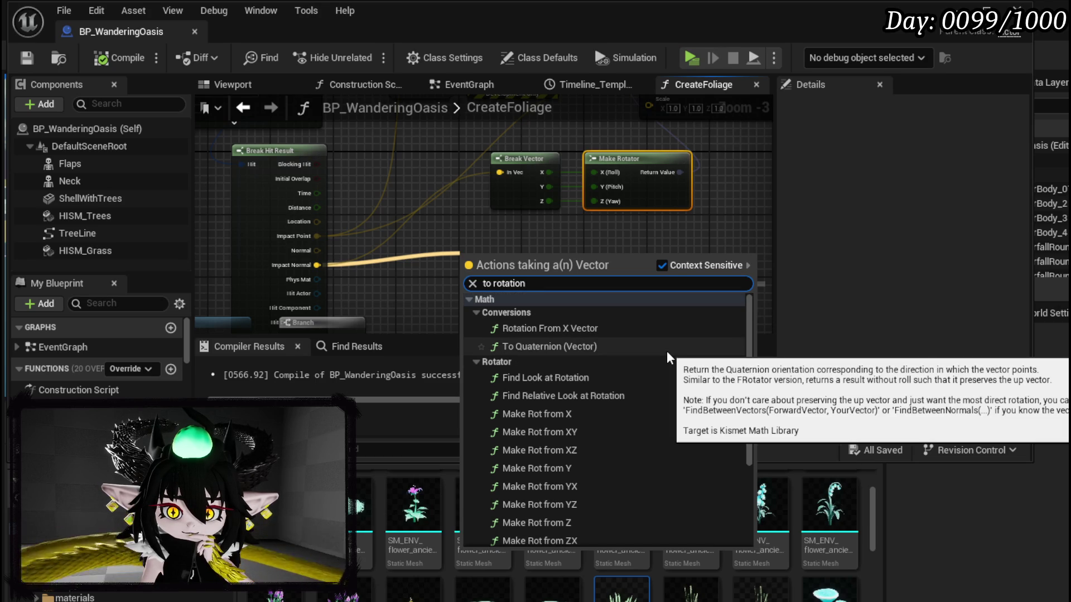
{"action": "scroll", "coordinate": [667, 350], "scroll_direction": "down", "scroll_amount": 3}
{"action": "scroll", "coordinate": [667, 350], "scroll_direction": "down", "scroll_amount": 1}
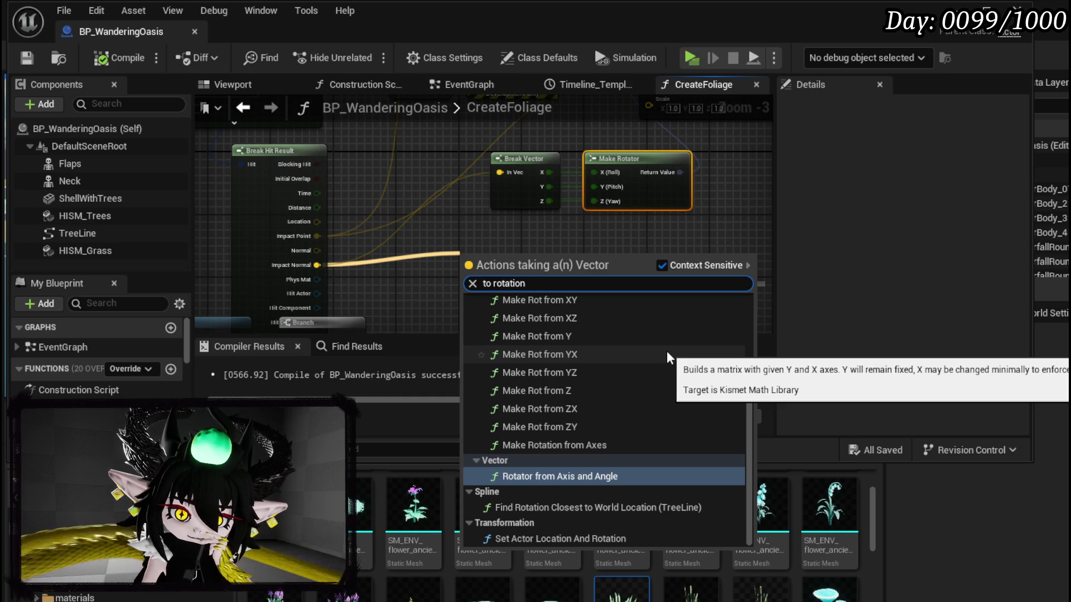
{"action": "scroll", "coordinate": [402, 279], "scroll_direction": "up", "scroll_amount": 2}
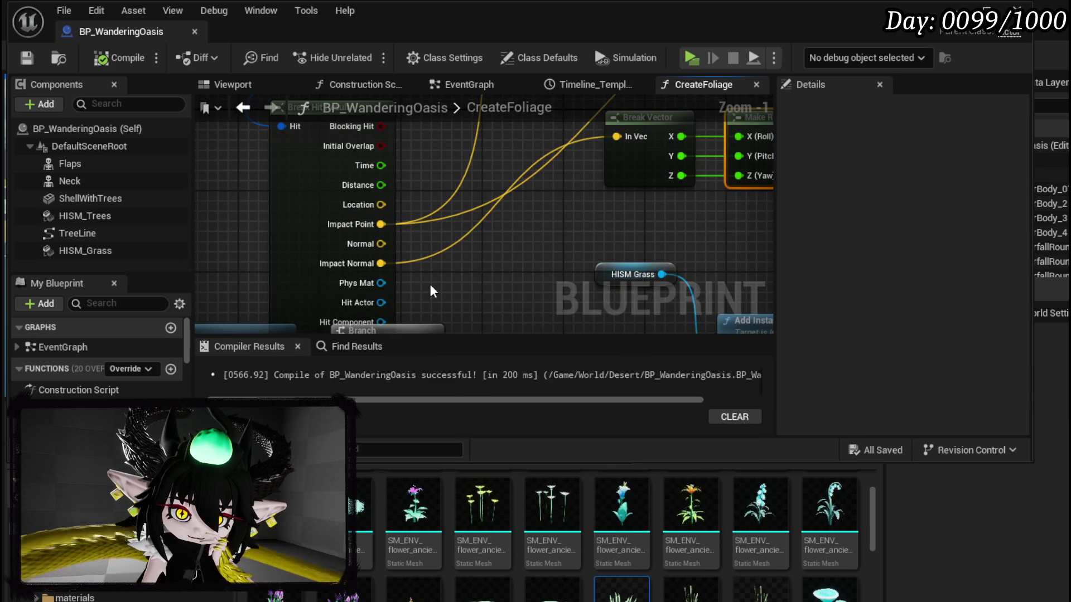
Delete the Break Vector, Make Rotator and extra Break Hit Result nodes.
{"action": "mouse_move", "coordinate": [437, 283]}
{"action": "left_mouse_down"}
{"action": "mouse_move", "coordinate": [430, 298]}
{"action": "mouse_move", "coordinate": [257, 363]}
{"action": "left_mouse_up"}
{"action": "mouse_move", "coordinate": [520, 245]}
{"action": "left_mouse_down"}
{"action": "mouse_move", "coordinate": [651, 208]}
{"action": "mouse_move", "coordinate": [446, 262]}
{"action": "left_mouse_up"}
{"action": "left_click", "coordinate": [591, 222], "text": "ctrl"}
{"action": "key", "text": "Delete"}
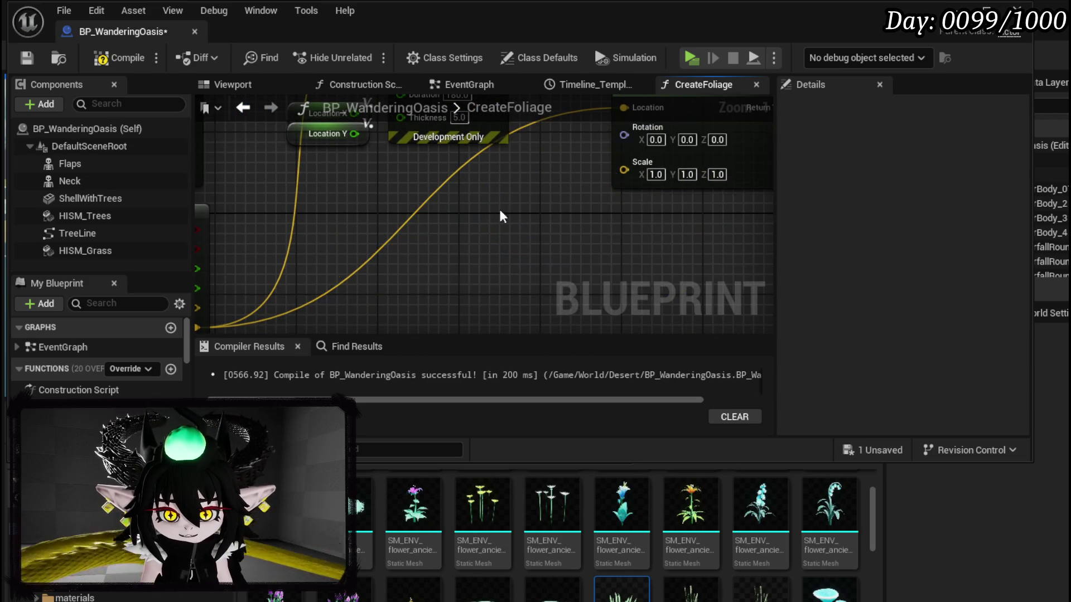
{"action": "scroll", "coordinate": [510, 170], "scroll_direction": "down", "scroll_amount": 2}
{"action": "scroll", "coordinate": [323, 274], "scroll_direction": "up", "scroll_amount": 2}
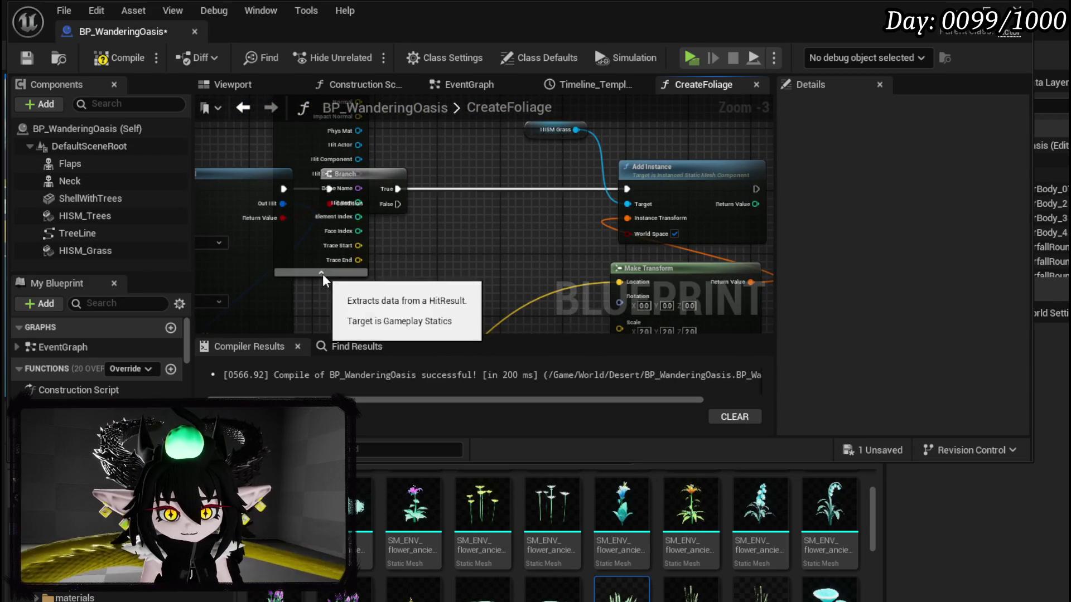
{"action": "left_click", "coordinate": [323, 273]}
{"action": "key", "text": "Delete"}
Compile and save BP_WanderingOasis.
{"action": "mouse_move", "coordinate": [454, 188]}
{"action": "left_mouse_down"}
{"action": "mouse_move", "coordinate": [437, 247]}
{"action": "mouse_move", "coordinate": [298, 222]}
{"action": "left_mouse_up"}
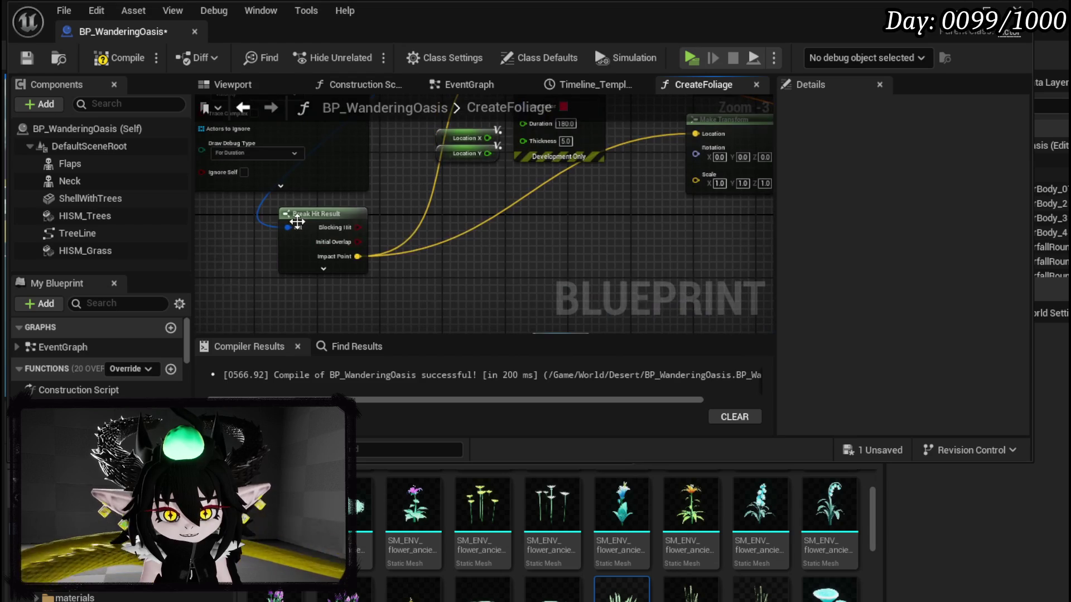
{"action": "left_click", "coordinate": [115, 57]}
{"action": "left_click", "coordinate": [24, 59]}
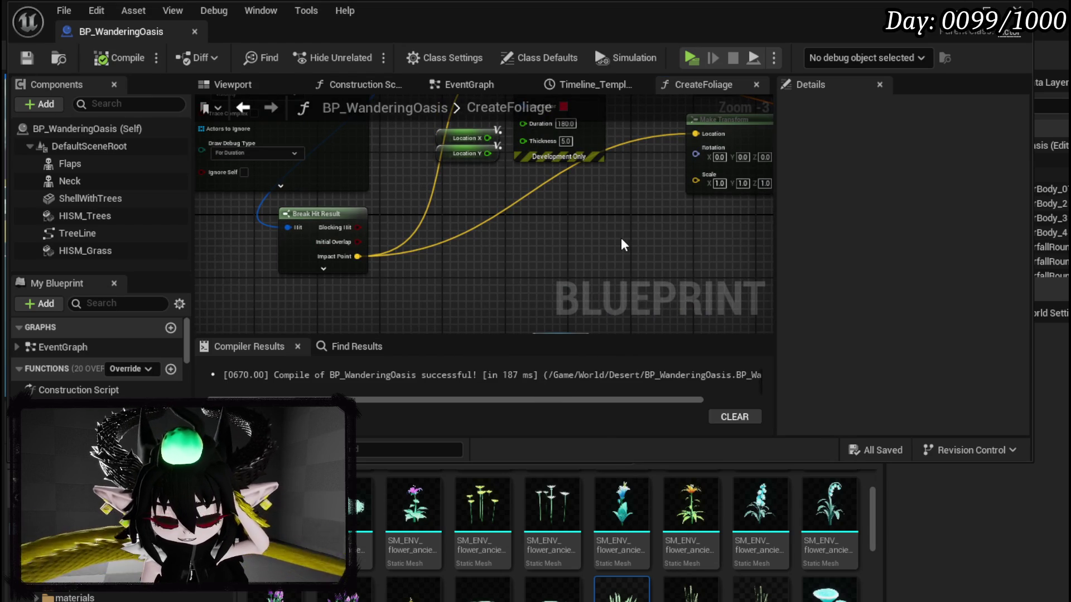
{"action": "scroll", "coordinate": [621, 238], "scroll_direction": "down", "scroll_amount": 3}
{"action": "scroll", "coordinate": [460, 296], "scroll_direction": "up", "scroll_amount": 3}
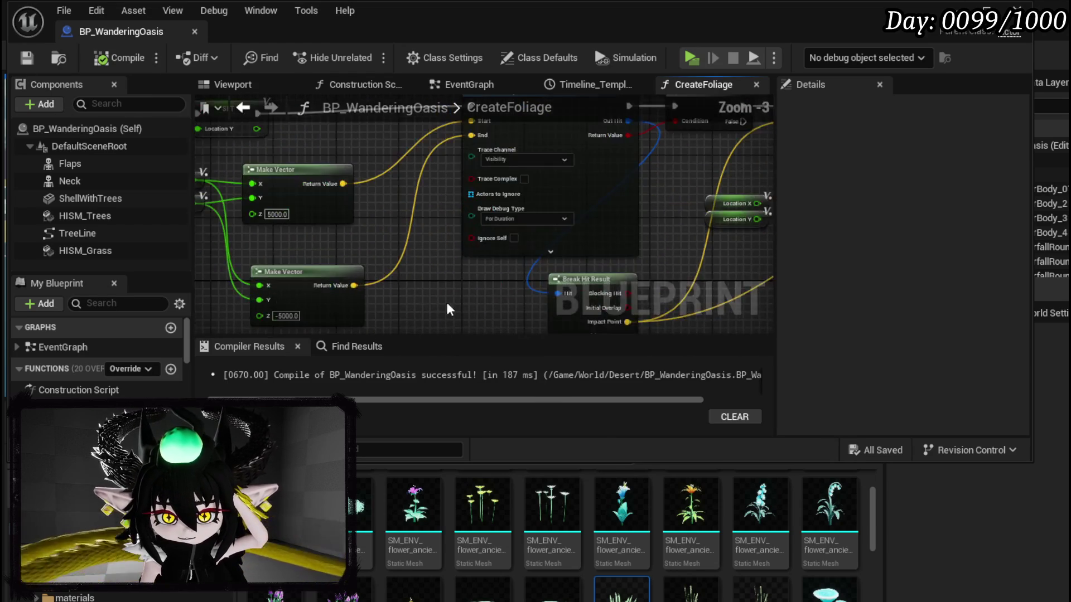
Move the Location Y getter lower-left near Make Vector and the line trace.
{"action": "left_click_drag", "start_coordinate": [459, 296], "coordinate": [637, 277]}
{"action": "left_click_drag", "start_coordinate": [328, 194], "coordinate": [366, 269]}
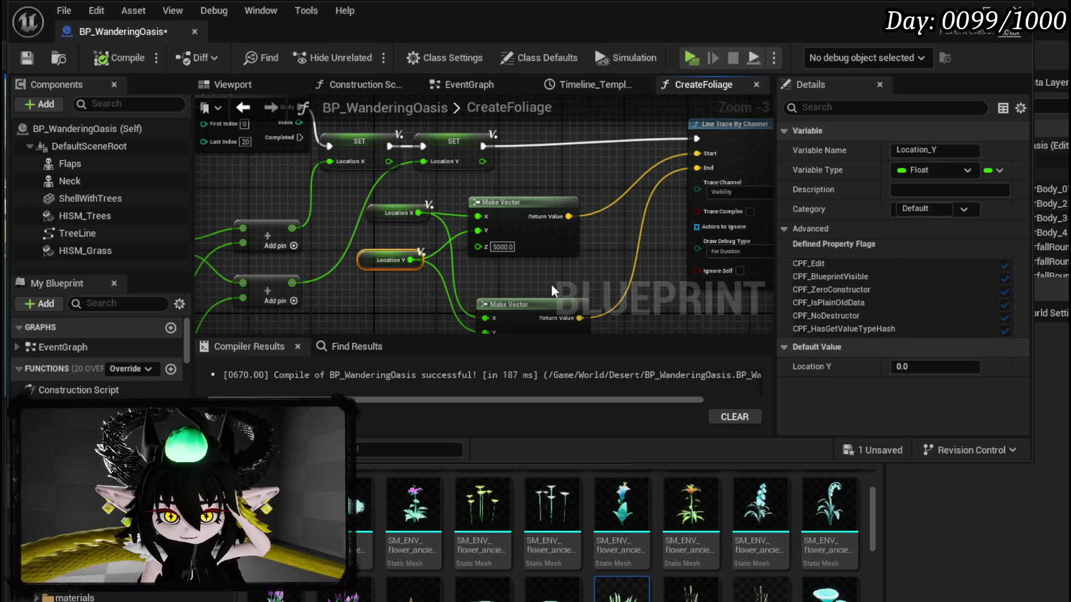
{"action": "left_click_drag", "start_coordinate": [218, 195], "coordinate": [503, 315]}
{"action": "left_click", "coordinate": [524, 215]}
{"action": "left_click_drag", "start_coordinate": [383, 206], "coordinate": [587, 216]}
{"action": "scroll", "coordinate": [586, 216], "scroll_direction": "down", "scroll_amount": 2}
Look over the function's entry, Sequence and Print String, then save with Ctrl+S.
{"action": "mouse_move", "coordinate": [211, 214]}
{"action": "left_mouse_down"}
{"action": "mouse_move", "coordinate": [265, 122]}
{"action": "mouse_move", "coordinate": [285, 162]}
{"action": "left_mouse_up"}
{"action": "scroll", "coordinate": [247, 216], "scroll_direction": "up", "scroll_amount": 2}
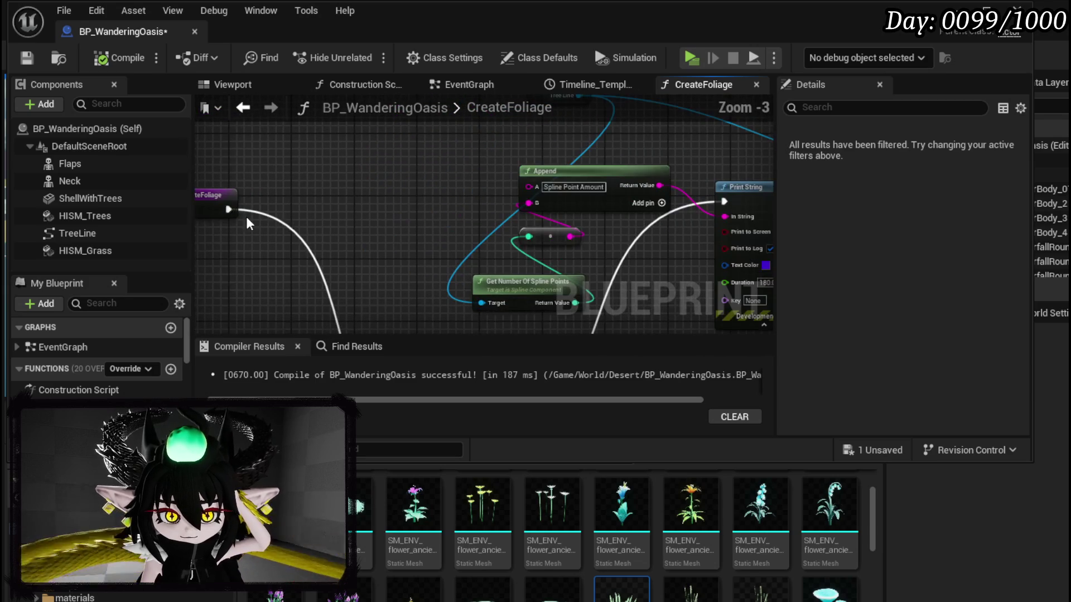
{"action": "left_click_drag", "start_coordinate": [229, 209], "coordinate": [724, 202]}
{"action": "scroll", "coordinate": [611, 236], "scroll_direction": "down", "scroll_amount": 2}
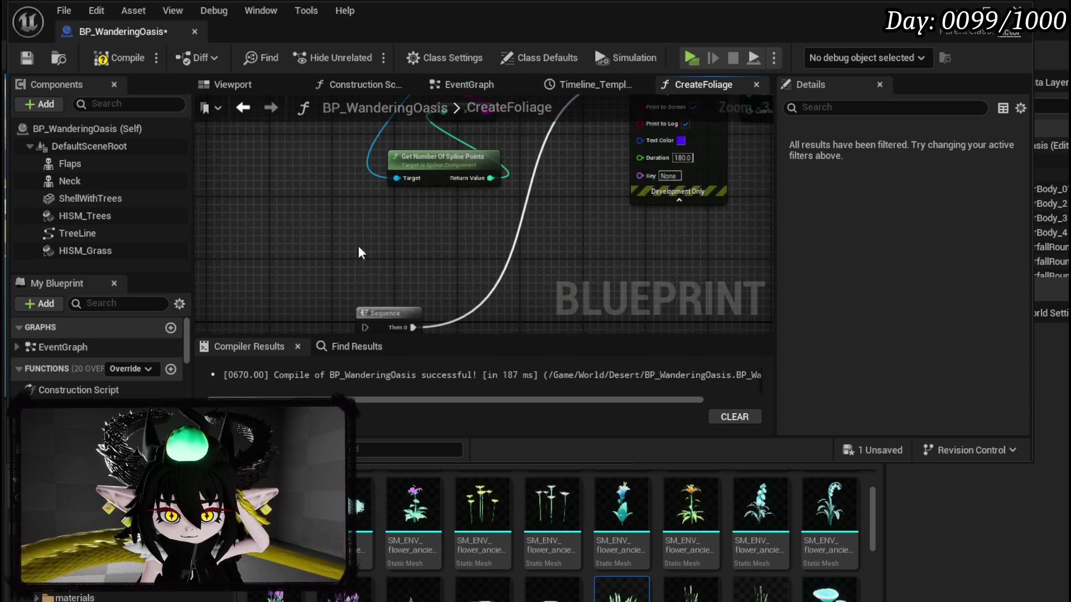
{"action": "scroll", "coordinate": [530, 247], "scroll_direction": "down", "scroll_amount": 1}
{"action": "key", "text": "ctrl+s"}
Pan over the line trace, Branch, Draw Debug Sphere and Add Instance nodes.
{"action": "scroll", "coordinate": [479, 231], "scroll_direction": "up", "scroll_amount": 3}
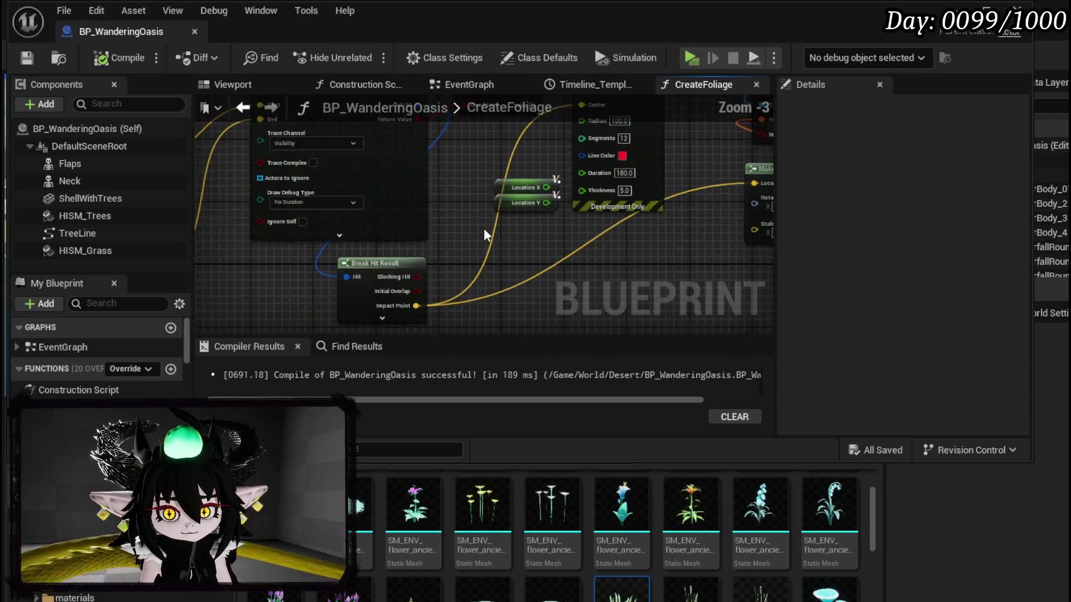
{"action": "mouse_move", "coordinate": [464, 239]}
{"action": "left_mouse_down"}
{"action": "mouse_move", "coordinate": [373, 315]}
{"action": "mouse_move", "coordinate": [454, 251]}
{"action": "mouse_move", "coordinate": [698, 270]}
{"action": "mouse_move", "coordinate": [463, 244]}
{"action": "mouse_move", "coordinate": [635, 223]}
{"action": "mouse_move", "coordinate": [502, 240]}
{"action": "mouse_move", "coordinate": [686, 251]}
{"action": "mouse_move", "coordinate": [261, 293]}
{"action": "mouse_move", "coordinate": [524, 279]}
{"action": "mouse_move", "coordinate": [483, 257]}
{"action": "mouse_move", "coordinate": [474, 217]}
{"action": "mouse_move", "coordinate": [423, 199]}
{"action": "left_mouse_up"}
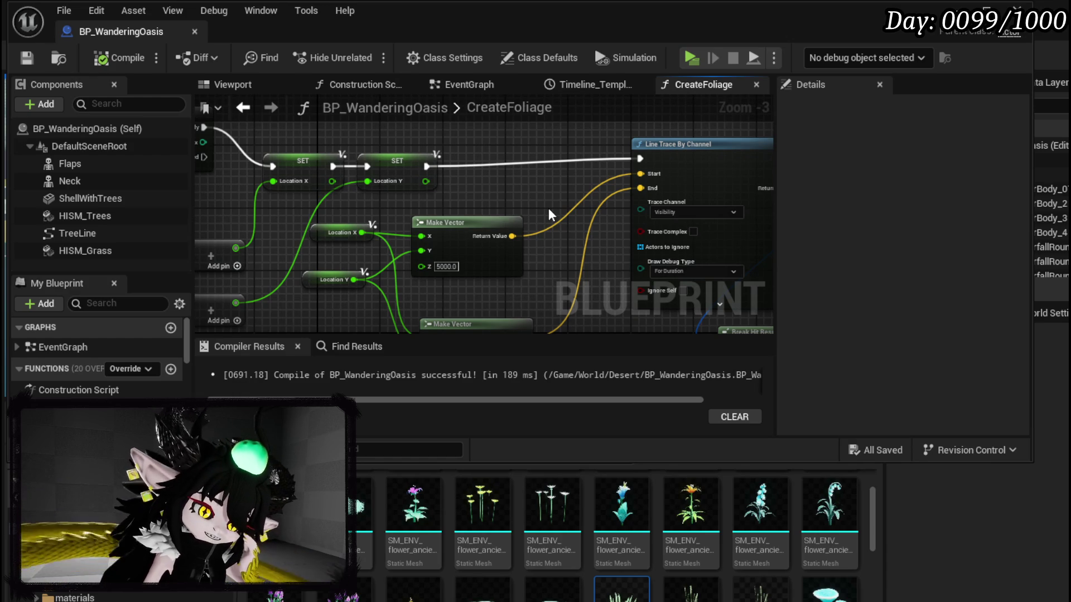
{"action": "left_click_drag", "start_coordinate": [547, 209], "coordinate": [255, 208]}
{"action": "mouse_move", "coordinate": [440, 209]}
{"action": "left_mouse_down"}
{"action": "mouse_move", "coordinate": [241, 210]}
{"action": "mouse_move", "coordinate": [387, 258]}
{"action": "mouse_move", "coordinate": [383, 333]}
{"action": "left_mouse_up"}
{"action": "left_click_drag", "start_coordinate": [433, 293], "coordinate": [454, 224]}
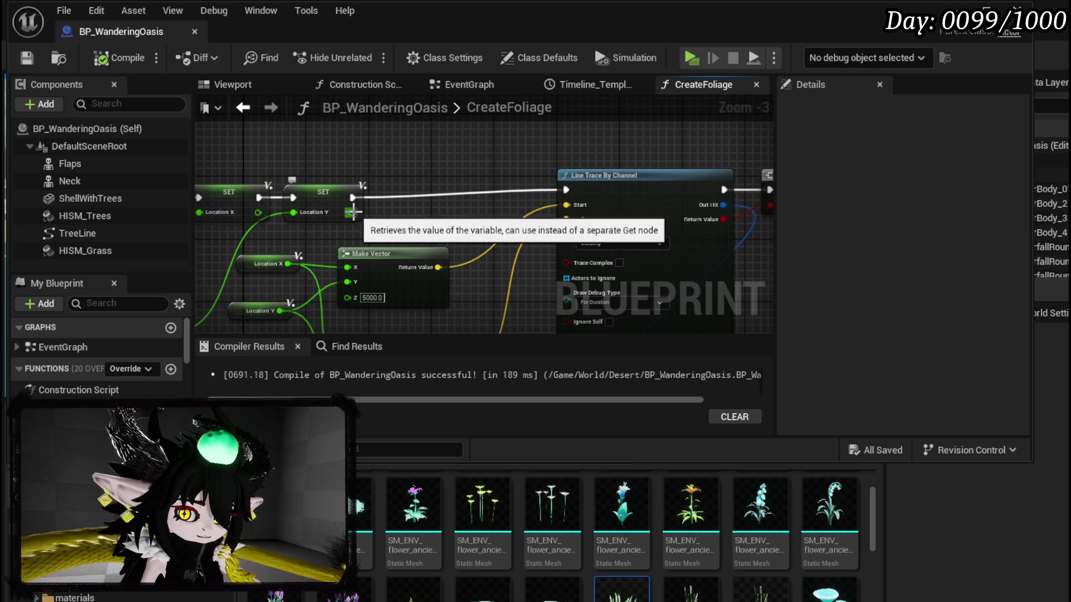
Promote the Make Vector result to a variable named LocationUsed_array and delete its SET node.
{"action": "right_click", "coordinate": [437, 268]}
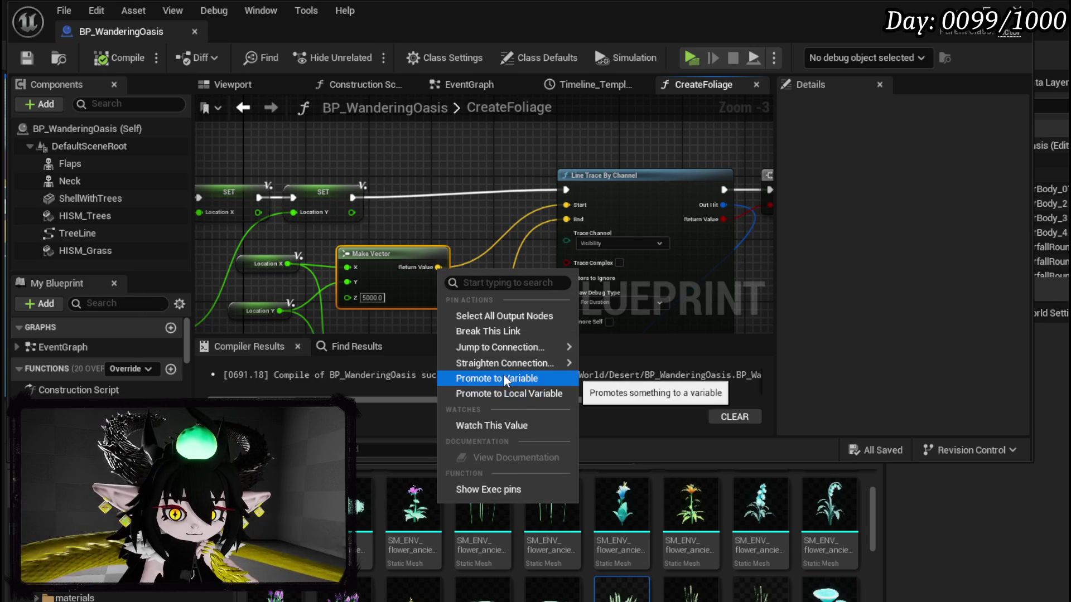
{"action": "left_click", "coordinate": [504, 393]}
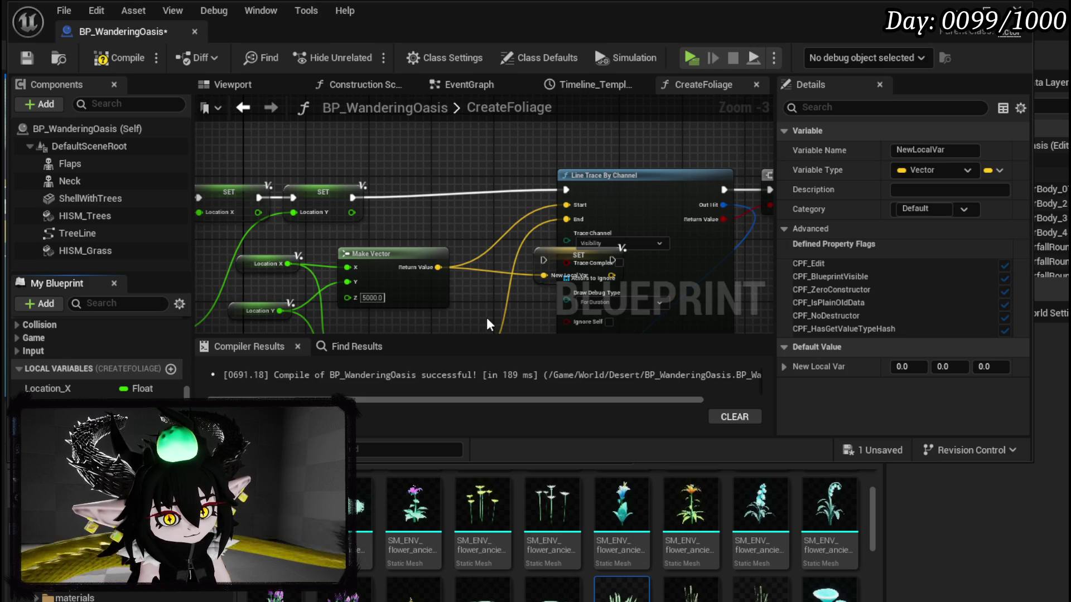
{"action": "key", "text": "Return"}
{"action": "left_click_drag", "start_coordinate": [585, 255], "coordinate": [476, 151]}
{"action": "key", "text": "Delete"}
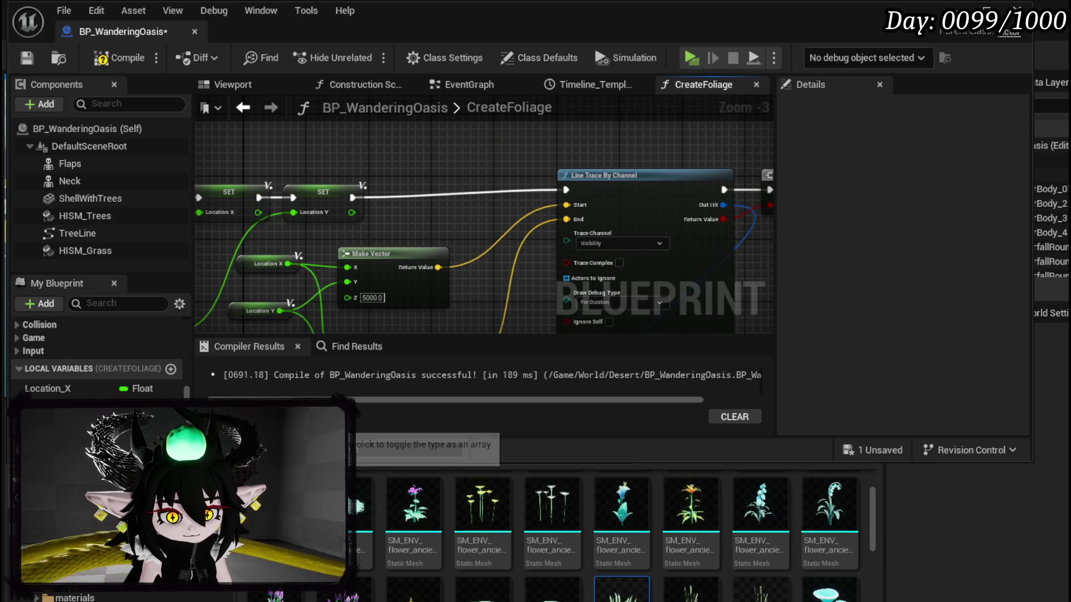
Make LocationUsed_array a vector array and place a getter for it in the graph.
{"action": "left_click", "coordinate": [50, 423]}
{"action": "left_click", "coordinate": [996, 171]}
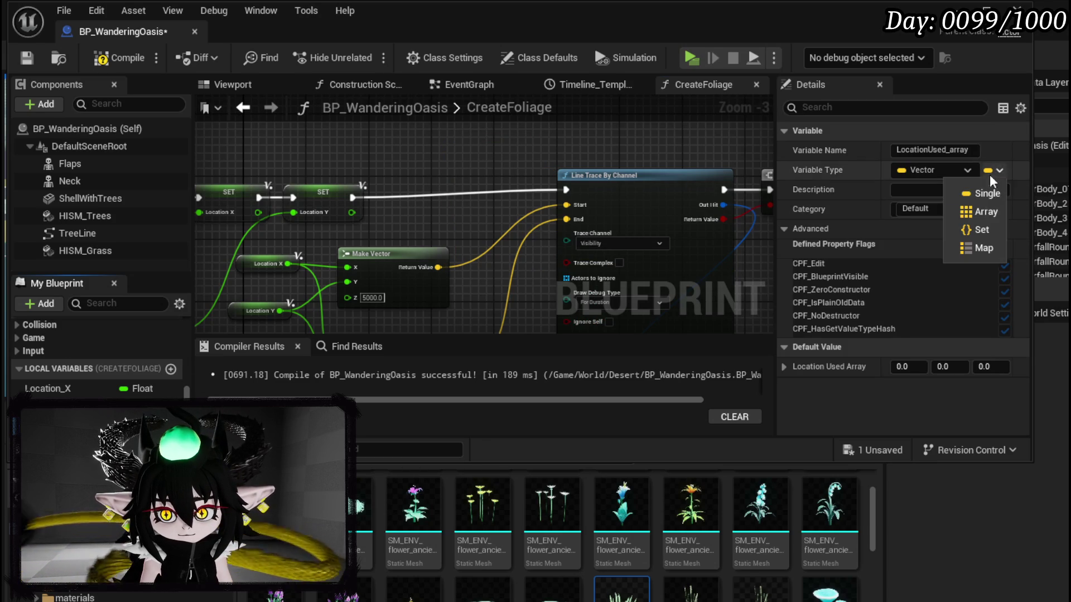
{"action": "left_click", "coordinate": [991, 213]}
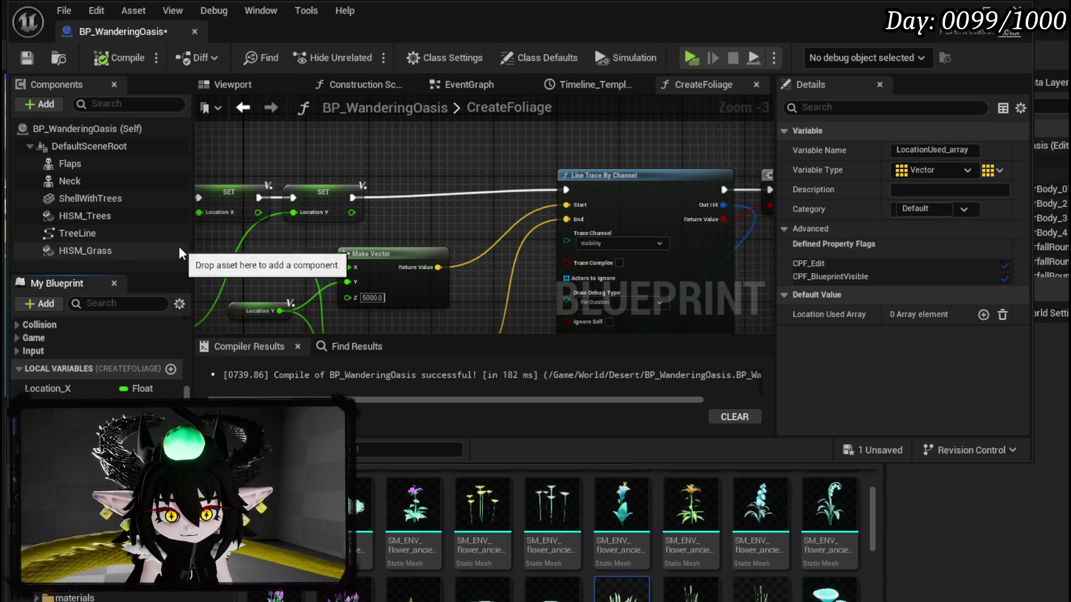
{"action": "left_click_drag", "start_coordinate": [50, 424], "coordinate": [321, 139]}
{"action": "left_click", "coordinate": [366, 160]}
Add an Add-to-array node for LocationUsed_array, executing between the SET node and the line trace.
{"action": "mouse_move", "coordinate": [388, 131]}
{"action": "left_mouse_down"}
{"action": "mouse_move", "coordinate": [390, 144]}
{"action": "mouse_move", "coordinate": [385, 133]}
{"action": "mouse_move", "coordinate": [410, 144]}
{"action": "mouse_move", "coordinate": [384, 152]}
{"action": "mouse_move", "coordinate": [383, 130]}
{"action": "mouse_move", "coordinate": [440, 160]}
{"action": "left_mouse_up"}
{"action": "type", "text": "add"}
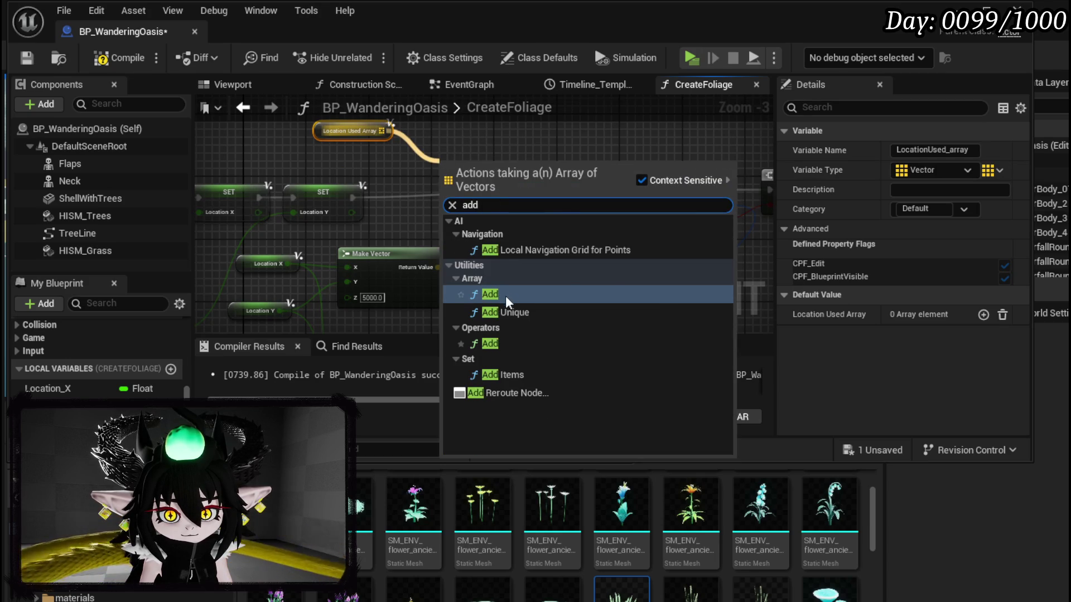
{"action": "left_click", "coordinate": [505, 293]}
{"action": "scroll", "coordinate": [484, 272], "scroll_direction": "up", "scroll_amount": 1}
{"action": "mouse_move", "coordinate": [473, 193]}
{"action": "left_mouse_down"}
{"action": "mouse_move", "coordinate": [463, 123]}
{"action": "mouse_move", "coordinate": [451, 184]}
{"action": "left_mouse_up"}
{"action": "left_click_drag", "start_coordinate": [312, 266], "coordinate": [400, 192]}
{"action": "scroll", "coordinate": [359, 287], "scroll_direction": "down", "scroll_amount": 1}
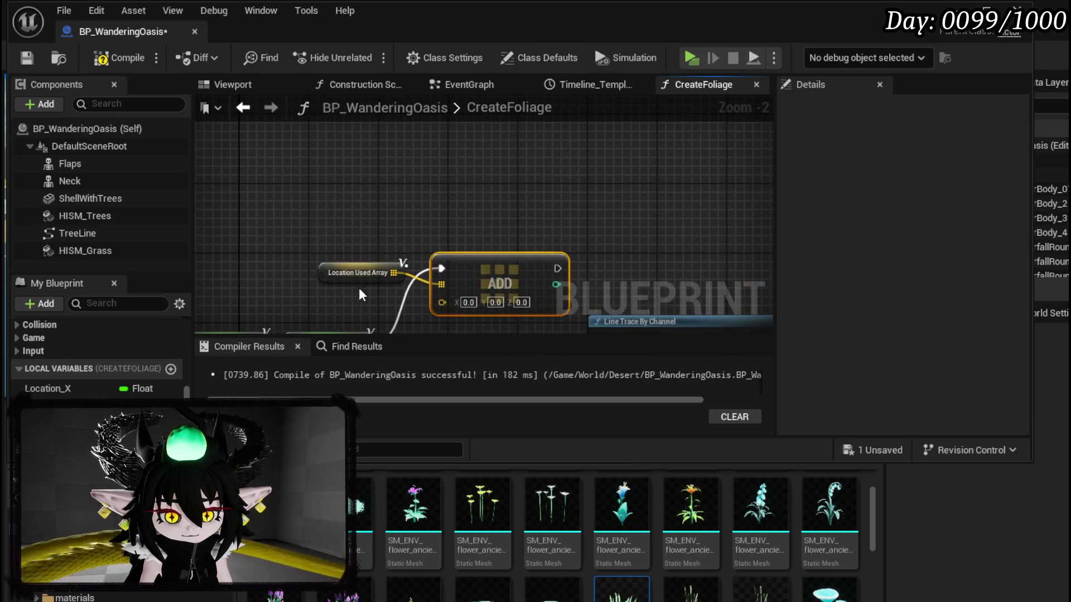
{"action": "left_click_drag", "start_coordinate": [457, 131], "coordinate": [512, 280]}
Create a new Make Vector feeding the ADD node's item input.
{"action": "left_click_drag", "start_coordinate": [363, 182], "coordinate": [424, 151]}
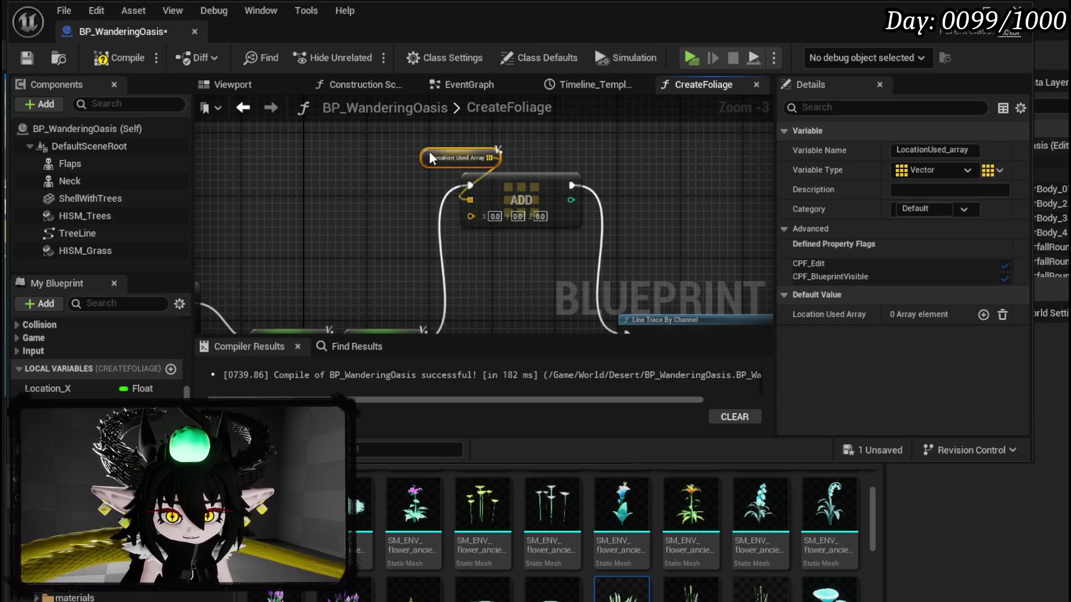
{"action": "mouse_move", "coordinate": [470, 215]}
{"action": "left_mouse_down"}
{"action": "mouse_move", "coordinate": [457, 223]}
{"action": "mouse_move", "coordinate": [467, 265]}
{"action": "left_mouse_up"}
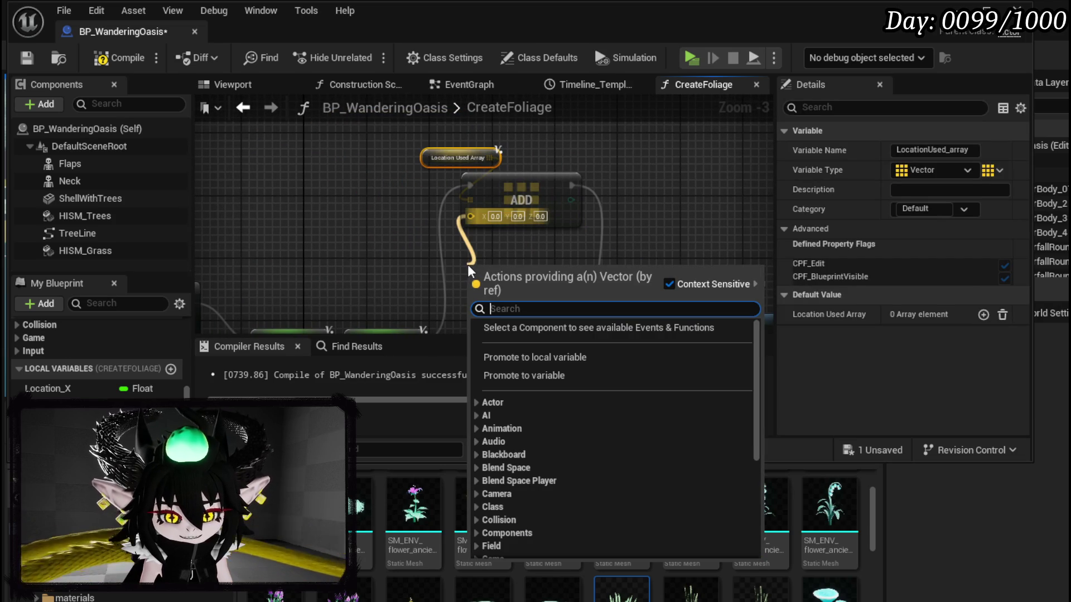
{"action": "type", "text": "make"}
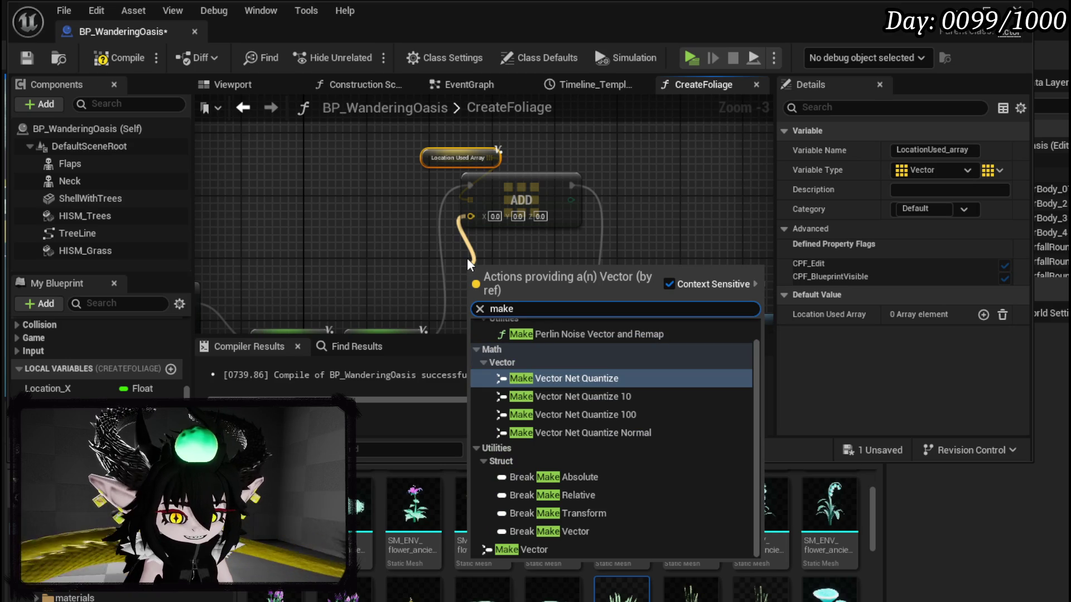
{"action": "left_click", "coordinate": [520, 548]}
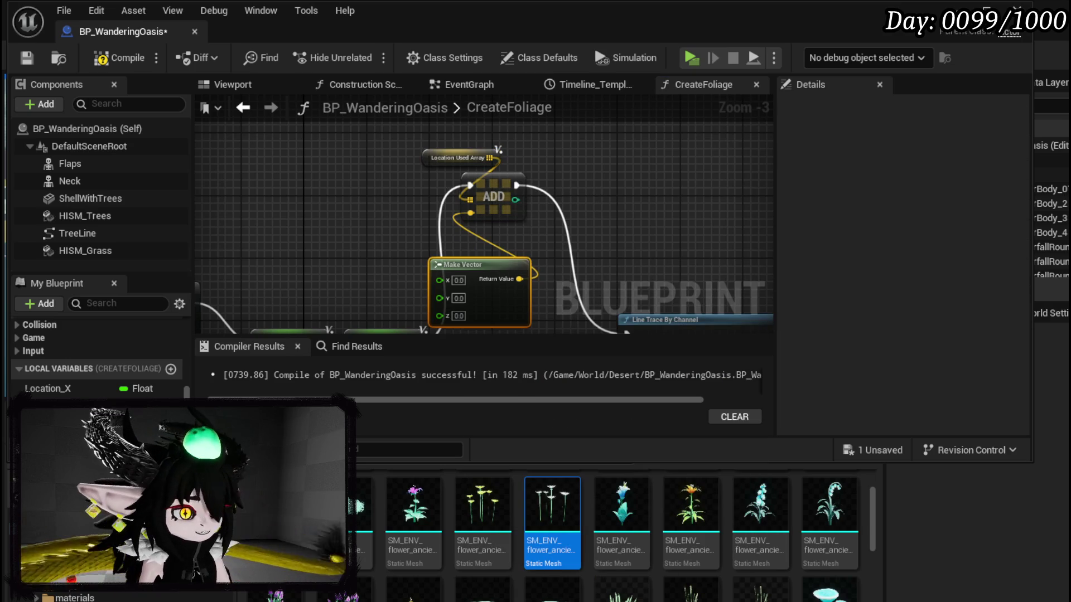
Wire Location Y into the new Make Vector and shift Draw Debug Sphere right of Branch.
{"action": "left_click_drag", "start_coordinate": [402, 207], "coordinate": [296, 111]}
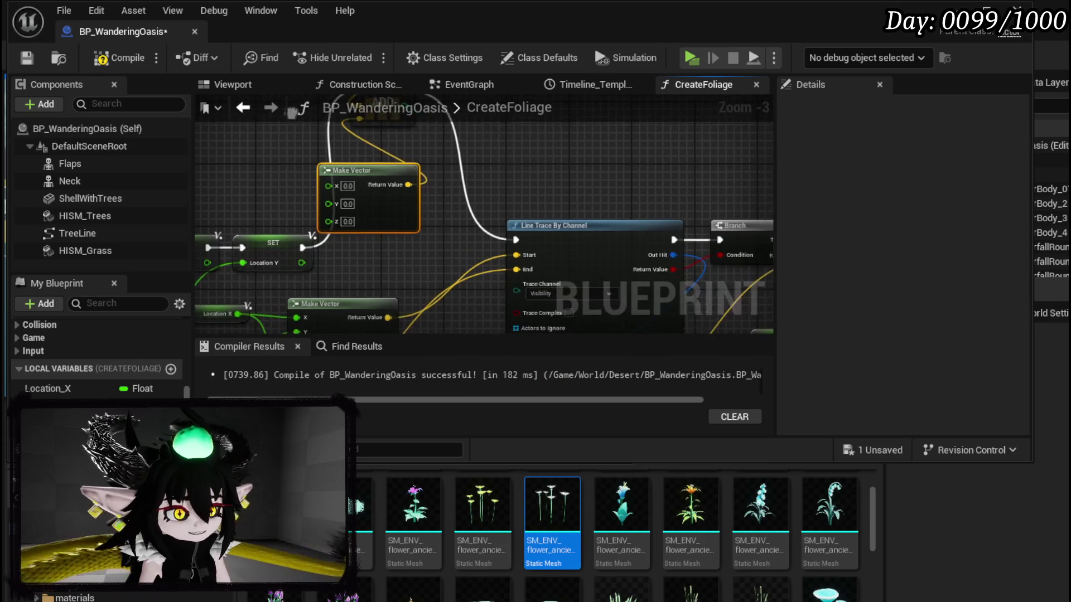
{"action": "scroll", "coordinate": [387, 174], "scroll_direction": "up", "scroll_amount": 3}
{"action": "mouse_move", "coordinate": [226, 202]}
{"action": "left_mouse_down"}
{"action": "mouse_move", "coordinate": [274, 203]}
{"action": "mouse_move", "coordinate": [349, 175]}
{"action": "mouse_move", "coordinate": [227, 118]}
{"action": "mouse_move", "coordinate": [489, 202]}
{"action": "mouse_move", "coordinate": [470, 186]}
{"action": "mouse_move", "coordinate": [279, 189]}
{"action": "left_mouse_up"}
{"action": "scroll", "coordinate": [352, 185], "scroll_direction": "down", "scroll_amount": 5}
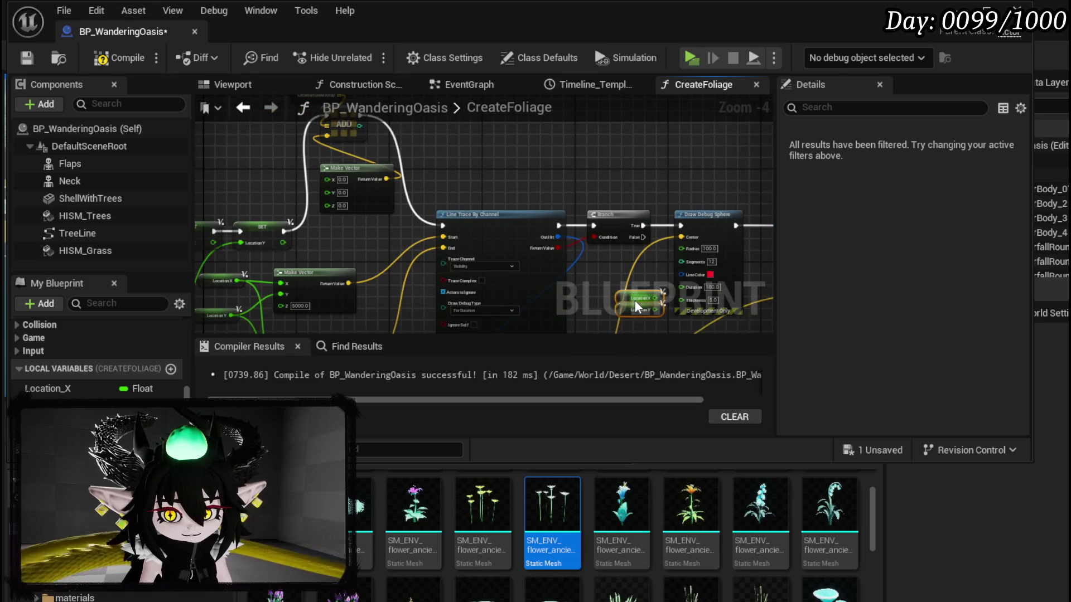
{"action": "scroll", "coordinate": [274, 179], "scroll_direction": "up", "scroll_amount": 4}
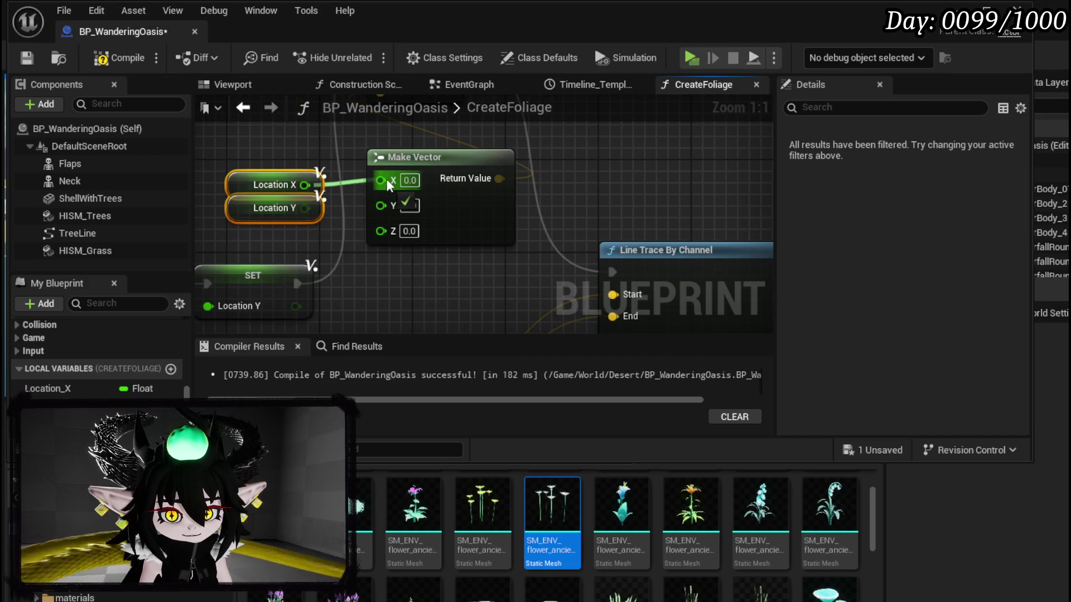
{"action": "scroll", "coordinate": [396, 202], "scroll_direction": "down", "scroll_amount": 2}
{"action": "left_click_drag", "start_coordinate": [396, 202], "coordinate": [207, 167]}
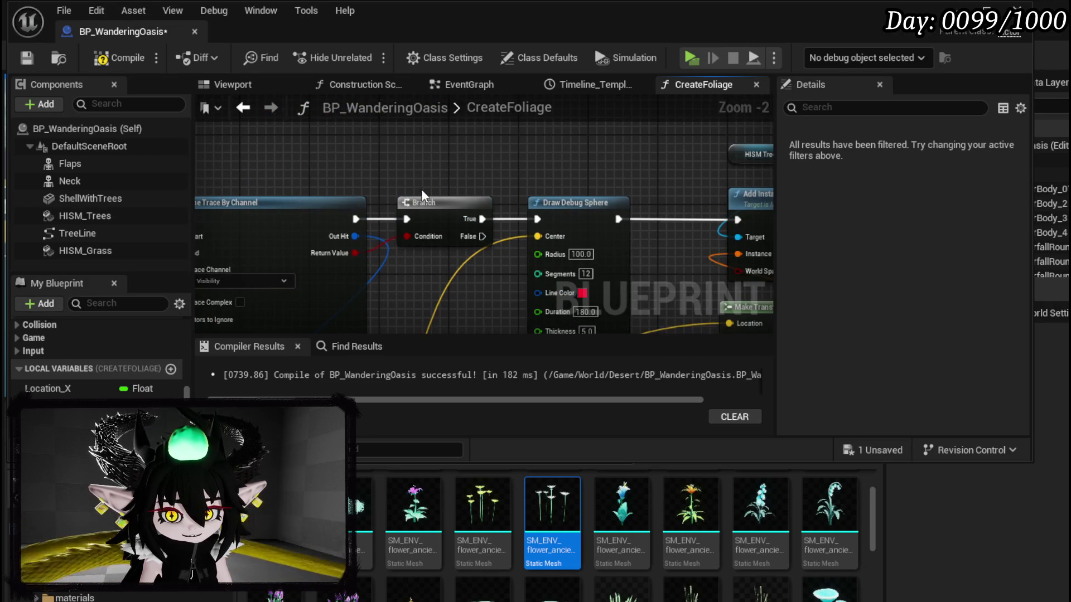
{"action": "mouse_move", "coordinate": [382, 157]}
{"action": "left_mouse_down"}
{"action": "mouse_move", "coordinate": [502, 251]}
{"action": "mouse_move", "coordinate": [338, 229]}
{"action": "mouse_move", "coordinate": [420, 157]}
{"action": "left_mouse_up"}
{"action": "left_click_drag", "start_coordinate": [272, 217], "coordinate": [368, 286]}
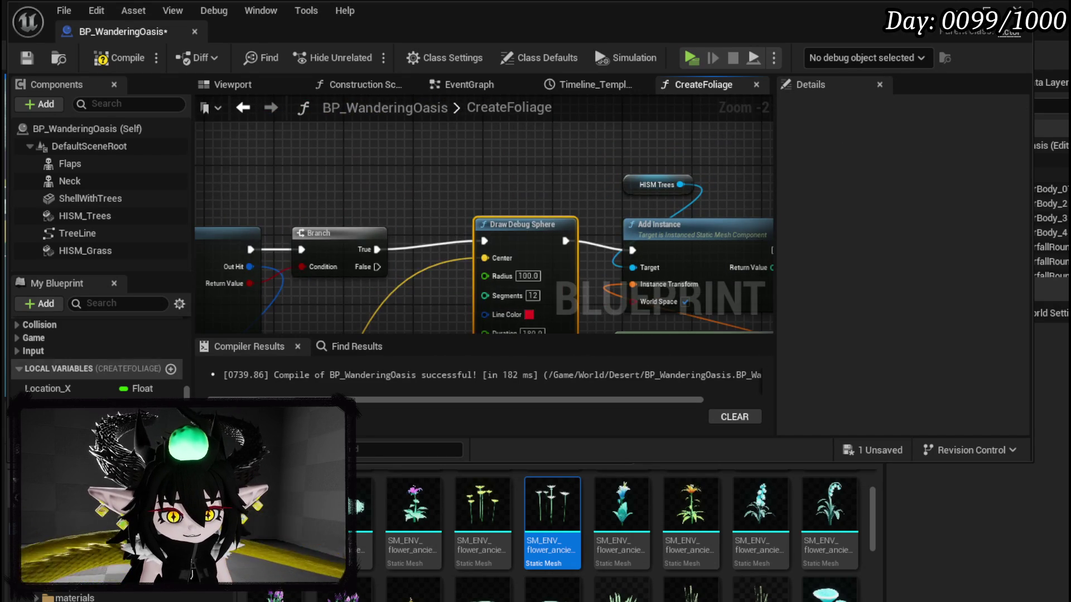
Drop a second LocationUsed_array getter into the CreateFoliage graph.
{"action": "left_click_drag", "start_coordinate": [130, 371], "coordinate": [262, 135]}
{"action": "left_click", "coordinate": [331, 159]}
{"action": "scroll", "coordinate": [658, 197], "scroll_direction": "down", "scroll_amount": 2}
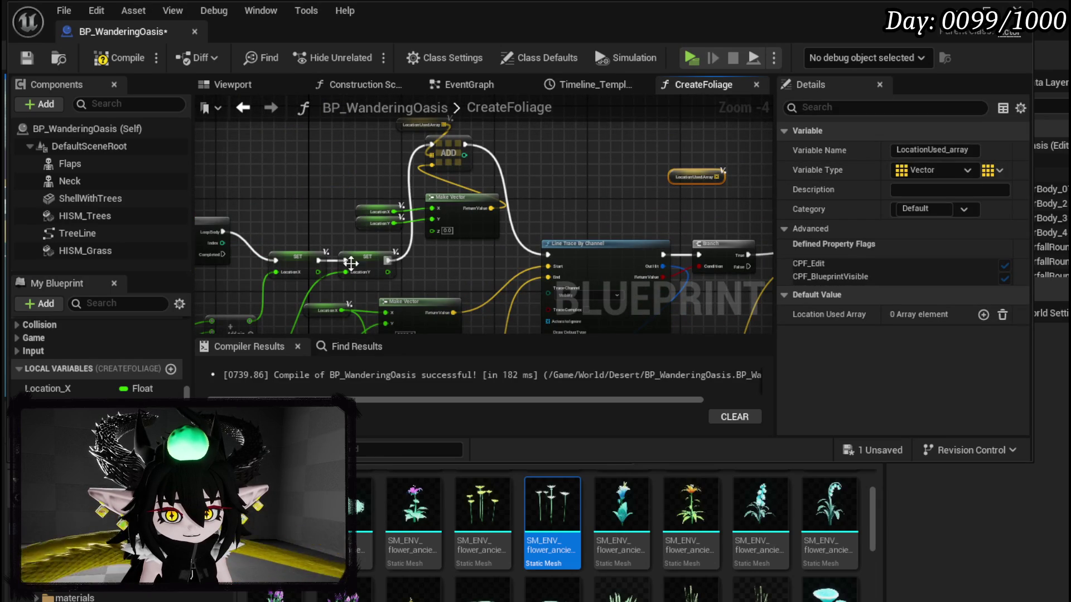
{"action": "left_click_drag", "start_coordinate": [408, 213], "coordinate": [664, 205]}
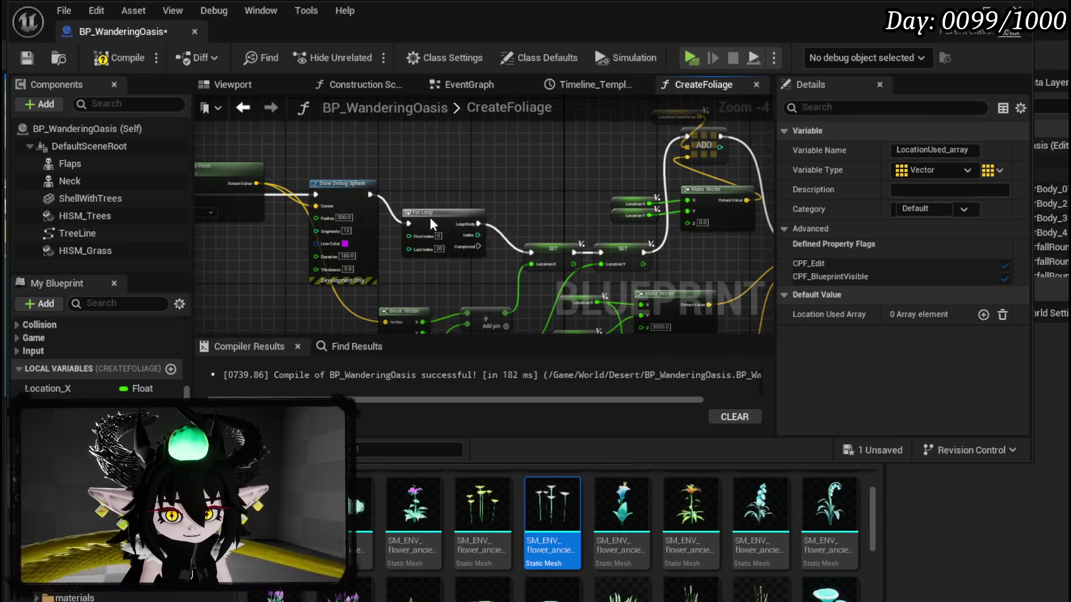
{"action": "left_click", "coordinate": [423, 192]}
{"action": "scroll", "coordinate": [424, 192], "scroll_direction": "down", "scroll_amount": 2}
{"action": "mouse_move", "coordinate": [412, 174]}
{"action": "left_mouse_down"}
{"action": "mouse_move", "coordinate": [432, 180]}
{"action": "mouse_move", "coordinate": [412, 160]}
{"action": "left_mouse_up"}
Move the Location Used Array getter left, away from ADD, and drag a wire from it.
{"action": "mouse_move", "coordinate": [229, 153]}
{"action": "left_mouse_down"}
{"action": "mouse_move", "coordinate": [481, 232]}
{"action": "mouse_move", "coordinate": [558, 240]}
{"action": "left_mouse_up"}
{"action": "scroll", "coordinate": [570, 192], "scroll_direction": "up", "scroll_amount": 1}
{"action": "mouse_move", "coordinate": [454, 203]}
{"action": "left_mouse_down"}
{"action": "mouse_move", "coordinate": [322, 196]}
{"action": "mouse_move", "coordinate": [351, 169]}
{"action": "mouse_move", "coordinate": [363, 248]}
{"action": "mouse_move", "coordinate": [266, 153]}
{"action": "left_mouse_up"}
{"action": "mouse_move", "coordinate": [426, 270]}
{"action": "left_mouse_down"}
{"action": "mouse_move", "coordinate": [422, 257]}
{"action": "mouse_move", "coordinate": [361, 308]}
{"action": "left_mouse_up"}
{"action": "left_click", "coordinate": [491, 170]}
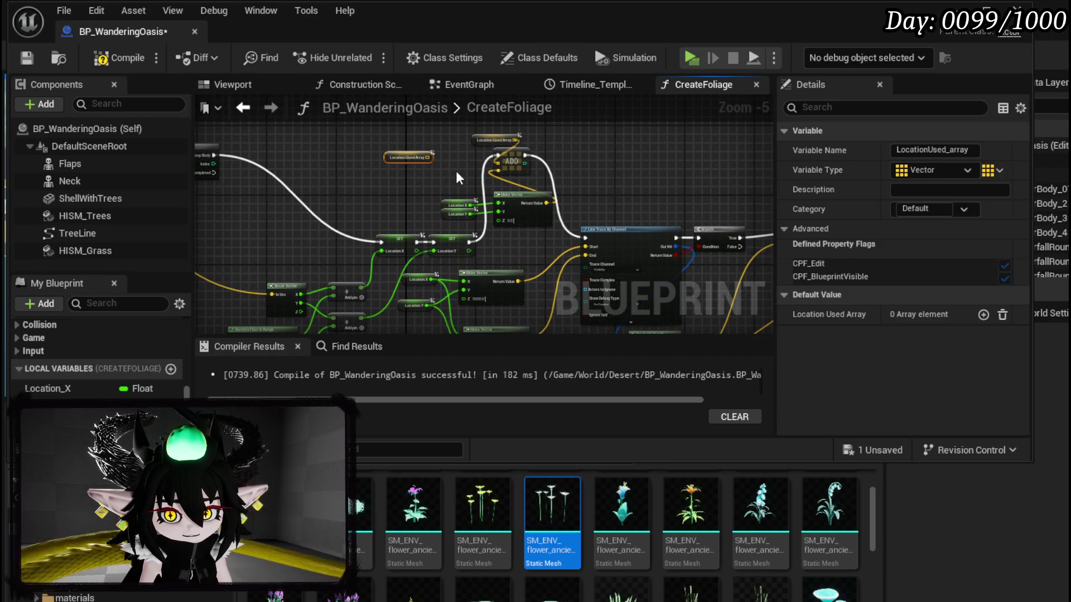
{"action": "scroll", "coordinate": [456, 170], "scroll_direction": "up", "scroll_amount": 2}
{"action": "mouse_move", "coordinate": [491, 203]}
{"action": "left_mouse_down"}
{"action": "mouse_move", "coordinate": [412, 225]}
{"action": "mouse_move", "coordinate": [373, 193]}
{"action": "mouse_move", "coordinate": [242, 169]}
{"action": "left_mouse_up"}
{"action": "left_click", "coordinate": [387, 211]}
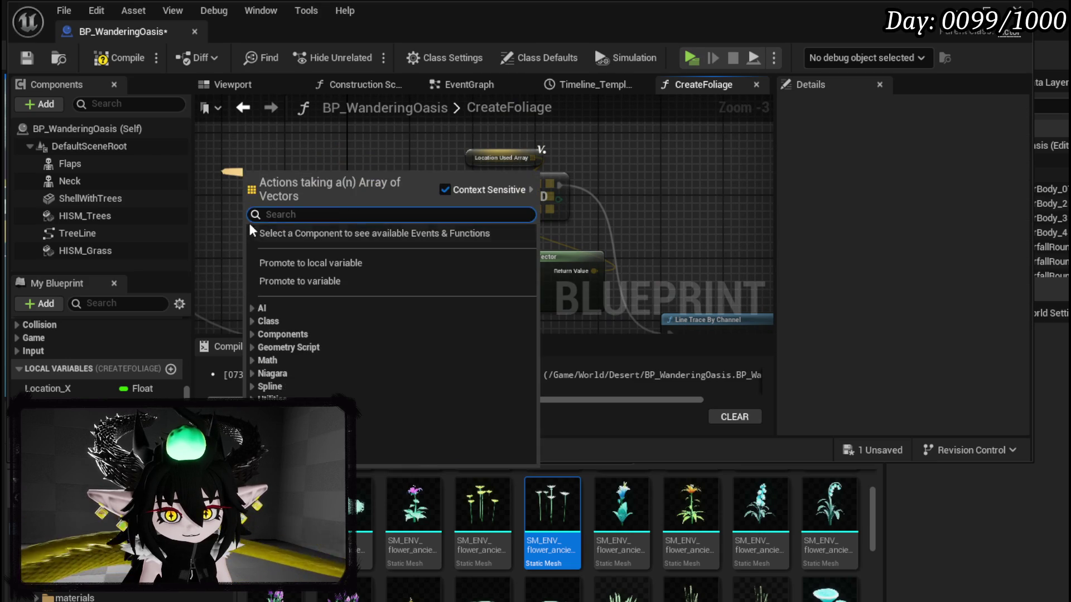
Add a For Each Loop with Break iterating over the Location Used Array.
{"action": "left_click_drag", "start_coordinate": [347, 250], "coordinate": [391, 199]}
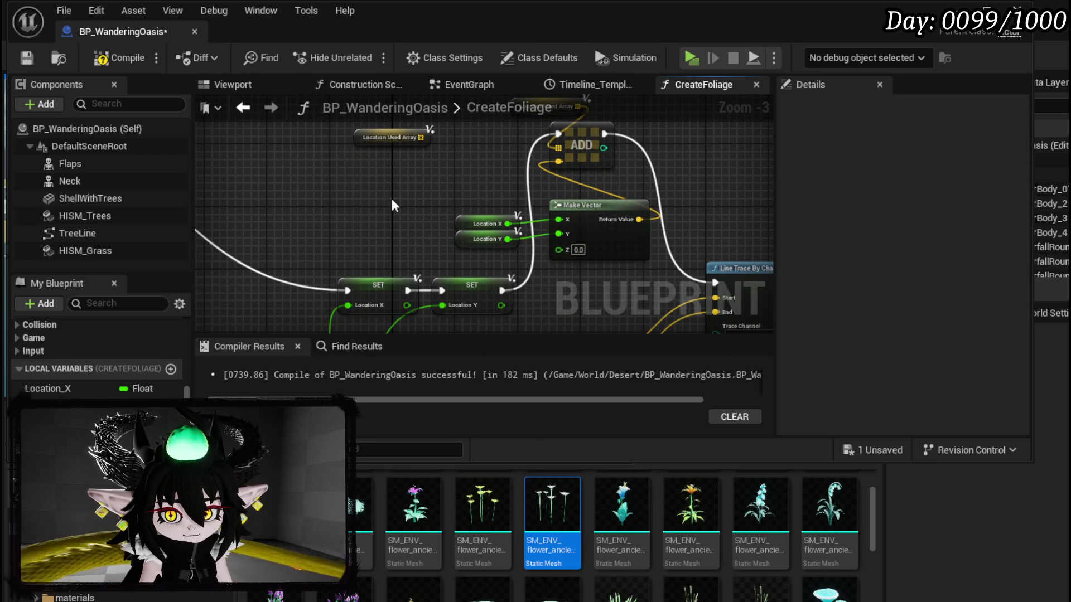
{"action": "right_click", "coordinate": [347, 202]}
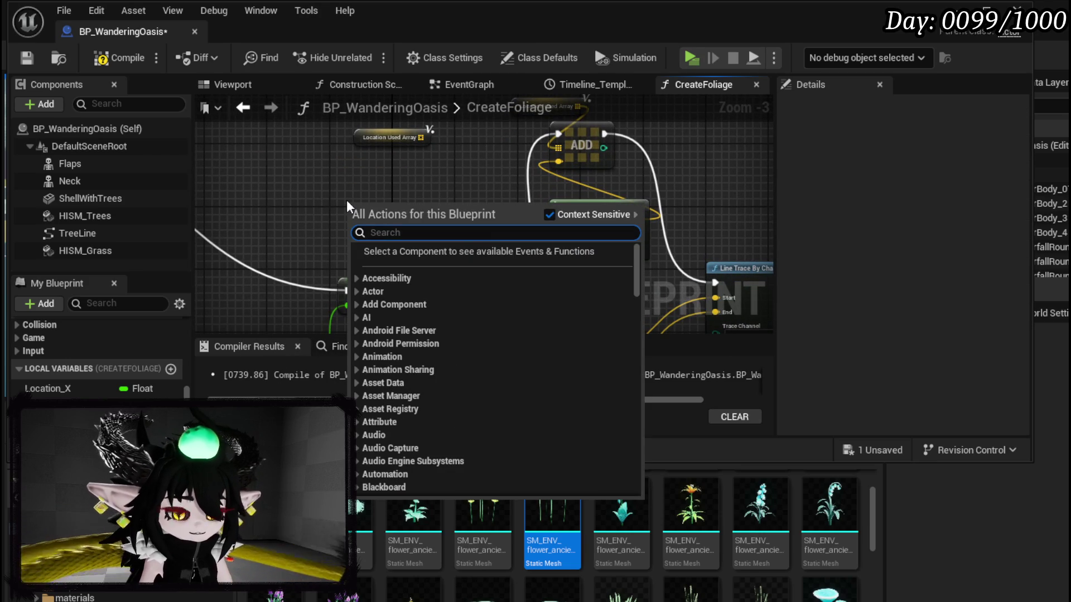
{"action": "type", "text": "fl"}
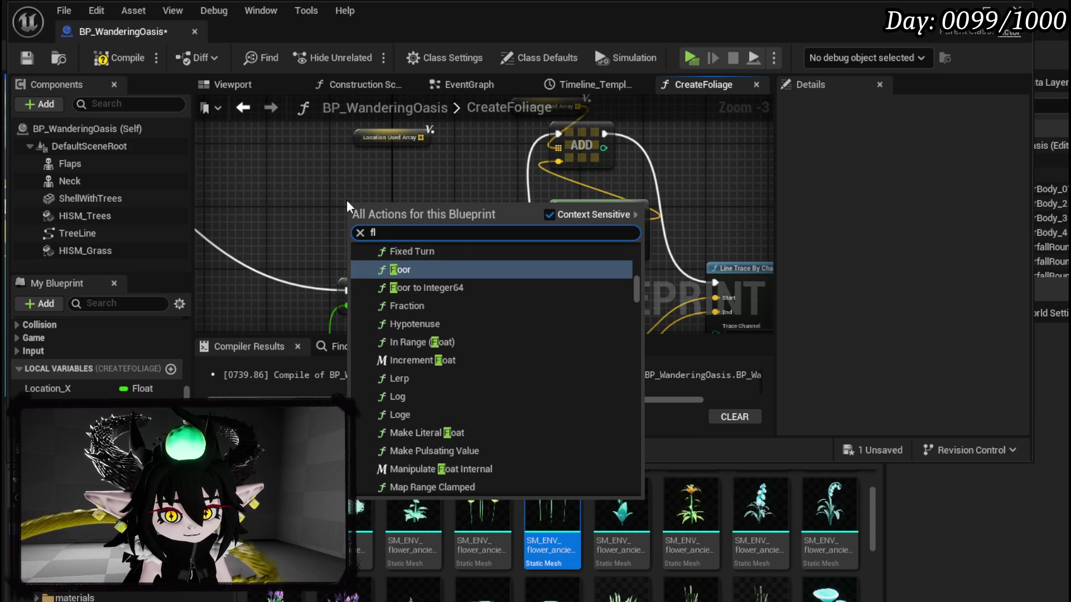
{"action": "key", "text": "BackSpace"}
{"action": "type", "text": "distance"}
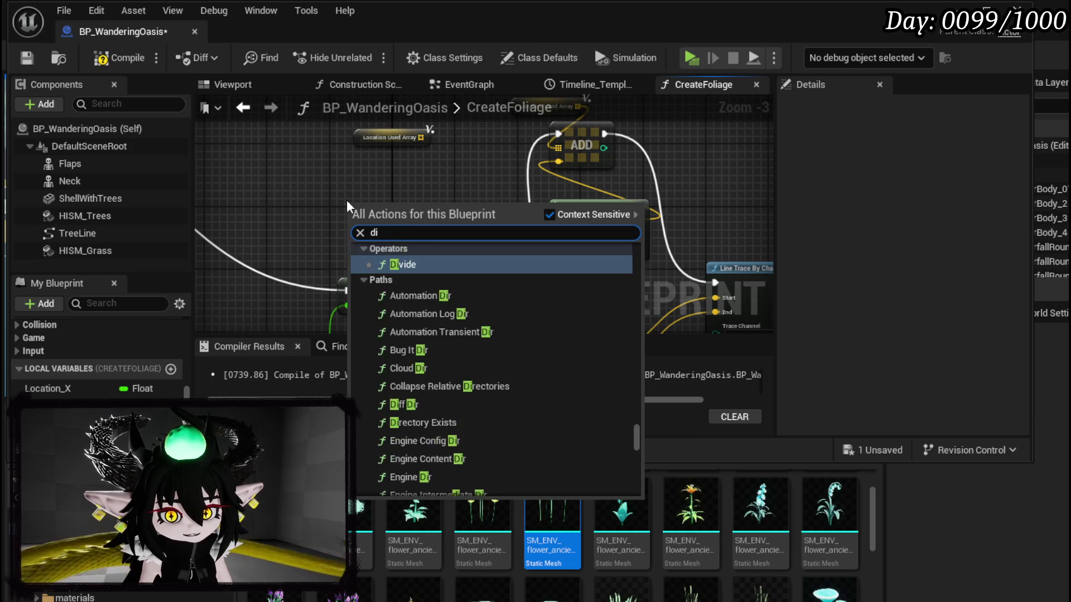
{"action": "type", "text": " f"}
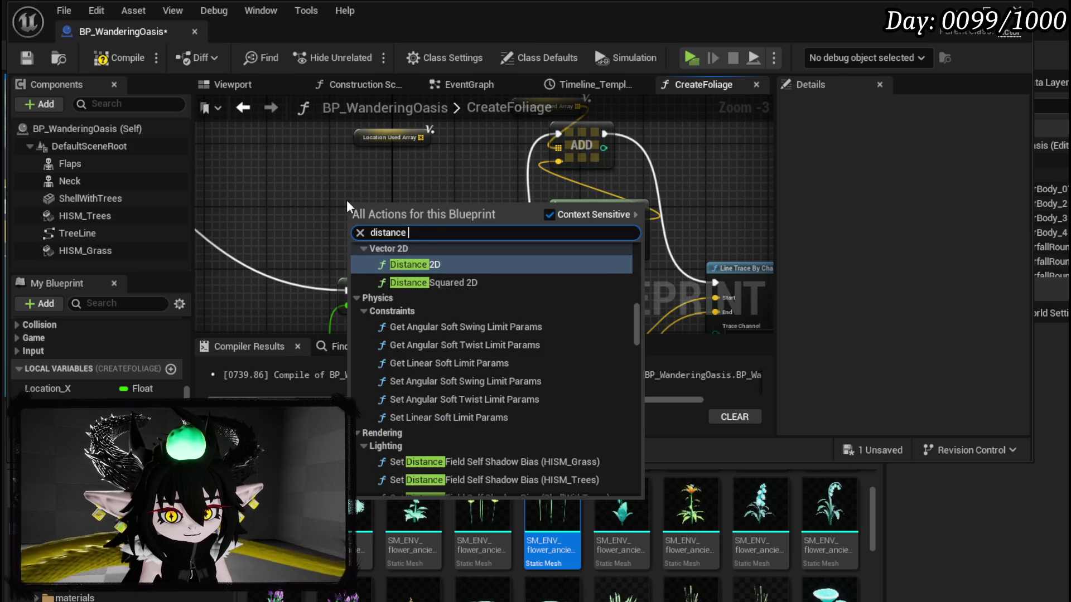
{"action": "key", "text": "BackSpace"}
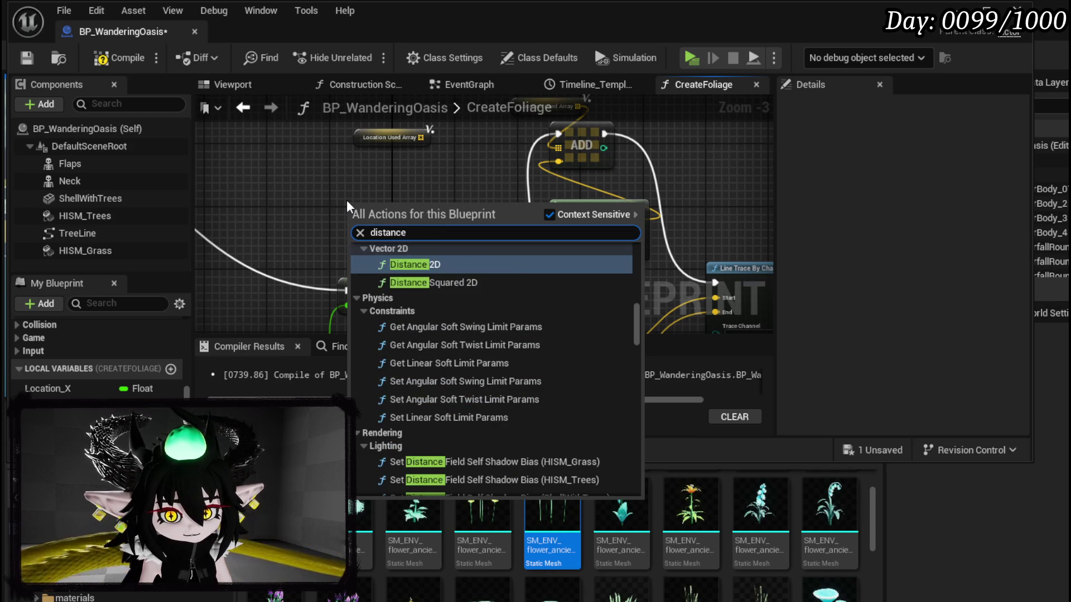
{"action": "type", "text": "3"}
{"action": "key", "text": "BackSpace"}
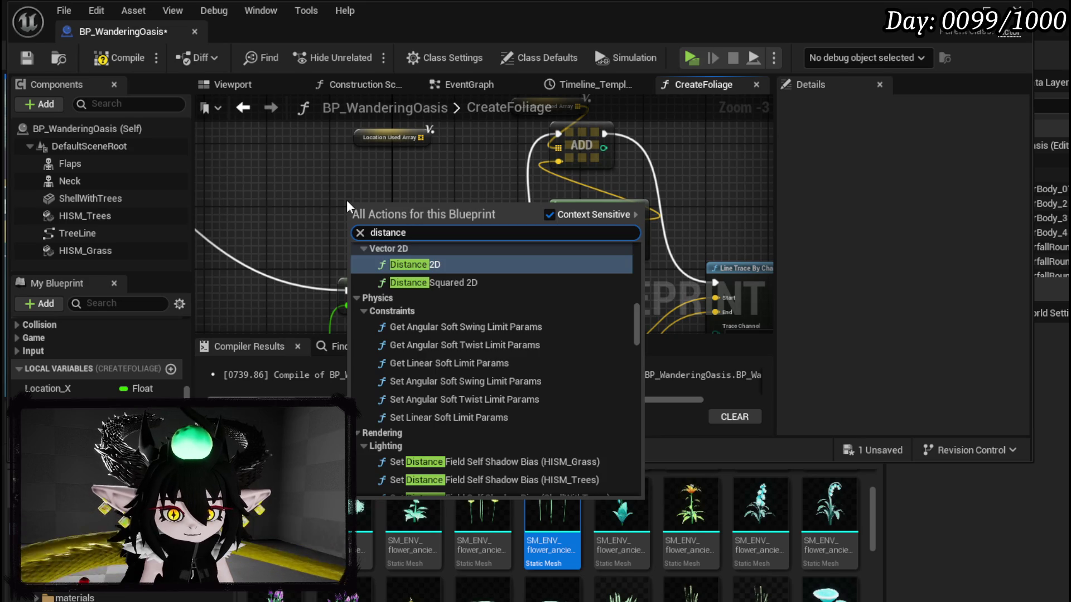
{"action": "scroll", "coordinate": [446, 290], "scroll_direction": "up", "scroll_amount": 2}
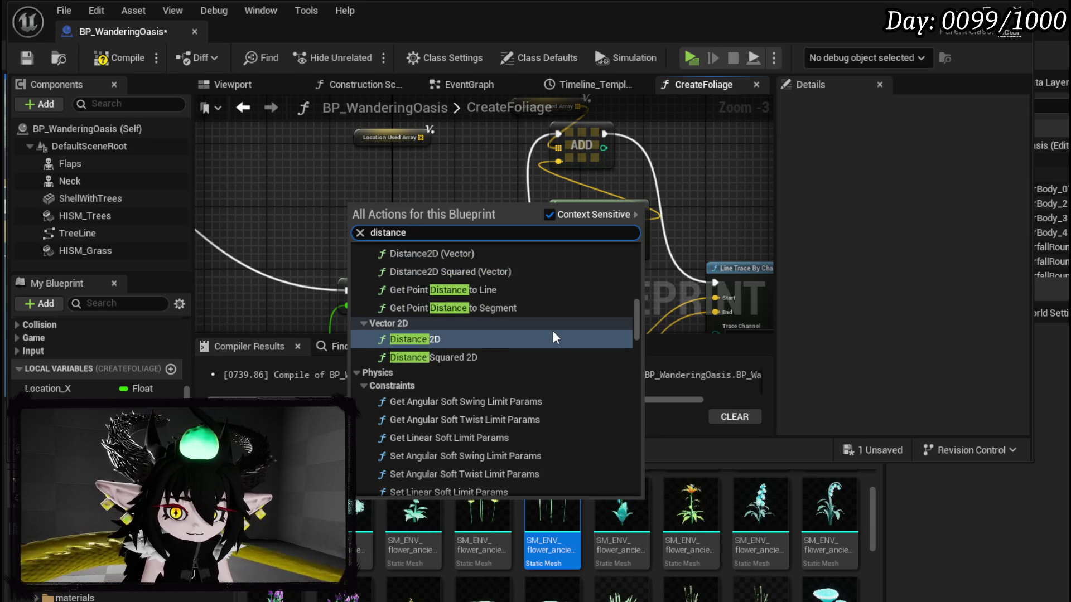
{"action": "scroll", "coordinate": [552, 330], "scroll_direction": "up", "scroll_amount": 2}
{"action": "key", "text": "Escape"}
{"action": "left_click_drag", "start_coordinate": [330, 182], "coordinate": [385, 180]}
{"action": "type", "text": "Loop"}
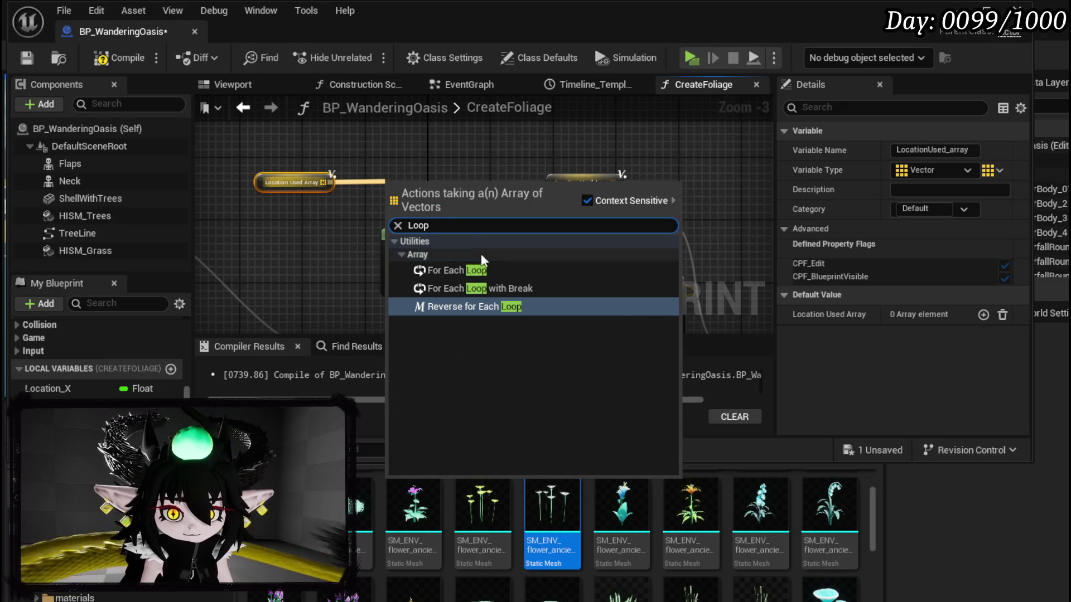
{"action": "left_click", "coordinate": [470, 289]}
Shift the Break Vector, Random Float, Add and SET nodes left to make room.
{"action": "left_click_drag", "start_coordinate": [437, 160], "coordinate": [334, 265]}
{"action": "scroll", "coordinate": [342, 257], "scroll_direction": "down", "scroll_amount": 1}
{"action": "left_click_drag", "start_coordinate": [290, 192], "coordinate": [454, 312]}
{"action": "mouse_move", "coordinate": [448, 202]}
{"action": "left_mouse_down"}
{"action": "mouse_move", "coordinate": [426, 289]}
{"action": "mouse_move", "coordinate": [309, 248]}
{"action": "left_mouse_up"}
{"action": "left_click_drag", "start_coordinate": [602, 245], "coordinate": [470, 202]}
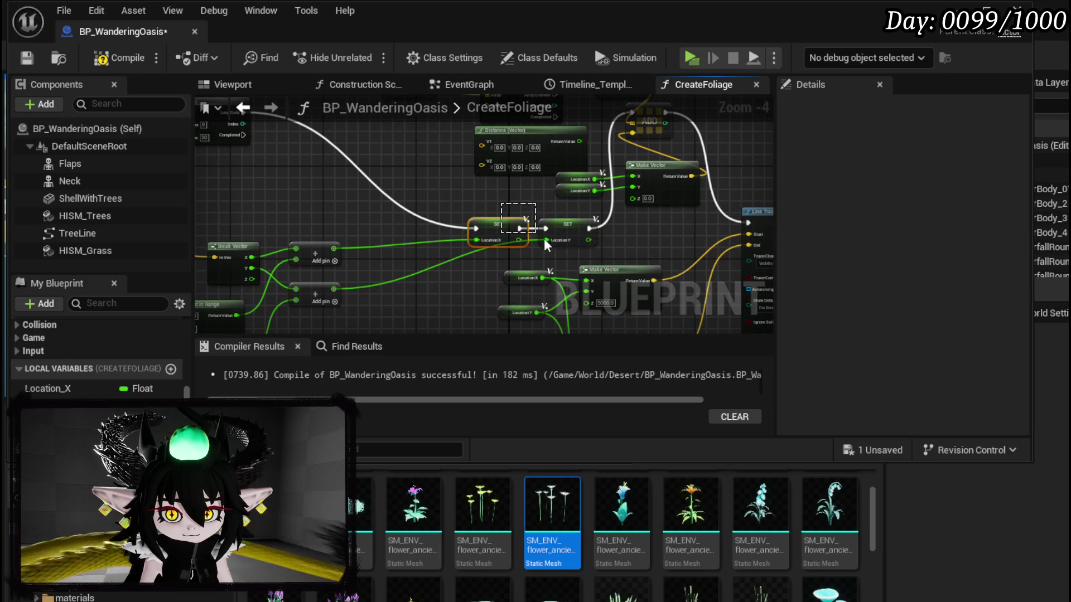
{"action": "mouse_move", "coordinate": [568, 226]}
{"action": "left_mouse_down"}
{"action": "mouse_move", "coordinate": [453, 222]}
{"action": "mouse_move", "coordinate": [459, 283]}
{"action": "mouse_move", "coordinate": [441, 260]}
{"action": "mouse_move", "coordinate": [449, 233]}
{"action": "mouse_move", "coordinate": [436, 239]}
{"action": "left_mouse_up"}
Place a Make Vector node in the graph.
{"action": "type", "text": "amke"}
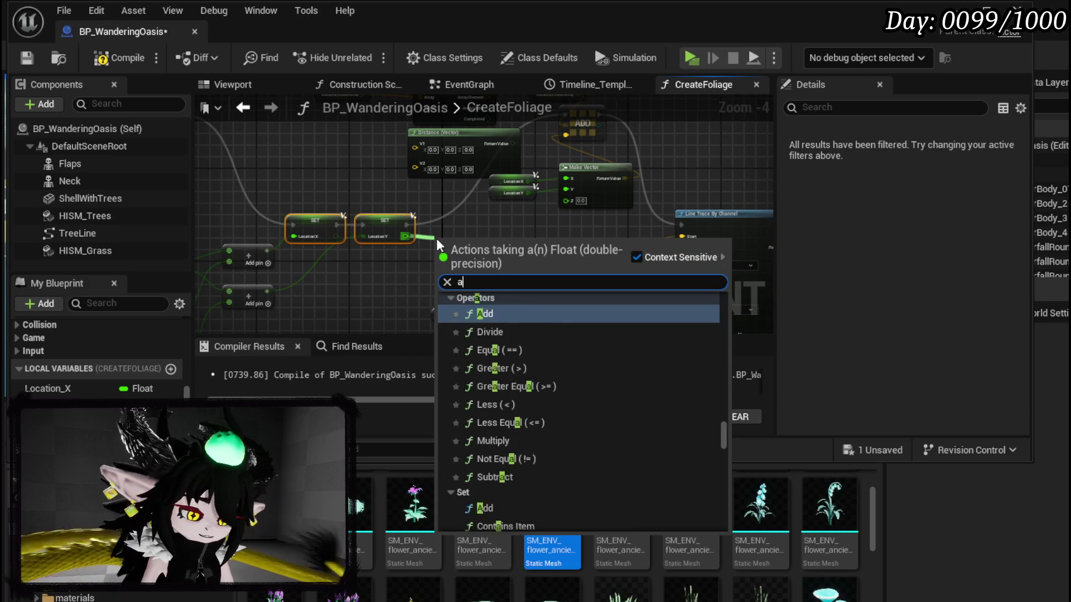
{"action": "key", "text": "BackSpace"}
{"action": "key", "text": "BackSpace"}
{"action": "key", "text": "BackSpace"}
{"action": "key", "text": "BackSpace"}
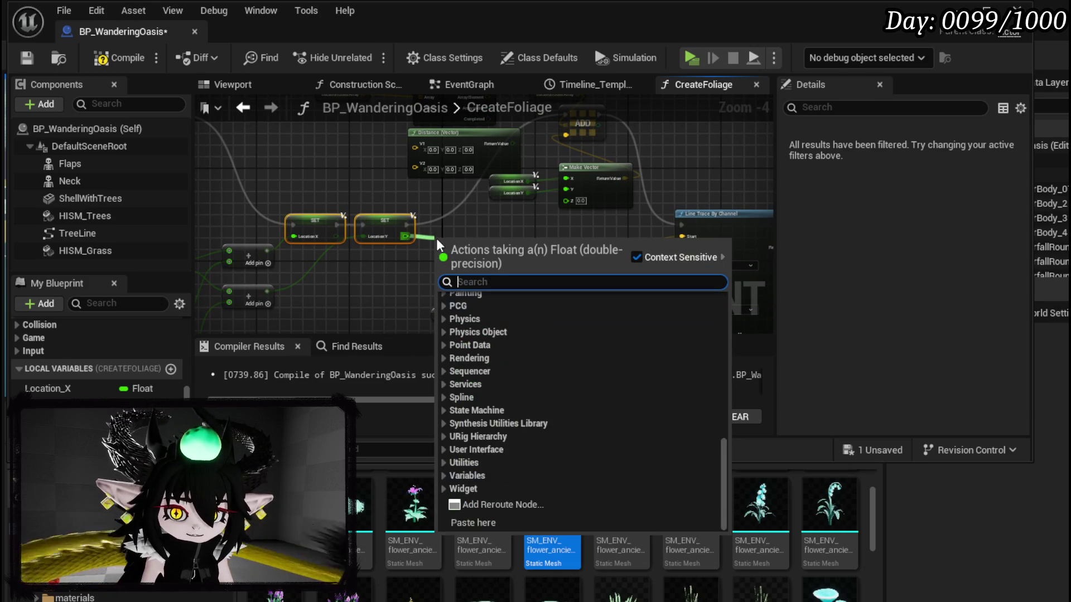
{"action": "type", "text": "Make vector"}
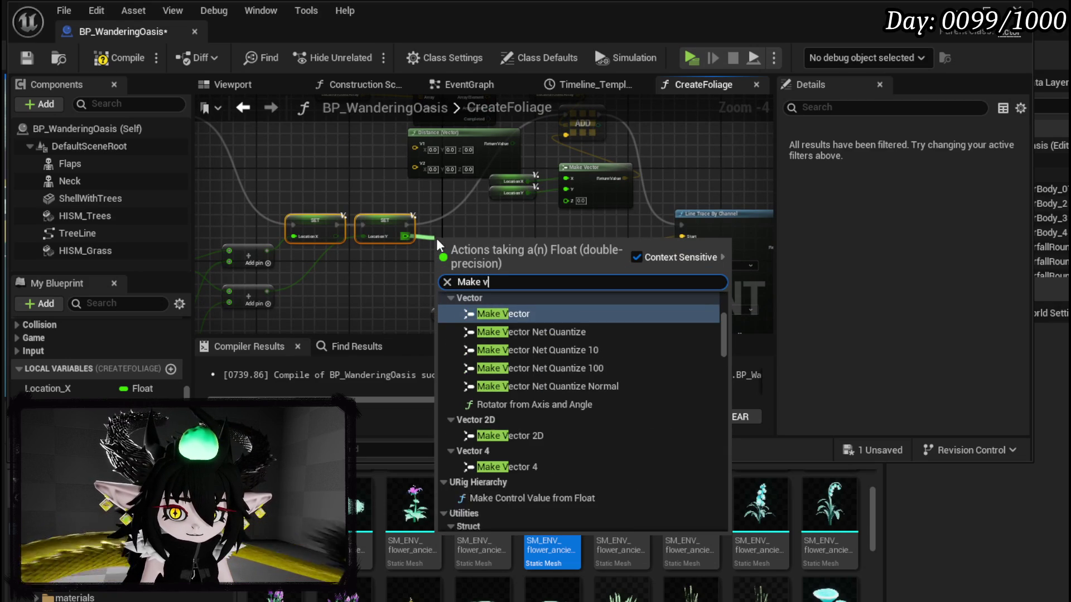
{"action": "key", "text": "Return"}
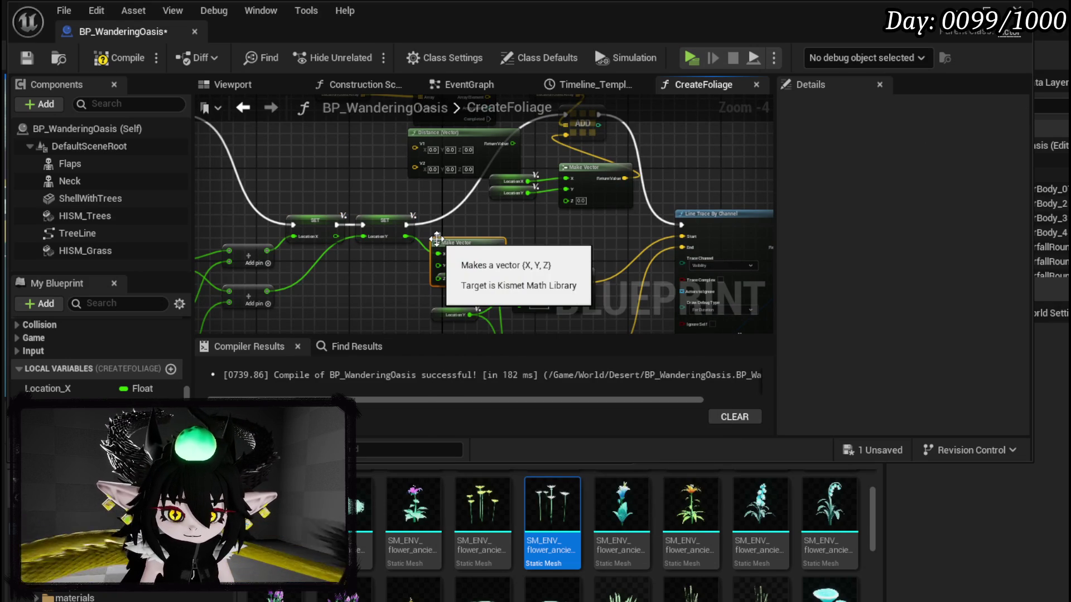
{"action": "mouse_move", "coordinate": [447, 223]}
{"action": "left_mouse_down"}
{"action": "mouse_move", "coordinate": [441, 259]}
{"action": "mouse_move", "coordinate": [417, 249]}
{"action": "left_mouse_up"}
Paste Location X and Location Y getters and wire them into Make Vector's X and Y.
{"action": "left_click", "coordinate": [433, 221]}
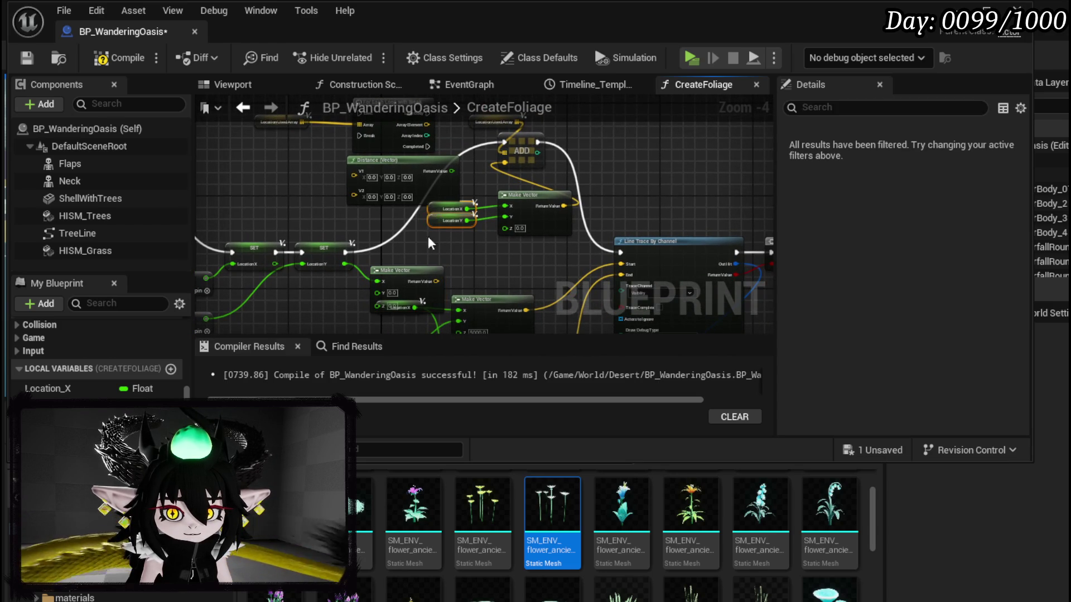
{"action": "scroll", "coordinate": [354, 279], "scroll_direction": "up", "scroll_amount": 3}
{"action": "key", "text": "ctrl+v"}
{"action": "left_click_drag", "start_coordinate": [390, 239], "coordinate": [446, 213]}
{"action": "left_click_drag", "start_coordinate": [390, 260], "coordinate": [446, 235]}
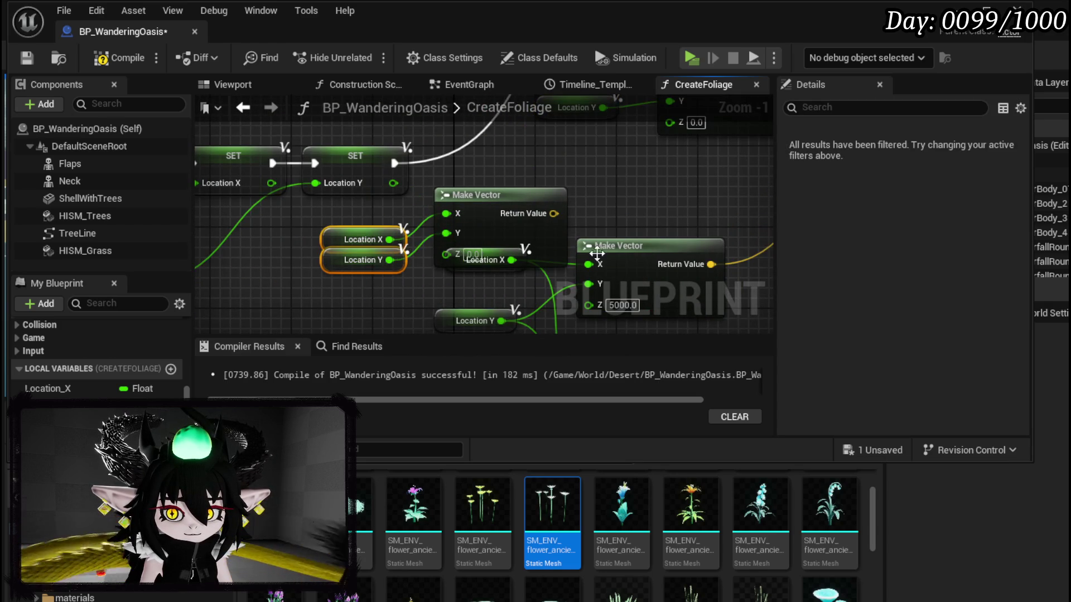
{"action": "scroll", "coordinate": [335, 256], "scroll_direction": "down", "scroll_amount": 3}
{"action": "mouse_move", "coordinate": [320, 267]}
{"action": "left_mouse_down"}
{"action": "mouse_move", "coordinate": [404, 197]}
{"action": "mouse_move", "coordinate": [472, 316]}
{"action": "mouse_move", "coordinate": [468, 281]}
{"action": "mouse_move", "coordinate": [363, 212]}
{"action": "mouse_move", "coordinate": [371, 203]}
{"action": "left_mouse_up"}
{"action": "left_click", "coordinate": [473, 315]}
{"action": "left_click_drag", "start_coordinate": [391, 139], "coordinate": [407, 194]}
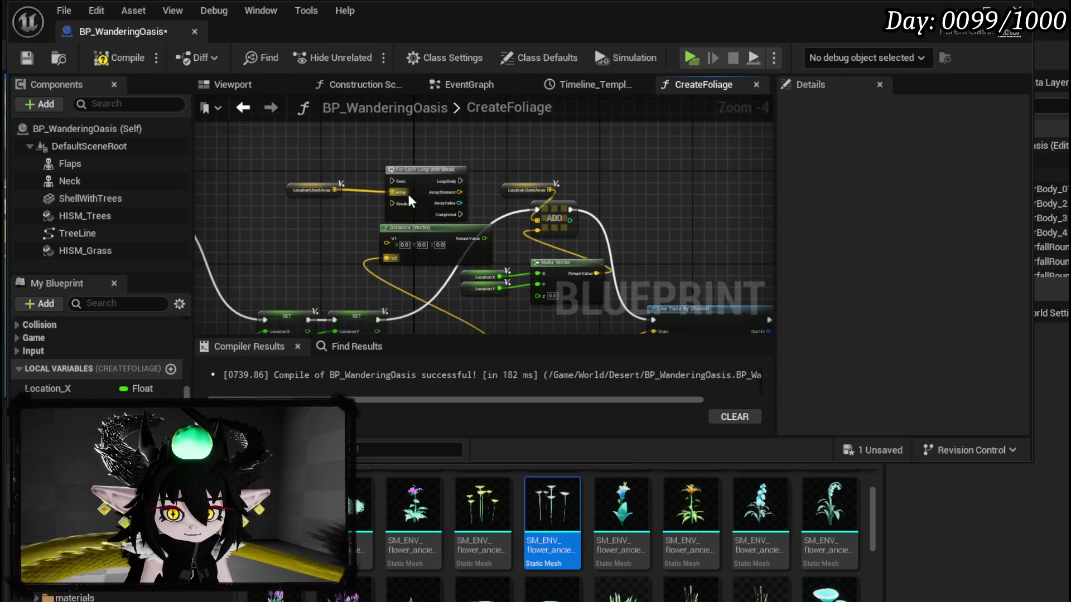
Compare the Distance (Vector) result with a Greater Equal node whose B is 50.
{"action": "mouse_move", "coordinate": [300, 201]}
{"action": "left_mouse_down"}
{"action": "mouse_move", "coordinate": [402, 176]}
{"action": "mouse_move", "coordinate": [320, 223]}
{"action": "mouse_move", "coordinate": [291, 222]}
{"action": "left_mouse_up"}
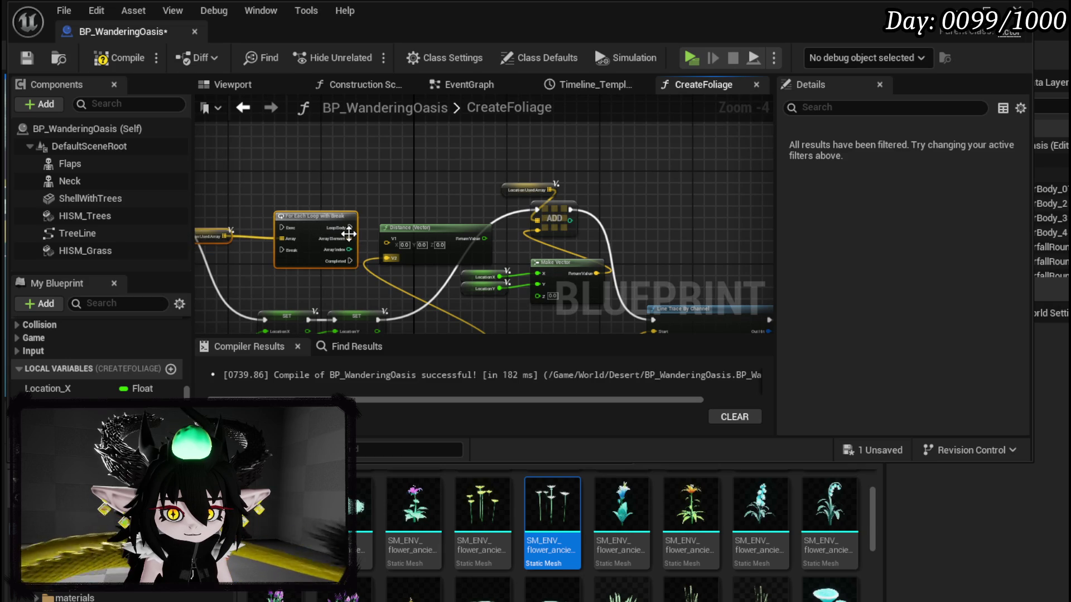
{"action": "scroll", "coordinate": [464, 223], "scroll_direction": "up", "scroll_amount": 3}
{"action": "mouse_move", "coordinate": [464, 223]}
{"action": "left_mouse_down"}
{"action": "mouse_move", "coordinate": [508, 188]}
{"action": "mouse_move", "coordinate": [494, 216]}
{"action": "mouse_move", "coordinate": [520, 218]}
{"action": "left_mouse_up"}
{"action": "left_click", "coordinate": [425, 197]}
{"action": "type", "text": "greater"}
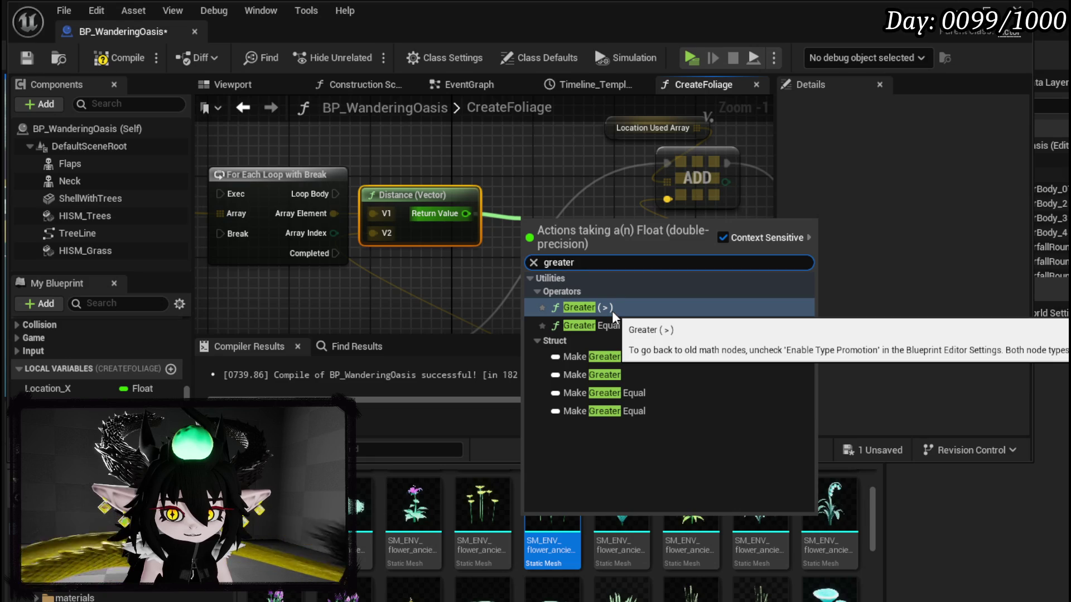
{"action": "left_click", "coordinate": [610, 326]}
{"action": "left_click", "coordinate": [546, 250]}
{"action": "type", "text": "50"}
{"action": "key", "text": "Return"}
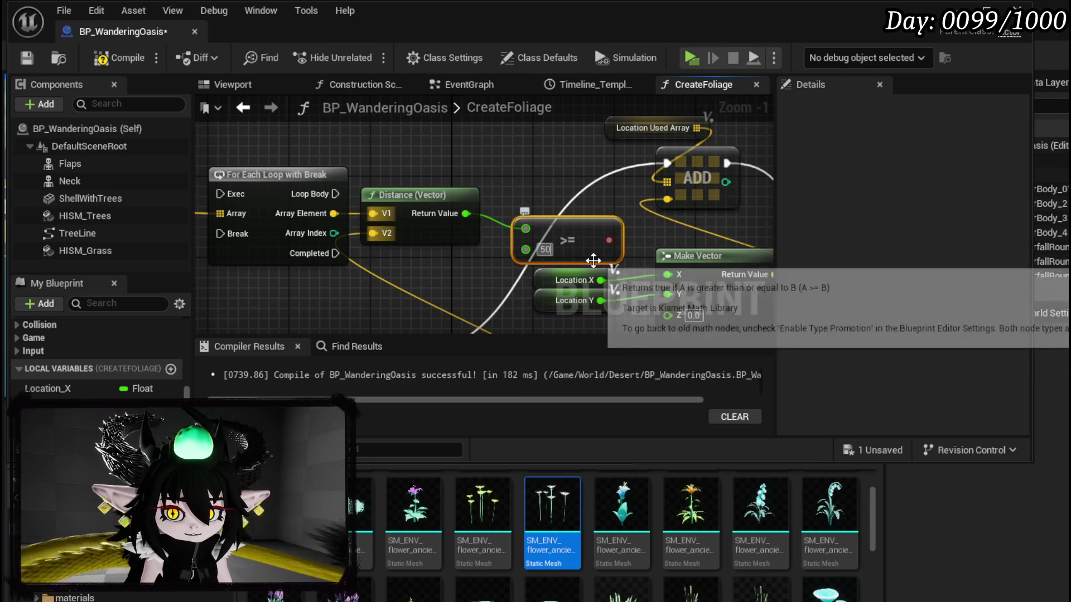
{"action": "left_click", "coordinate": [546, 198]}
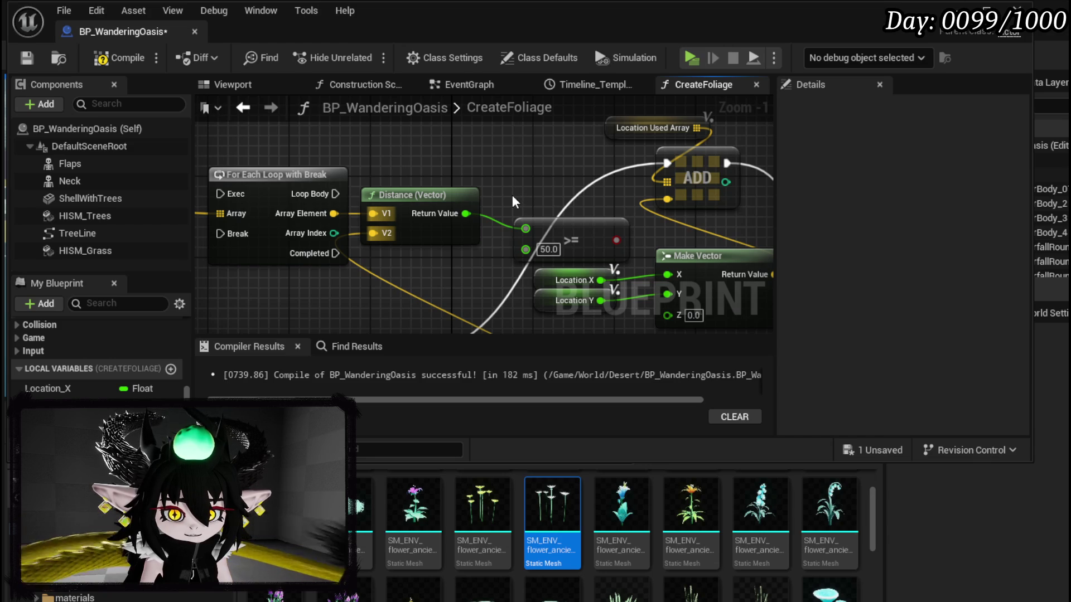
Align the Distance and >= nodes and save the blueprint.
{"action": "left_click_drag", "start_coordinate": [410, 197], "coordinate": [420, 217]}
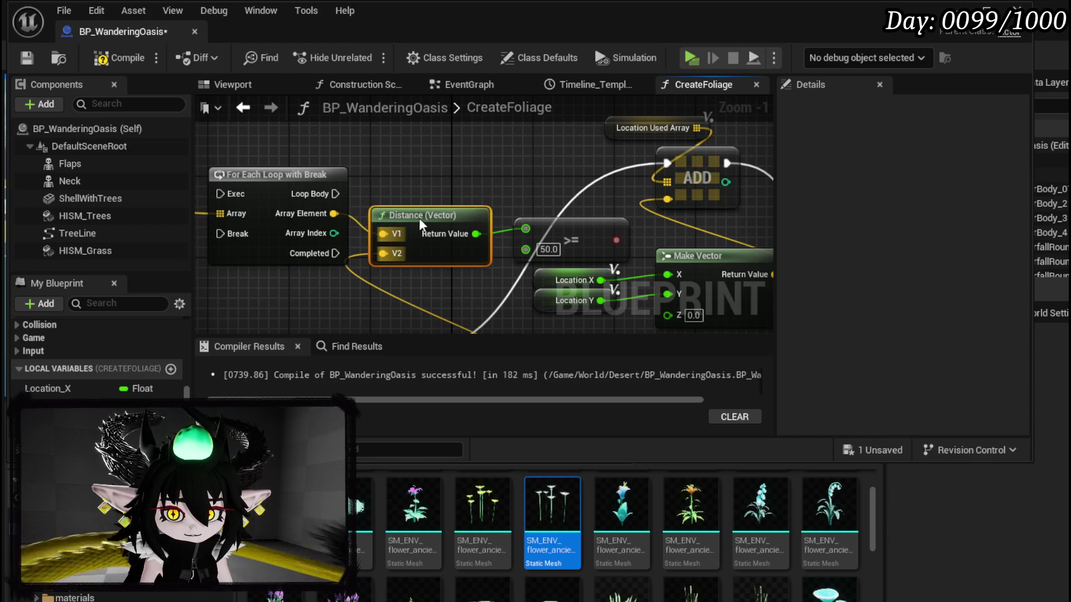
{"action": "mouse_move", "coordinate": [564, 233]}
{"action": "left_mouse_down"}
{"action": "mouse_move", "coordinate": [551, 243]}
{"action": "mouse_move", "coordinate": [571, 244]}
{"action": "left_mouse_up"}
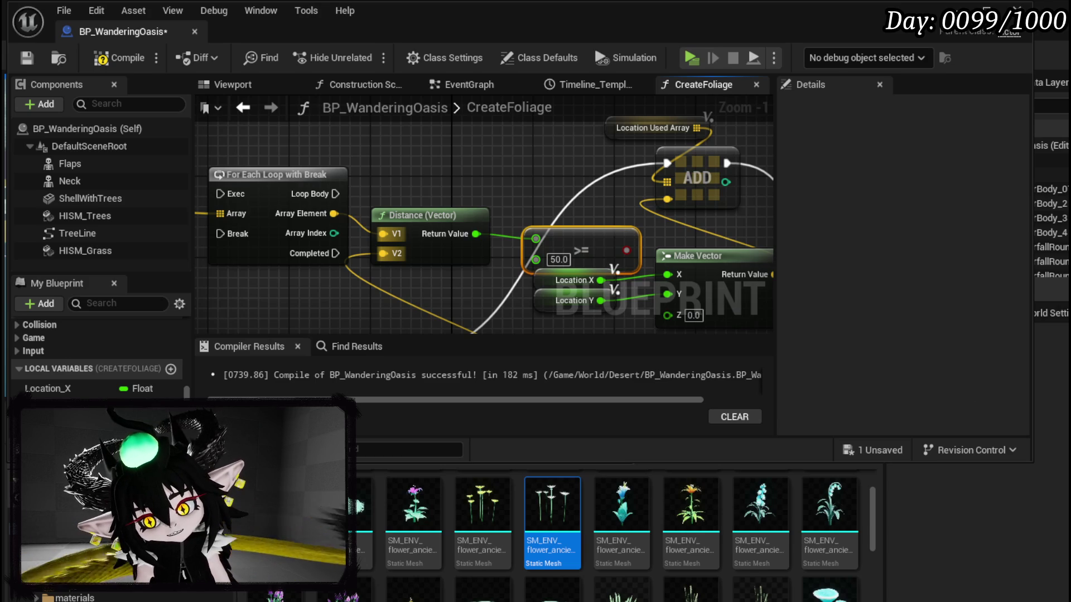
{"action": "key", "text": "ctrl+shift+s"}
{"action": "left_click", "coordinate": [810, 544]}
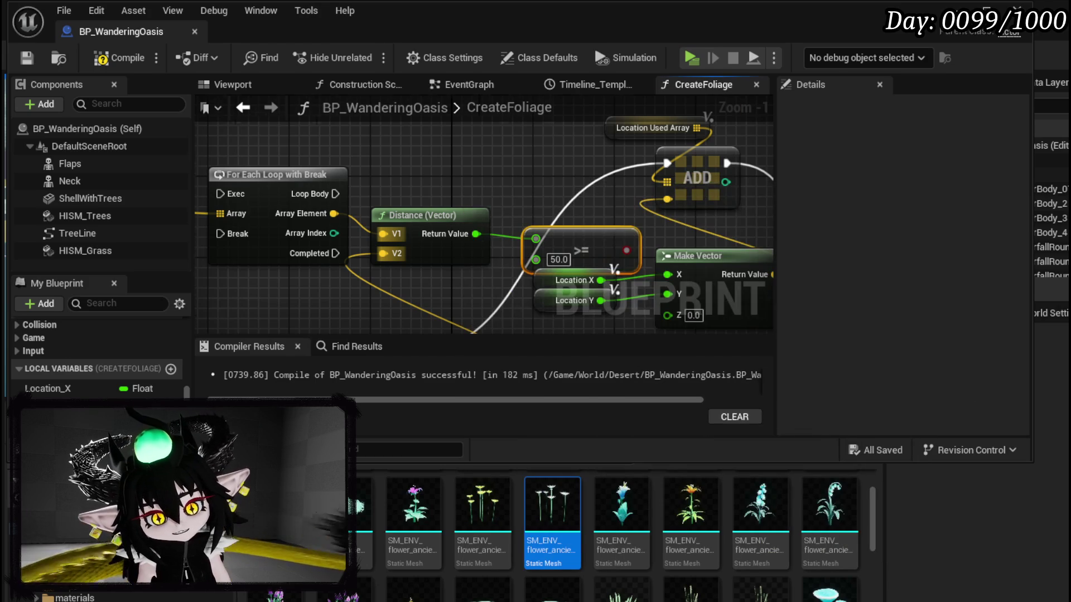
Move the Make Vector node and Location getters down to tidy the graph.
{"action": "scroll", "coordinate": [562, 226], "scroll_direction": "down", "scroll_amount": 2}
{"action": "mouse_move", "coordinate": [563, 233]}
{"action": "left_mouse_down"}
{"action": "mouse_move", "coordinate": [544, 214]}
{"action": "mouse_move", "coordinate": [488, 271]}
{"action": "mouse_move", "coordinate": [400, 262]}
{"action": "mouse_move", "coordinate": [478, 228]}
{"action": "mouse_move", "coordinate": [490, 212]}
{"action": "mouse_move", "coordinate": [526, 263]}
{"action": "mouse_move", "coordinate": [514, 345]}
{"action": "left_mouse_up"}
{"action": "mouse_move", "coordinate": [419, 201]}
{"action": "left_mouse_down"}
{"action": "mouse_move", "coordinate": [547, 147]}
{"action": "mouse_move", "coordinate": [543, 211]}
{"action": "mouse_move", "coordinate": [614, 245]}
{"action": "mouse_move", "coordinate": [357, 239]}
{"action": "mouse_move", "coordinate": [388, 222]}
{"action": "mouse_move", "coordinate": [400, 257]}
{"action": "mouse_move", "coordinate": [341, 242]}
{"action": "left_mouse_up"}
{"action": "mouse_move", "coordinate": [477, 239]}
{"action": "left_mouse_down"}
{"action": "mouse_move", "coordinate": [364, 300]}
{"action": "mouse_move", "coordinate": [370, 292]}
{"action": "mouse_move", "coordinate": [315, 383]}
{"action": "left_mouse_up"}
{"action": "left_click_drag", "start_coordinate": [442, 304], "coordinate": [467, 261]}
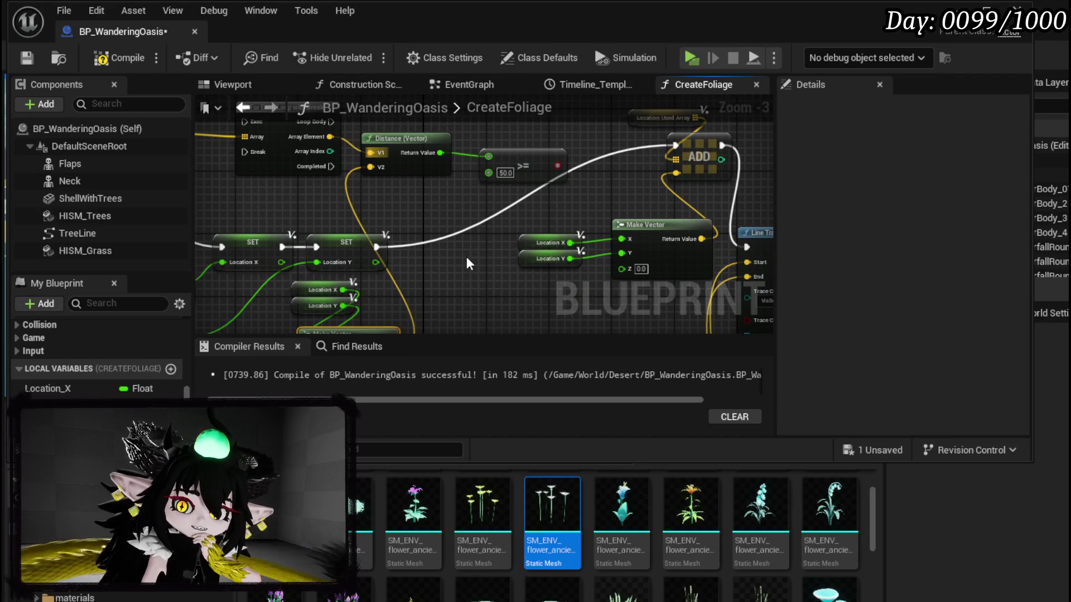
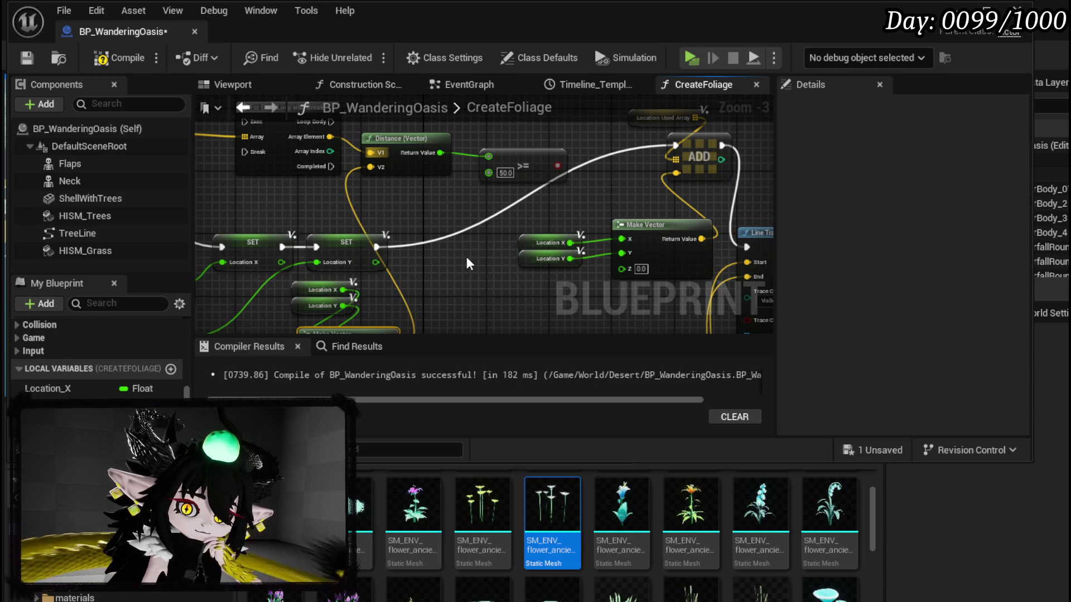
Navigate to the Location Used Array node and pull a new wire from it into empty space.
{"action": "mouse_move", "coordinate": [468, 258]}
{"action": "left_mouse_down"}
{"action": "mouse_move", "coordinate": [533, 247]}
{"action": "mouse_move", "coordinate": [600, 256]}
{"action": "left_mouse_up"}
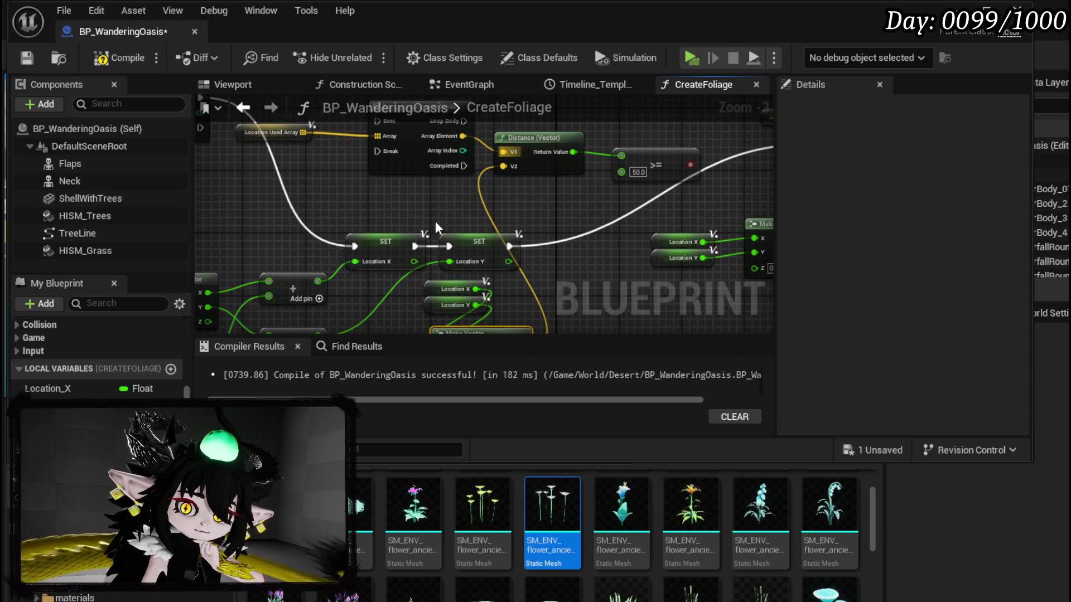
{"action": "mouse_move", "coordinate": [334, 267]}
{"action": "left_mouse_down"}
{"action": "mouse_move", "coordinate": [453, 229]}
{"action": "mouse_move", "coordinate": [381, 215]}
{"action": "left_mouse_up"}
{"action": "left_click_drag", "start_coordinate": [558, 228], "coordinate": [448, 279]}
{"action": "left_click", "coordinate": [447, 279]}
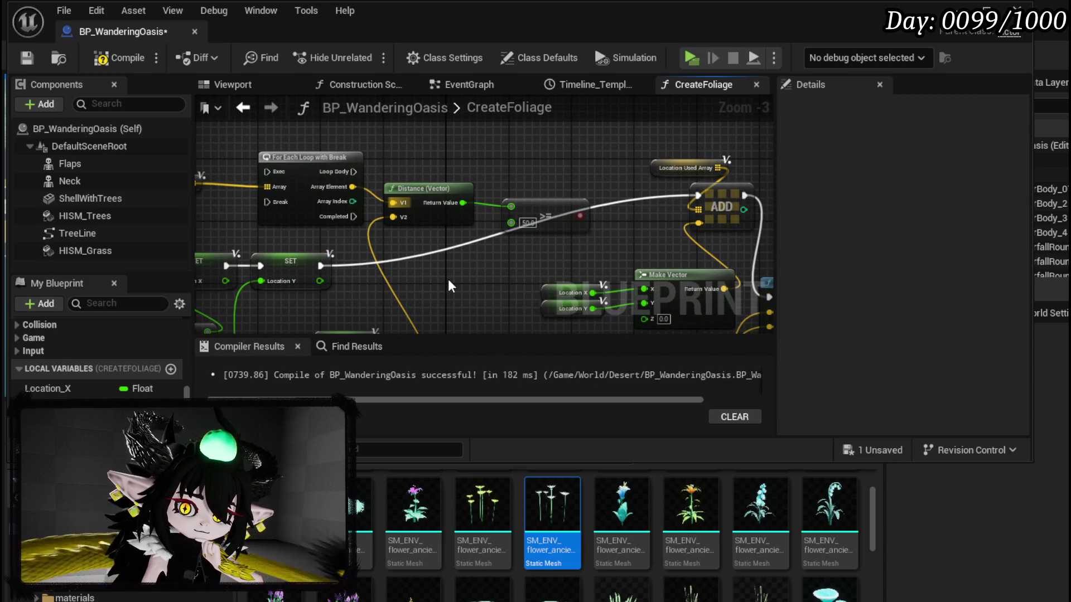
{"action": "left_click_drag", "start_coordinate": [450, 286], "coordinate": [507, 272]}
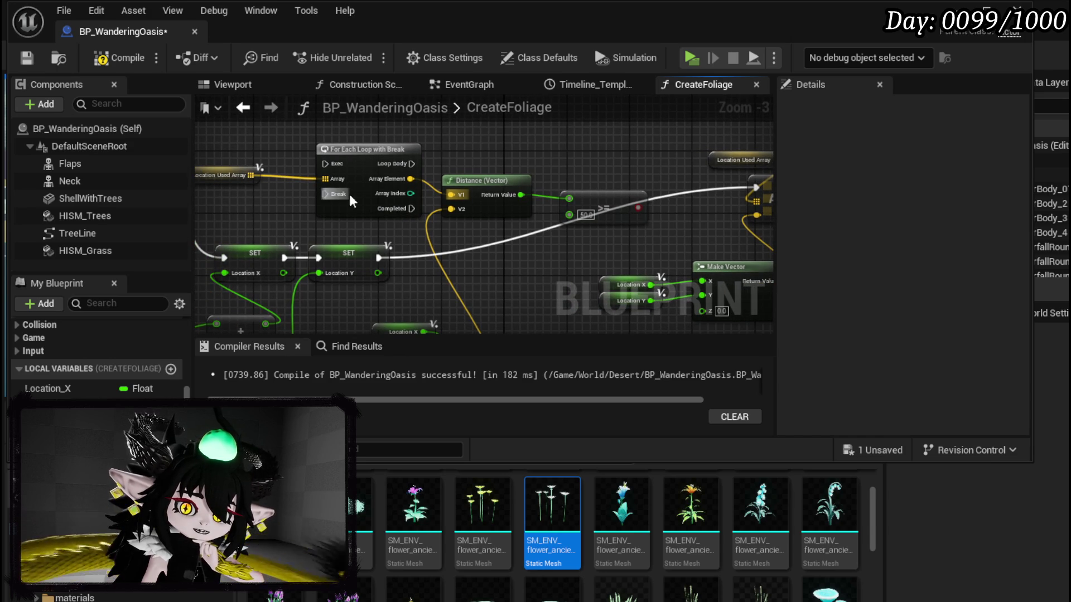
{"action": "mouse_move", "coordinate": [350, 251]}
{"action": "left_mouse_down"}
{"action": "mouse_move", "coordinate": [335, 298]}
{"action": "mouse_move", "coordinate": [337, 279]}
{"action": "left_mouse_up"}
{"action": "left_click_drag", "start_coordinate": [242, 204], "coordinate": [302, 146]}
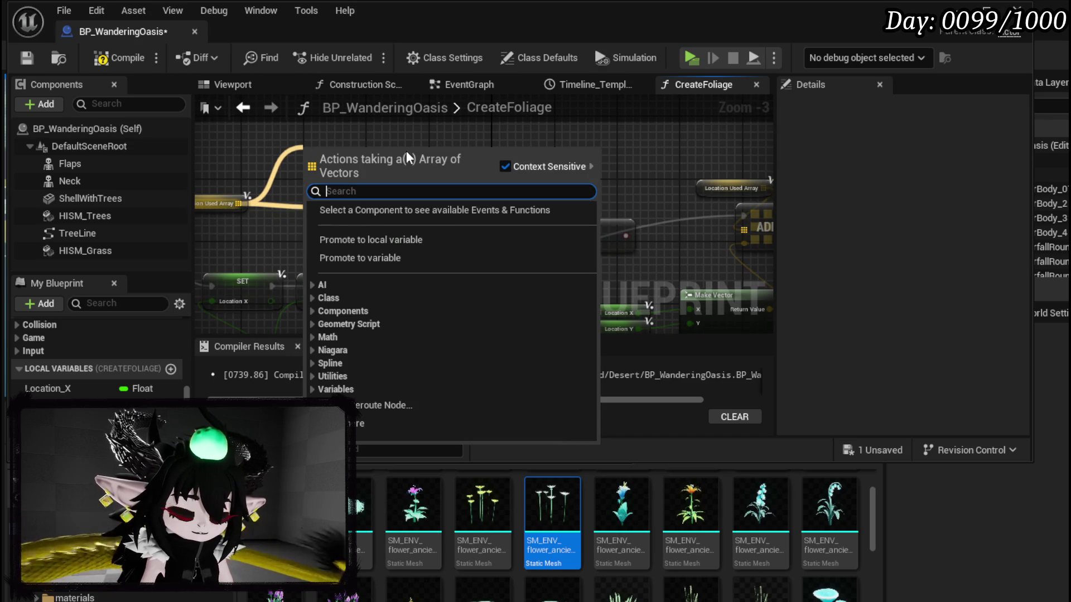
Replace the For Each Loop with Break with a plain For Each Loop node.
{"action": "type", "text": "Loop"}
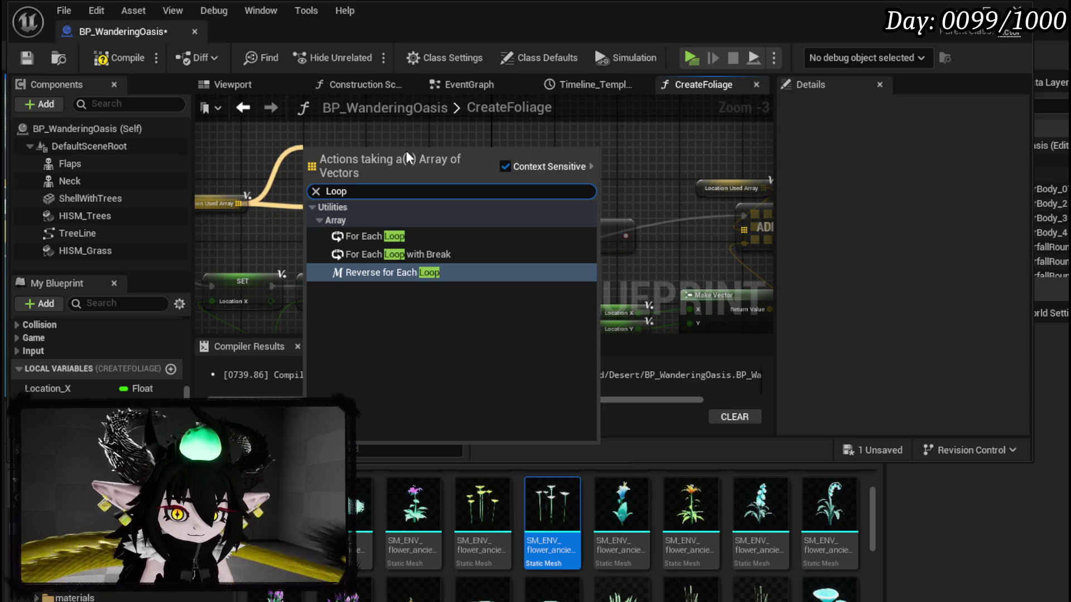
{"action": "left_click", "coordinate": [370, 236]}
{"action": "mouse_move", "coordinate": [340, 155]}
{"action": "left_mouse_down"}
{"action": "mouse_move", "coordinate": [376, 128]}
{"action": "mouse_move", "coordinate": [526, 129]}
{"action": "mouse_move", "coordinate": [358, 188]}
{"action": "mouse_move", "coordinate": [438, 237]}
{"action": "mouse_move", "coordinate": [463, 215]}
{"action": "left_mouse_up"}
{"action": "left_click", "coordinate": [351, 177]}
{"action": "key", "text": "Delete"}
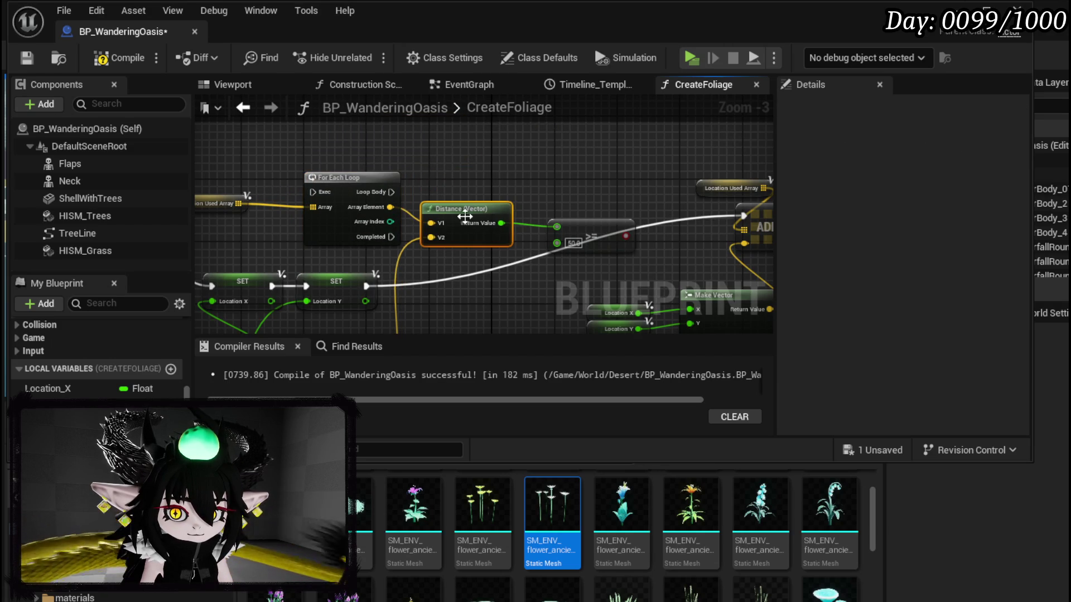
Promote the >= result to a local Boolean named FreeSpot? and place its Set node in open space.
{"action": "right_click", "coordinate": [623, 237]}
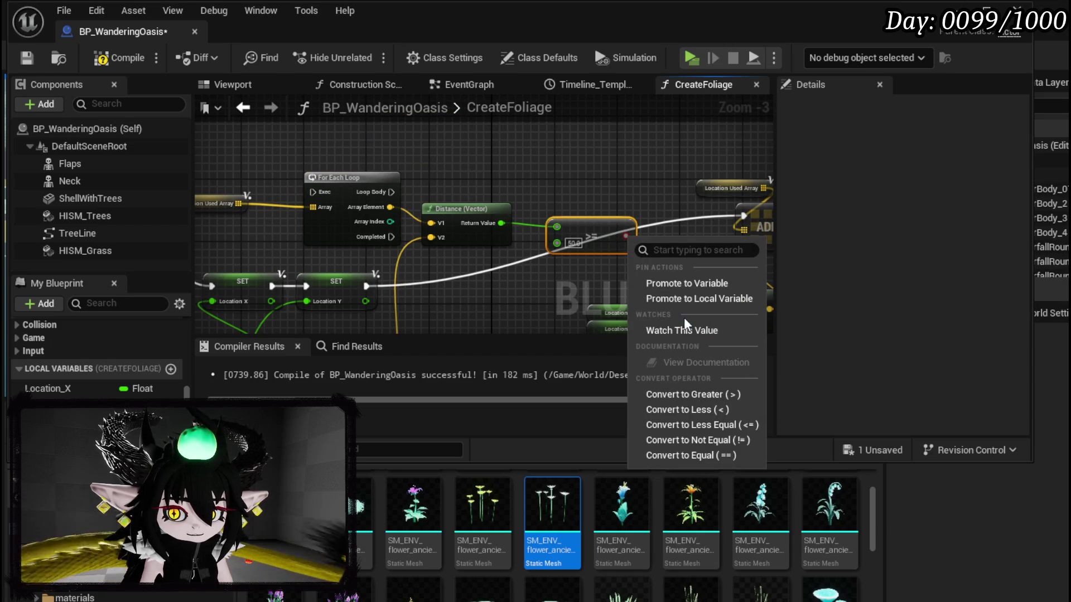
{"action": "left_click", "coordinate": [686, 299]}
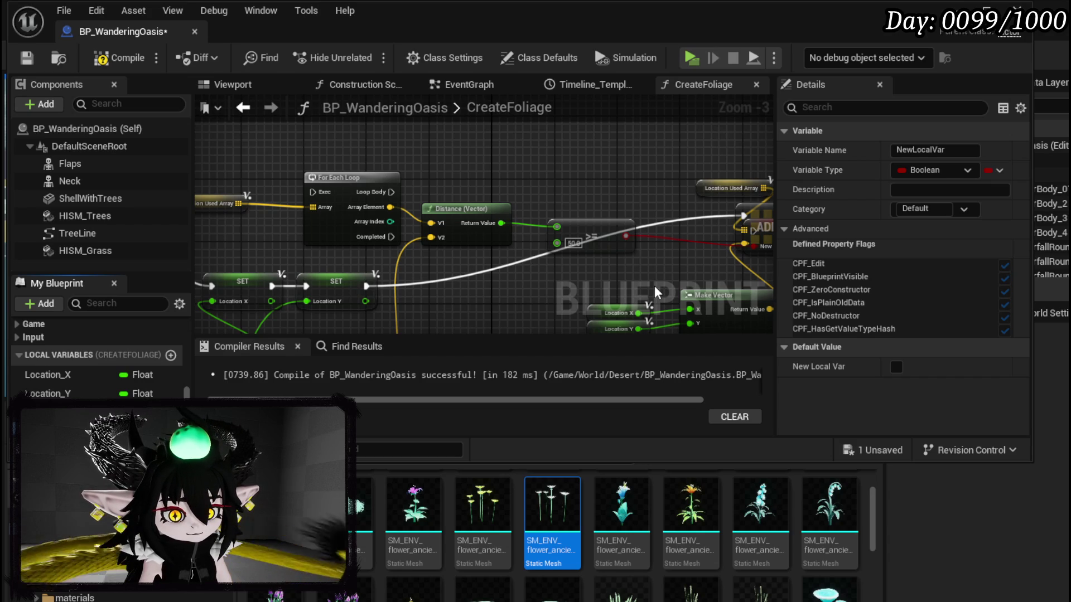
{"action": "key", "text": "Return"}
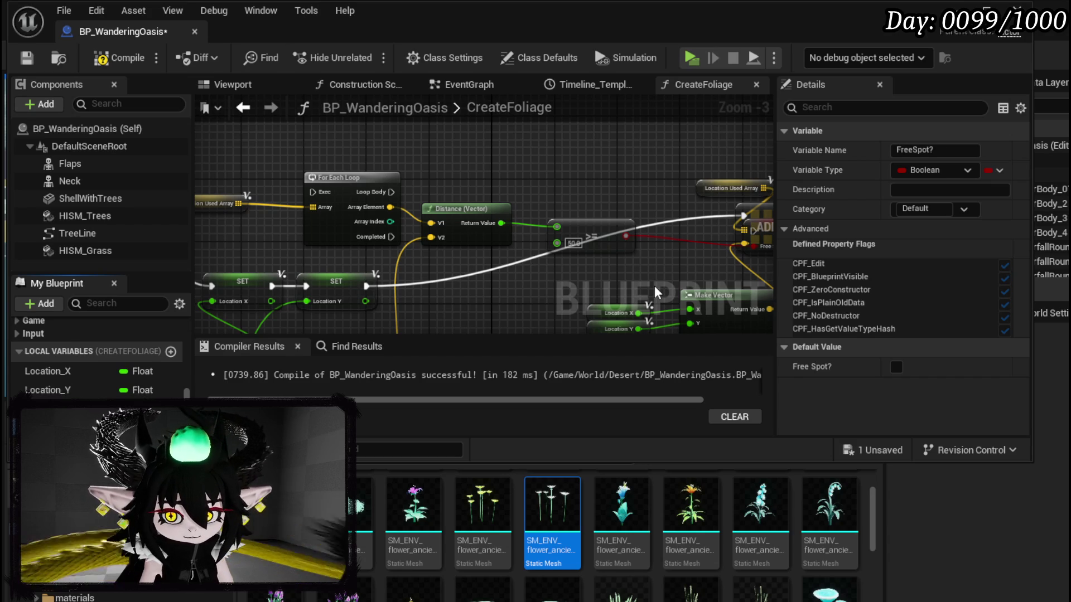
{"action": "mouse_move", "coordinate": [738, 259]}
{"action": "left_mouse_down"}
{"action": "mouse_move", "coordinate": [605, 271]}
{"action": "mouse_move", "coordinate": [454, 217]}
{"action": "left_mouse_up"}
{"action": "mouse_move", "coordinate": [300, 214]}
{"action": "left_mouse_down"}
{"action": "mouse_move", "coordinate": [393, 224]}
{"action": "mouse_move", "coordinate": [526, 194]}
{"action": "left_mouse_up"}
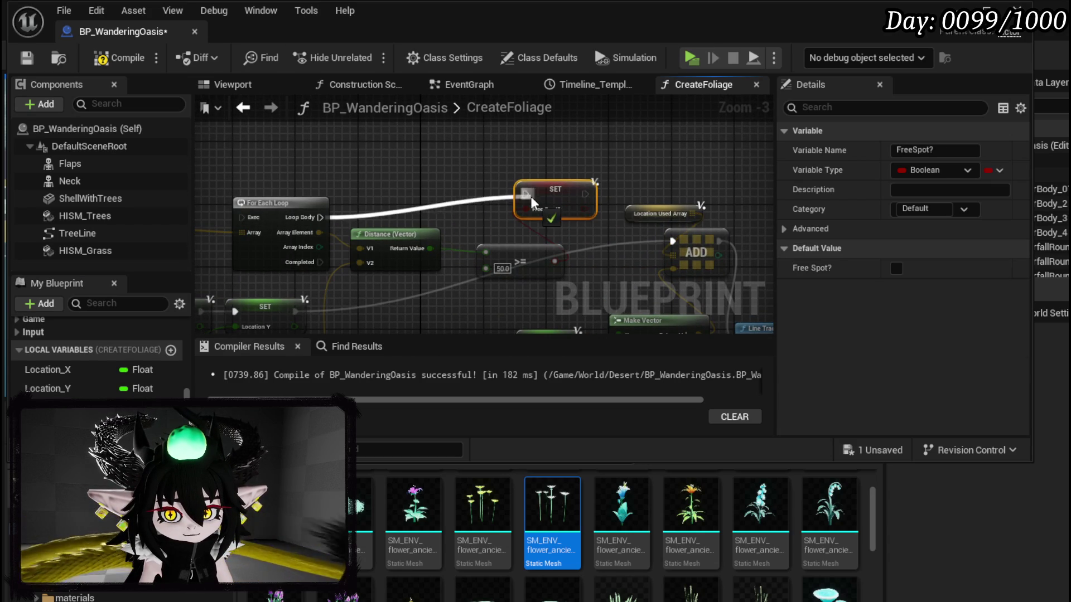
Add a Branch driven by the >= result and wire Loop Body into it ahead of the Free Spot? set.
{"action": "left_click_drag", "start_coordinate": [274, 215], "coordinate": [274, 192]}
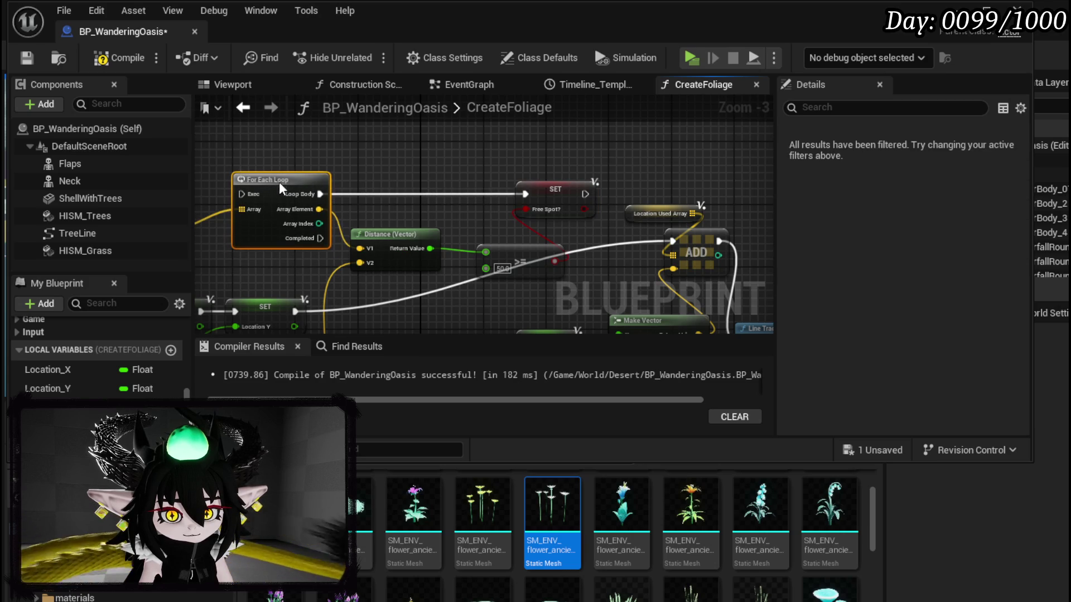
{"action": "left_click_drag", "start_coordinate": [406, 242], "coordinate": [413, 266]}
{"action": "mouse_move", "coordinate": [537, 244]}
{"action": "left_mouse_down"}
{"action": "mouse_move", "coordinate": [519, 257]}
{"action": "mouse_move", "coordinate": [443, 231]}
{"action": "left_mouse_up"}
{"action": "left_click_drag", "start_coordinate": [492, 256], "coordinate": [370, 189]}
{"action": "left_click_drag", "start_coordinate": [275, 176], "coordinate": [368, 175]}
{"action": "left_click_drag", "start_coordinate": [438, 176], "coordinate": [481, 176]}
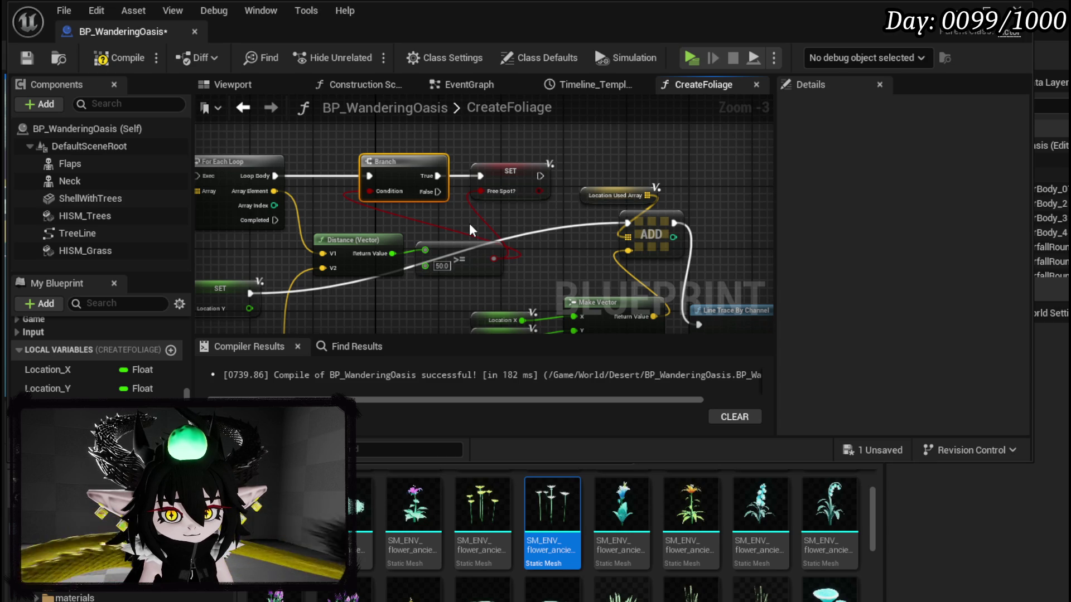
Rewire Loop Body straight to the Free Spot? set and delete the Branch node.
{"action": "left_click_drag", "start_coordinate": [275, 176], "coordinate": [479, 177]}
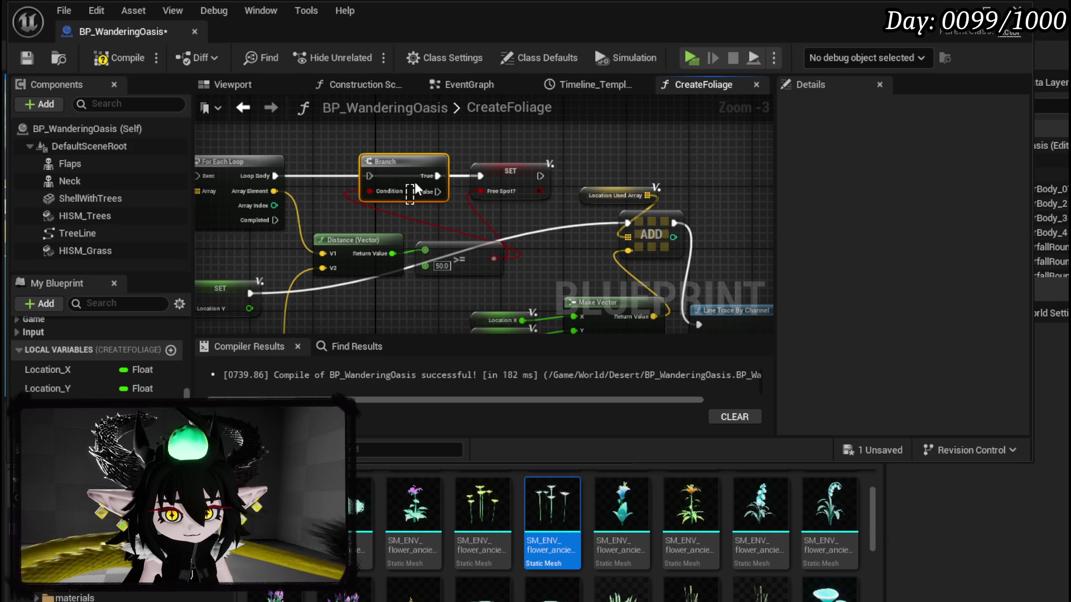
{"action": "key", "text": "Delete"}
{"action": "left_click", "coordinate": [471, 253]}
{"action": "left_click_drag", "start_coordinate": [364, 217], "coordinate": [535, 218]}
{"action": "mouse_move", "coordinate": [316, 236]}
{"action": "left_mouse_down"}
{"action": "mouse_move", "coordinate": [353, 198]}
{"action": "mouse_move", "coordinate": [468, 239]}
{"action": "mouse_move", "coordinate": [408, 260]}
{"action": "mouse_move", "coordinate": [262, 203]}
{"action": "mouse_move", "coordinate": [311, 229]}
{"action": "left_mouse_up"}
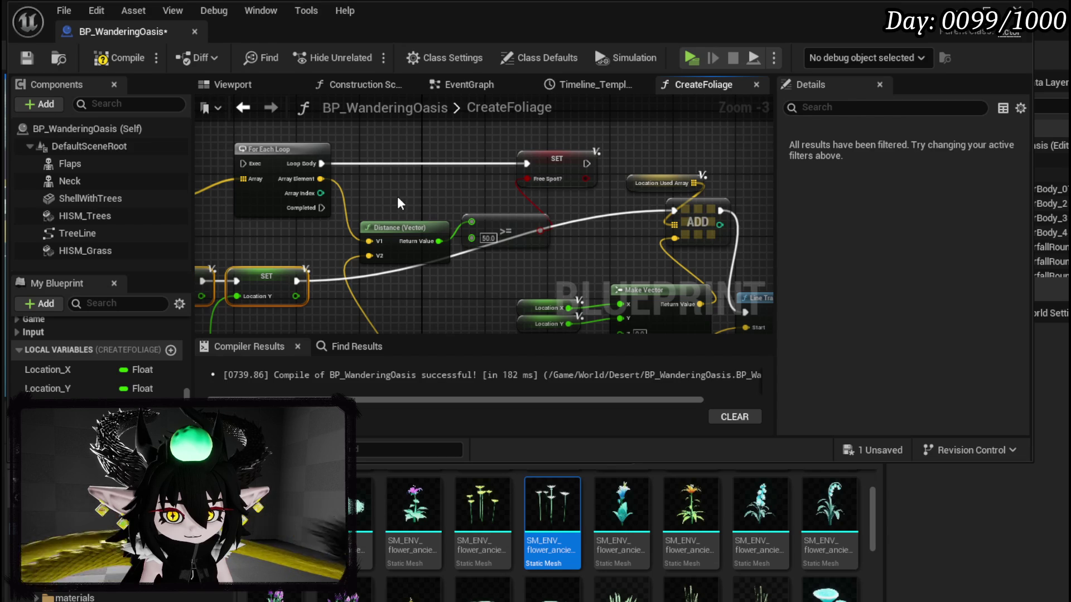
Feed a FreeSpot? getter into a new Branch whose True output goes to ADD.
{"action": "mouse_move", "coordinate": [44, 408]}
{"action": "left_mouse_down"}
{"action": "mouse_move", "coordinate": [315, 279]}
{"action": "mouse_move", "coordinate": [245, 240]}
{"action": "mouse_move", "coordinate": [370, 207]}
{"action": "mouse_move", "coordinate": [356, 208]}
{"action": "mouse_move", "coordinate": [376, 194]}
{"action": "mouse_move", "coordinate": [416, 216]}
{"action": "mouse_move", "coordinate": [414, 302]}
{"action": "left_mouse_up"}
{"action": "left_click", "coordinate": [271, 273]}
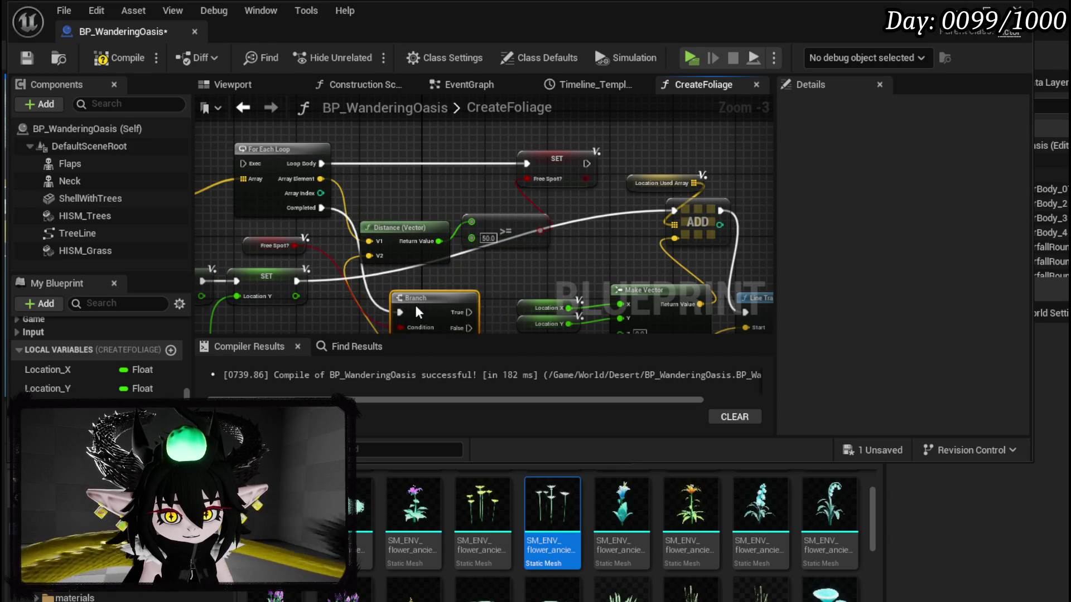
{"action": "mouse_move", "coordinate": [376, 252]}
{"action": "left_mouse_down"}
{"action": "mouse_move", "coordinate": [575, 171]}
{"action": "mouse_move", "coordinate": [582, 154]}
{"action": "left_mouse_up"}
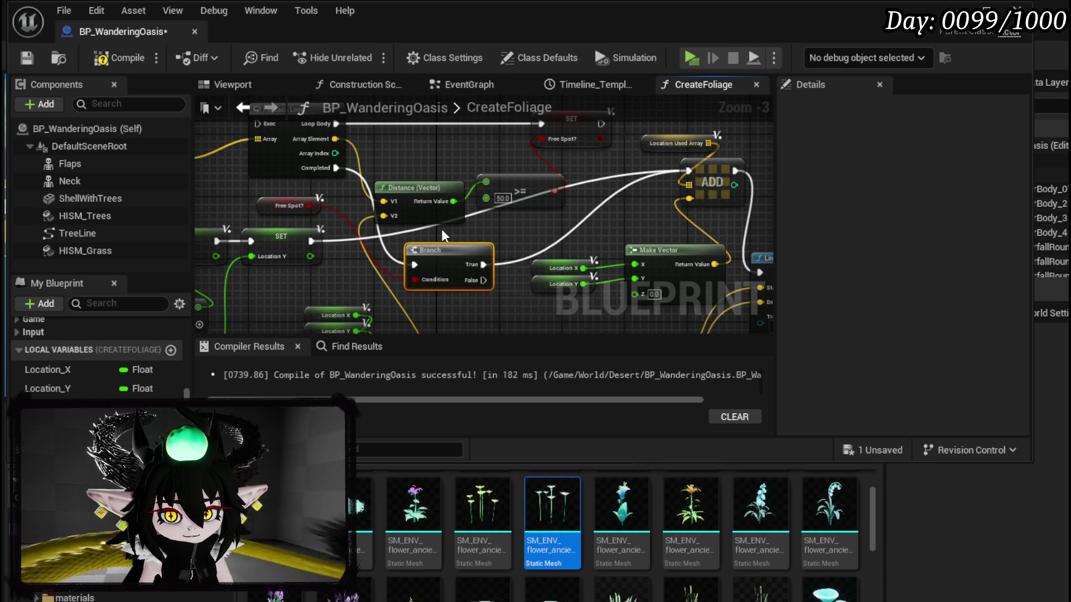
{"action": "left_click", "coordinate": [430, 226]}
{"action": "left_click_drag", "start_coordinate": [438, 259], "coordinate": [473, 253]}
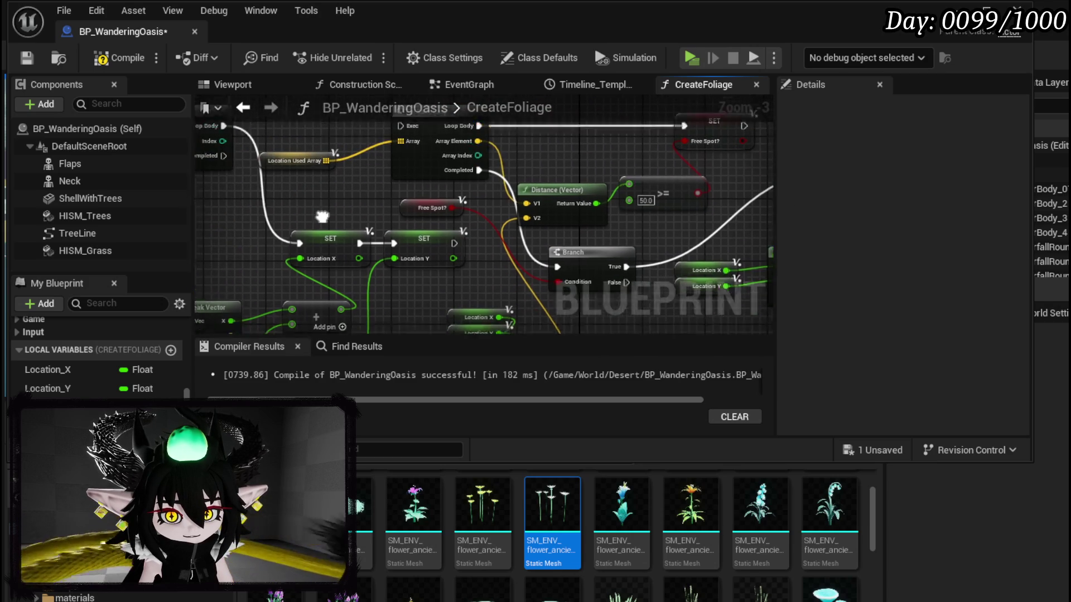
Route the Branch False output back to the Location X set through two reroute points.
{"action": "mouse_move", "coordinate": [636, 240]}
{"action": "left_mouse_down"}
{"action": "mouse_move", "coordinate": [312, 209]}
{"action": "mouse_move", "coordinate": [308, 200]}
{"action": "left_mouse_up"}
{"action": "double_click", "coordinate": [508, 216]}
{"action": "left_click_drag", "start_coordinate": [518, 221], "coordinate": [685, 287]}
{"action": "double_click", "coordinate": [449, 248]}
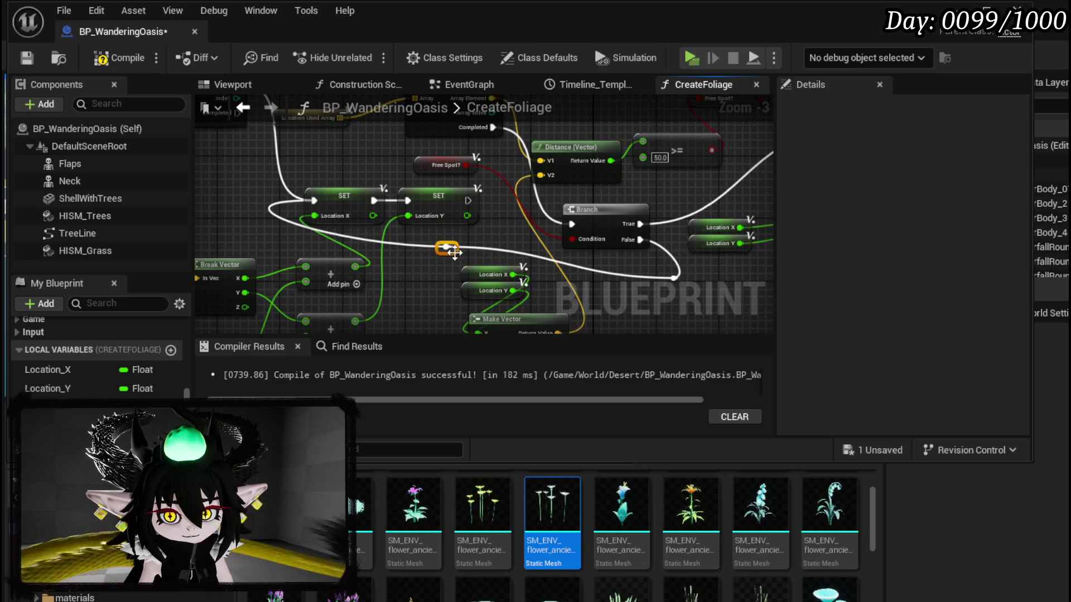
{"action": "right_click", "coordinate": [361, 252]}
{"action": "left_click_drag", "start_coordinate": [352, 243], "coordinate": [410, 270]}
{"action": "scroll", "coordinate": [256, 216], "scroll_direction": "down", "scroll_amount": 1}
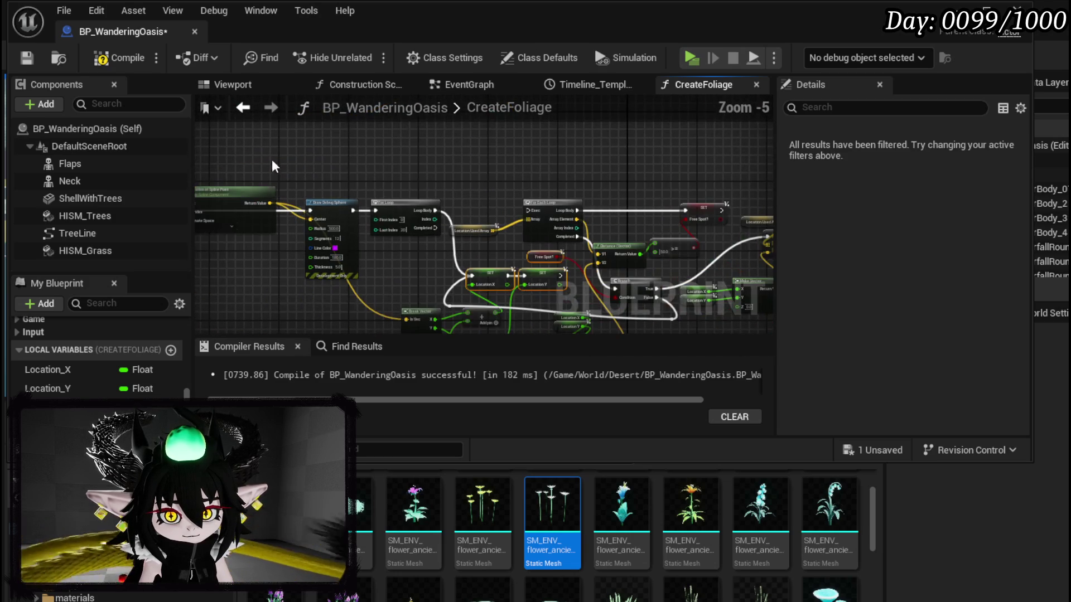
Move the Location set nodes to the top, place Location Used Array beside the loop, and wire Location Y set into For Each Loop.
{"action": "scroll", "coordinate": [283, 168], "scroll_direction": "down", "scroll_amount": 1}
{"action": "scroll", "coordinate": [364, 181], "scroll_direction": "down", "scroll_amount": 2}
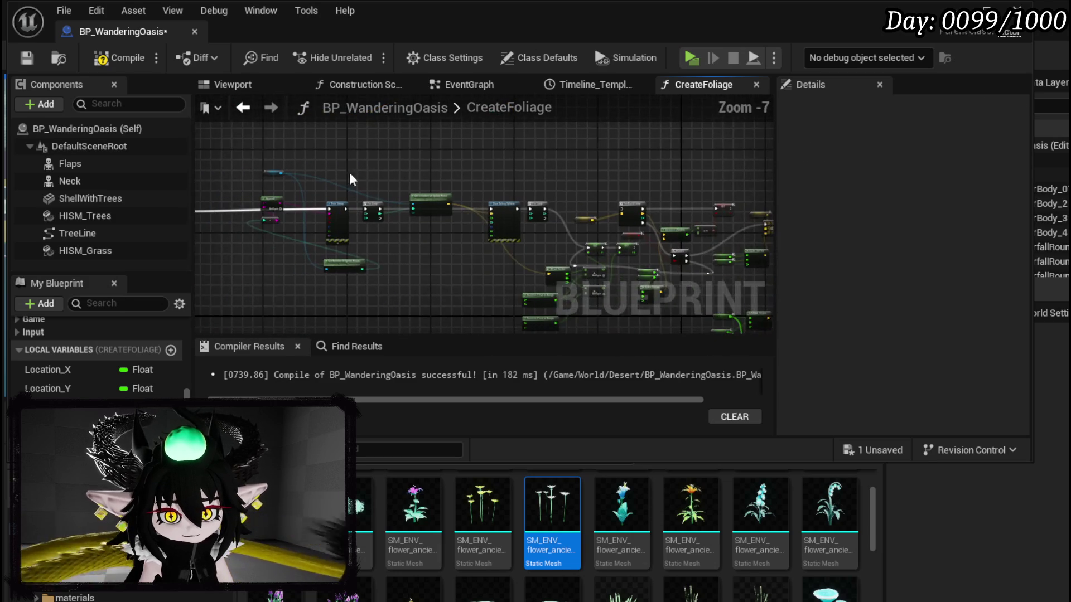
{"action": "mouse_move", "coordinate": [316, 154]}
{"action": "left_mouse_down"}
{"action": "mouse_move", "coordinate": [360, 193]}
{"action": "mouse_move", "coordinate": [656, 281]}
{"action": "left_mouse_up"}
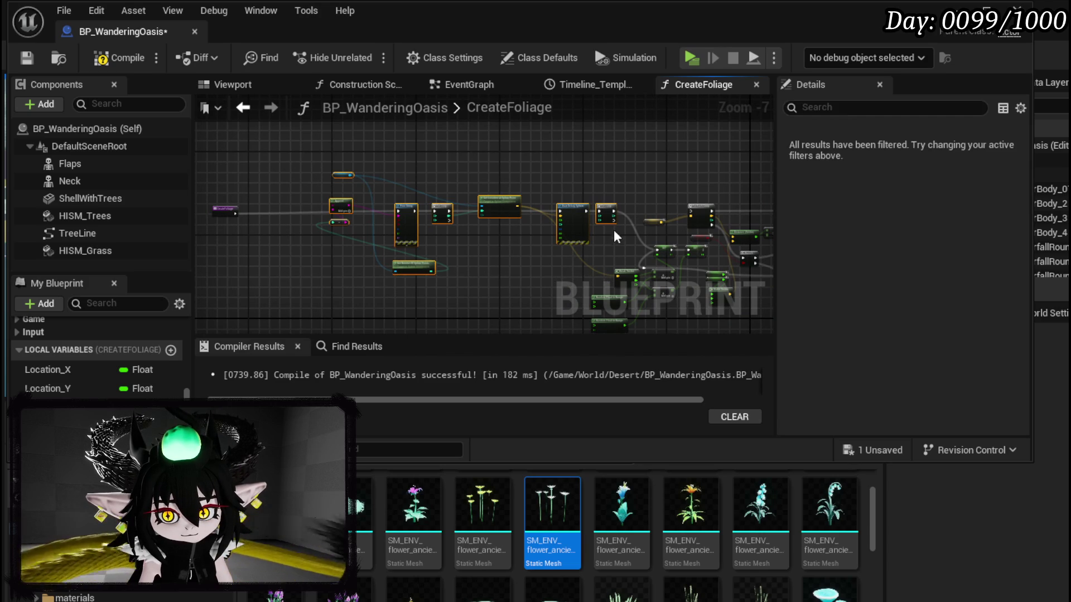
{"action": "scroll", "coordinate": [423, 222], "scroll_direction": "up", "scroll_amount": 4}
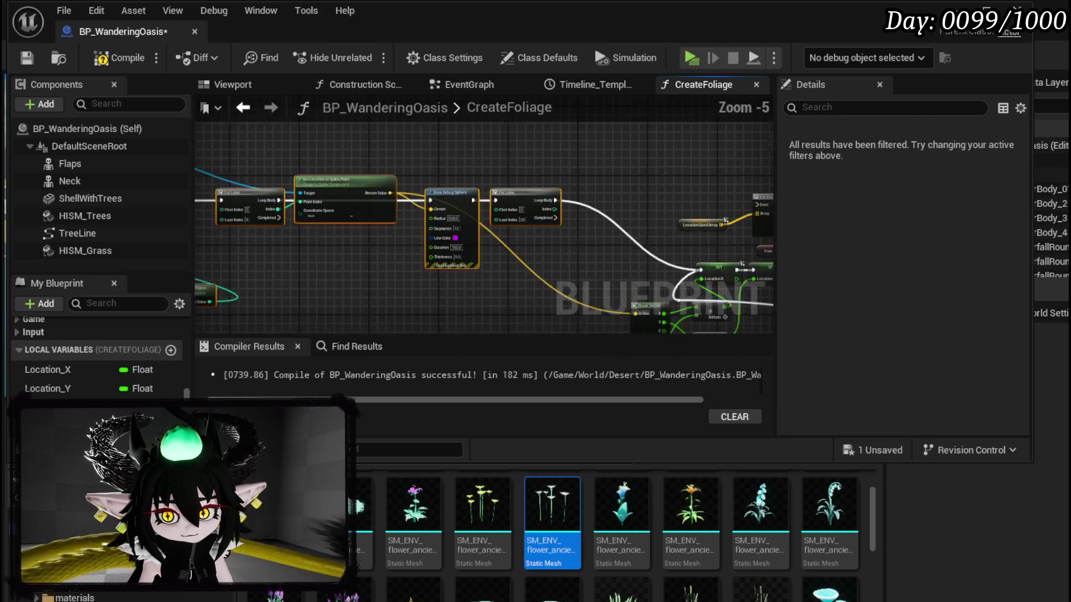
{"action": "mouse_move", "coordinate": [424, 218]}
{"action": "left_mouse_down"}
{"action": "mouse_move", "coordinate": [498, 240]}
{"action": "mouse_move", "coordinate": [397, 133]}
{"action": "mouse_move", "coordinate": [396, 115]}
{"action": "mouse_move", "coordinate": [405, 129]}
{"action": "left_mouse_up"}
{"action": "left_click", "coordinate": [530, 205], "text": "ctrl"}
{"action": "left_click", "coordinate": [434, 293]}
{"action": "mouse_move", "coordinate": [360, 262]}
{"action": "left_mouse_down"}
{"action": "mouse_move", "coordinate": [468, 186]}
{"action": "mouse_move", "coordinate": [493, 185]}
{"action": "left_mouse_up"}
{"action": "mouse_move", "coordinate": [422, 227]}
{"action": "left_mouse_down"}
{"action": "mouse_move", "coordinate": [469, 240]}
{"action": "mouse_move", "coordinate": [493, 219]}
{"action": "left_mouse_up"}
Tidy the reroute knot, distance check nodes and Free Spot? getter, then compile and save.
{"action": "scroll", "coordinate": [409, 311], "scroll_direction": "down", "scroll_amount": 3}
{"action": "mouse_move", "coordinate": [289, 311]}
{"action": "left_mouse_down"}
{"action": "mouse_move", "coordinate": [407, 229]}
{"action": "mouse_move", "coordinate": [423, 234]}
{"action": "left_mouse_up"}
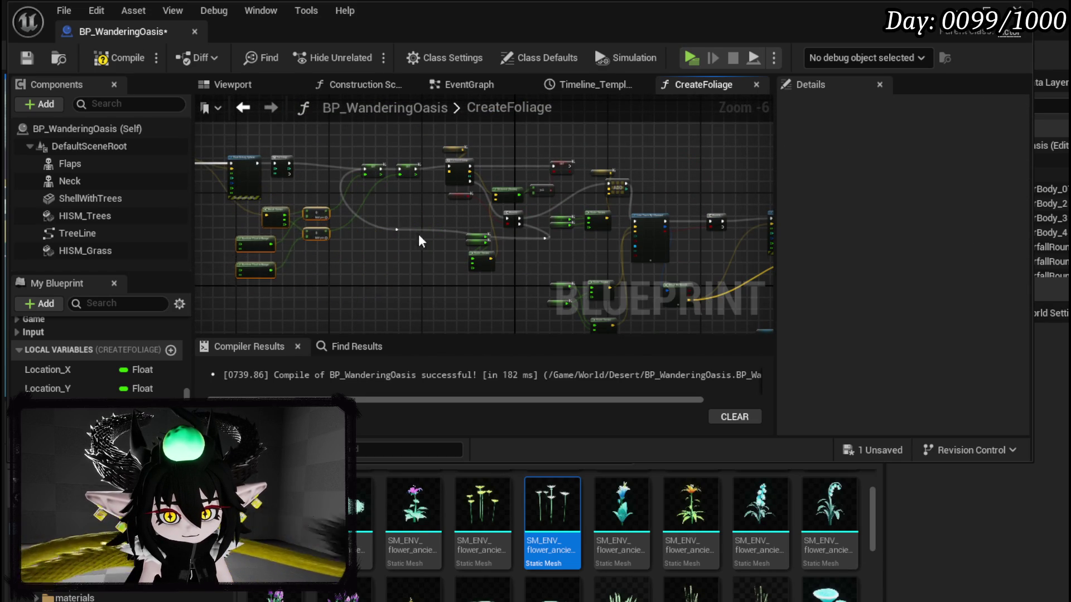
{"action": "scroll", "coordinate": [414, 240], "scroll_direction": "up", "scroll_amount": 3}
{"action": "right_click", "coordinate": [413, 240]}
{"action": "left_click", "coordinate": [426, 178]}
{"action": "scroll", "coordinate": [426, 177], "scroll_direction": "down", "scroll_amount": 1}
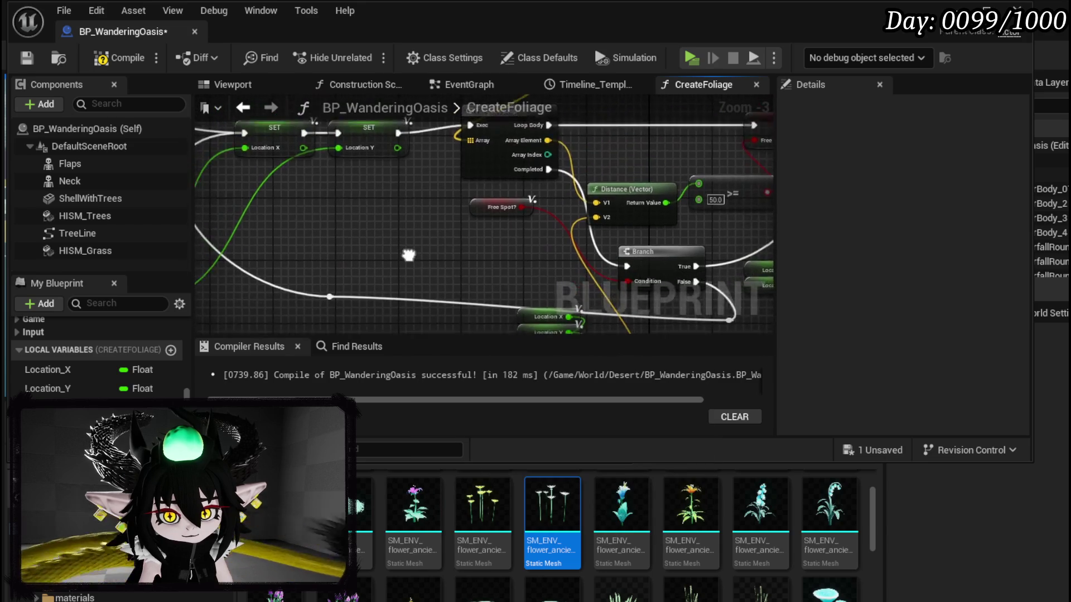
{"action": "left_click_drag", "start_coordinate": [349, 280], "coordinate": [299, 299]}
{"action": "mouse_move", "coordinate": [524, 251]}
{"action": "left_mouse_down"}
{"action": "mouse_move", "coordinate": [689, 187]}
{"action": "mouse_move", "coordinate": [678, 199]}
{"action": "left_mouse_up"}
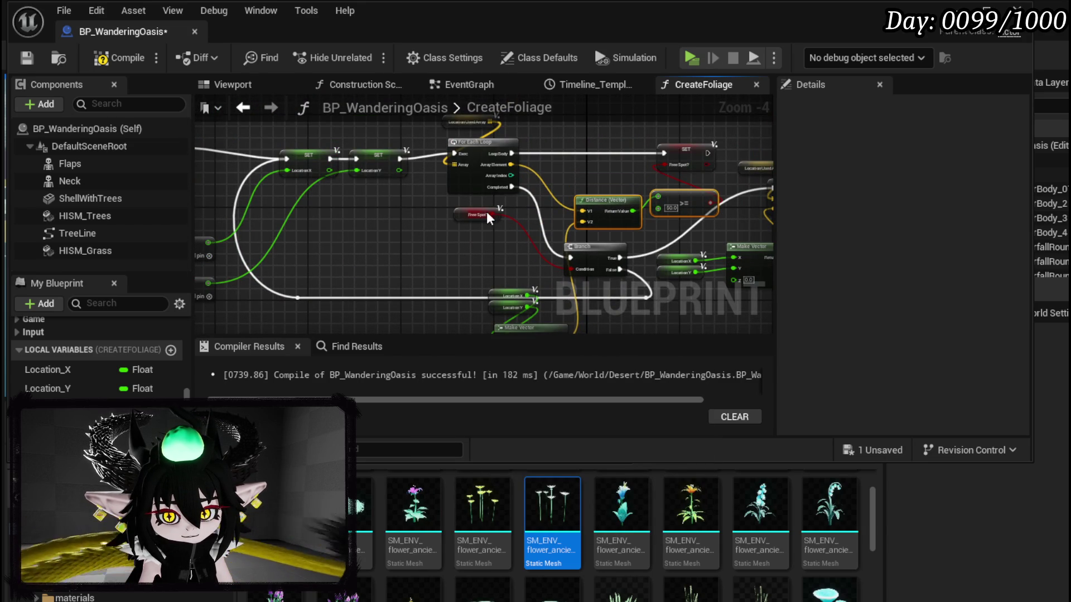
{"action": "left_click_drag", "start_coordinate": [457, 214], "coordinate": [487, 264]}
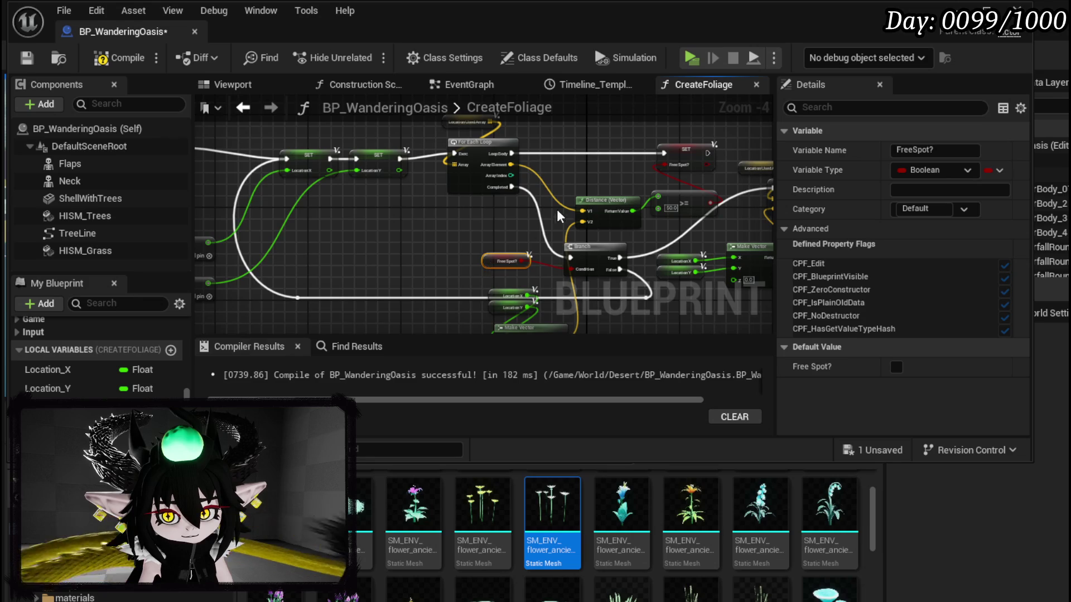
{"action": "left_click_drag", "start_coordinate": [557, 209], "coordinate": [430, 233]}
{"action": "left_click", "coordinate": [431, 232]}
{"action": "left_click", "coordinate": [139, 65]}
{"action": "left_click", "coordinate": [27, 58]}
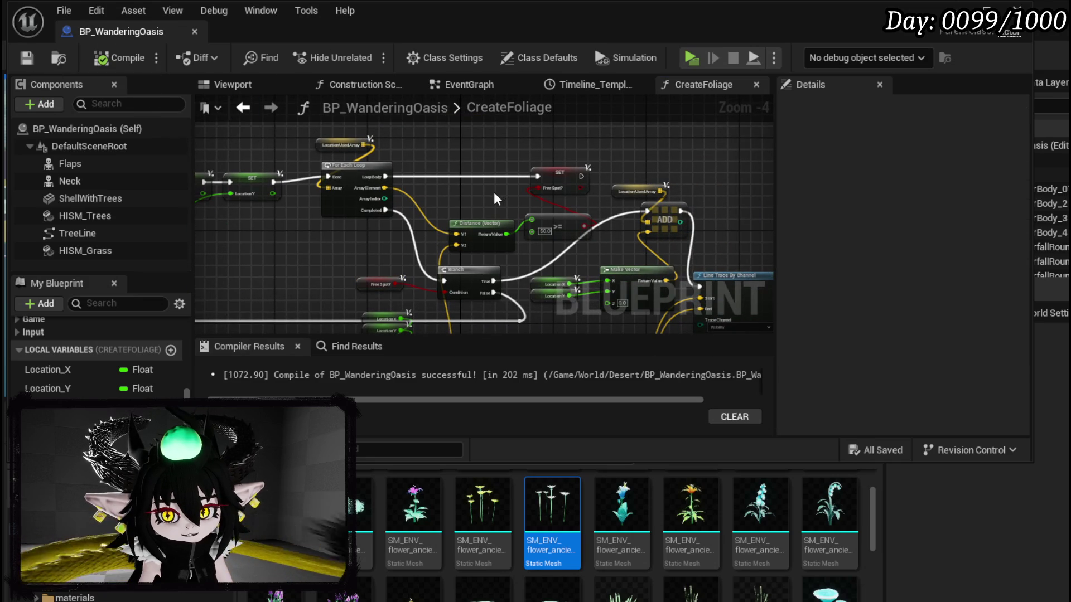
Break the Branch node's False execution link.
{"action": "mouse_move", "coordinate": [494, 192]}
{"action": "left_mouse_down"}
{"action": "mouse_move", "coordinate": [469, 169]}
{"action": "mouse_move", "coordinate": [453, 184]}
{"action": "mouse_move", "coordinate": [480, 176]}
{"action": "left_mouse_up"}
{"action": "scroll", "coordinate": [479, 175], "scroll_direction": "up", "scroll_amount": 3}
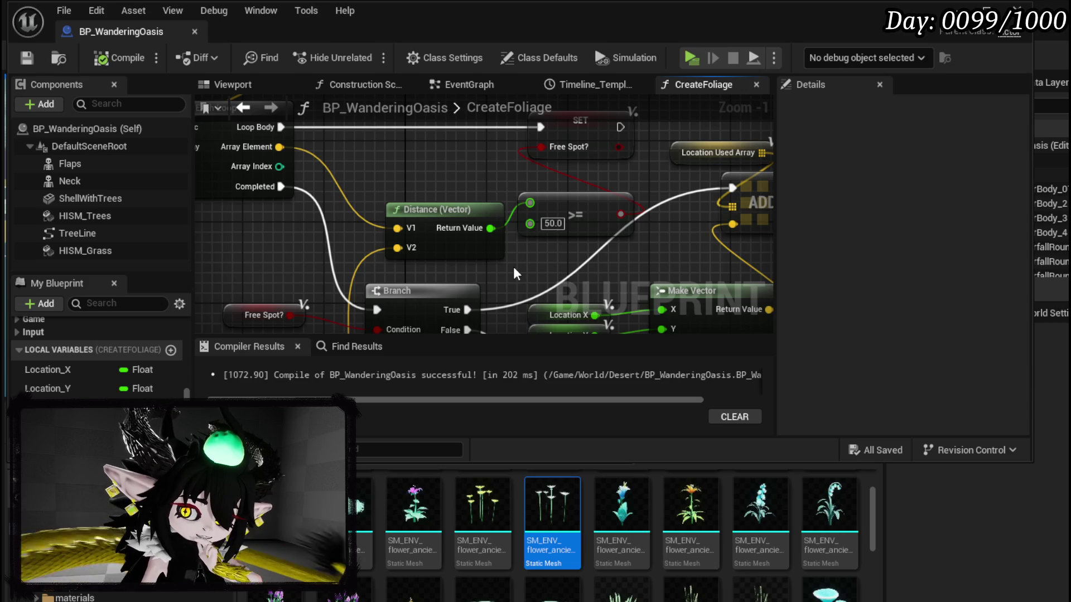
{"action": "scroll", "coordinate": [513, 266], "scroll_direction": "down", "scroll_amount": 2}
{"action": "mouse_move", "coordinate": [268, 296]}
{"action": "left_mouse_down"}
{"action": "mouse_move", "coordinate": [391, 259]}
{"action": "mouse_move", "coordinate": [247, 276]}
{"action": "left_mouse_up"}
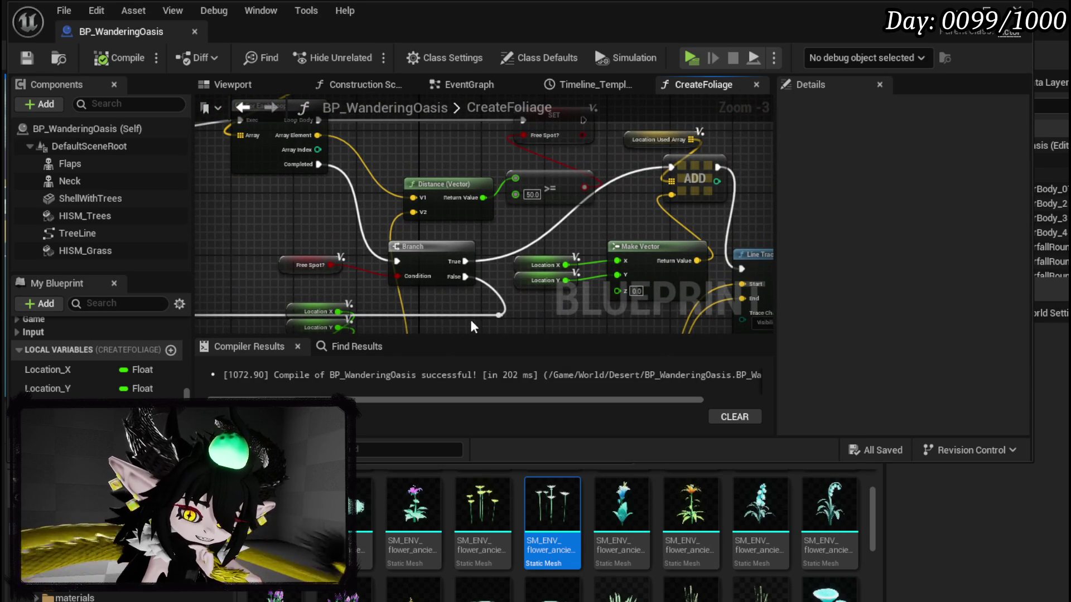
{"action": "mouse_move", "coordinate": [563, 307]}
{"action": "left_mouse_down"}
{"action": "mouse_move", "coordinate": [424, 272]}
{"action": "mouse_move", "coordinate": [442, 320]}
{"action": "mouse_move", "coordinate": [456, 286]}
{"action": "mouse_move", "coordinate": [421, 219]}
{"action": "left_mouse_up"}
{"action": "scroll", "coordinate": [421, 218], "scroll_direction": "down", "scroll_amount": 3}
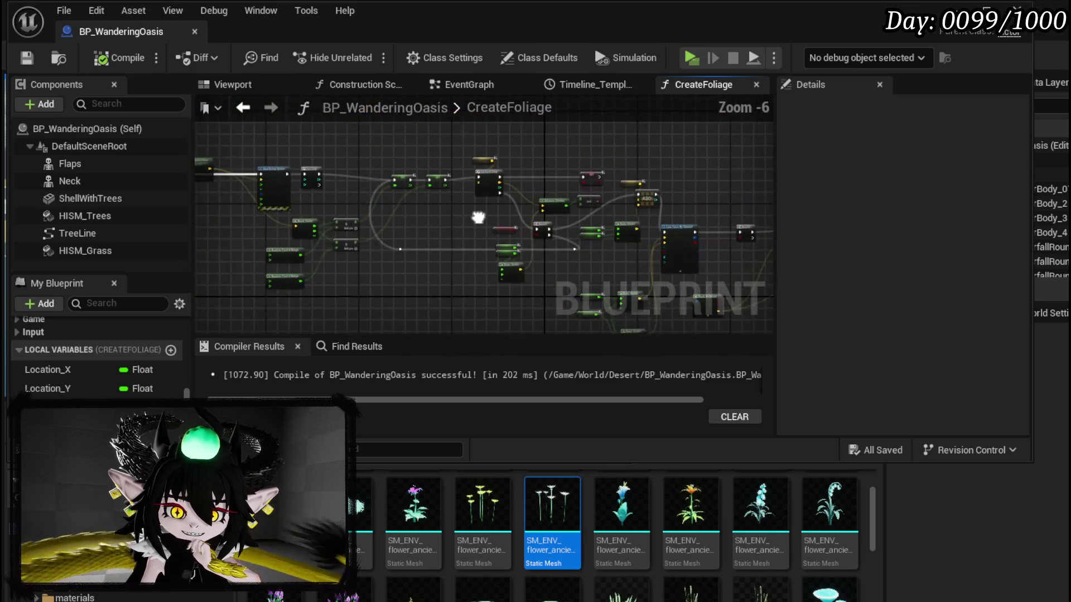
{"action": "scroll", "coordinate": [453, 213], "scroll_direction": "up", "scroll_amount": 2}
{"action": "mouse_move", "coordinate": [453, 213]}
{"action": "left_mouse_down"}
{"action": "mouse_move", "coordinate": [514, 254]}
{"action": "mouse_move", "coordinate": [416, 250]}
{"action": "left_mouse_up"}
{"action": "left_click", "coordinate": [495, 243], "text": "alt"}
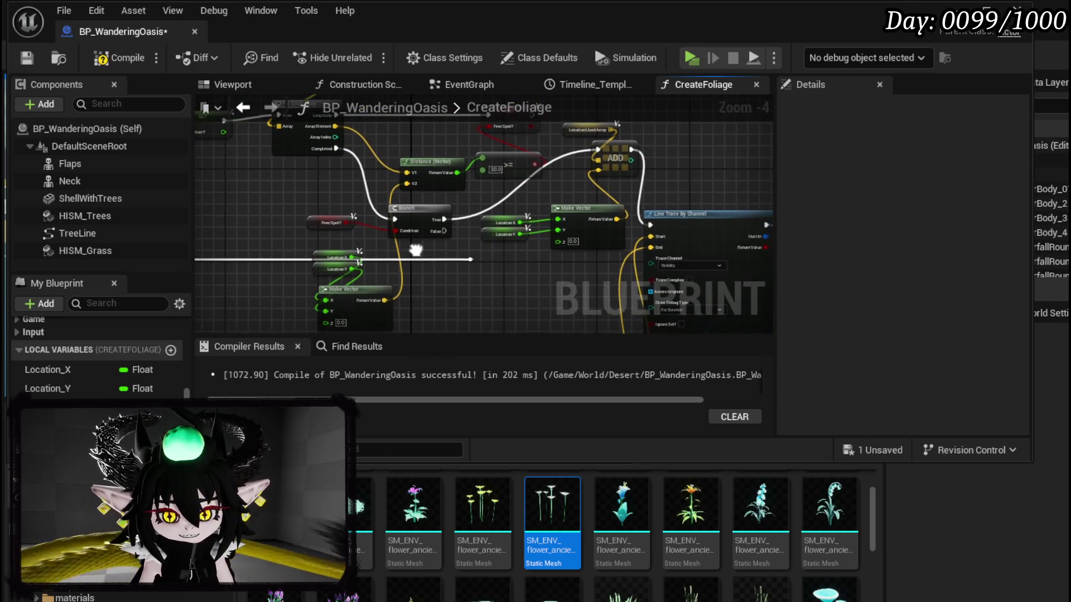
Compile and save the updated Blueprint.
{"action": "mouse_move", "coordinate": [201, 245]}
{"action": "left_mouse_down"}
{"action": "mouse_move", "coordinate": [543, 268]}
{"action": "mouse_move", "coordinate": [310, 253]}
{"action": "mouse_move", "coordinate": [312, 268]}
{"action": "mouse_move", "coordinate": [375, 254]}
{"action": "mouse_move", "coordinate": [573, 292]}
{"action": "left_mouse_up"}
{"action": "scroll", "coordinate": [445, 221], "scroll_direction": "up", "scroll_amount": 1}
{"action": "scroll", "coordinate": [445, 221], "scroll_direction": "up", "scroll_amount": 1}
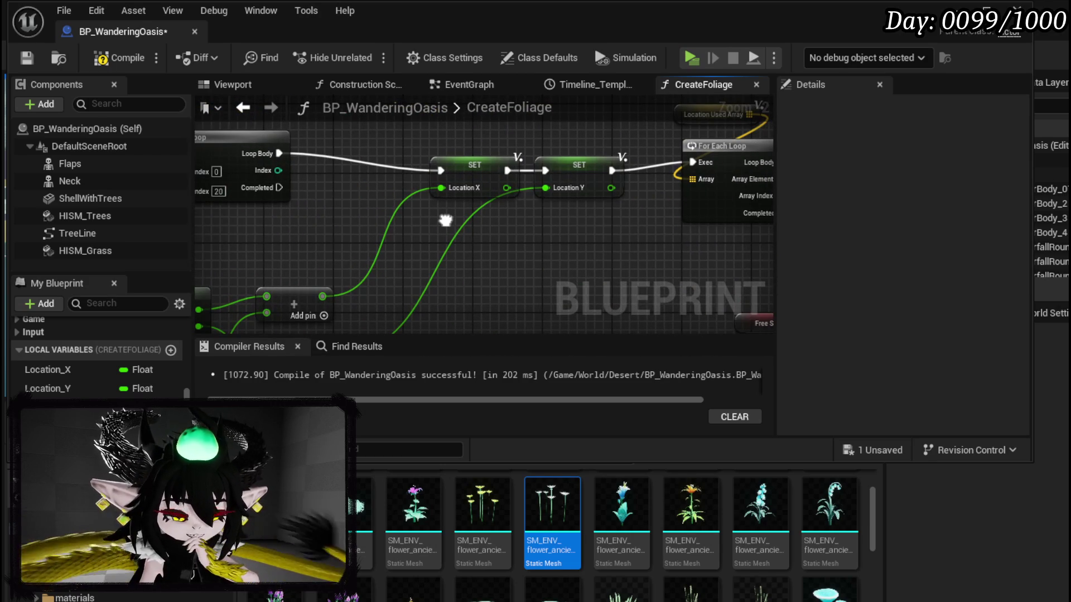
{"action": "scroll", "coordinate": [631, 246], "scroll_direction": "down", "scroll_amount": 1}
{"action": "left_click_drag", "start_coordinate": [632, 245], "coordinate": [328, 209]}
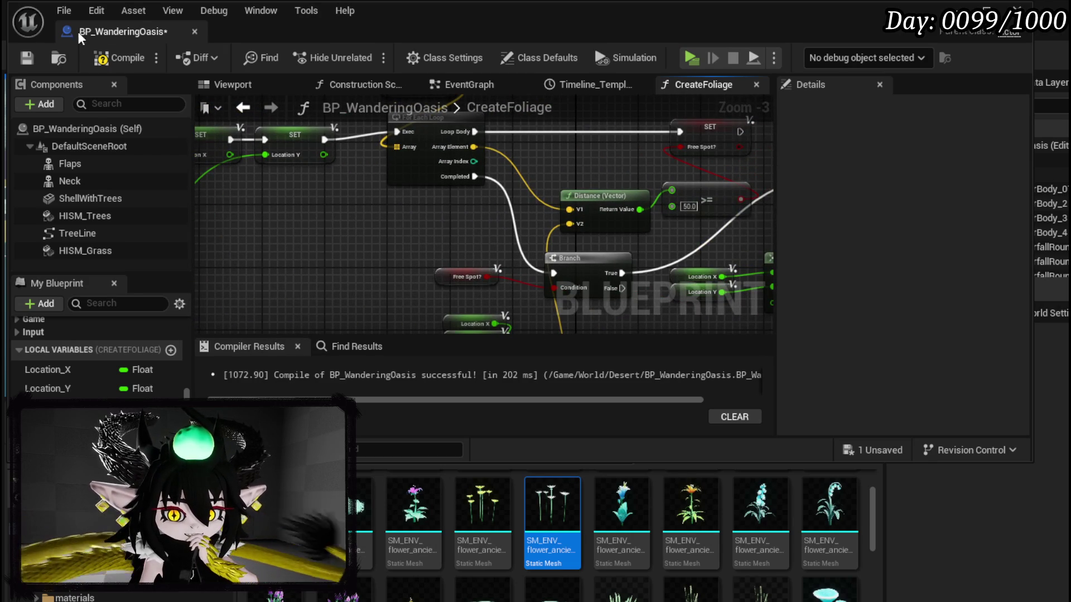
{"action": "left_click", "coordinate": [115, 57]}
{"action": "left_click", "coordinate": [27, 58]}
Move the Make Vector and location getter nodes down-left beside the ADD node.
{"action": "mouse_move", "coordinate": [403, 205]}
{"action": "left_mouse_down"}
{"action": "mouse_move", "coordinate": [468, 197]}
{"action": "mouse_move", "coordinate": [458, 142]}
{"action": "left_mouse_up"}
{"action": "mouse_move", "coordinate": [371, 239]}
{"action": "left_mouse_down"}
{"action": "mouse_move", "coordinate": [471, 169]}
{"action": "mouse_move", "coordinate": [376, 224]}
{"action": "left_mouse_up"}
{"action": "mouse_move", "coordinate": [459, 122]}
{"action": "left_mouse_down"}
{"action": "mouse_move", "coordinate": [460, 206]}
{"action": "mouse_move", "coordinate": [522, 162]}
{"action": "mouse_move", "coordinate": [511, 276]}
{"action": "left_mouse_up"}
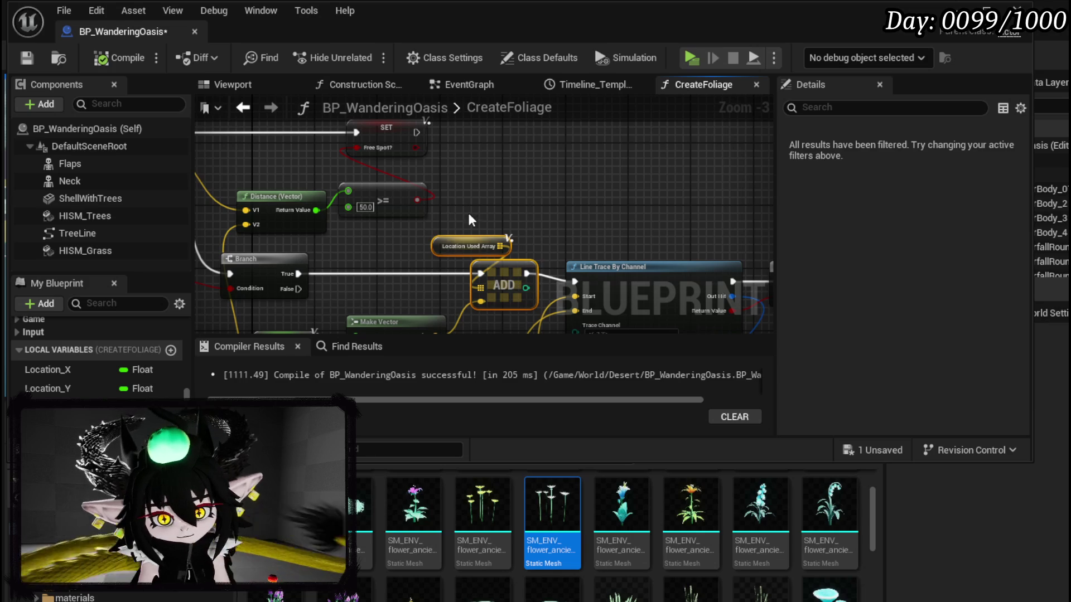
Make room by moving Get Location at Spline Point lower in the graph.
{"action": "left_click", "coordinate": [477, 248]}
{"action": "scroll", "coordinate": [474, 245], "scroll_direction": "down", "scroll_amount": 2}
{"action": "scroll", "coordinate": [430, 183], "scroll_direction": "up", "scroll_amount": 2}
{"action": "mouse_move", "coordinate": [609, 171]}
{"action": "left_mouse_down"}
{"action": "mouse_move", "coordinate": [757, 185]}
{"action": "mouse_move", "coordinate": [750, 123]}
{"action": "left_mouse_up"}
{"action": "left_click_drag", "start_coordinate": [392, 169], "coordinate": [393, 271]}
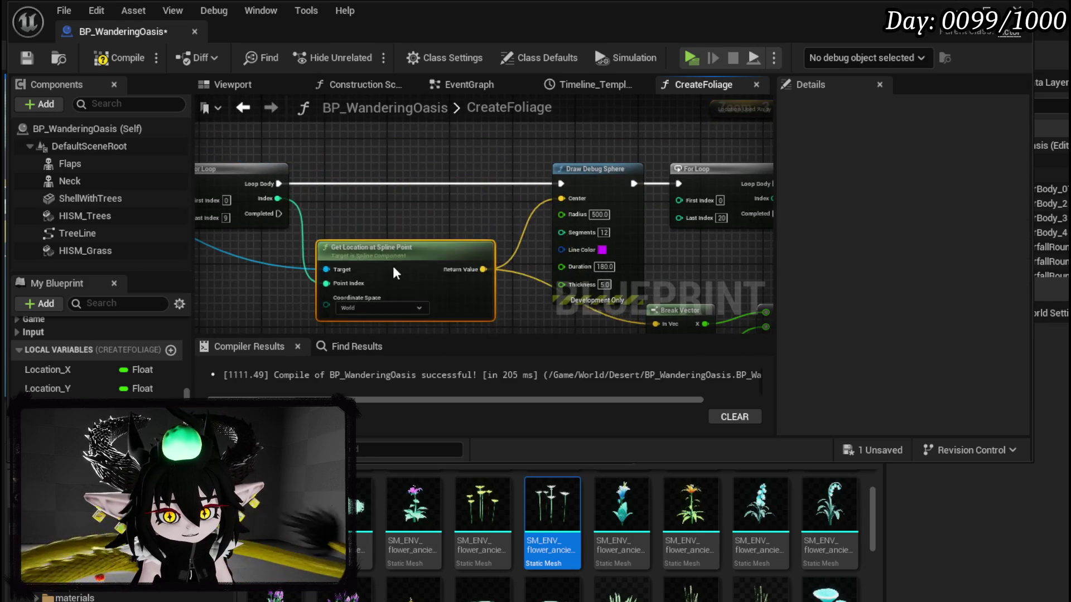
Add a Clear node for Location Used Array and wire it into the For Loop body before Draw Debug Sphere.
{"action": "left_click_drag", "start_coordinate": [290, 168], "coordinate": [427, 205]}
{"action": "type", "text": "Clear"}
{"action": "left_click", "coordinate": [500, 300]}
{"action": "left_click_drag", "start_coordinate": [463, 214], "coordinate": [424, 254]}
{"action": "left_click_drag", "start_coordinate": [284, 262], "coordinate": [565, 262]}
Compile and save the Blueprint.
{"action": "left_click", "coordinate": [115, 58]}
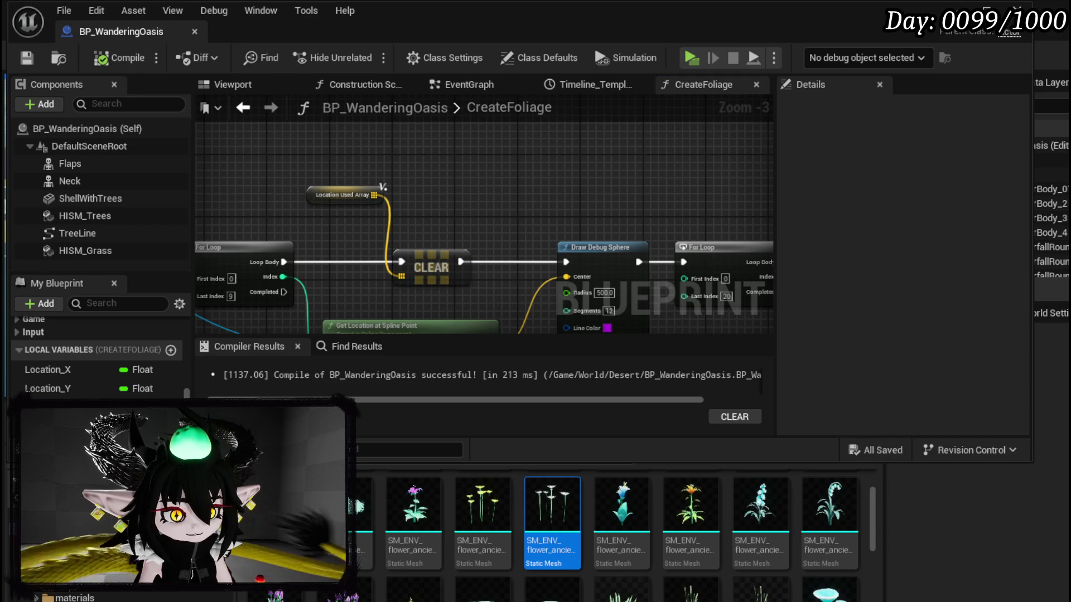
{"action": "left_click_drag", "start_coordinate": [573, 203], "coordinate": [394, 160]}
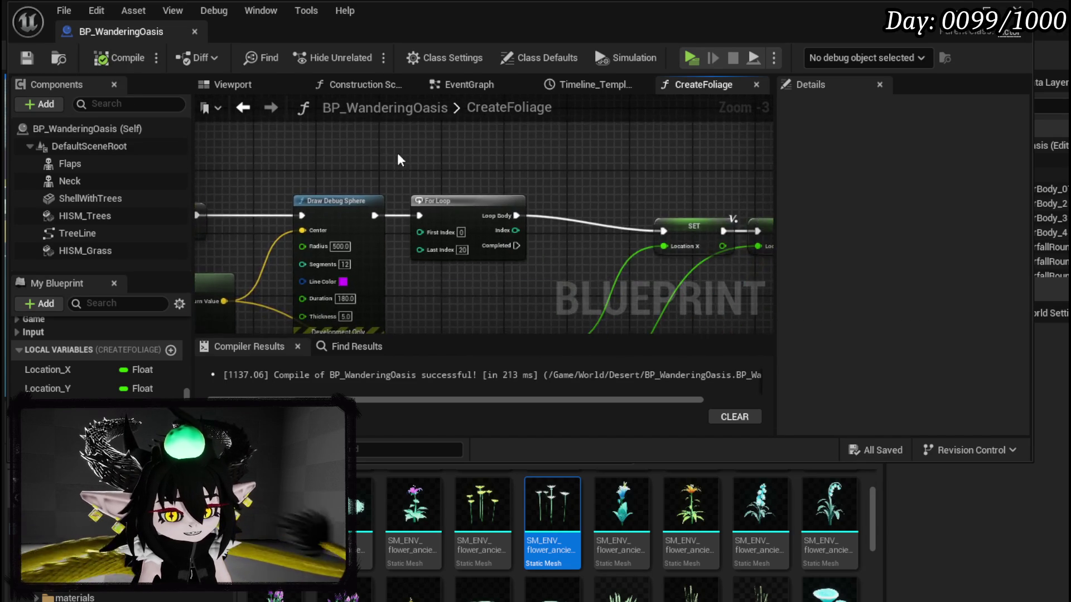
{"action": "scroll", "coordinate": [379, 168], "scroll_direction": "down", "scroll_amount": 1}
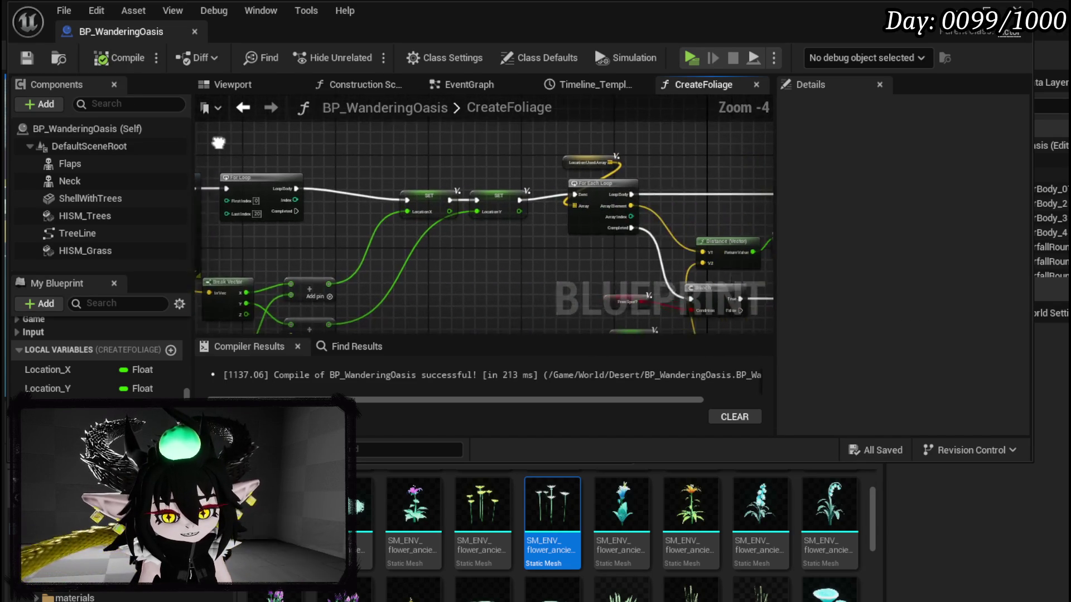
{"action": "left_click", "coordinate": [26, 65]}
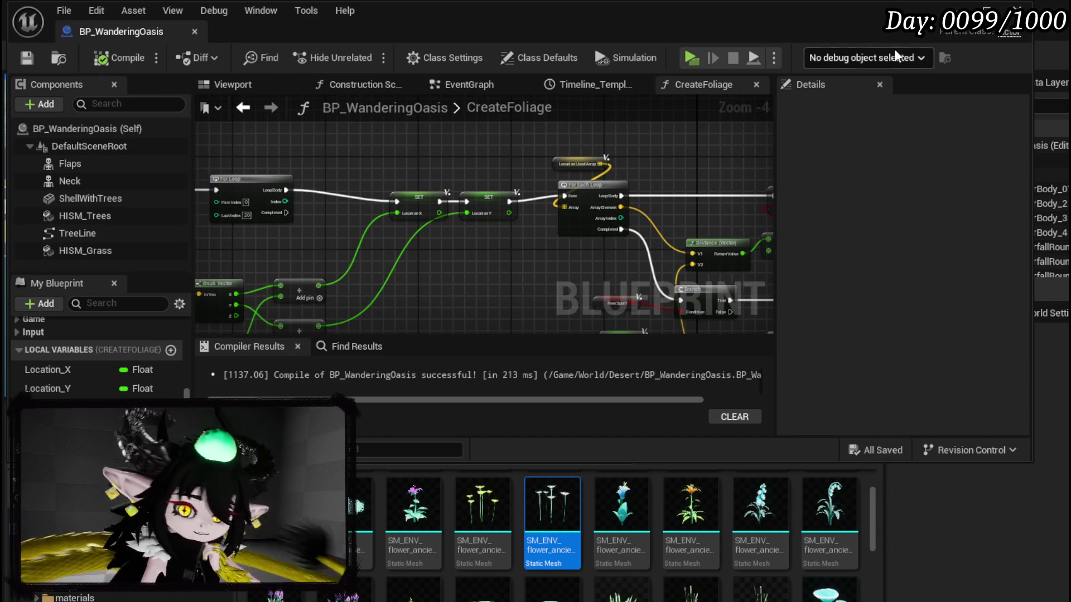
{"action": "key", "text": "alt+Tab"}
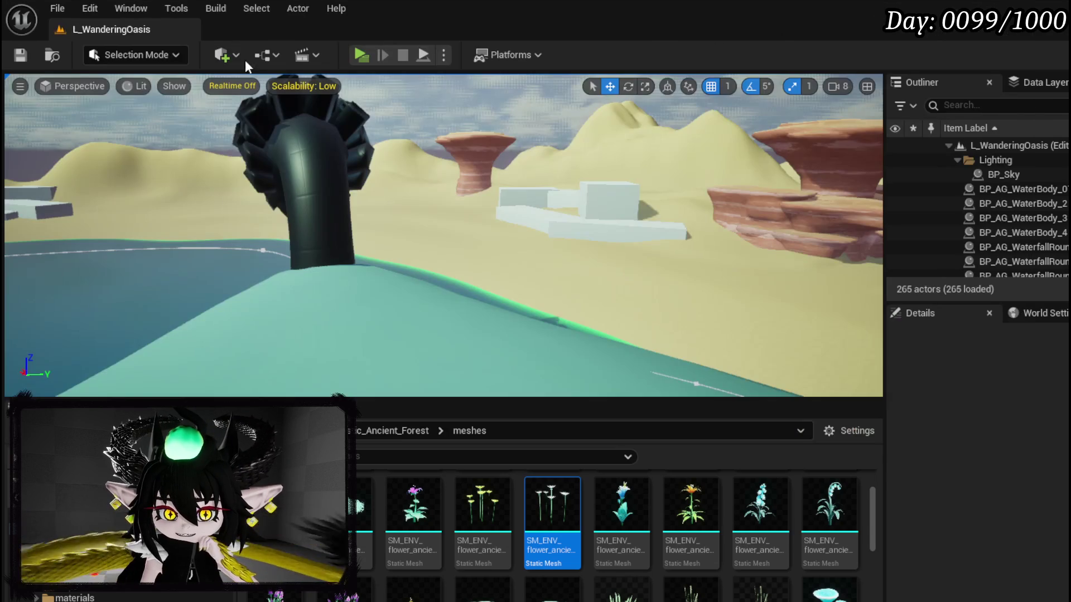
{"action": "left_click", "coordinate": [366, 56]}
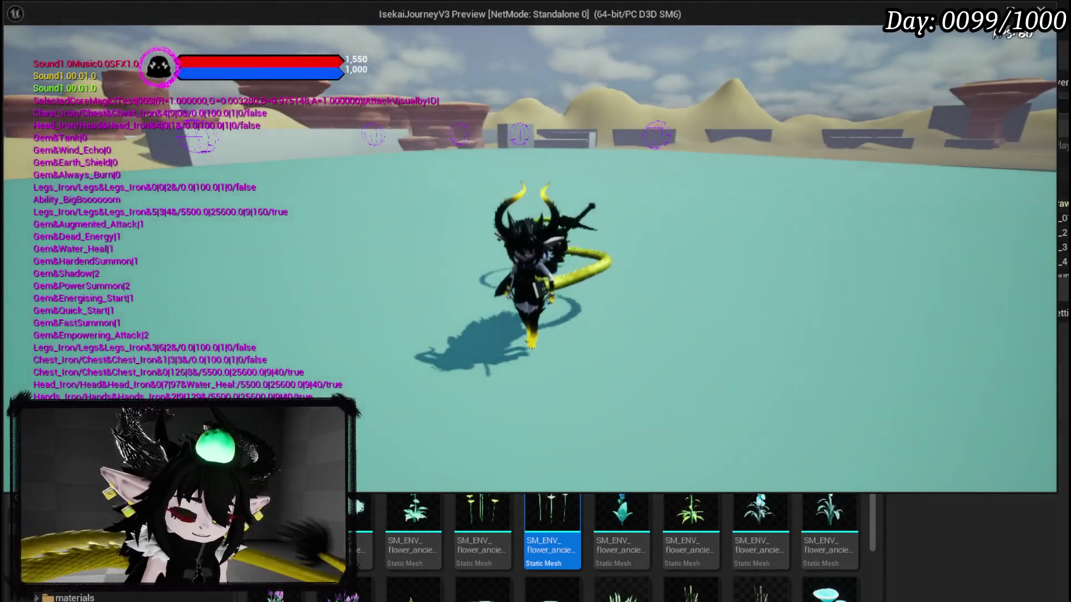
{"action": "key", "text": "Escape"}
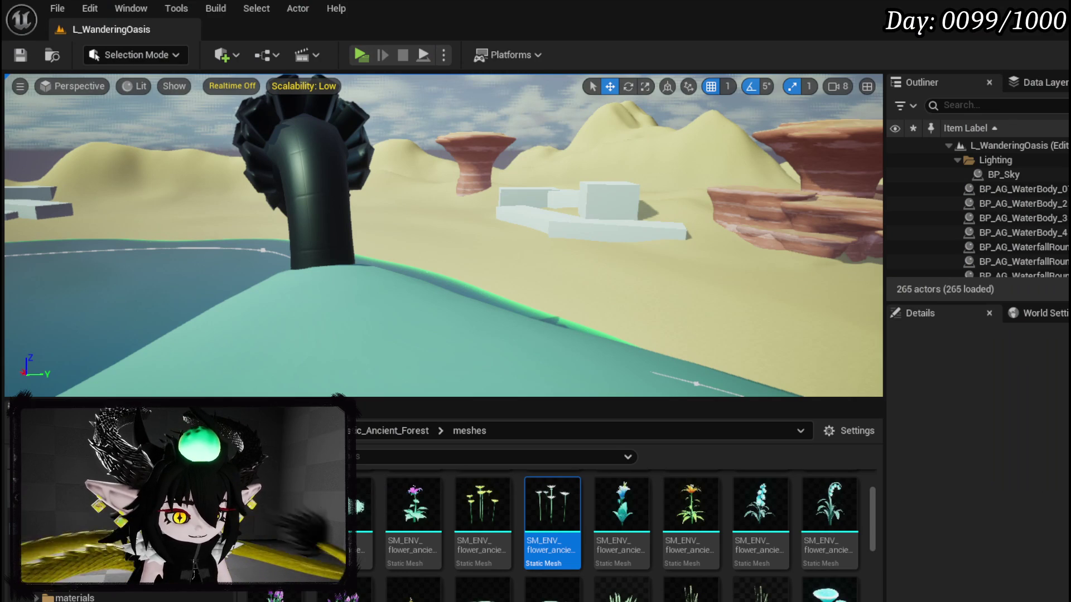
{"action": "key", "text": "alt+Tab"}
{"action": "scroll", "coordinate": [315, 231], "scroll_direction": "up", "scroll_amount": 3}
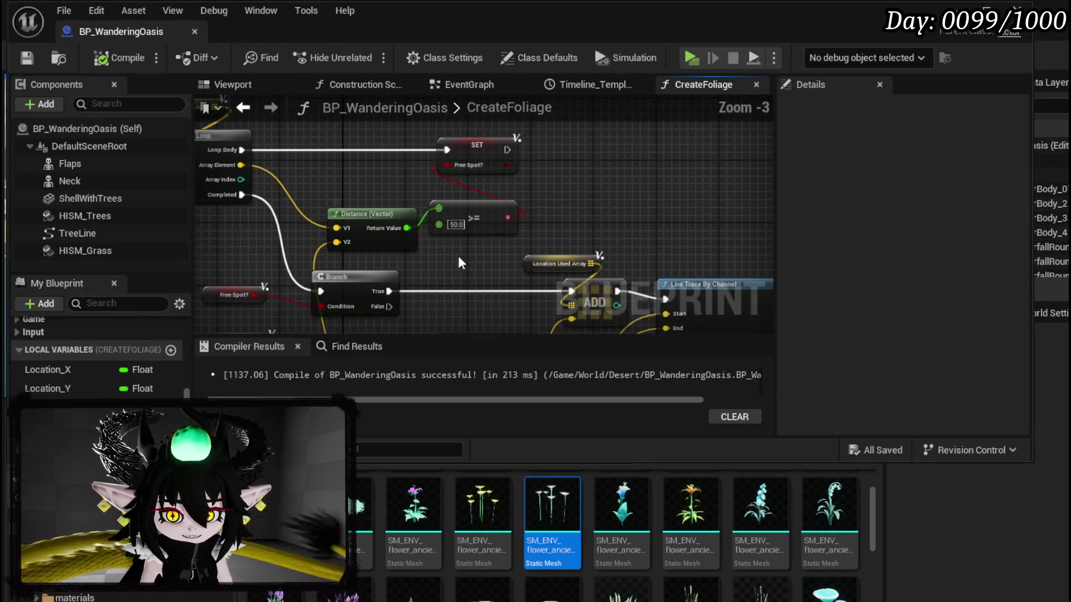
{"action": "scroll", "coordinate": [448, 258], "scroll_direction": "up", "scroll_amount": 2}
Change the >= distance threshold to 5.0, then compile and save.
{"action": "left_click", "coordinate": [506, 203]}
{"action": "type", "text": "5"}
{"action": "key", "text": "Return"}
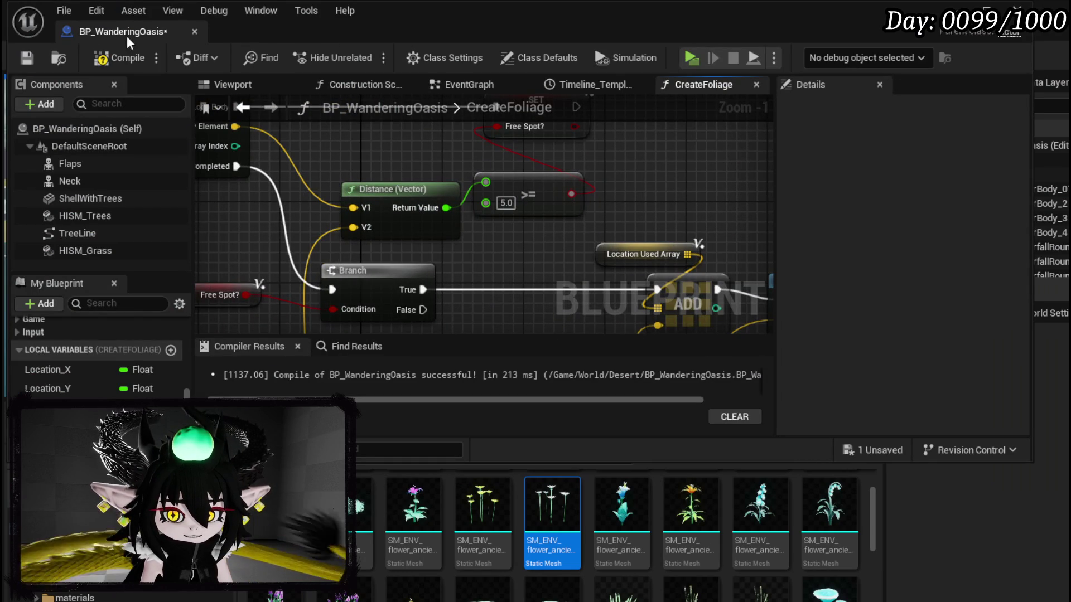
{"action": "left_click", "coordinate": [95, 59]}
{"action": "left_click", "coordinate": [27, 58]}
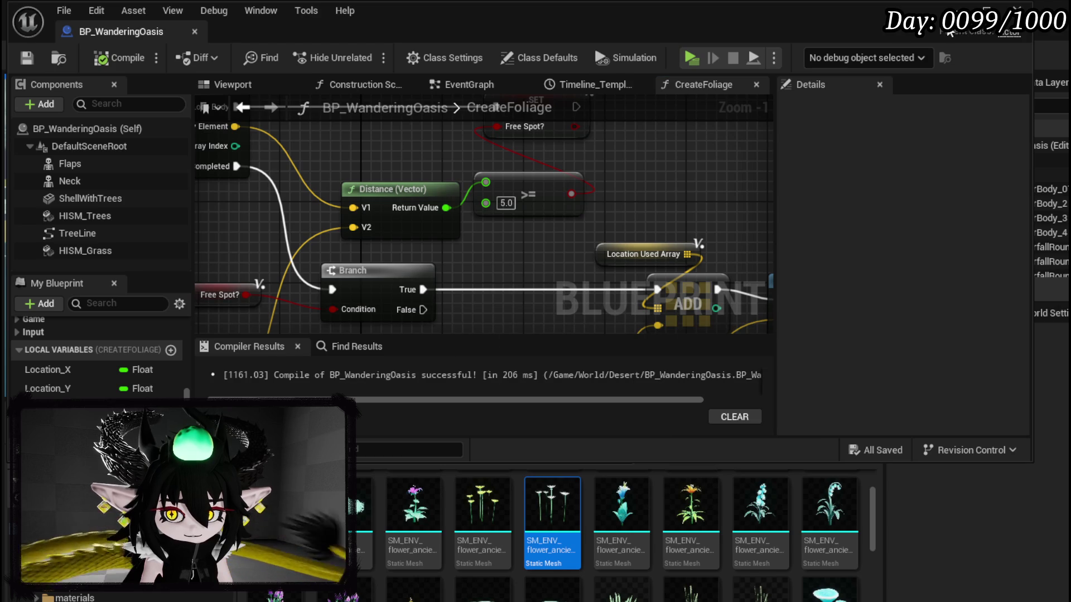
Run a standalone test play of the level, then stop it and return to the graph.
{"action": "left_click", "coordinate": [964, 8]}
{"action": "key", "text": "alt+p"}
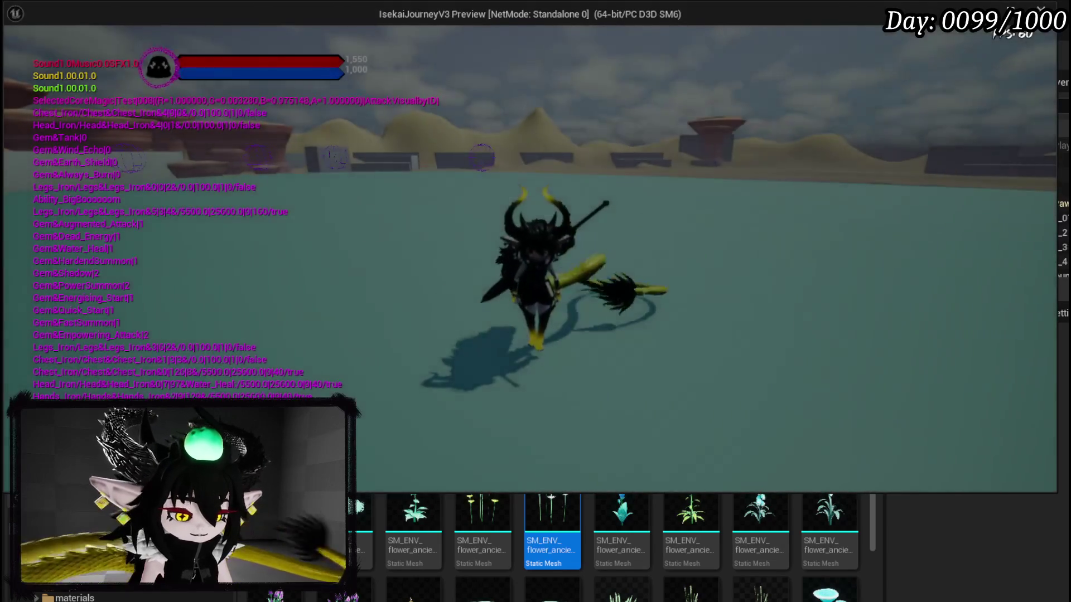
{"action": "key", "text": "Escape"}
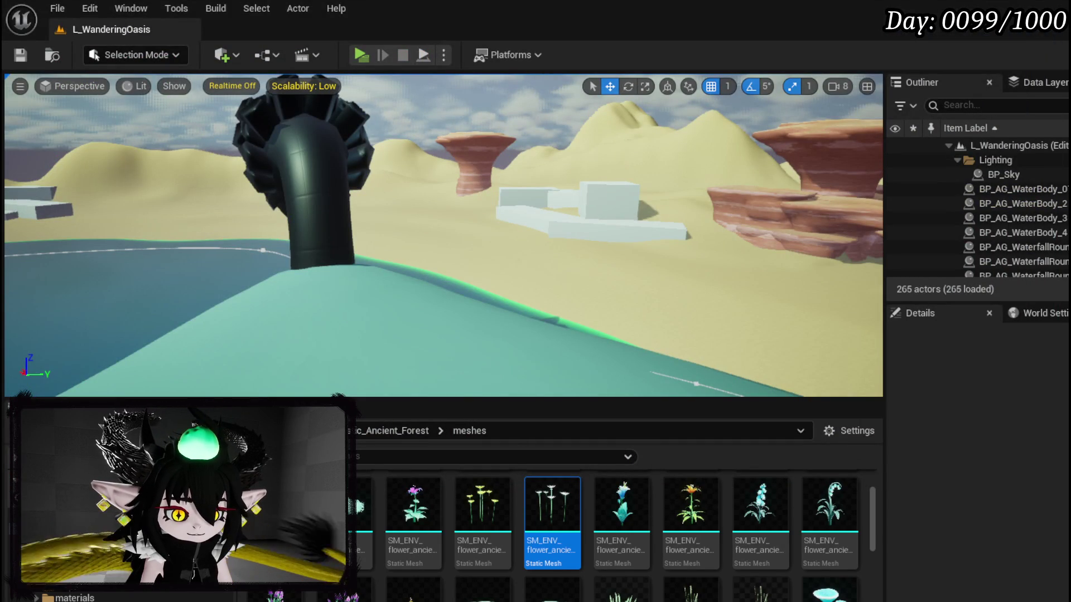
{"action": "key", "text": "alt+Tab"}
Inspect the For Loop node and rearrange the SET and Make Vector nodes.
{"action": "scroll", "coordinate": [560, 273], "scroll_direction": "down", "scroll_amount": 3}
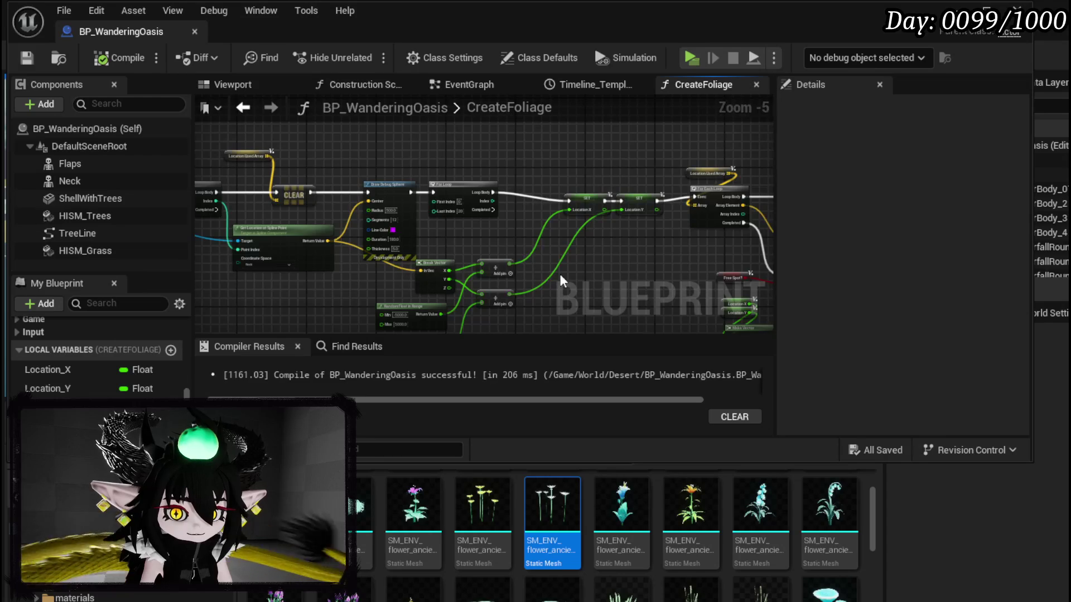
{"action": "scroll", "coordinate": [627, 262], "scroll_direction": "up", "scroll_amount": 2}
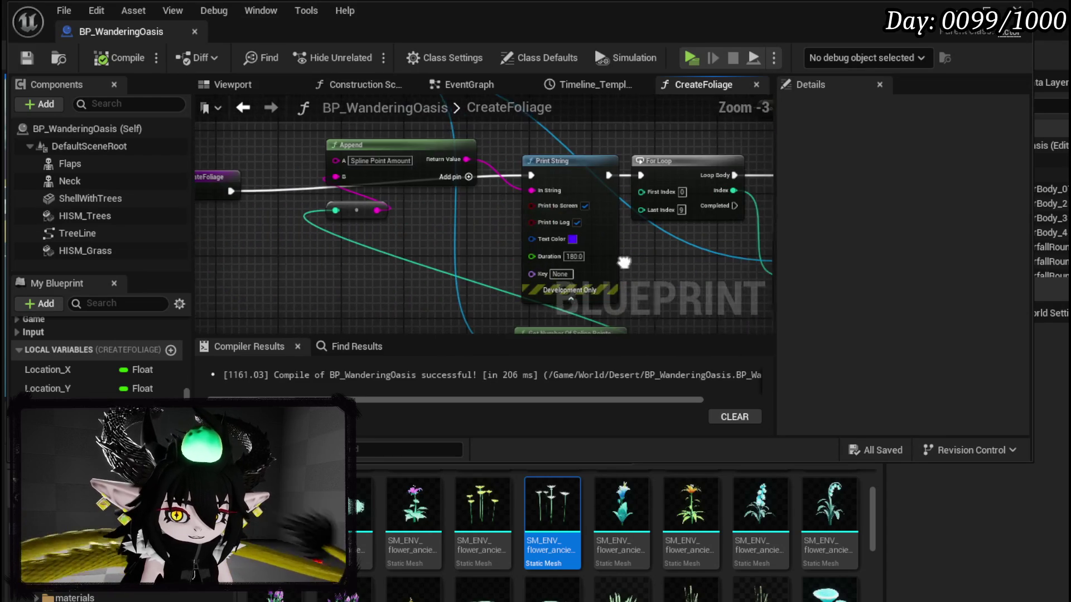
{"action": "mouse_move", "coordinate": [280, 293]}
{"action": "left_mouse_down"}
{"action": "mouse_move", "coordinate": [389, 192]}
{"action": "mouse_move", "coordinate": [426, 198]}
{"action": "mouse_move", "coordinate": [353, 262]}
{"action": "left_mouse_up"}
{"action": "left_click", "coordinate": [463, 192]}
{"action": "mouse_move", "coordinate": [647, 180]}
{"action": "left_mouse_down"}
{"action": "mouse_move", "coordinate": [216, 158]}
{"action": "mouse_move", "coordinate": [401, 220]}
{"action": "left_mouse_up"}
{"action": "mouse_move", "coordinate": [660, 223]}
{"action": "left_mouse_down"}
{"action": "mouse_move", "coordinate": [421, 211]}
{"action": "mouse_move", "coordinate": [510, 215]}
{"action": "mouse_move", "coordinate": [489, 199]}
{"action": "mouse_move", "coordinate": [486, 213]}
{"action": "mouse_move", "coordinate": [503, 202]}
{"action": "mouse_move", "coordinate": [483, 172]}
{"action": "left_mouse_up"}
{"action": "left_click", "coordinate": [415, 211]}
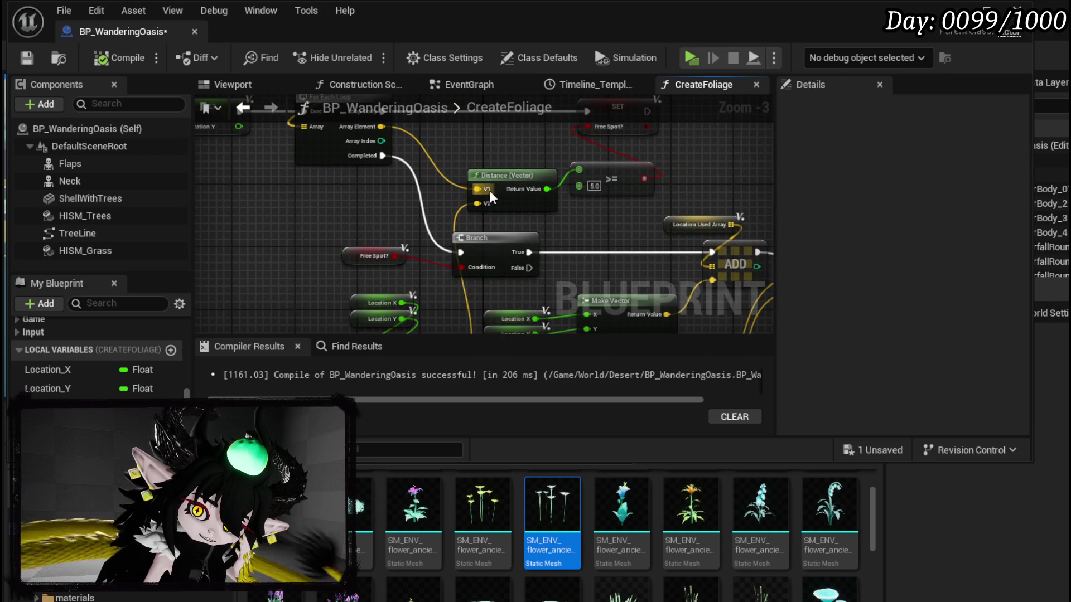
{"action": "mouse_move", "coordinate": [450, 247]}
{"action": "left_mouse_down"}
{"action": "mouse_move", "coordinate": [502, 212]}
{"action": "mouse_move", "coordinate": [454, 246]}
{"action": "left_mouse_up"}
Move Make Vector and the Location X and Y getters up-left near the distance check.
{"action": "mouse_move", "coordinate": [490, 304]}
{"action": "left_mouse_down"}
{"action": "mouse_move", "coordinate": [313, 221]}
{"action": "mouse_move", "coordinate": [321, 191]}
{"action": "left_mouse_up"}
{"action": "mouse_move", "coordinate": [429, 308]}
{"action": "left_mouse_down"}
{"action": "mouse_move", "coordinate": [491, 262]}
{"action": "mouse_move", "coordinate": [259, 135]}
{"action": "left_mouse_up"}
{"action": "mouse_move", "coordinate": [353, 219]}
{"action": "left_mouse_down"}
{"action": "mouse_move", "coordinate": [345, 246]}
{"action": "mouse_move", "coordinate": [225, 337]}
{"action": "left_mouse_up"}
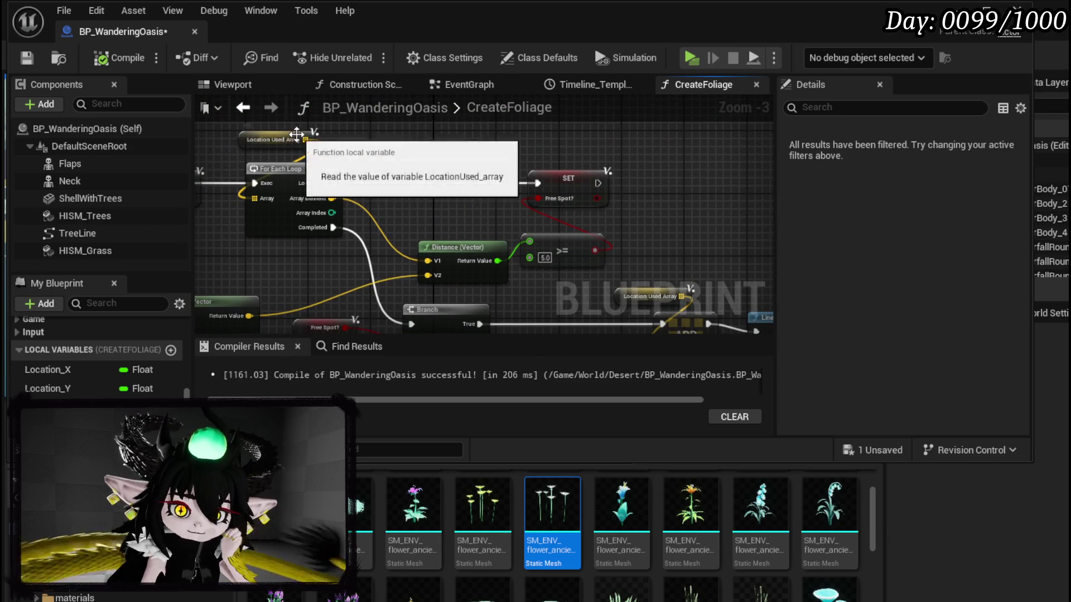
Add an Is Empty check on Location Used Array and place a Branch beside For Each Loop.
{"action": "left_click_drag", "start_coordinate": [310, 139], "coordinate": [392, 137]}
{"action": "type", "text": "Empty"}
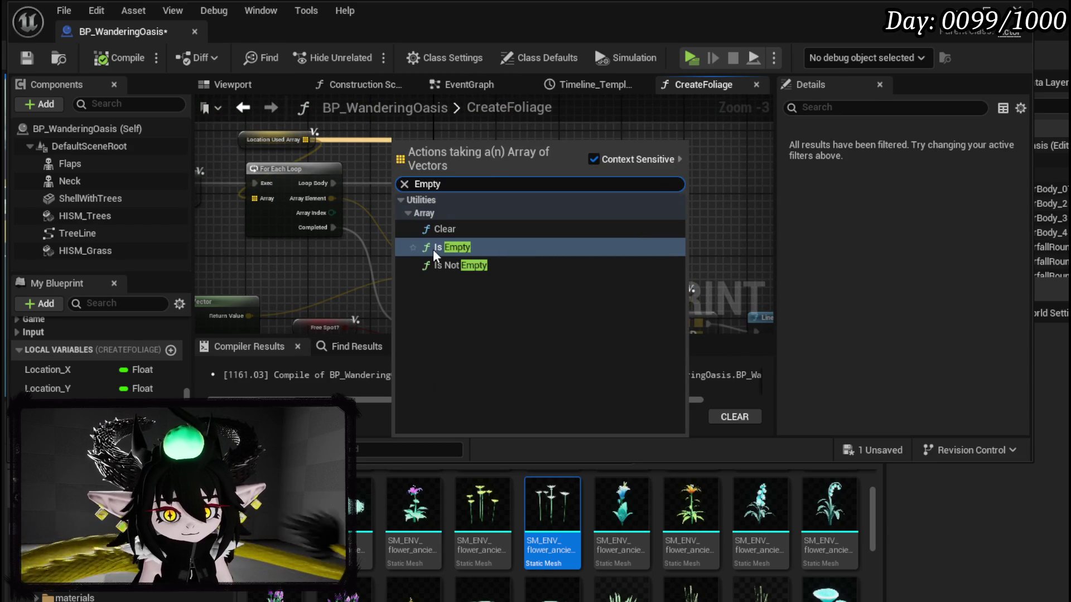
{"action": "left_click", "coordinate": [433, 249]}
{"action": "mouse_move", "coordinate": [273, 141]}
{"action": "left_mouse_down"}
{"action": "mouse_move", "coordinate": [457, 213]}
{"action": "mouse_move", "coordinate": [266, 165]}
{"action": "left_mouse_up"}
{"action": "mouse_move", "coordinate": [656, 216]}
{"action": "left_mouse_down"}
{"action": "mouse_move", "coordinate": [337, 187]}
{"action": "mouse_move", "coordinate": [393, 214]}
{"action": "left_mouse_up"}
{"action": "left_click_drag", "start_coordinate": [321, 158], "coordinate": [304, 223]}
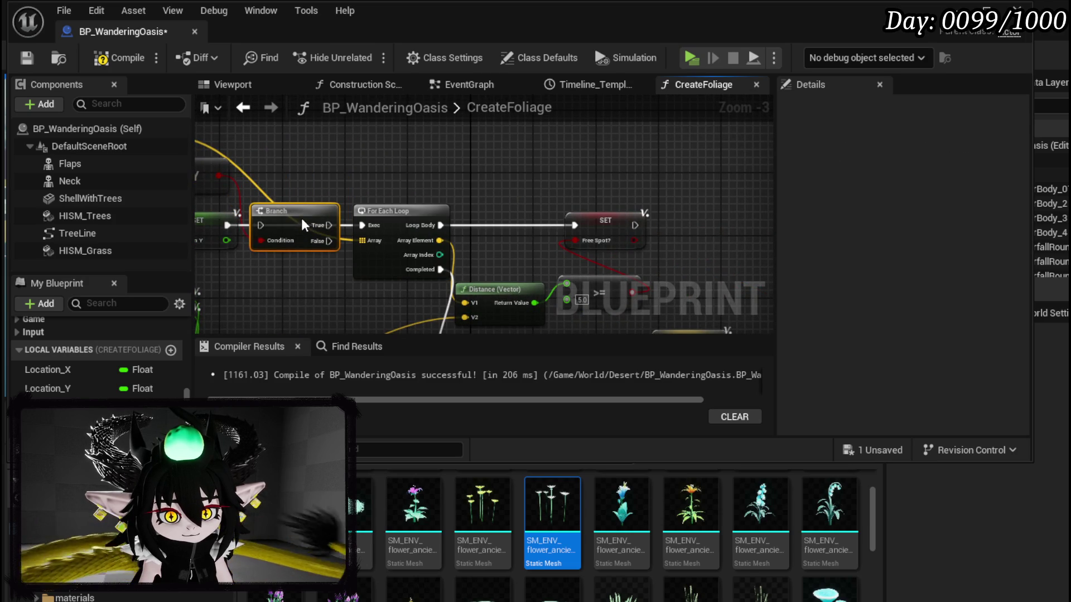
Wire SET into the Branch, False into For Each Loop, True to ADD, then compile and save.
{"action": "left_click_drag", "start_coordinate": [227, 225], "coordinate": [262, 225]}
{"action": "left_click_drag", "start_coordinate": [330, 240], "coordinate": [361, 226]}
{"action": "mouse_move", "coordinate": [343, 262]}
{"action": "left_mouse_down"}
{"action": "mouse_move", "coordinate": [370, 152]}
{"action": "mouse_move", "coordinate": [300, 194]}
{"action": "mouse_move", "coordinate": [672, 295]}
{"action": "mouse_move", "coordinate": [668, 320]}
{"action": "mouse_move", "coordinate": [597, 368]}
{"action": "mouse_move", "coordinate": [591, 390]}
{"action": "mouse_move", "coordinate": [638, 181]}
{"action": "mouse_move", "coordinate": [639, 192]}
{"action": "left_mouse_up"}
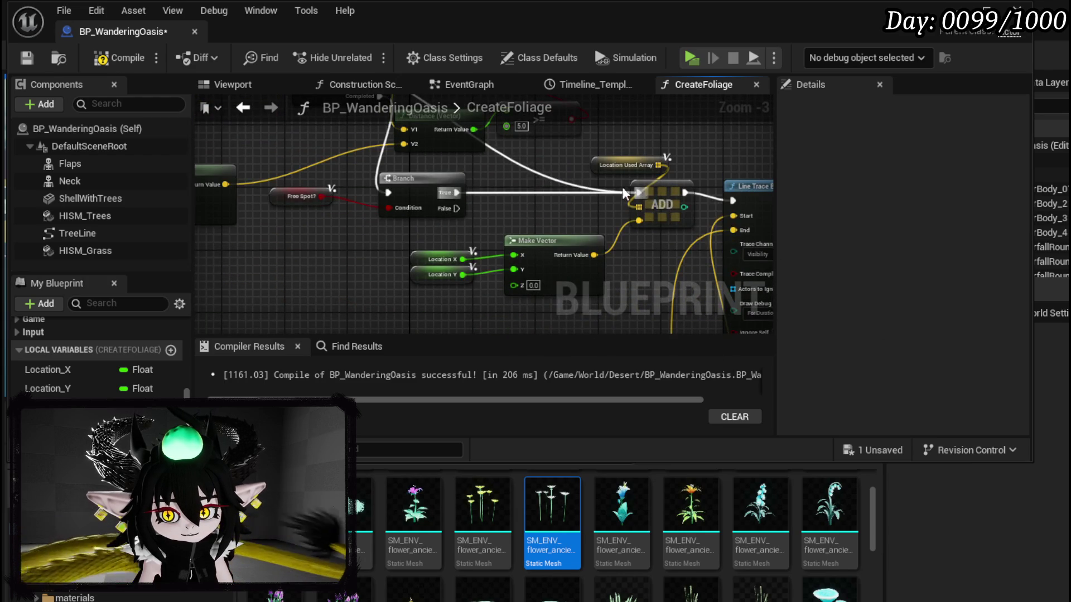
{"action": "left_click_drag", "start_coordinate": [464, 161], "coordinate": [571, 269]}
{"action": "left_click", "coordinate": [33, 56]}
{"action": "key", "text": "alt+Tab"}
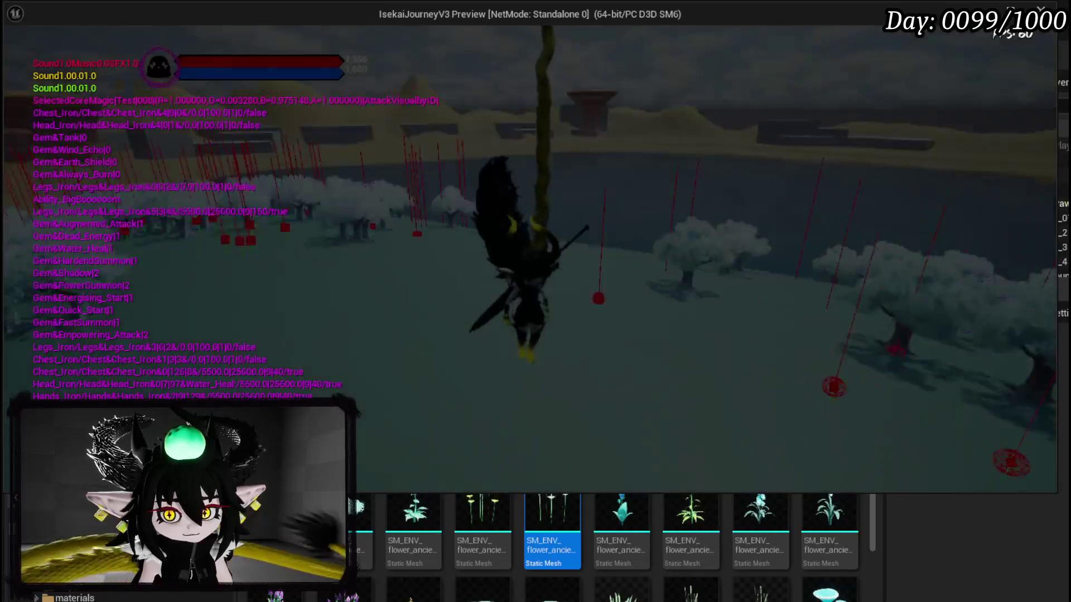
Stop the test play, set the >= threshold back to 50, and compile and save.
{"action": "key", "text": "Escape"}
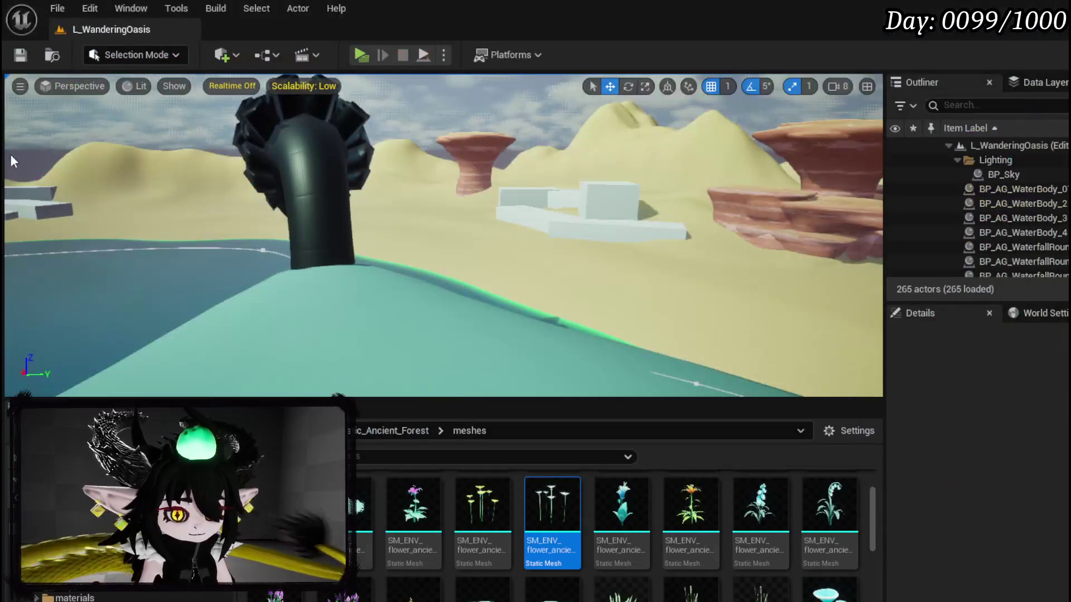
{"action": "key", "text": "alt+Tab"}
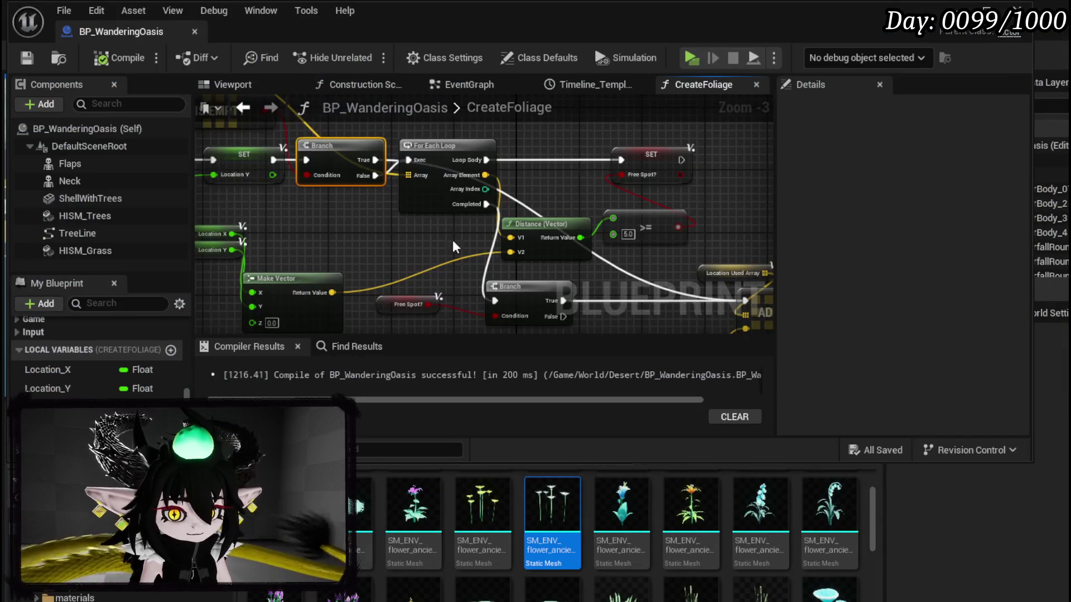
{"action": "left_click", "coordinate": [619, 236]}
{"action": "type", "text": "50"}
{"action": "key", "text": "Return"}
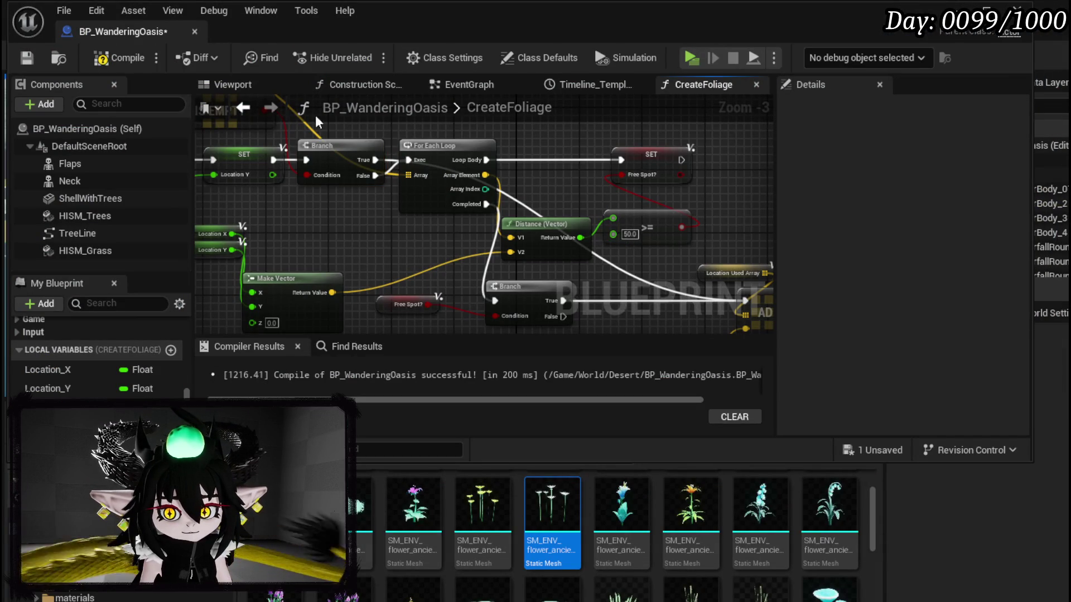
{"action": "left_click", "coordinate": [120, 58]}
{"action": "left_click", "coordinate": [27, 57]}
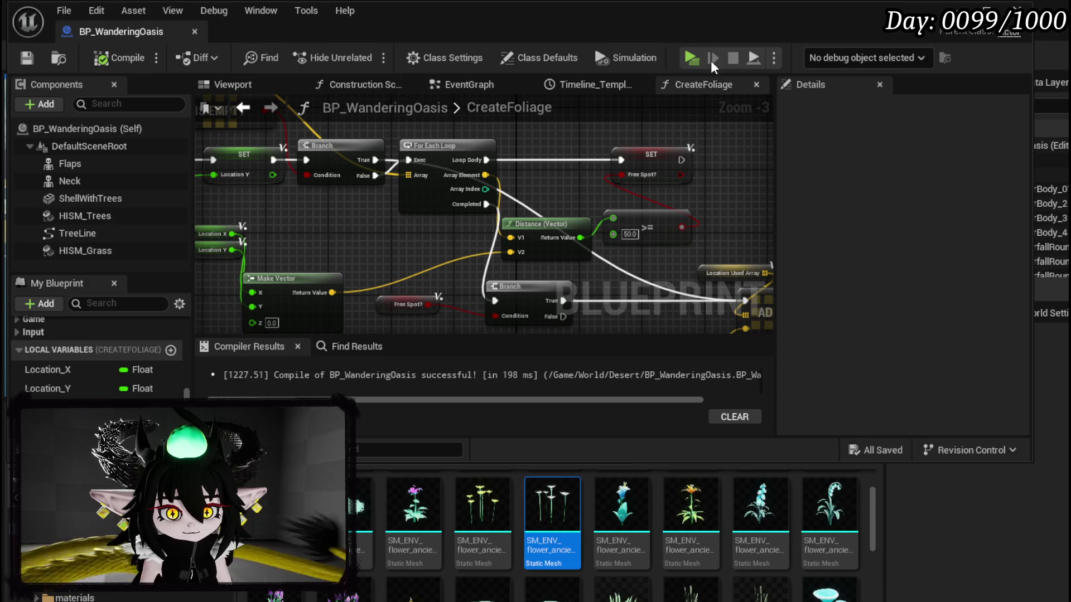
Play the level from the level editor briefly, then end the session.
{"action": "left_click", "coordinate": [1017, 8]}
{"action": "left_click", "coordinate": [360, 55]}
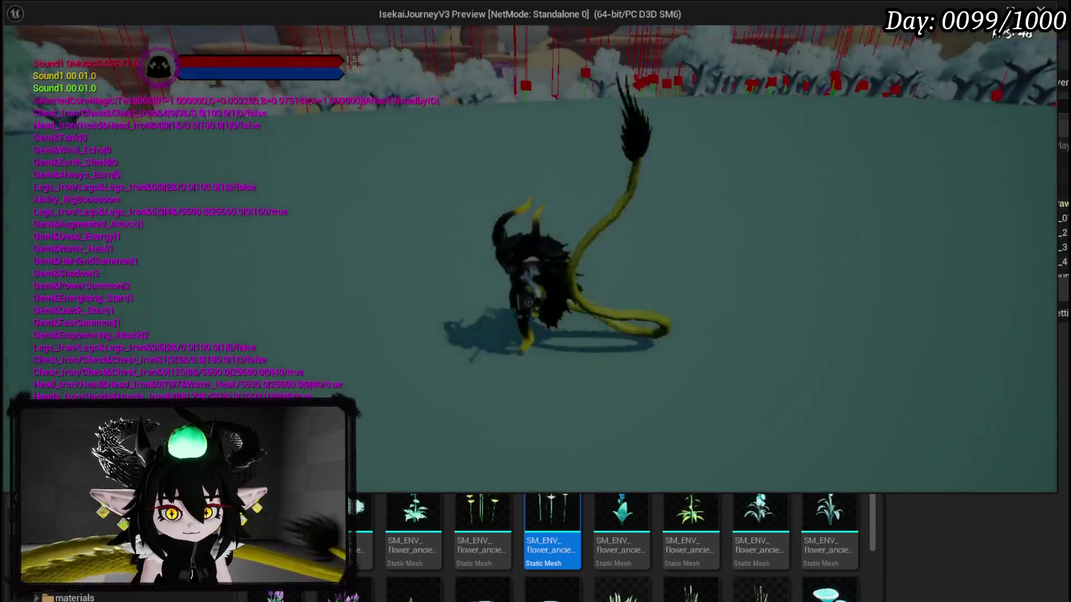
{"action": "key", "text": "Escape"}
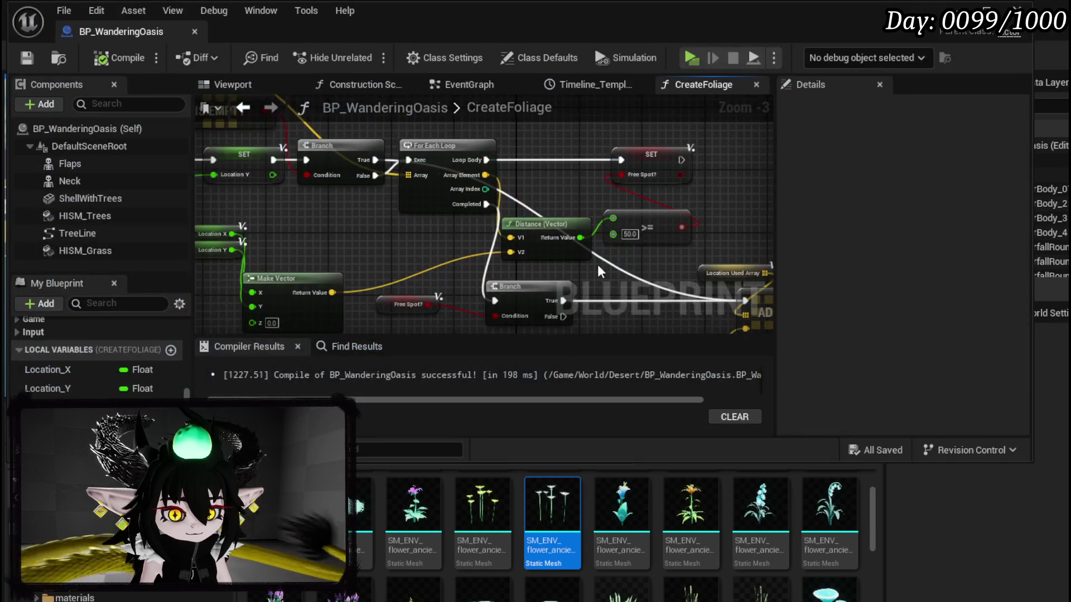
Set the >= spacing threshold to 250 and compile and save the Blueprint.
{"action": "type", "text": "0"}
{"action": "key", "text": "Return"}
{"action": "left_click", "coordinate": [26, 58]}
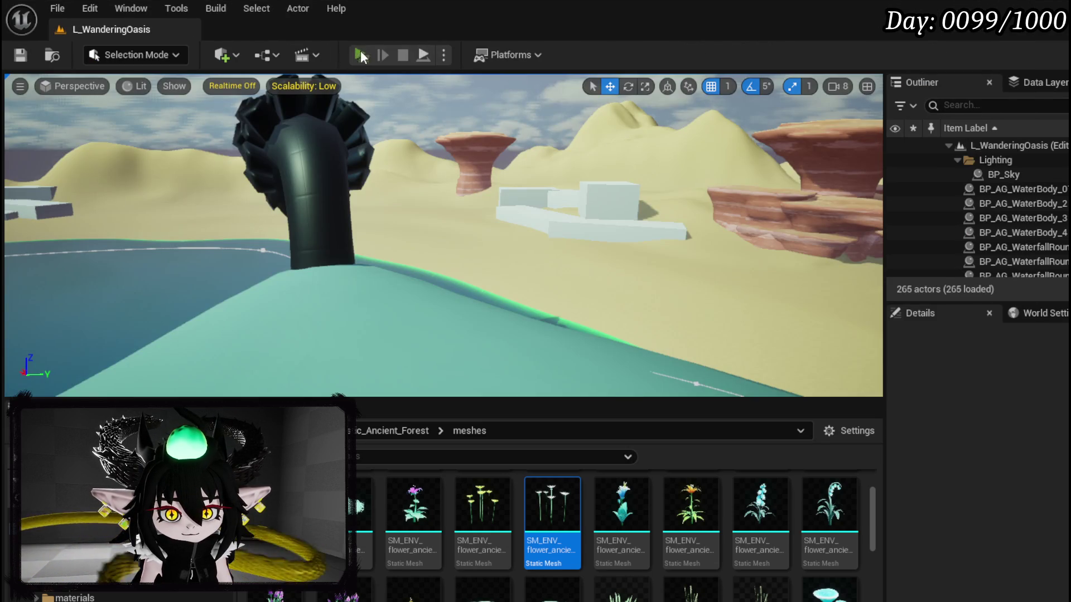
Play the level and run toward the trees to inspect the foliage spread, then stop.
{"action": "left_click", "coordinate": [360, 50]}
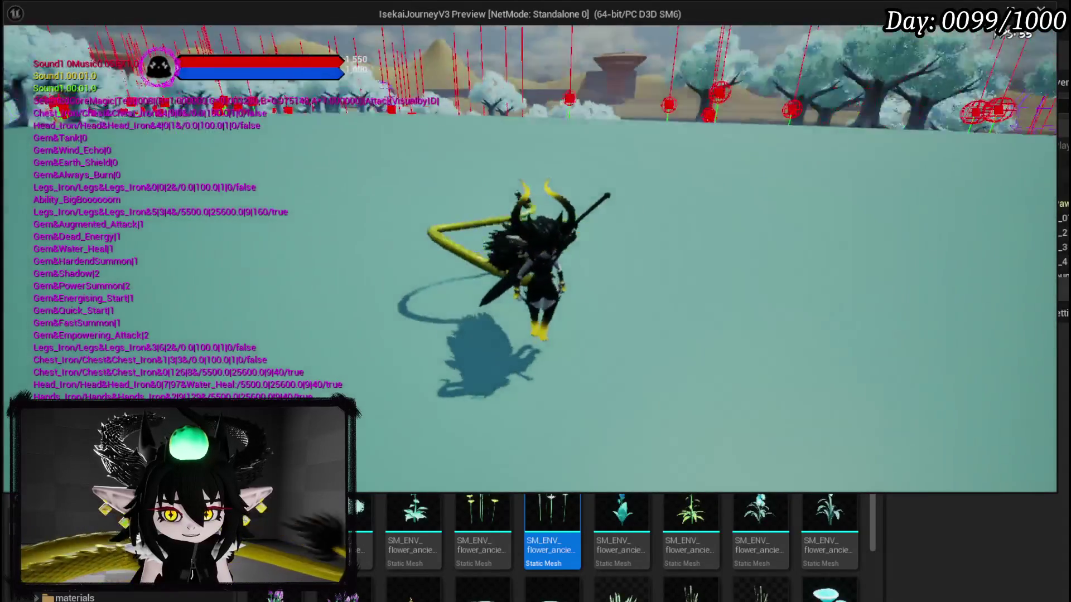
{"action": "key", "text": "shift"}
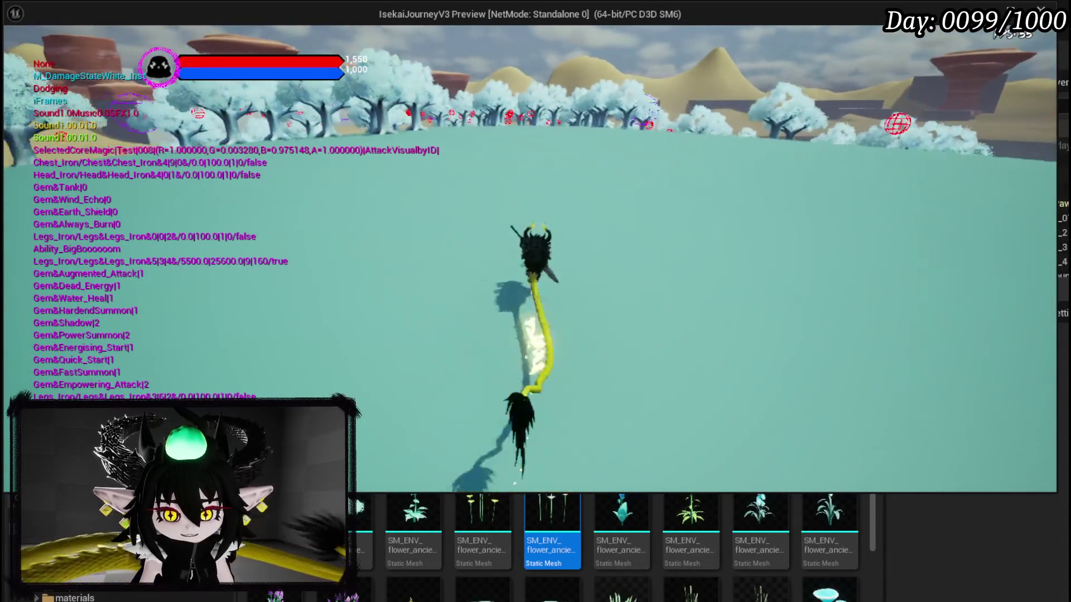
{"action": "key", "text": "w"}
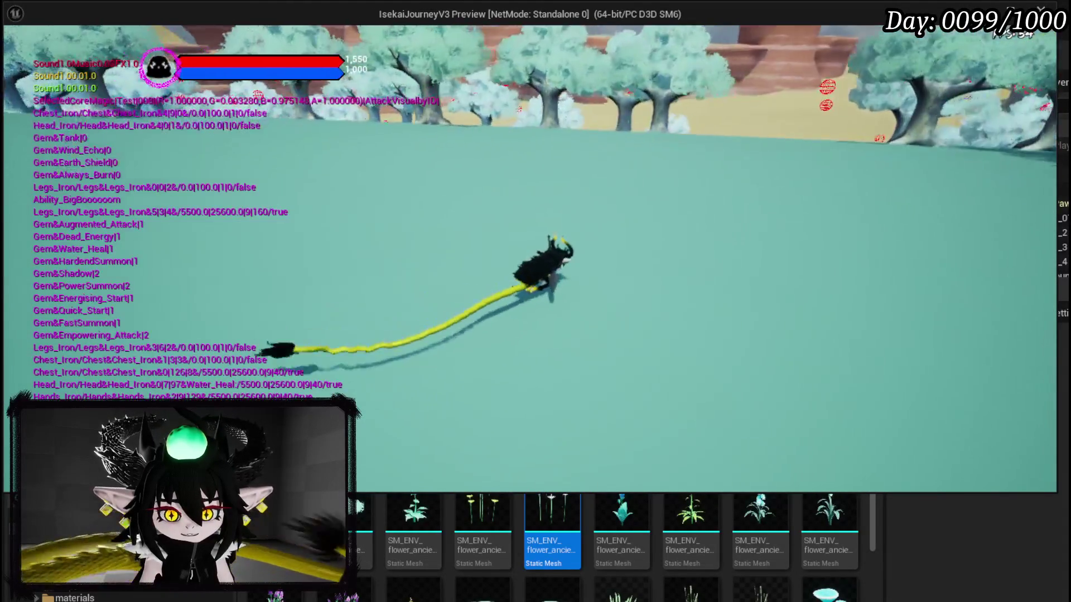
{"action": "key", "text": "w"}
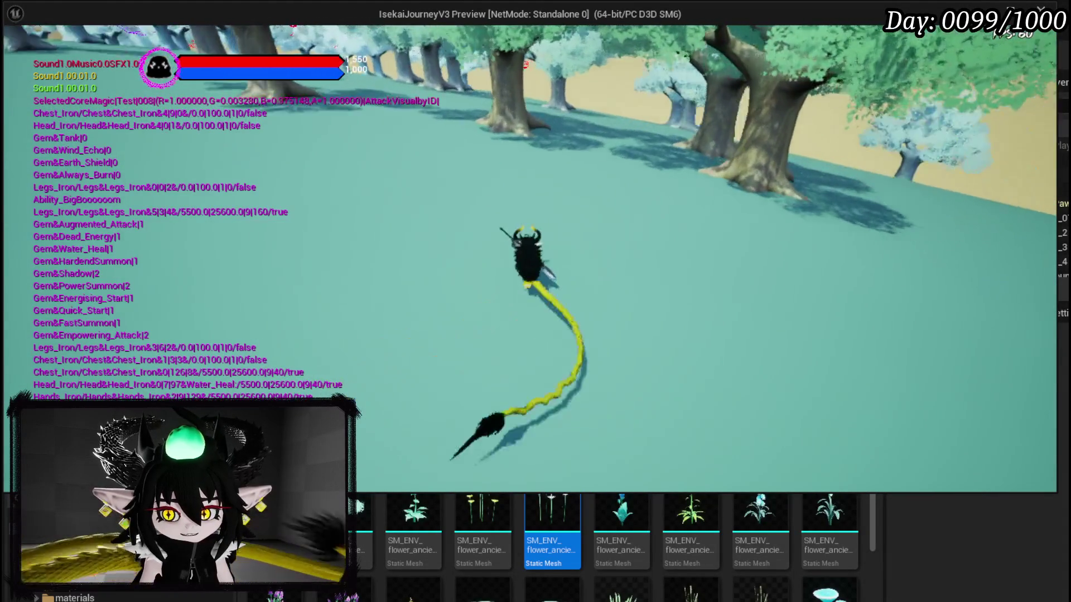
{"action": "key", "text": "w"}
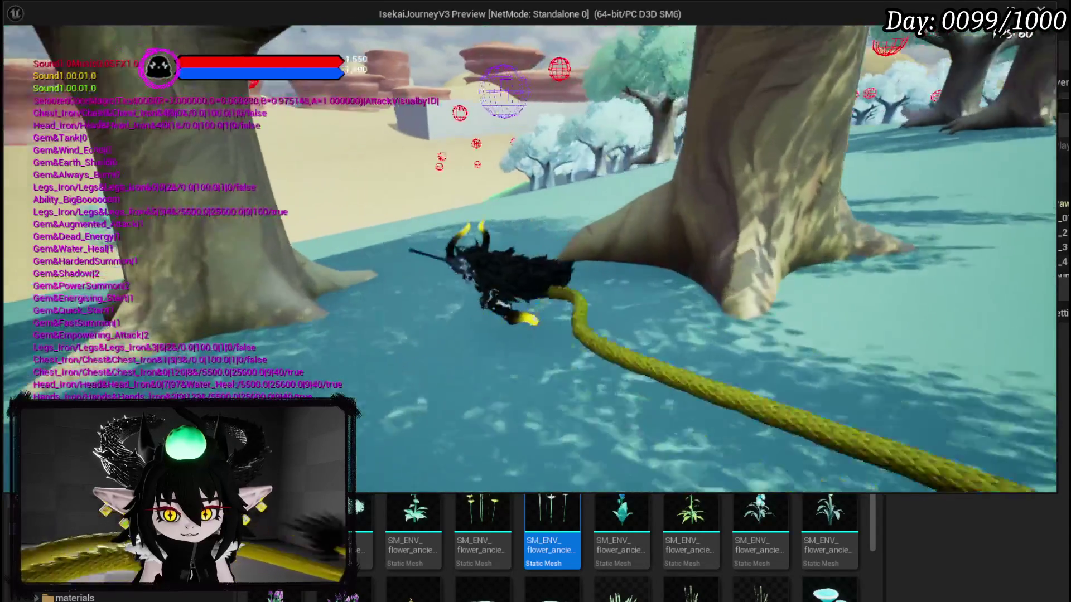
{"action": "key", "text": "shift"}
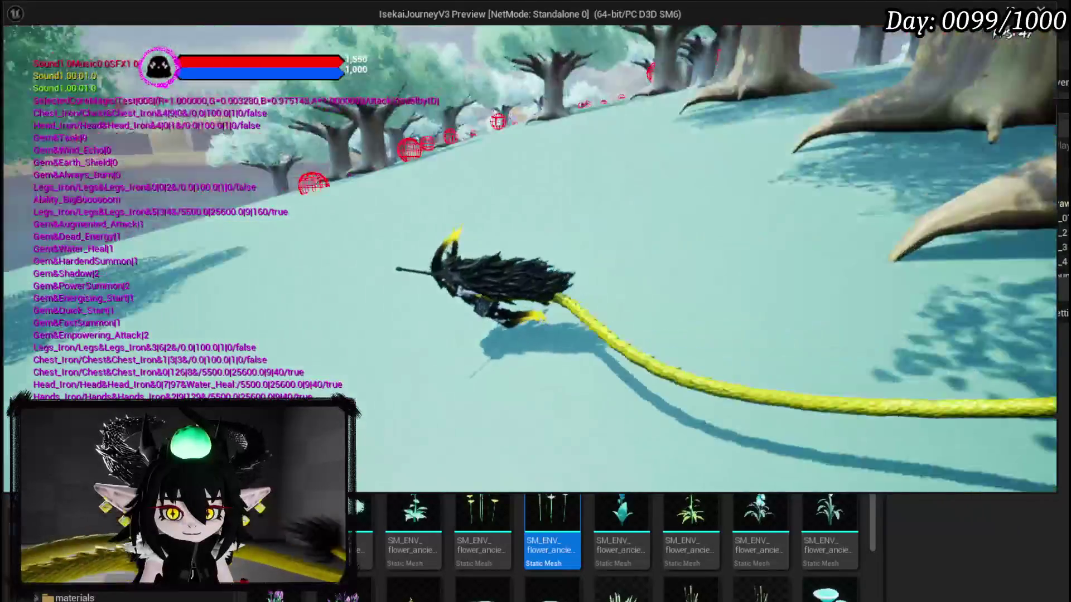
{"action": "key", "text": "Escape"}
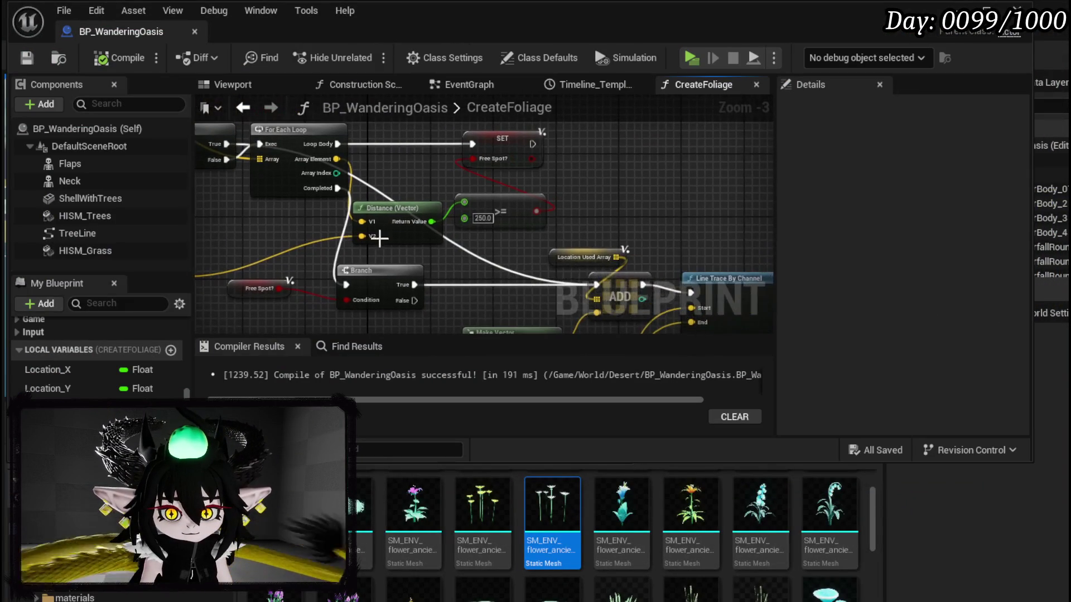
Change the >= distance threshold to 1000, then compile and save the Blueprint.
{"action": "left_click", "coordinate": [483, 219]}
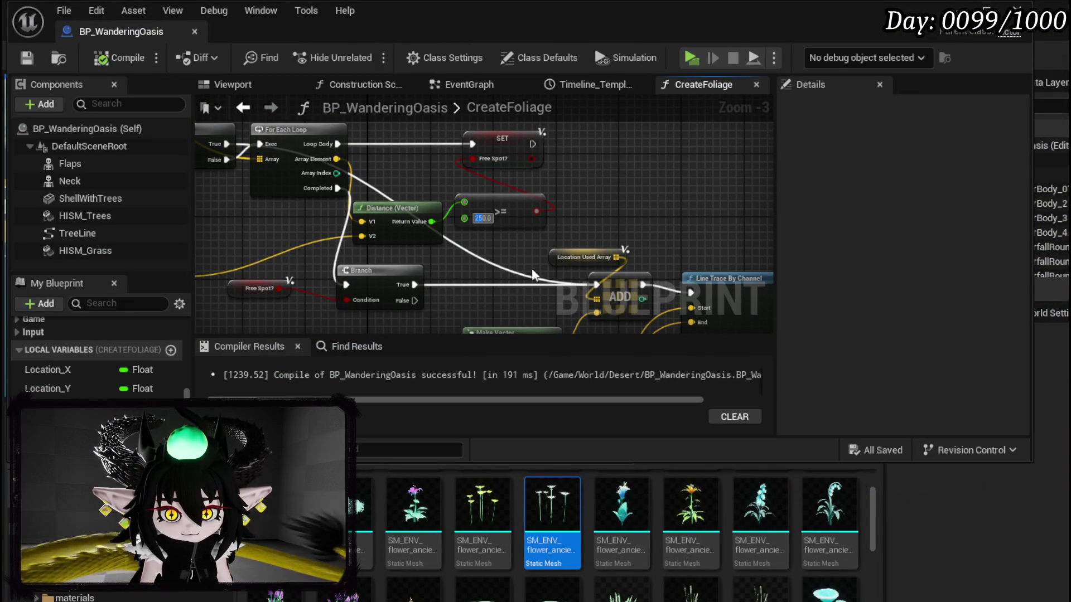
{"action": "type", "text": "1000"}
{"action": "key", "text": "Return"}
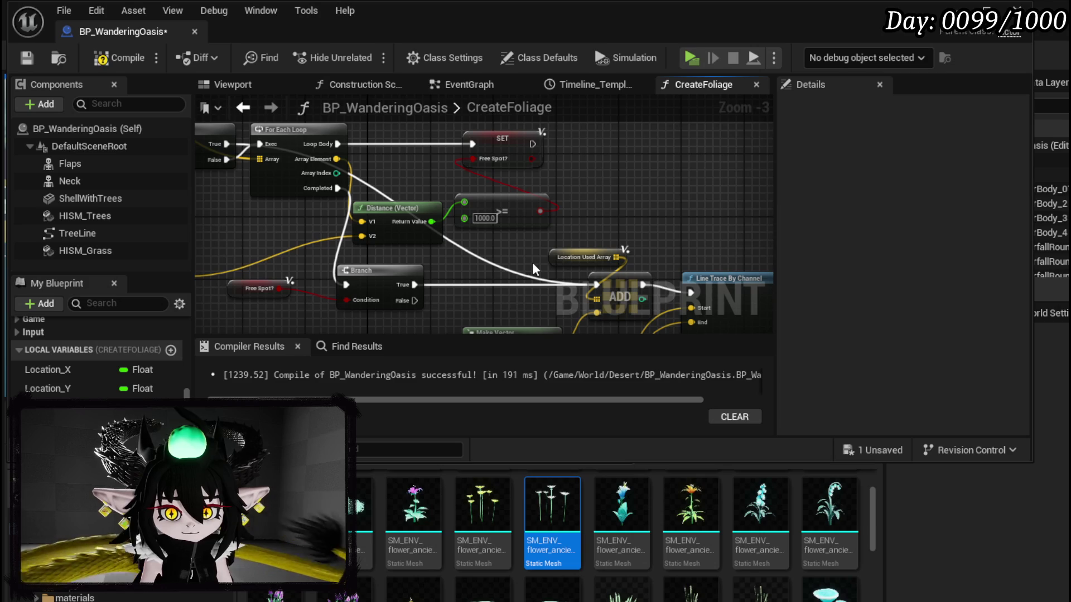
{"action": "left_click", "coordinate": [119, 57]}
{"action": "left_click", "coordinate": [31, 66]}
Run a quick play test of the level, stop it, and return to the CreateFoliage graph.
{"action": "key", "text": "alt+Tab"}
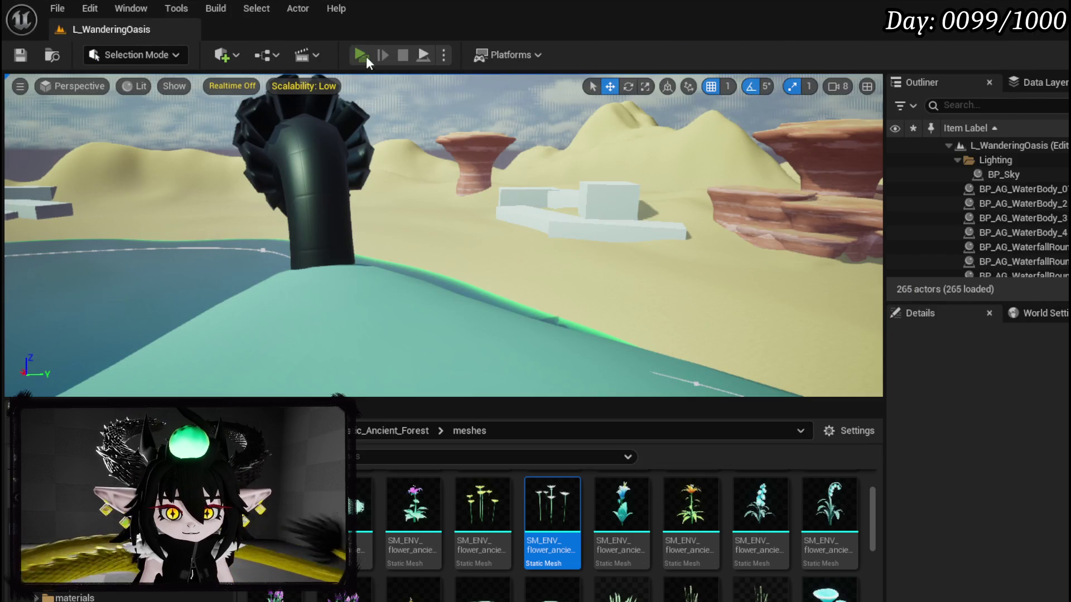
{"action": "left_click", "coordinate": [363, 53]}
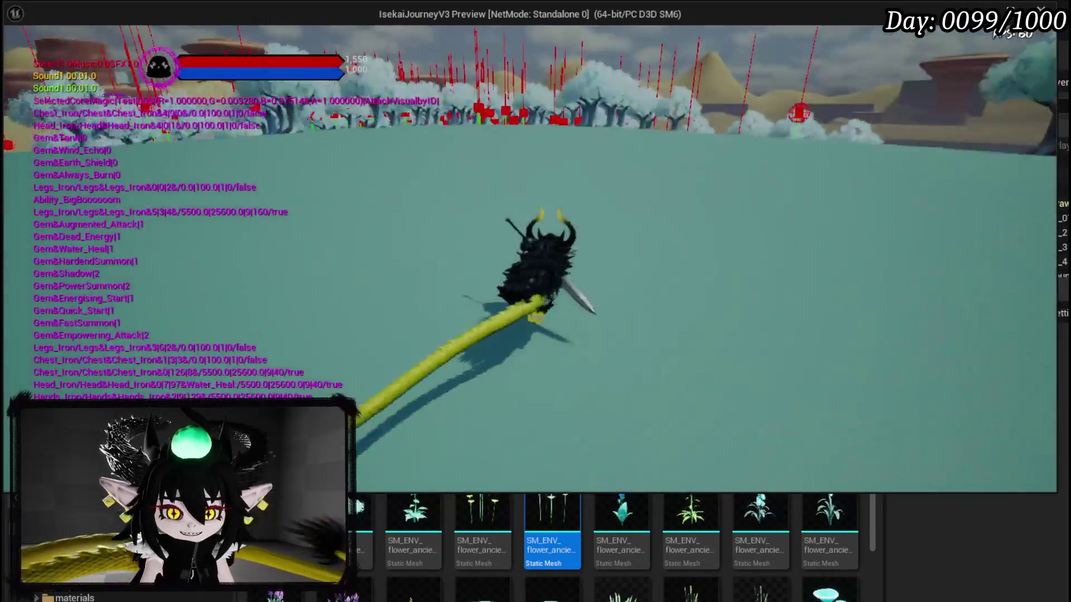
{"action": "key", "text": "alt+Tab"}
{"action": "key", "text": "Escape"}
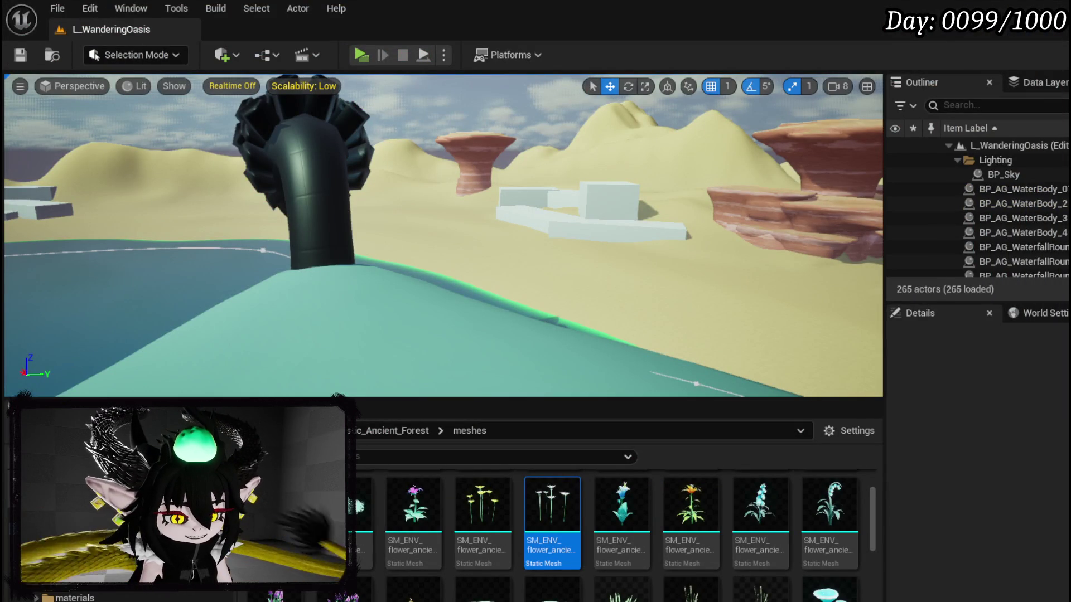
{"action": "key", "text": "alt+Tab"}
Tidy the For Each Loop, SET Free Spot? and Make Vector node positions.
{"action": "mouse_move", "coordinate": [574, 171]}
{"action": "left_mouse_down"}
{"action": "mouse_move", "coordinate": [581, 142]}
{"action": "mouse_move", "coordinate": [534, 199]}
{"action": "left_mouse_up"}
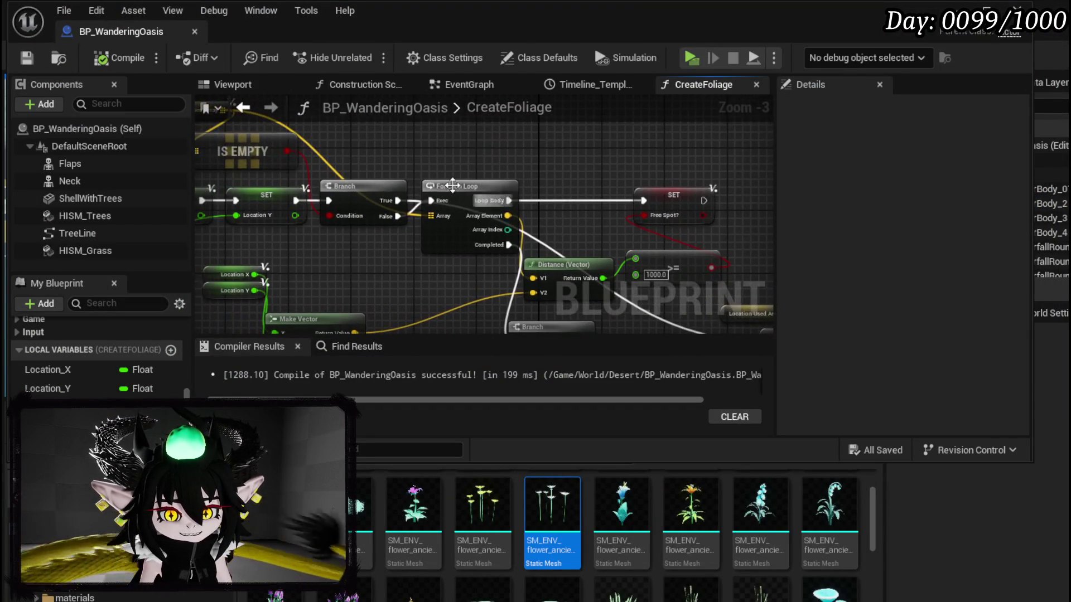
{"action": "left_click", "coordinate": [457, 202]}
{"action": "left_click_drag", "start_coordinate": [457, 198], "coordinate": [454, 206]}
{"action": "left_click", "coordinate": [687, 204]}
{"action": "left_click_drag", "start_coordinate": [687, 205], "coordinate": [718, 213]}
{"action": "mouse_move", "coordinate": [597, 228]}
{"action": "left_mouse_down"}
{"action": "mouse_move", "coordinate": [610, 175]}
{"action": "mouse_move", "coordinate": [644, 167]}
{"action": "left_mouse_up"}
{"action": "left_click_drag", "start_coordinate": [229, 263], "coordinate": [329, 201]}
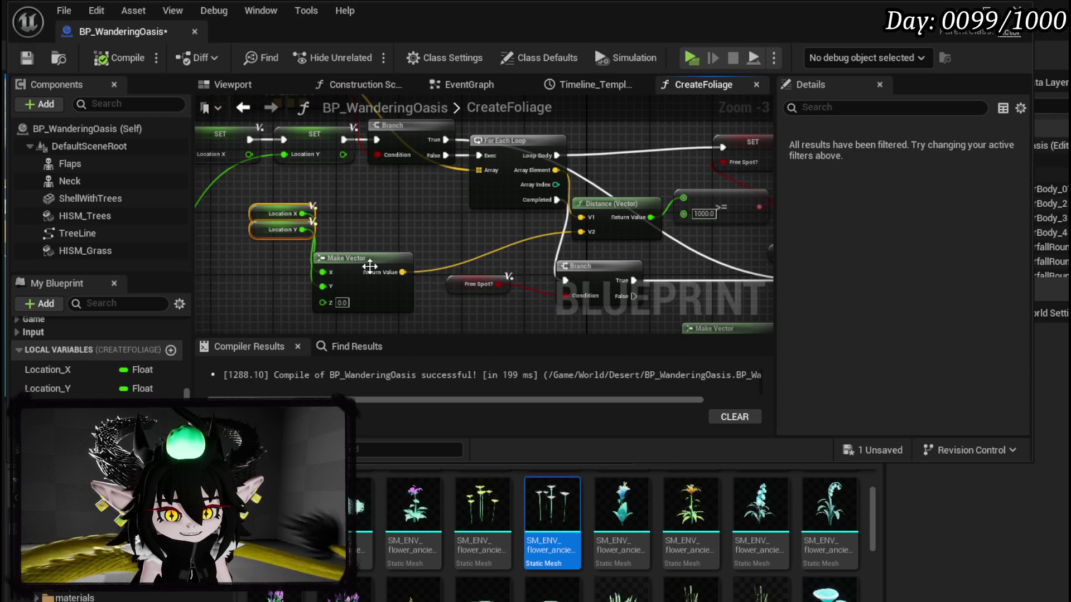
{"action": "mouse_move", "coordinate": [368, 265]}
{"action": "left_mouse_down"}
{"action": "mouse_move", "coordinate": [407, 212]}
{"action": "mouse_move", "coordinate": [397, 227]}
{"action": "left_mouse_up"}
{"action": "mouse_move", "coordinate": [340, 189]}
{"action": "left_mouse_down"}
{"action": "mouse_move", "coordinate": [423, 285]}
{"action": "mouse_move", "coordinate": [280, 205]}
{"action": "mouse_move", "coordinate": [310, 262]}
{"action": "left_mouse_up"}
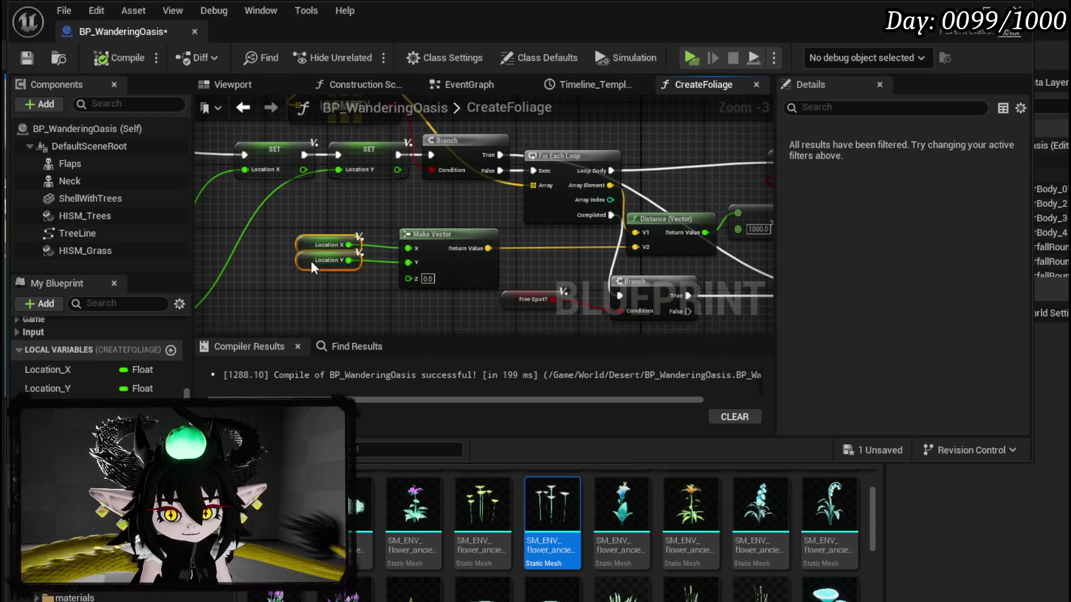
Rearrange the Distance, >= and Line Trace By Channel nodes, then save the Blueprint.
{"action": "left_click_drag", "start_coordinate": [501, 217], "coordinate": [304, 230]}
{"action": "mouse_move", "coordinate": [360, 281]}
{"action": "left_mouse_down"}
{"action": "mouse_move", "coordinate": [367, 257]}
{"action": "mouse_move", "coordinate": [485, 203]}
{"action": "mouse_move", "coordinate": [464, 220]}
{"action": "left_mouse_up"}
{"action": "left_click", "coordinate": [487, 167]}
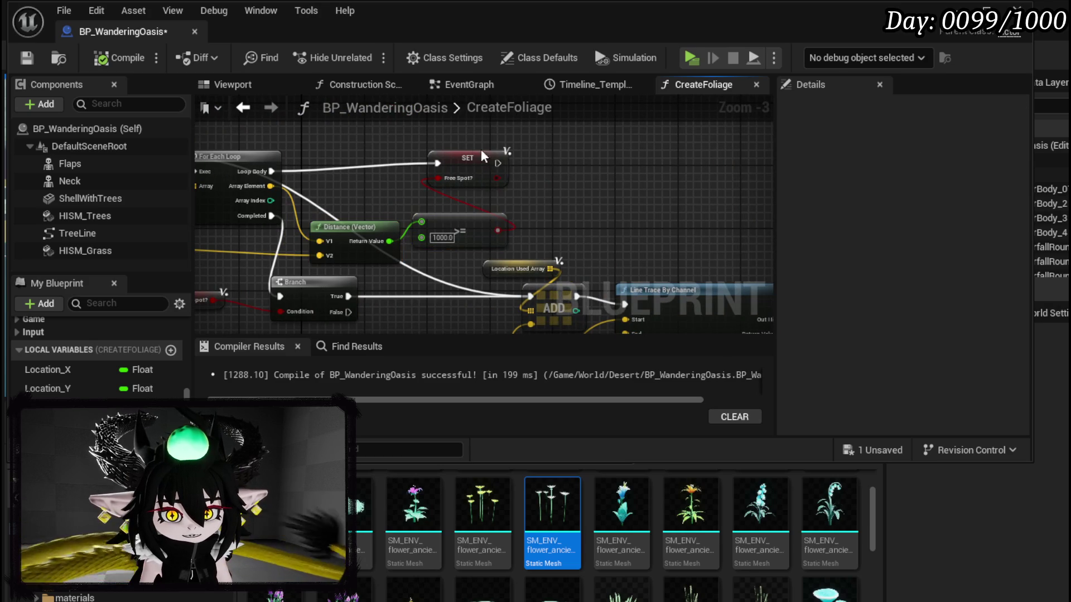
{"action": "left_click_drag", "start_coordinate": [486, 167], "coordinate": [694, 172]}
{"action": "left_click_drag", "start_coordinate": [184, 240], "coordinate": [385, 267]}
{"action": "mouse_move", "coordinate": [349, 233]}
{"action": "left_mouse_down"}
{"action": "mouse_move", "coordinate": [14, 199]}
{"action": "mouse_move", "coordinate": [3, 182]}
{"action": "left_mouse_up"}
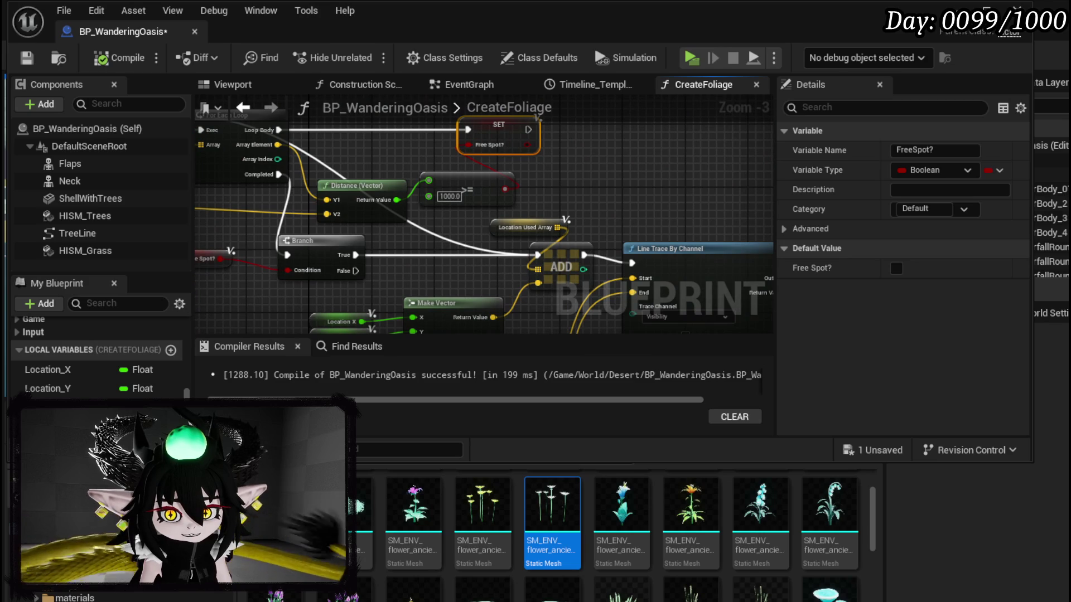
{"action": "mouse_move", "coordinate": [460, 240]}
{"action": "left_mouse_down"}
{"action": "mouse_move", "coordinate": [528, 220]}
{"action": "mouse_move", "coordinate": [384, 209]}
{"action": "left_mouse_up"}
{"action": "left_click_drag", "start_coordinate": [479, 239], "coordinate": [310, 208]}
{"action": "left_click_drag", "start_coordinate": [496, 193], "coordinate": [494, 185]}
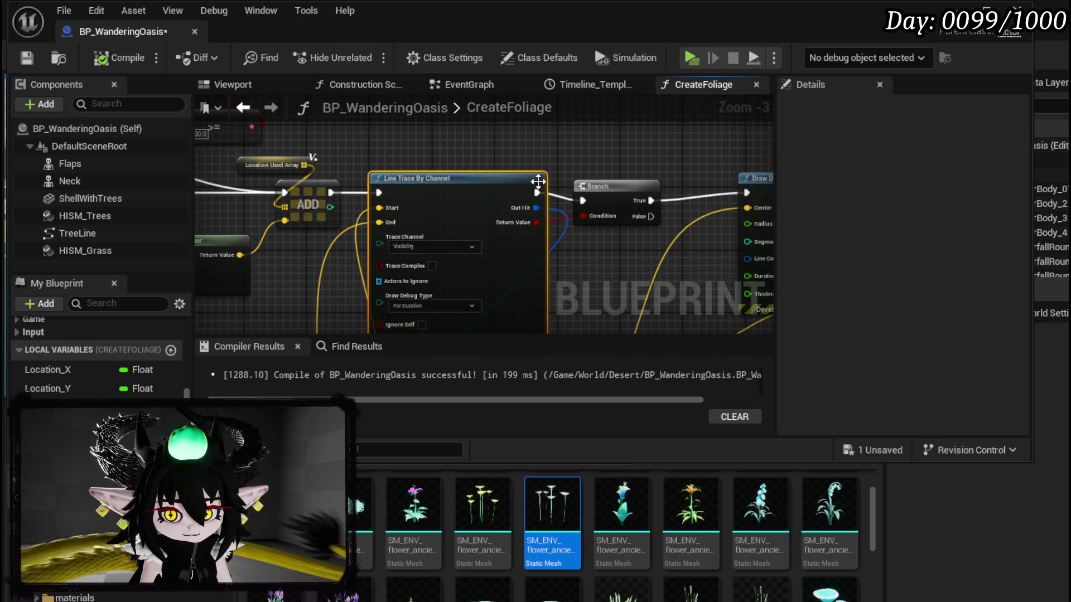
{"action": "left_click_drag", "start_coordinate": [615, 182], "coordinate": [628, 223]}
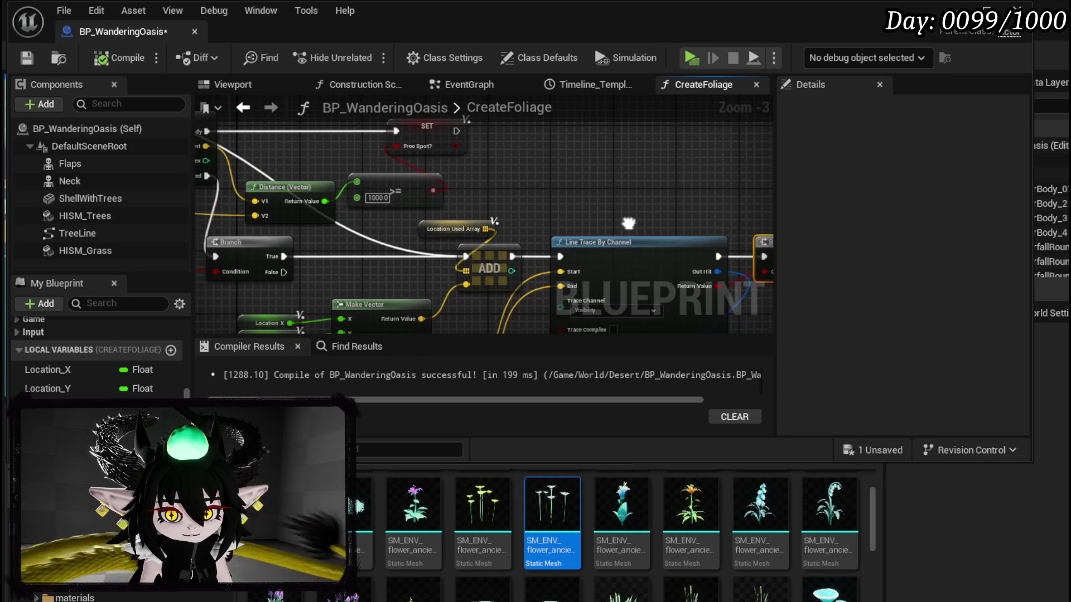
{"action": "left_click", "coordinate": [31, 58]}
Duplicate the Location X/Y getters and Make Vector node and place the copies.
{"action": "mouse_move", "coordinate": [521, 182]}
{"action": "left_mouse_down"}
{"action": "mouse_move", "coordinate": [532, 125]}
{"action": "mouse_move", "coordinate": [552, 130]}
{"action": "left_mouse_up"}
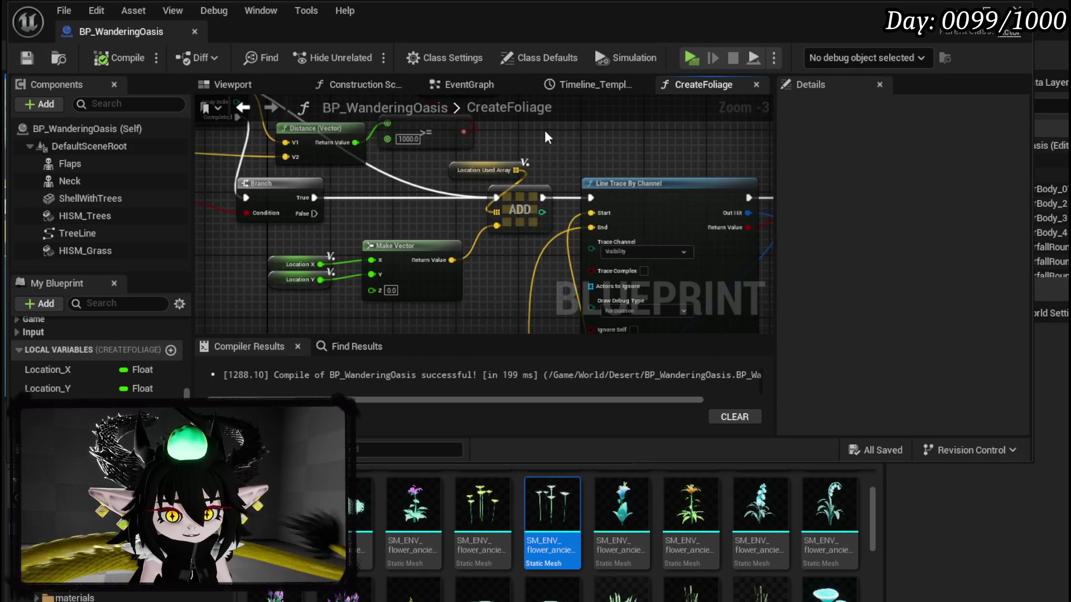
{"action": "mouse_move", "coordinate": [258, 305]}
{"action": "left_mouse_down"}
{"action": "mouse_move", "coordinate": [340, 254]}
{"action": "mouse_move", "coordinate": [396, 240]}
{"action": "left_mouse_up"}
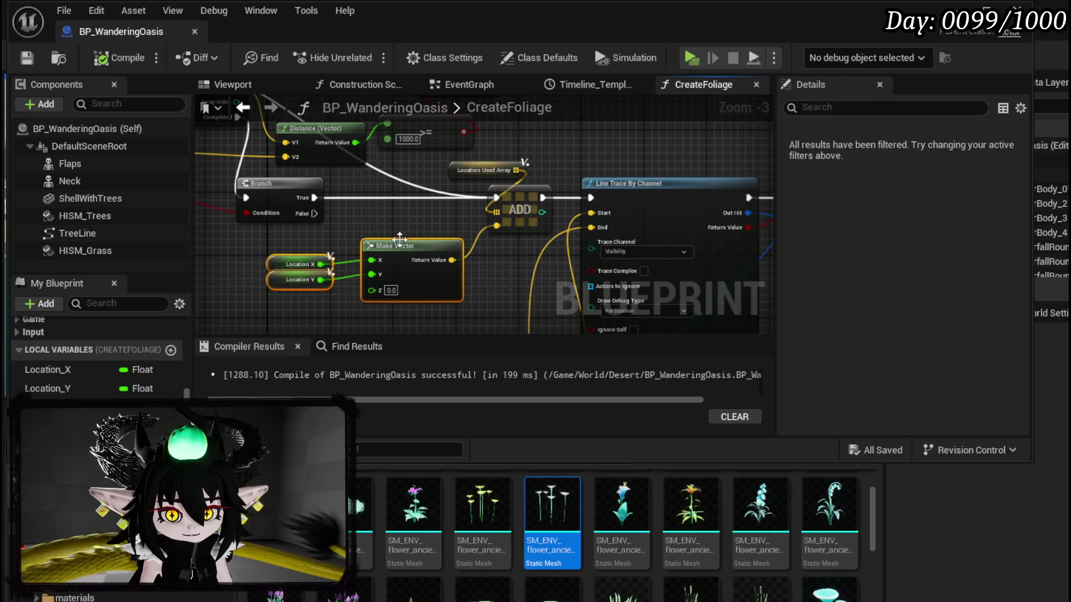
{"action": "key", "text": "ctrl+v"}
{"action": "mouse_move", "coordinate": [284, 144]}
{"action": "left_mouse_down"}
{"action": "mouse_move", "coordinate": [446, 195]}
{"action": "mouse_move", "coordinate": [609, 162]}
{"action": "mouse_move", "coordinate": [497, 138]}
{"action": "mouse_move", "coordinate": [632, 150]}
{"action": "left_mouse_up"}
Disconnect the For Each Loop's Loop Body, Array Element and array input wires.
{"action": "left_click_drag", "start_coordinate": [427, 160], "coordinate": [613, 246]}
{"action": "mouse_move", "coordinate": [317, 163]}
{"action": "left_mouse_down"}
{"action": "mouse_move", "coordinate": [341, 216]}
{"action": "mouse_move", "coordinate": [361, 205]}
{"action": "left_mouse_up"}
{"action": "left_click", "coordinate": [435, 208], "text": "alt"}
{"action": "left_click", "coordinate": [433, 223], "text": "alt"}
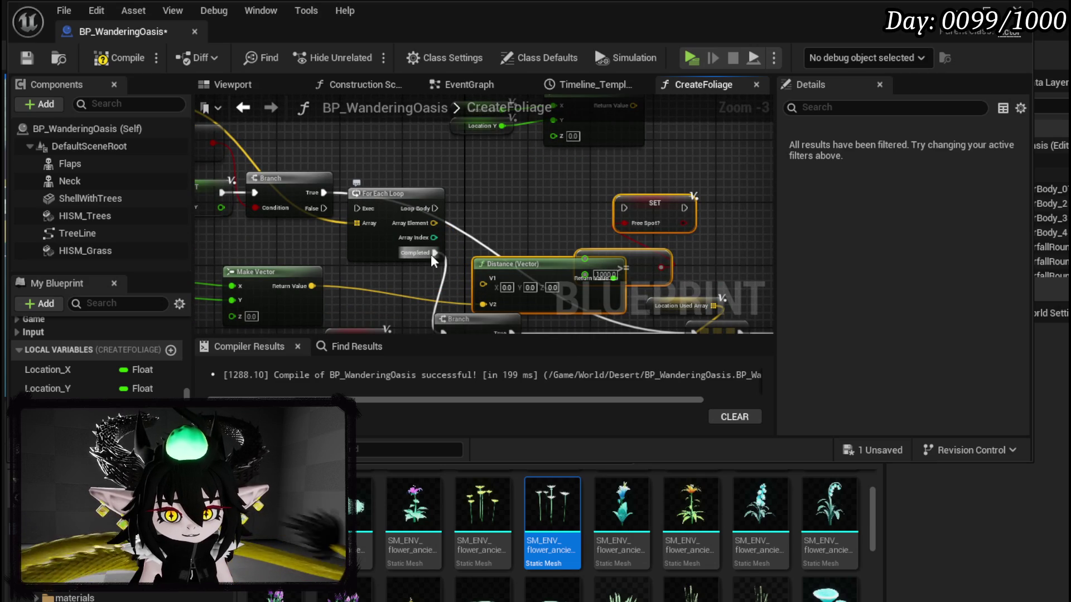
{"action": "left_click", "coordinate": [360, 223], "text": "alt"}
{"action": "left_click", "coordinate": [368, 193]}
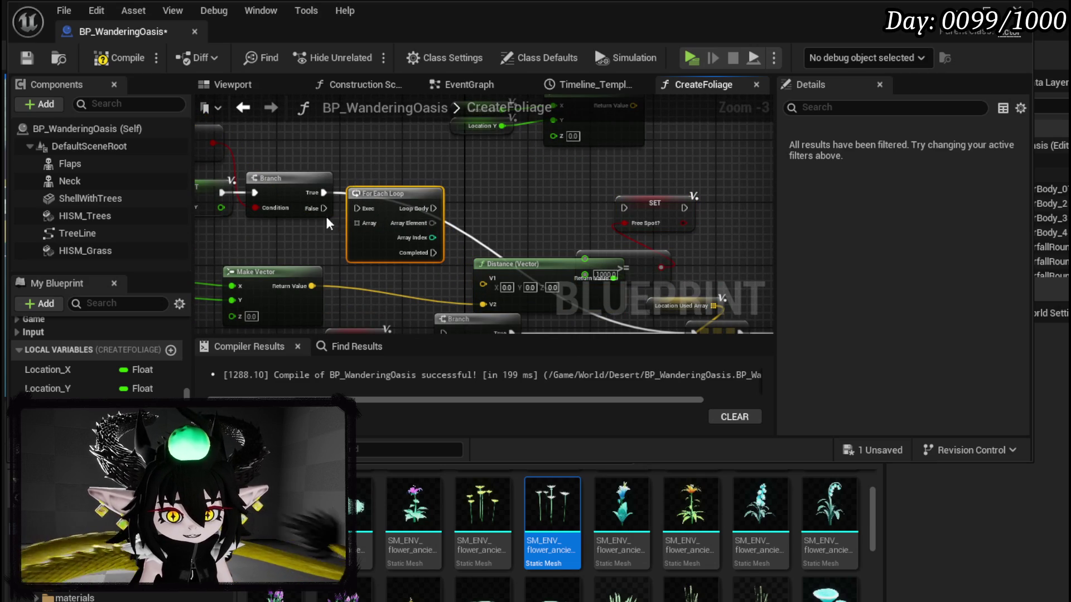
Replace the loop with a For Each Loop with Break over Location Used Array, feeding Distance V1.
{"action": "key", "text": "Delete"}
{"action": "right_click", "coordinate": [370, 208]}
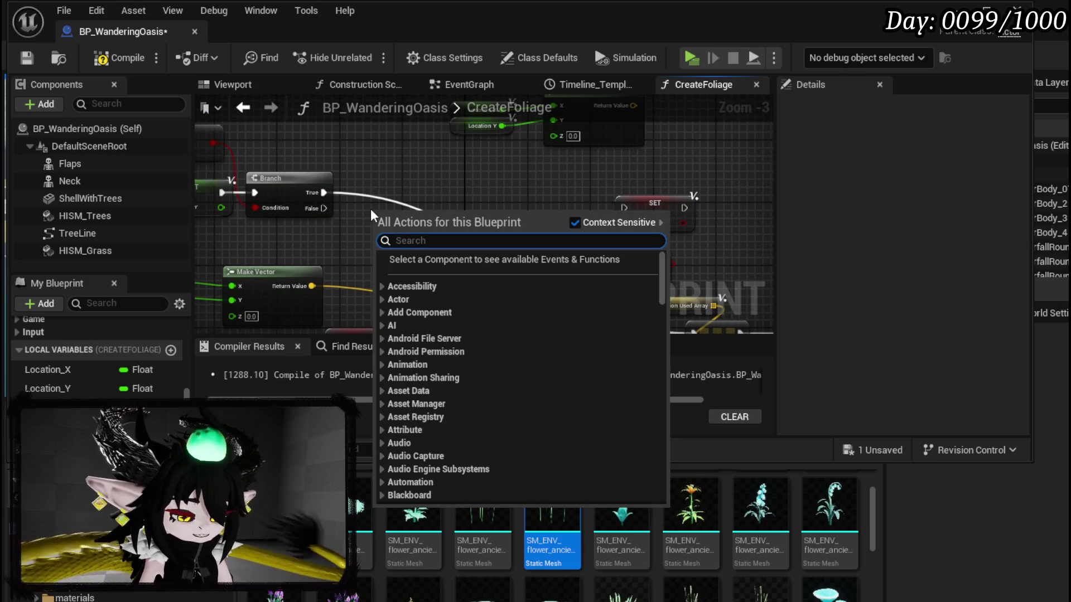
{"action": "type", "text": "loop with"}
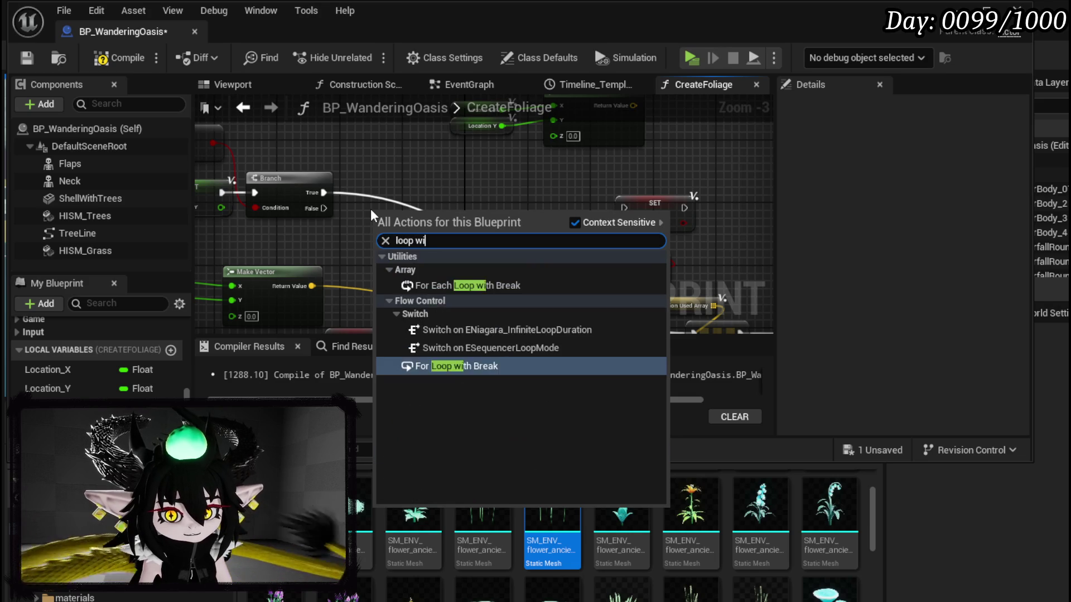
{"action": "left_click", "coordinate": [539, 286]}
{"action": "mouse_move", "coordinate": [325, 208]}
{"action": "left_mouse_down"}
{"action": "mouse_move", "coordinate": [394, 230]}
{"action": "mouse_move", "coordinate": [407, 210]}
{"action": "mouse_move", "coordinate": [516, 233]}
{"action": "left_mouse_up"}
{"action": "left_click_drag", "start_coordinate": [269, 162], "coordinate": [485, 295]}
{"action": "mouse_move", "coordinate": [609, 287]}
{"action": "left_mouse_down"}
{"action": "mouse_move", "coordinate": [397, 203]}
{"action": "mouse_move", "coordinate": [532, 181]}
{"action": "left_mouse_up"}
{"action": "left_click_drag", "start_coordinate": [349, 211], "coordinate": [402, 255]}
{"action": "left_click_drag", "start_coordinate": [318, 186], "coordinate": [318, 170]}
Add a Branch after SET Free Spot?, routing Completed to the lower Branch and False via reroute to Break.
{"action": "left_click_drag", "start_coordinate": [451, 176], "coordinate": [506, 229]}
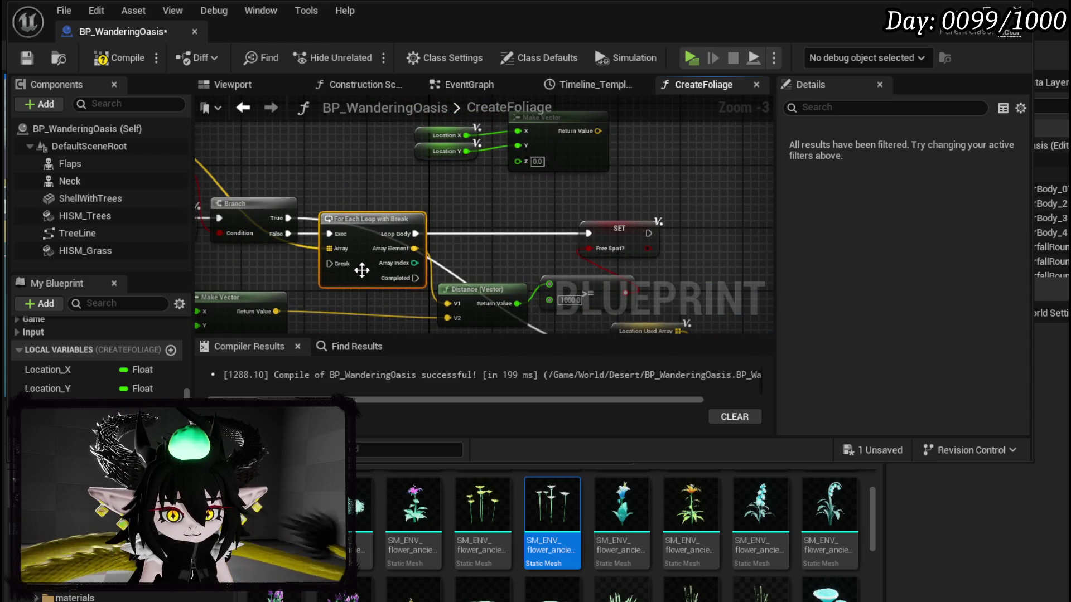
{"action": "left_click_drag", "start_coordinate": [358, 268], "coordinate": [336, 203]}
{"action": "left_click_drag", "start_coordinate": [626, 167], "coordinate": [649, 167]}
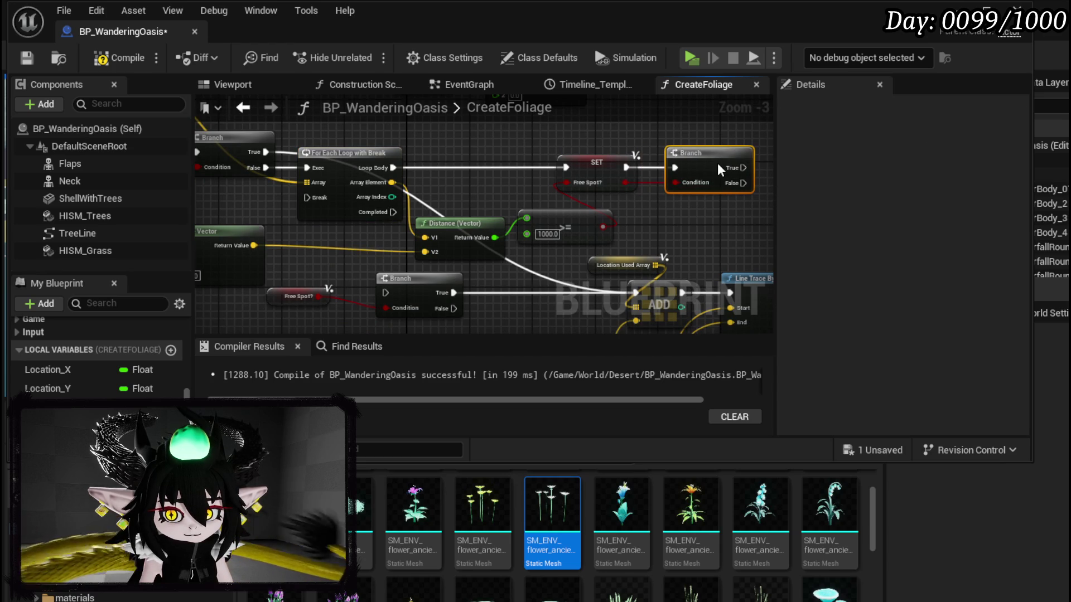
{"action": "mouse_move", "coordinate": [393, 212]}
{"action": "left_mouse_down"}
{"action": "mouse_move", "coordinate": [366, 276]}
{"action": "mouse_move", "coordinate": [384, 293]}
{"action": "left_mouse_up"}
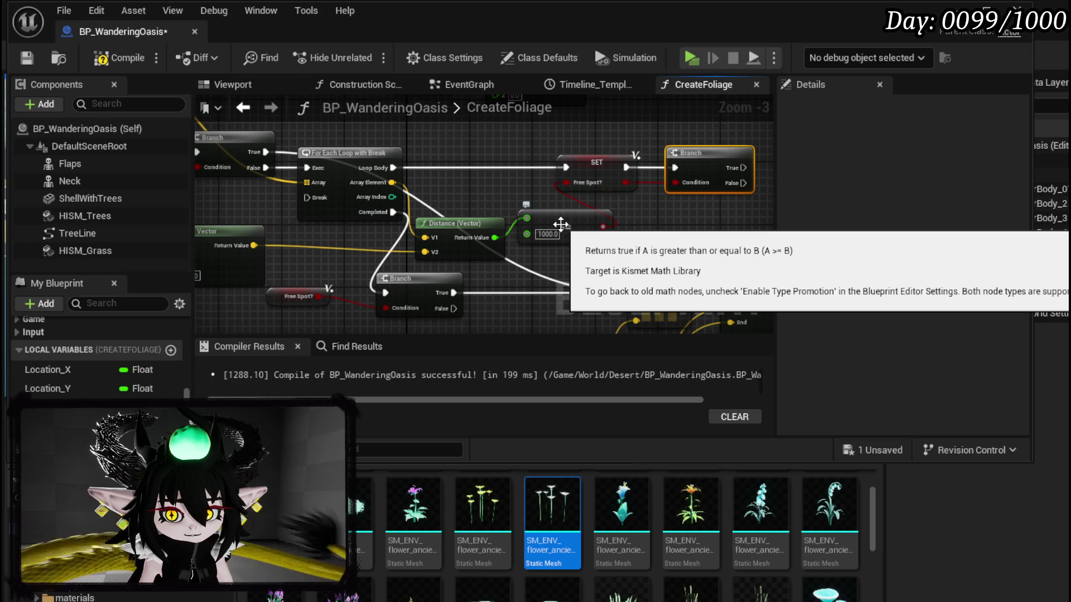
{"action": "mouse_move", "coordinate": [743, 183]}
{"action": "left_mouse_down"}
{"action": "mouse_move", "coordinate": [400, 206]}
{"action": "mouse_move", "coordinate": [714, 210]}
{"action": "mouse_move", "coordinate": [308, 197]}
{"action": "left_mouse_up"}
{"action": "double_click", "coordinate": [464, 192]}
{"action": "mouse_move", "coordinate": [464, 192]}
{"action": "left_mouse_down"}
{"action": "mouse_move", "coordinate": [316, 240]}
{"action": "mouse_move", "coordinate": [658, 202]}
{"action": "mouse_move", "coordinate": [735, 243]}
{"action": "left_mouse_up"}
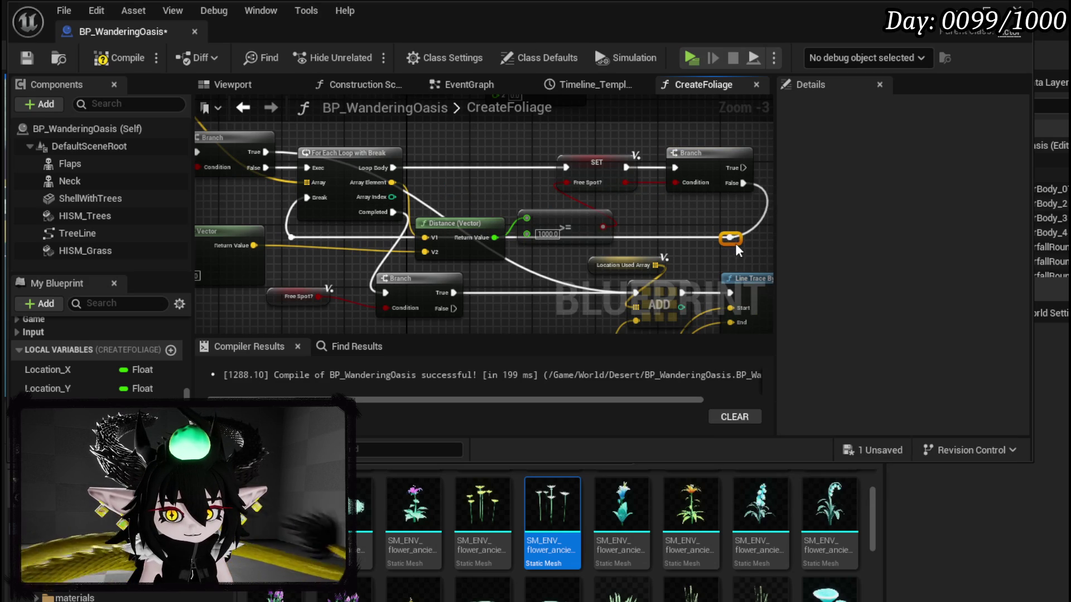
{"action": "mouse_move", "coordinate": [681, 215]}
{"action": "left_mouse_down"}
{"action": "mouse_move", "coordinate": [602, 279]}
{"action": "mouse_move", "coordinate": [534, 254]}
{"action": "left_mouse_up"}
{"action": "left_click_drag", "start_coordinate": [470, 156], "coordinate": [541, 229]}
{"action": "right_click", "coordinate": [541, 229]}
Add a Draw Debug Sphere centred on the Make Vector location, wired into the execution flow.
{"action": "type", "text": "Draw"}
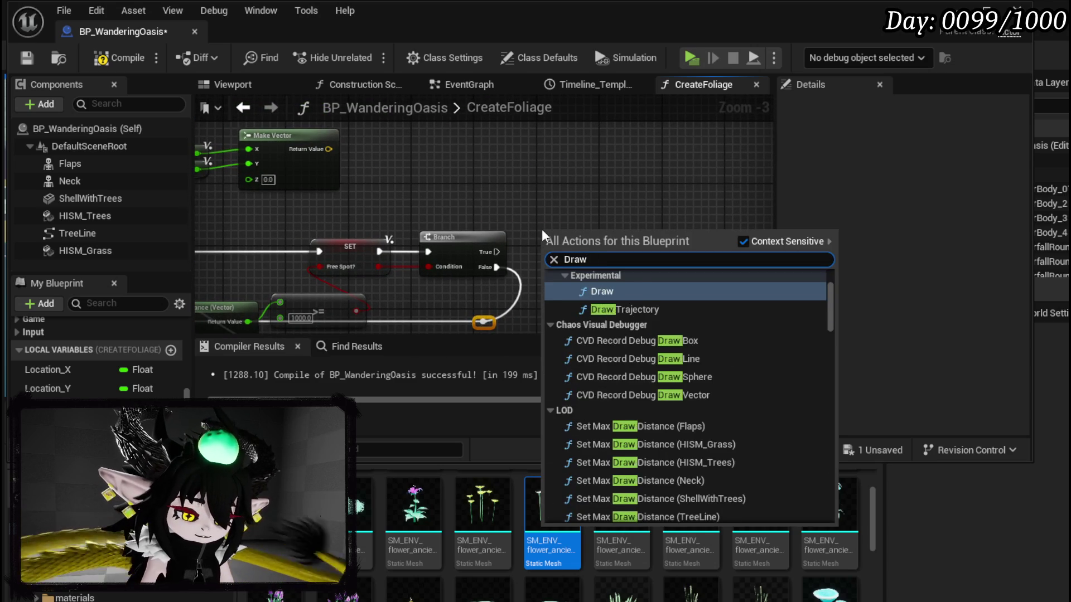
{"action": "type", "text": " Debug Sphere"}
{"action": "key", "text": "Return"}
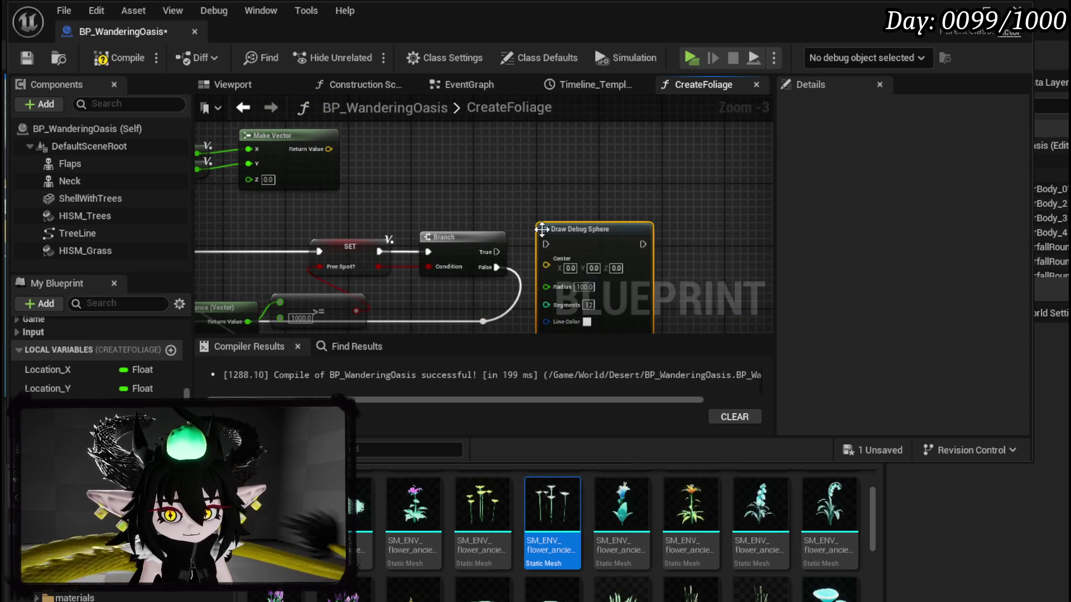
{"action": "mouse_move", "coordinate": [325, 150]}
{"action": "left_mouse_down"}
{"action": "mouse_move", "coordinate": [575, 275]}
{"action": "mouse_move", "coordinate": [439, 248]}
{"action": "mouse_move", "coordinate": [558, 225]}
{"action": "mouse_move", "coordinate": [558, 213]}
{"action": "left_mouse_up"}
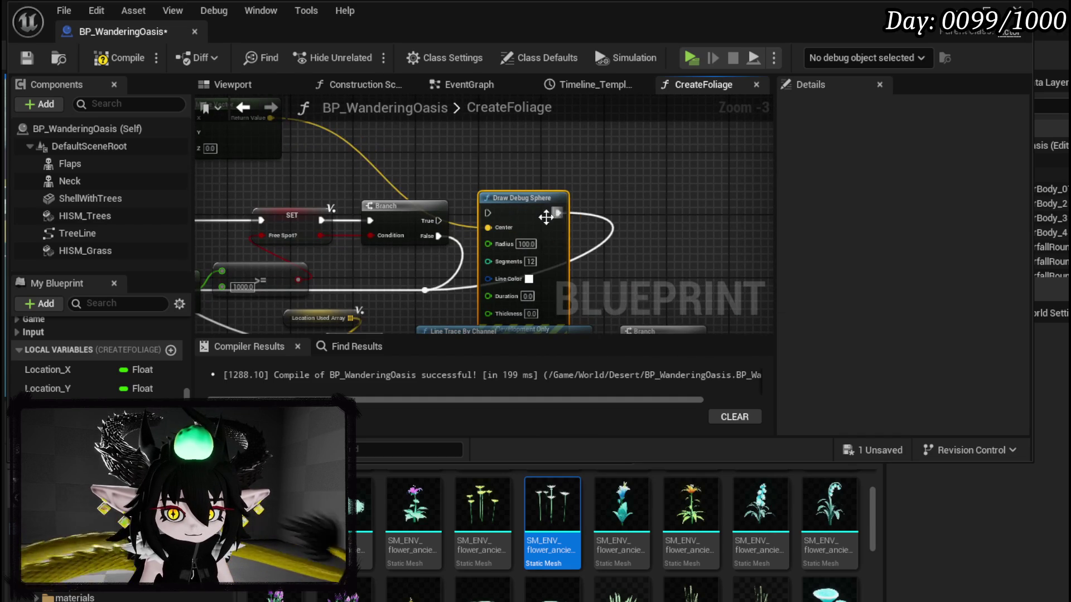
{"action": "mouse_move", "coordinate": [487, 212]}
{"action": "left_mouse_down"}
{"action": "mouse_move", "coordinate": [498, 207]}
{"action": "mouse_move", "coordinate": [439, 220]}
{"action": "left_mouse_up"}
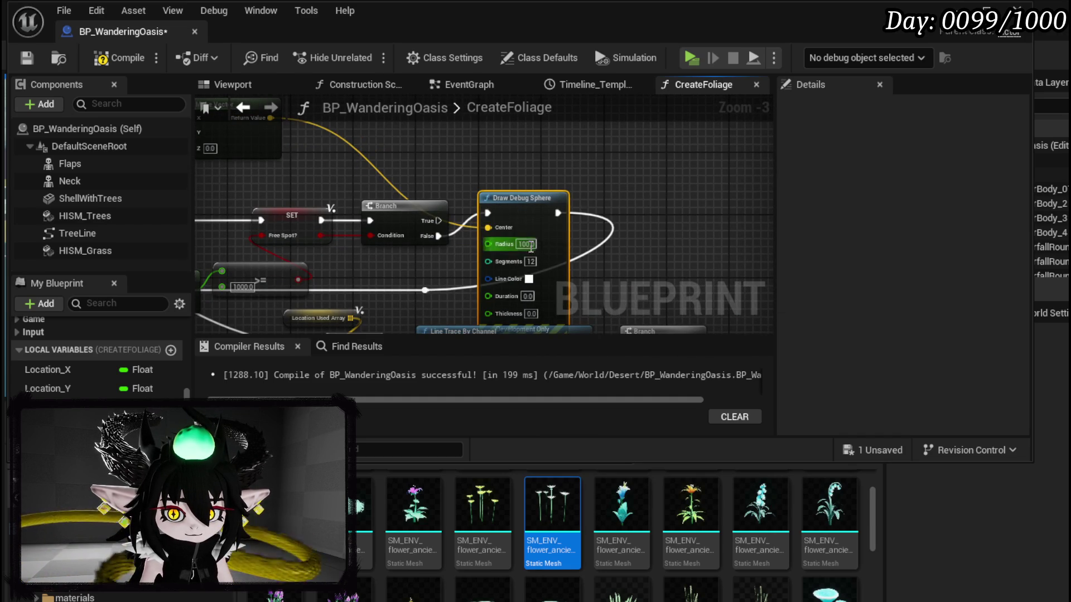
Give the new debug sphere a red line colour, duration 40 and thickness 10.
{"action": "left_click", "coordinate": [529, 278]}
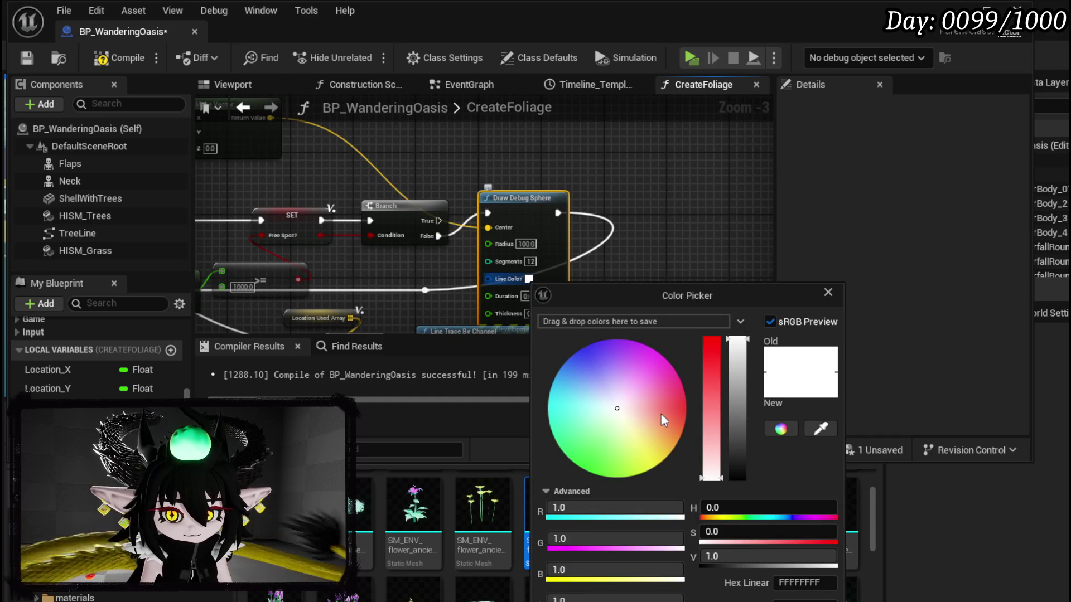
{"action": "left_click_drag", "start_coordinate": [658, 416], "coordinate": [717, 410]}
{"action": "left_click", "coordinate": [508, 282]}
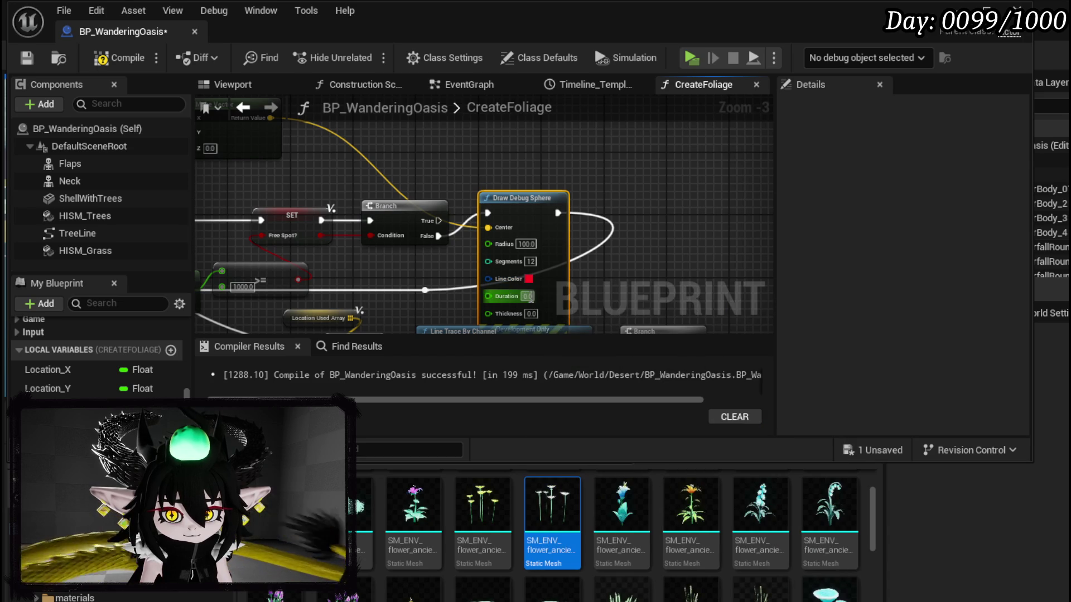
{"action": "type", "text": "40"}
{"action": "key", "text": "Tab"}
{"action": "left_click", "coordinate": [636, 276]}
Change the other debug sphere's line colour to green.
{"action": "left_click_drag", "start_coordinate": [637, 276], "coordinate": [392, 208]}
{"action": "left_click", "coordinate": [508, 236]}
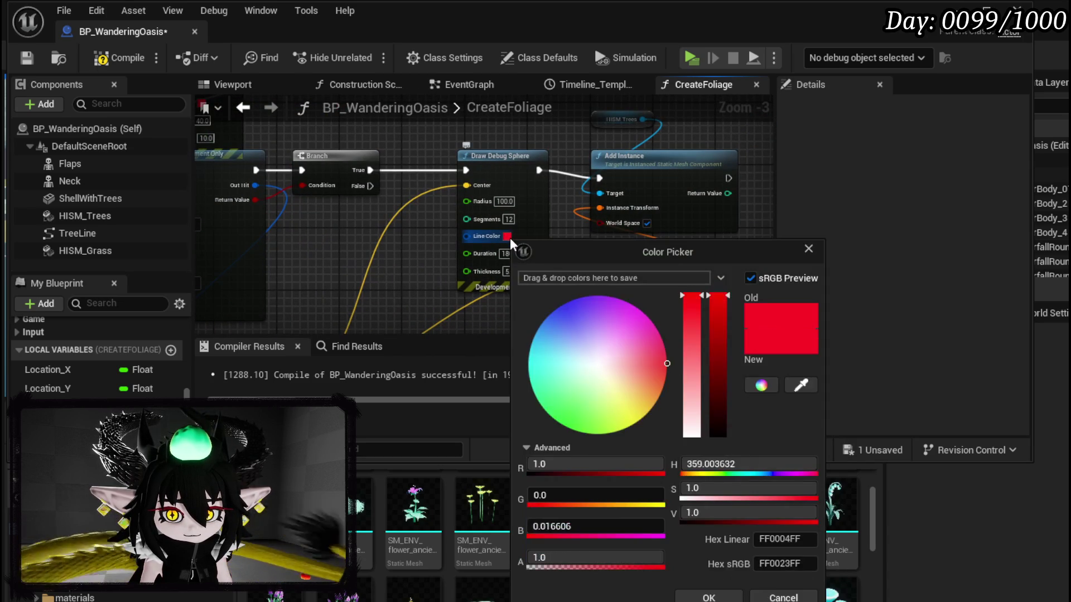
{"action": "left_click_drag", "start_coordinate": [614, 414], "coordinate": [561, 440]}
{"action": "left_click", "coordinate": [527, 448]}
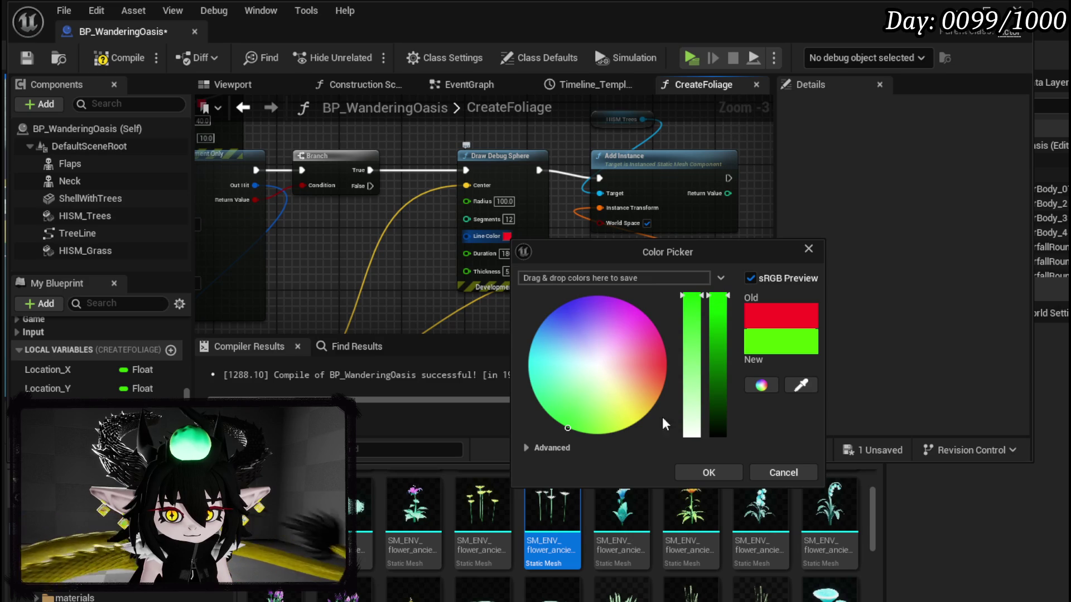
{"action": "left_click", "coordinate": [718, 473]}
Compile and save BP_WanderingOasis, then start playing the level.
{"action": "left_click", "coordinate": [117, 58]}
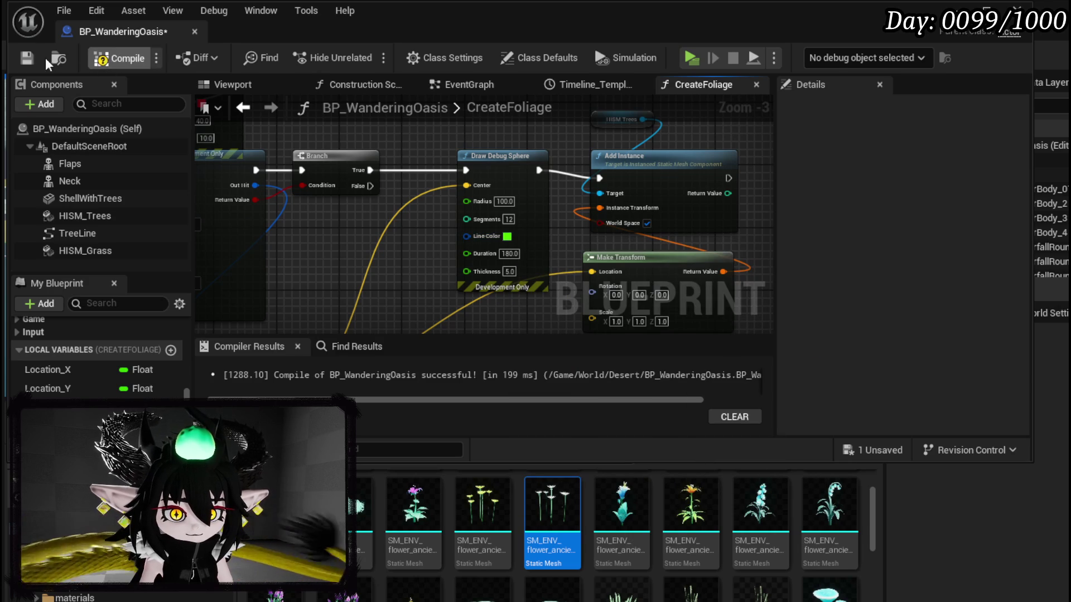
{"action": "left_click", "coordinate": [27, 58]}
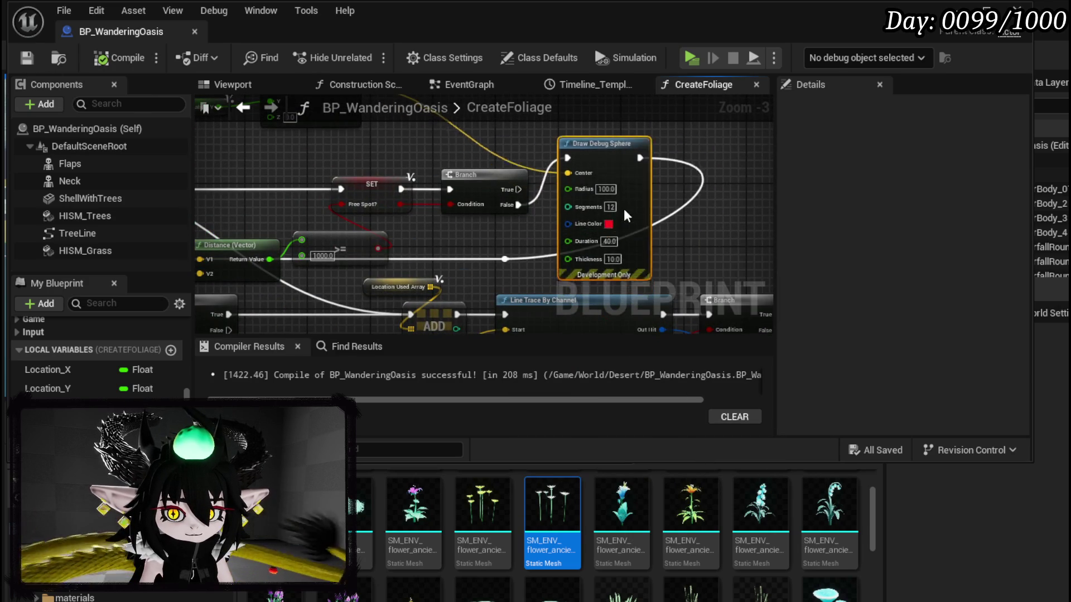
{"action": "left_click", "coordinate": [301, 280]}
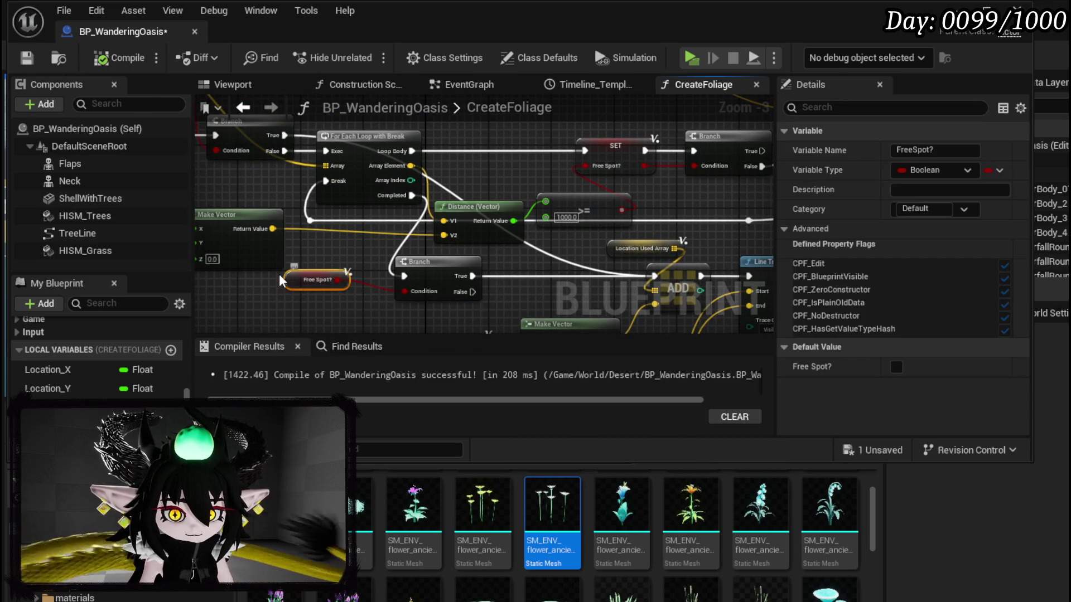
{"action": "key", "text": "ctrl+s"}
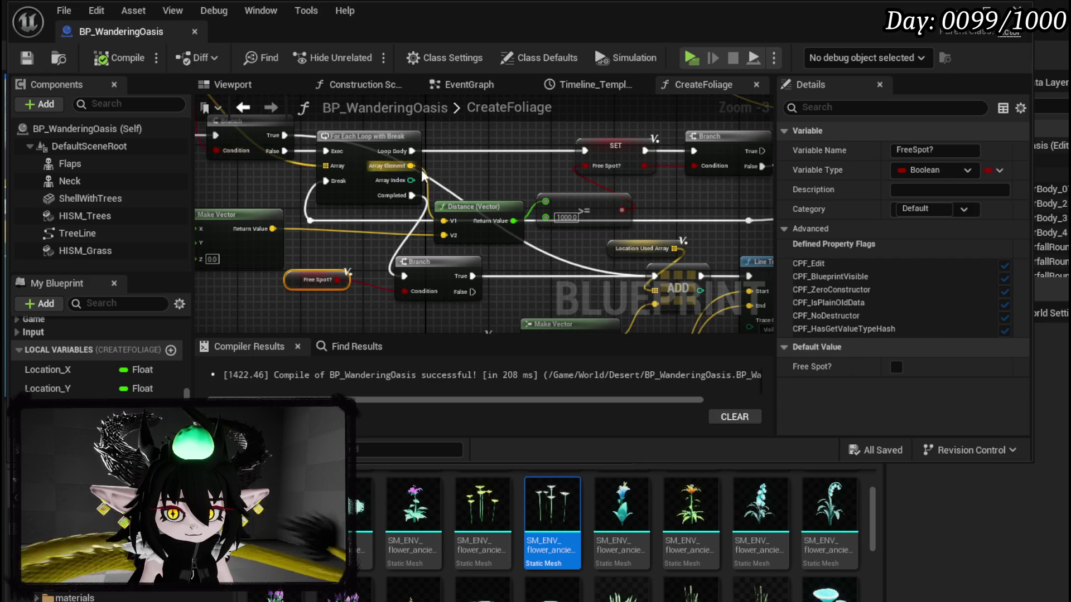
{"action": "left_click_drag", "start_coordinate": [484, 207], "coordinate": [484, 192]}
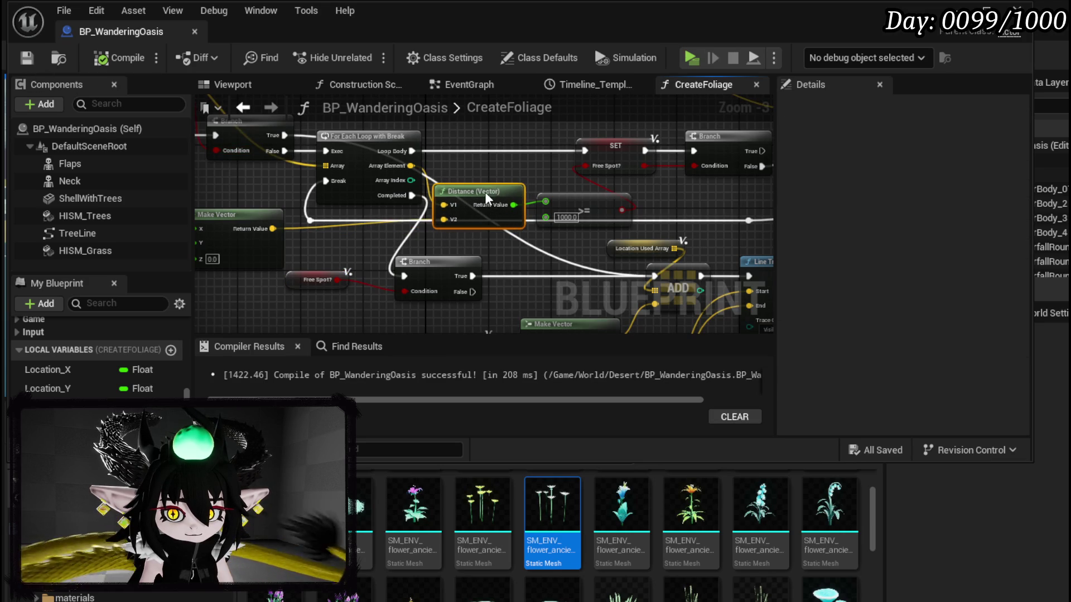
{"action": "left_click", "coordinate": [517, 178]}
{"action": "left_click", "coordinate": [29, 58]}
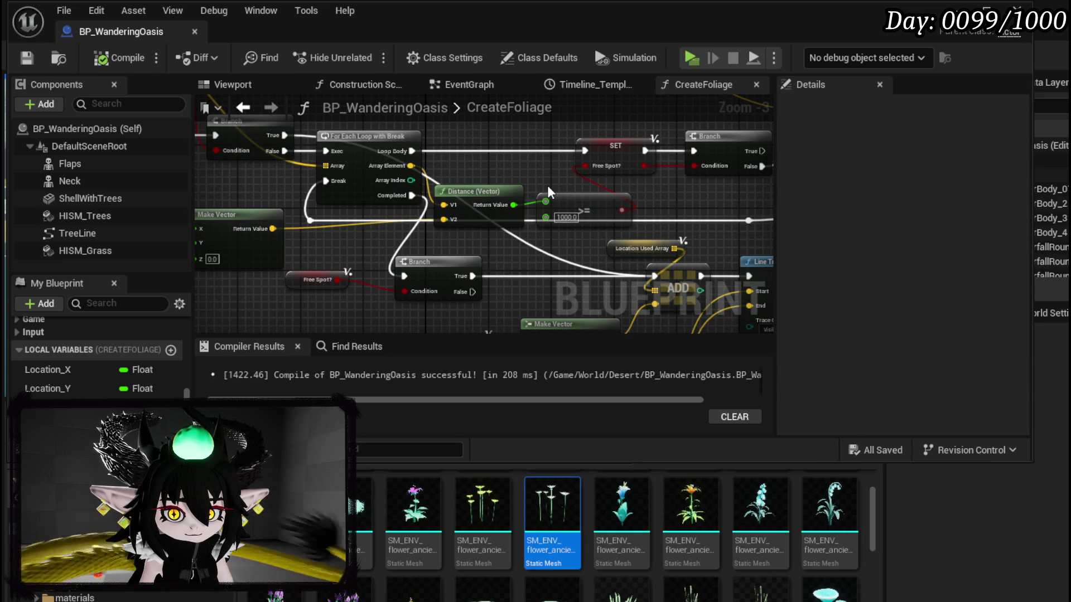
{"action": "left_click", "coordinate": [956, 7]}
{"action": "left_click", "coordinate": [352, 52]}
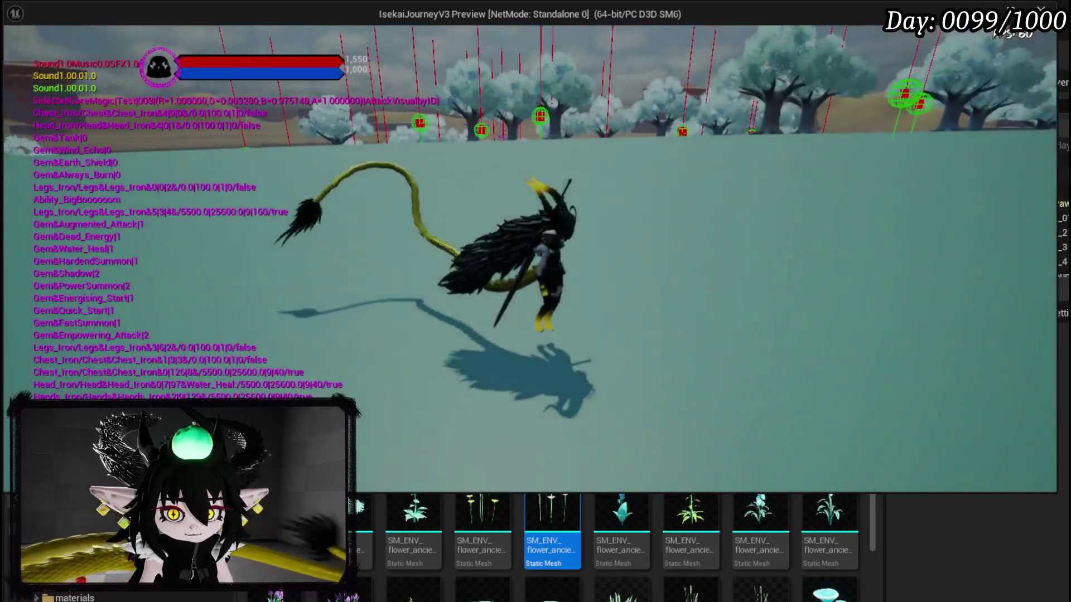
Run around the field and past the big tree checking the green debug spheres, then stop play.
{"action": "key", "text": "shift"}
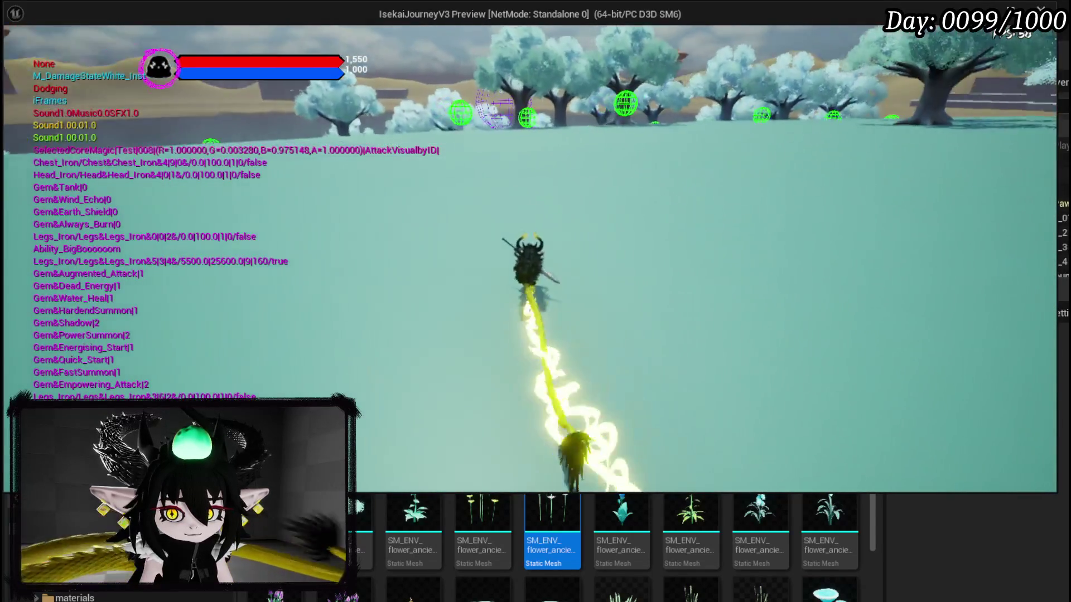
{"action": "key", "text": "a"}
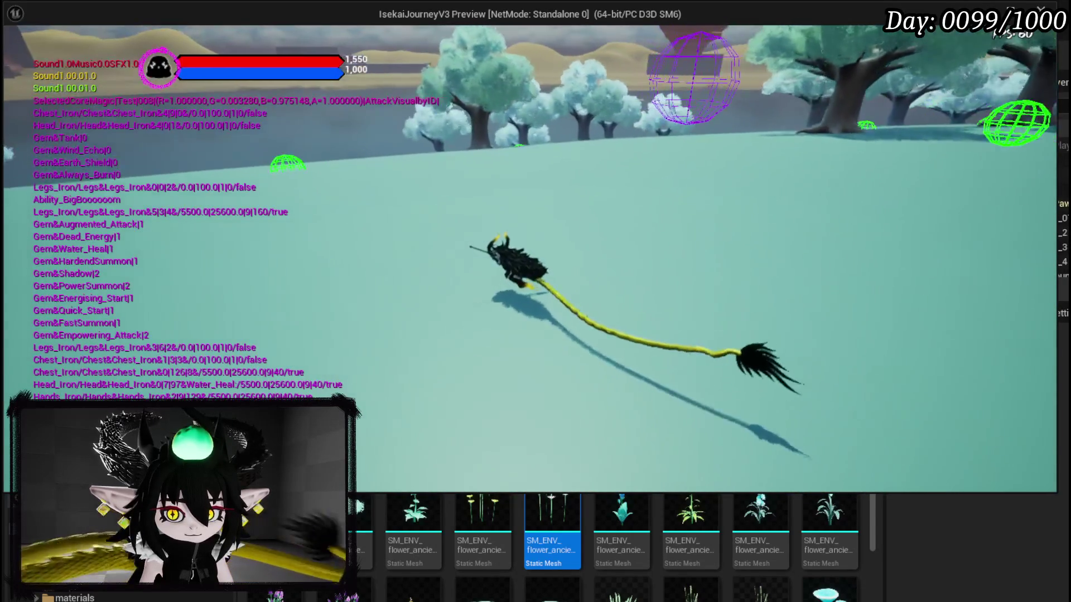
{"action": "key", "text": "w"}
{"action": "key", "text": "w"}
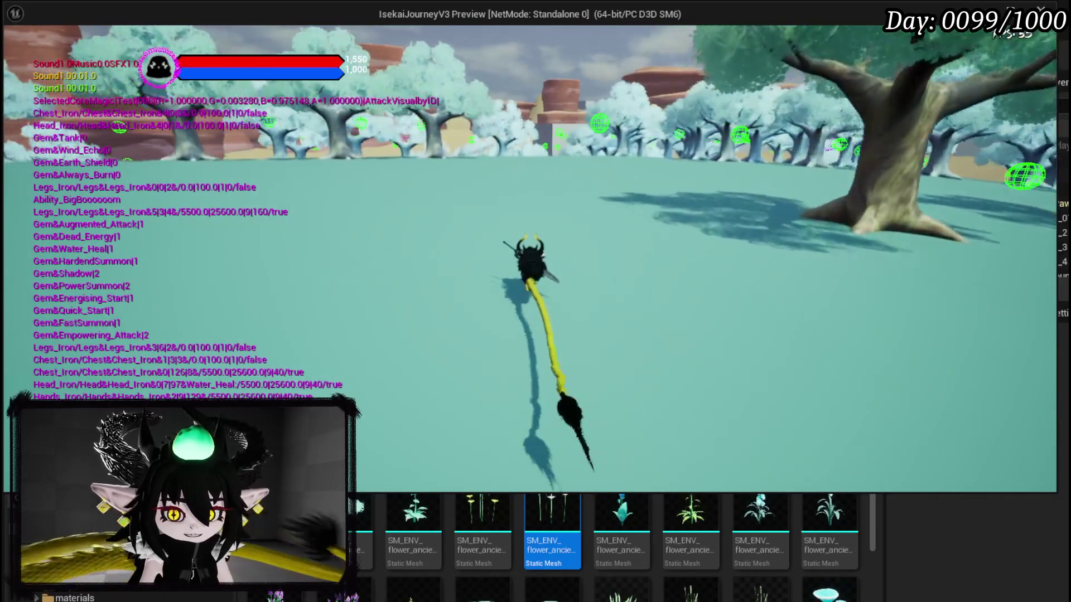
{"action": "key", "text": "d"}
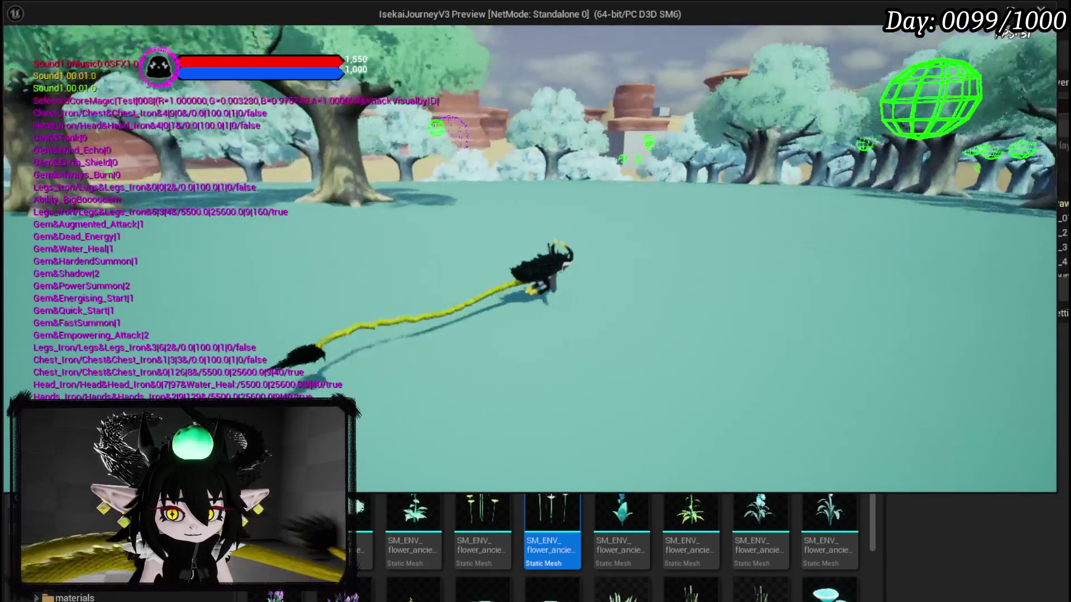
{"action": "key", "text": "a"}
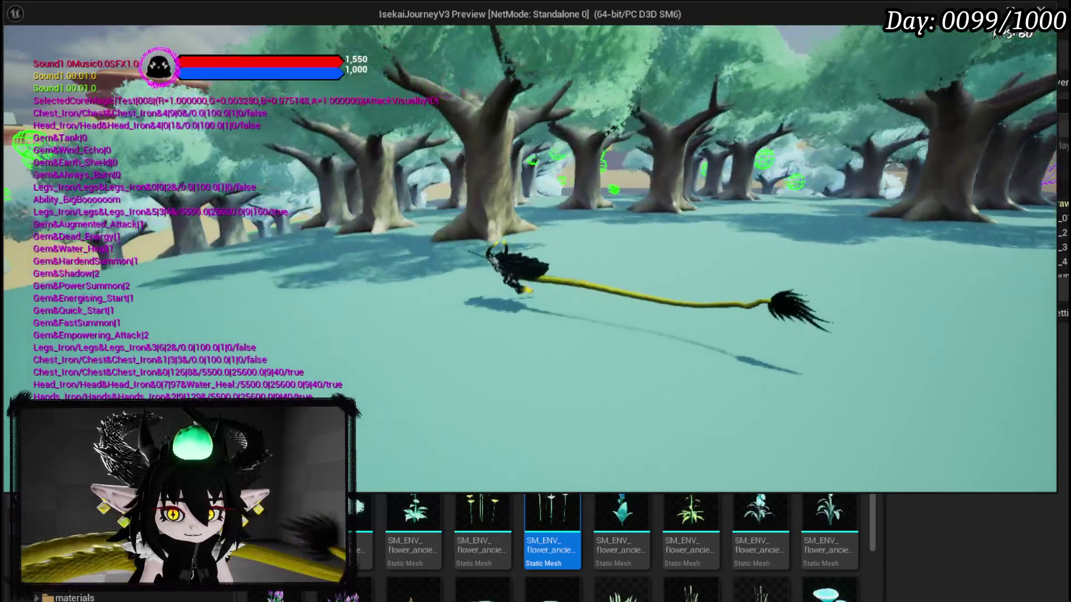
{"action": "key", "text": "w"}
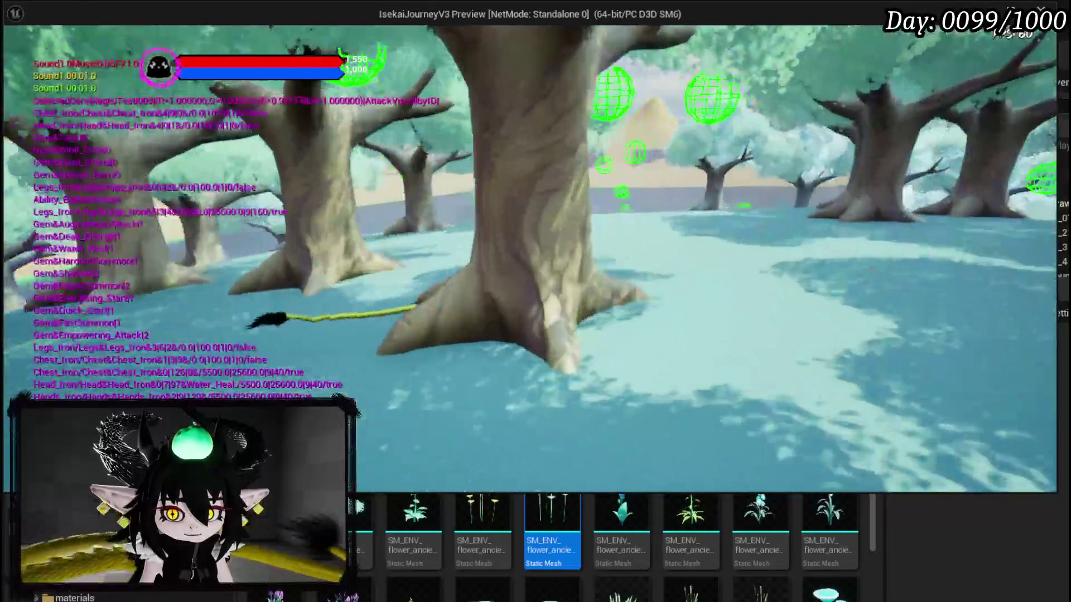
{"action": "key", "text": "d"}
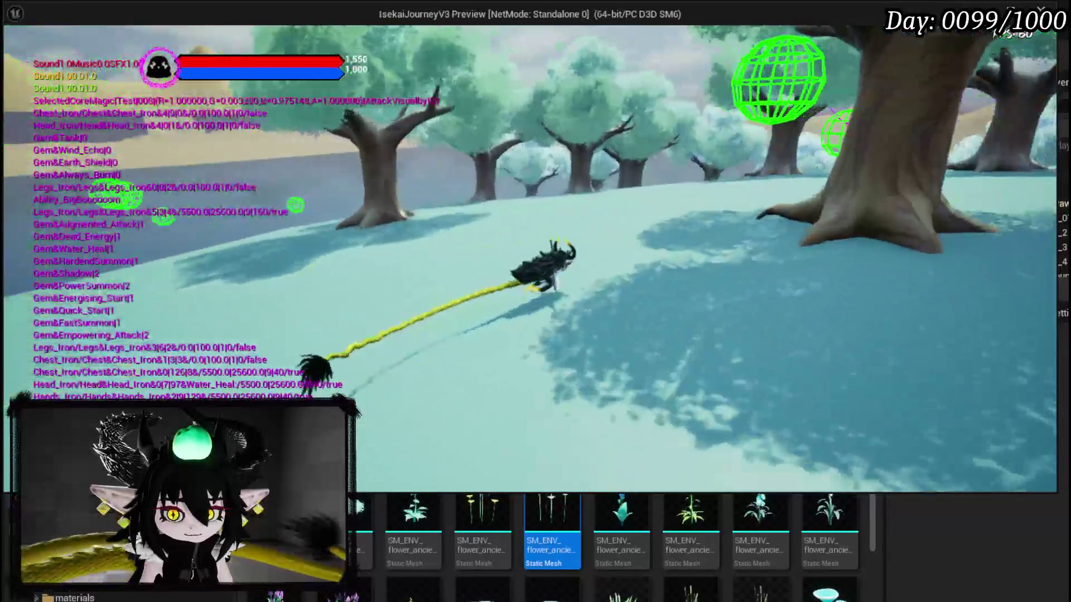
{"action": "key", "text": "alt+Tab"}
{"action": "key", "text": "Escape"}
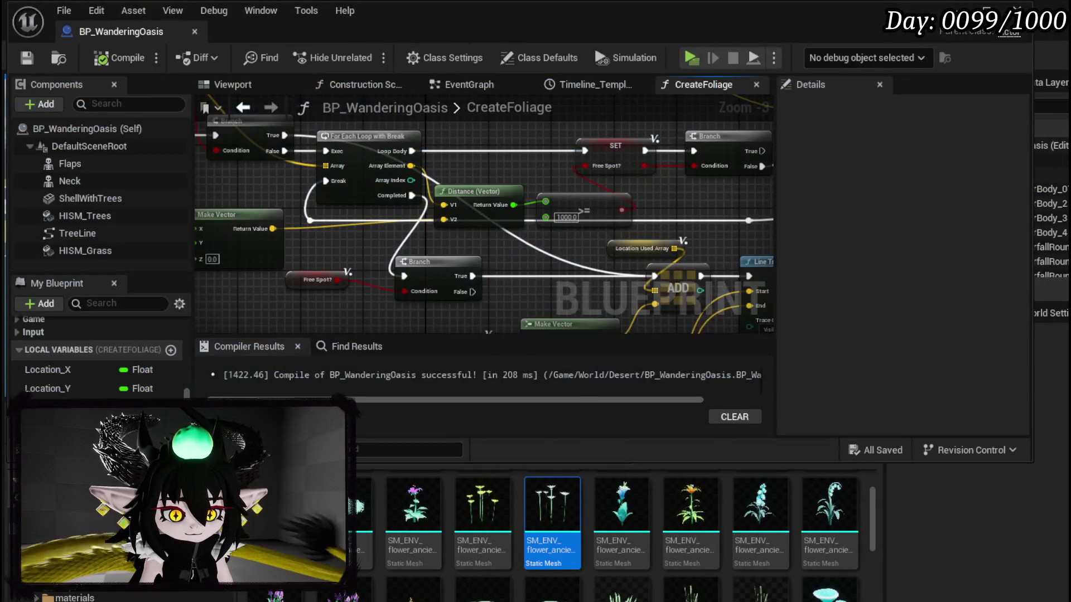
Lower the >= distance threshold from 1000 to 100 and compile and save BP_WanderingOasis.
{"action": "mouse_move", "coordinate": [599, 200]}
{"action": "left_mouse_down"}
{"action": "mouse_move", "coordinate": [497, 209]}
{"action": "mouse_move", "coordinate": [413, 235]}
{"action": "mouse_move", "coordinate": [441, 236]}
{"action": "left_mouse_up"}
{"action": "left_click_drag", "start_coordinate": [334, 240], "coordinate": [366, 232]}
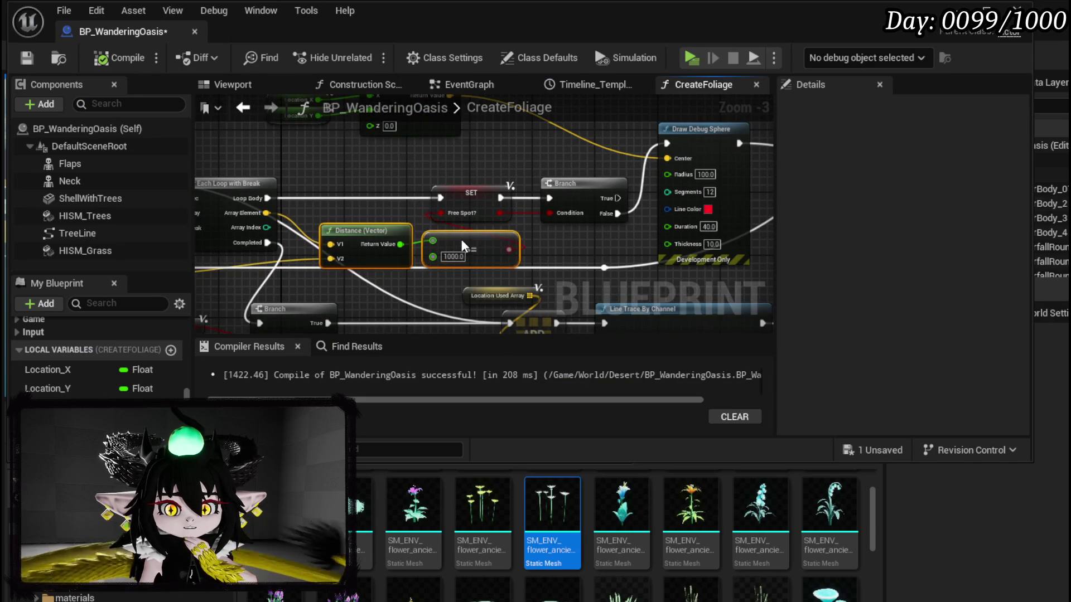
{"action": "left_click", "coordinate": [551, 243]}
{"action": "scroll", "coordinate": [527, 246], "scroll_direction": "up", "scroll_amount": 3}
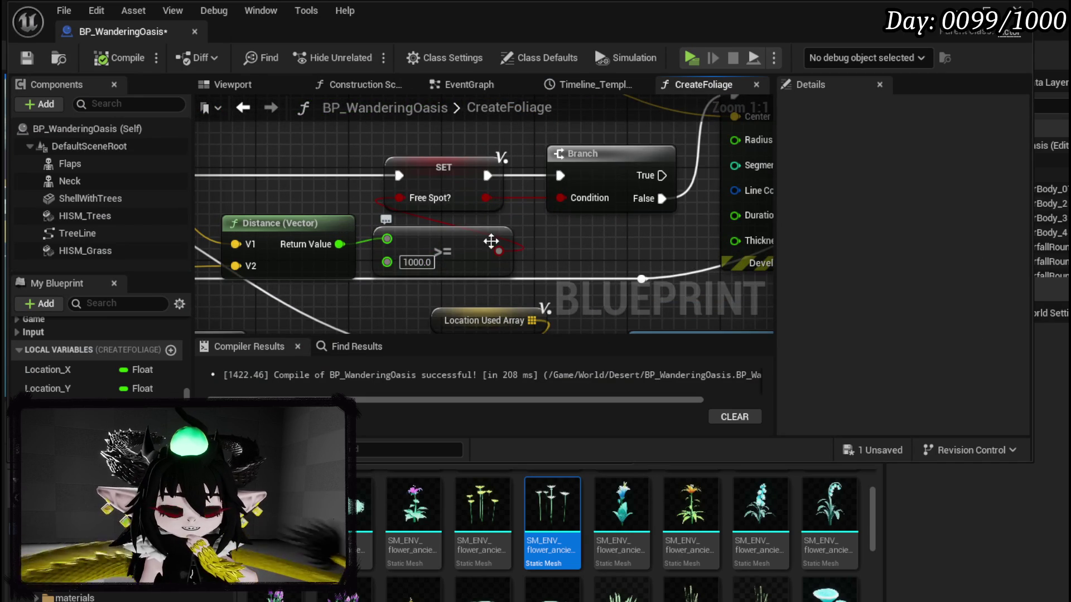
{"action": "left_click", "coordinate": [417, 262]}
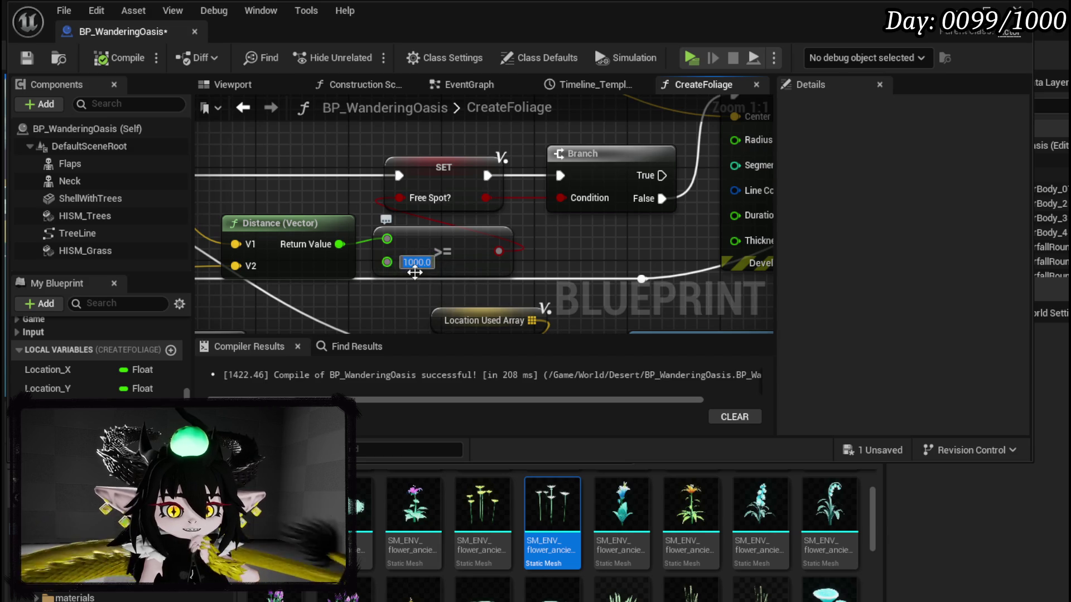
{"action": "key", "text": "BackSpace"}
{"action": "left_click", "coordinate": [569, 241]}
{"action": "key", "text": "F7"}
{"action": "left_click", "coordinate": [26, 58]}
{"action": "left_click", "coordinate": [955, 8]}
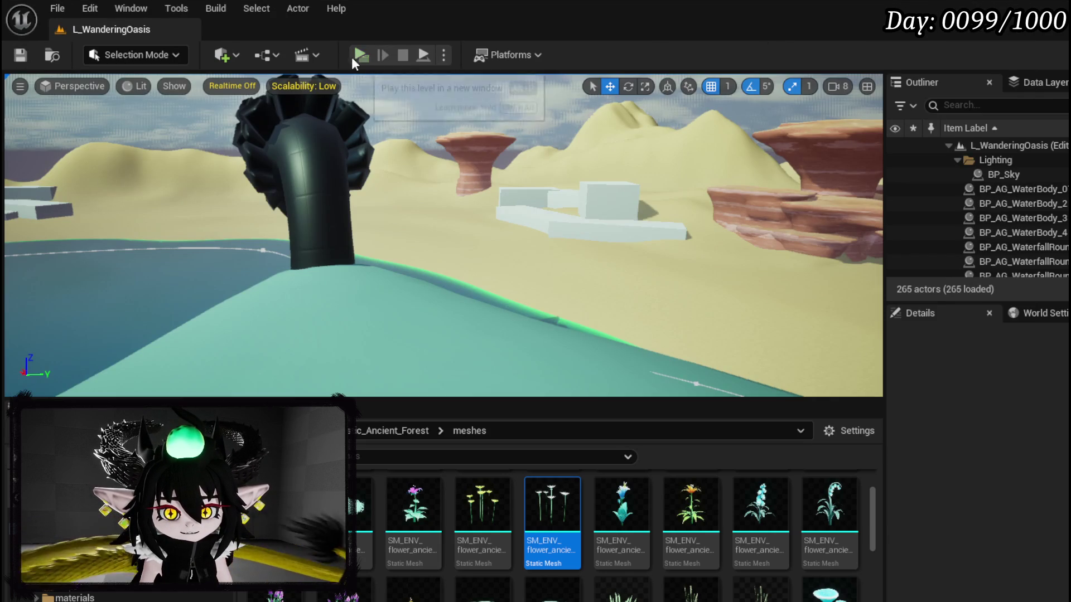
Play the level with the 100 spacing threshold, dash around, then stop the session.
{"action": "key", "text": "alt+p"}
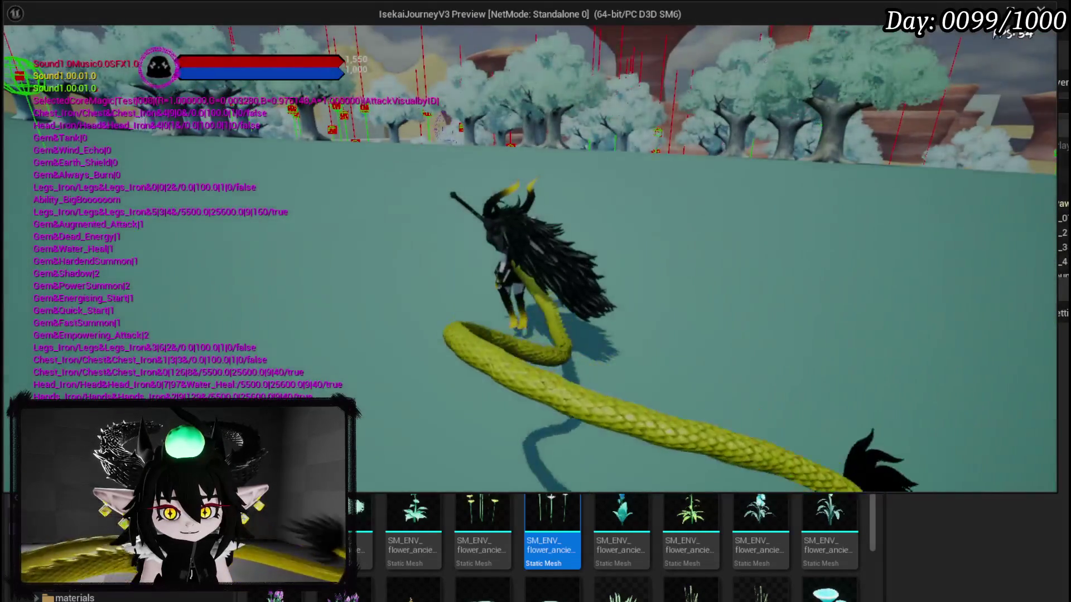
{"action": "key", "text": "shift"}
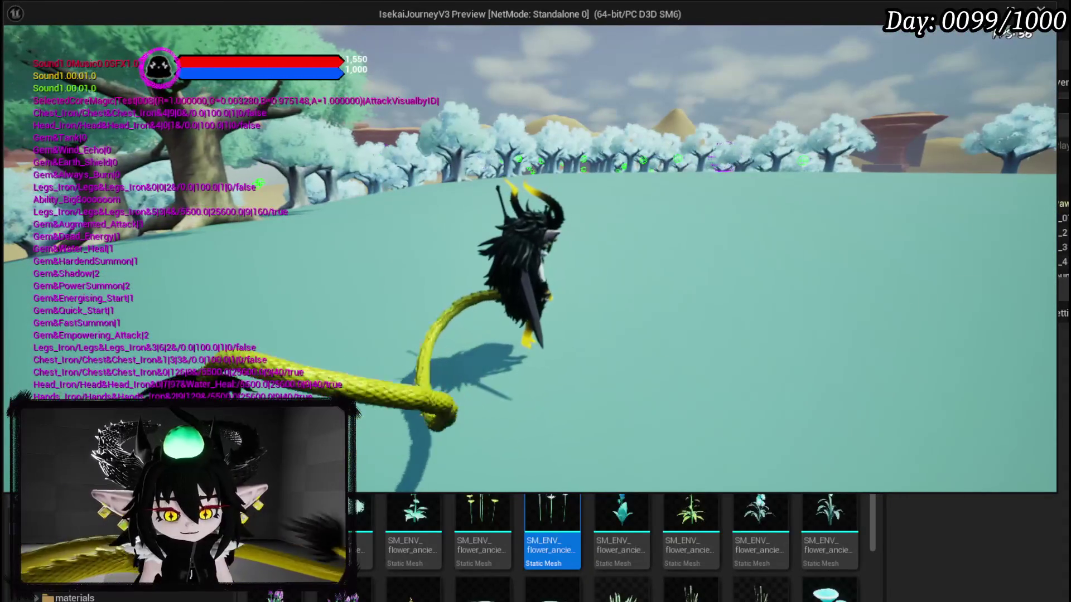
{"action": "key", "text": "Escape"}
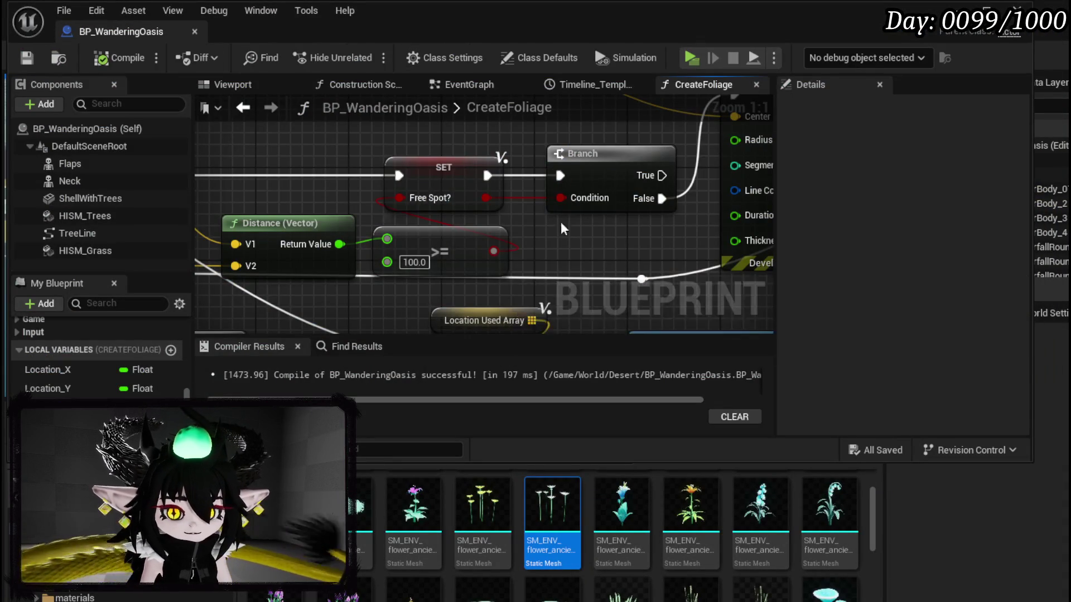
Add a breakpoint on the Draw Debug Sphere node and save the Blueprint.
{"action": "mouse_move", "coordinate": [321, 226]}
{"action": "left_mouse_down"}
{"action": "mouse_move", "coordinate": [505, 225]}
{"action": "mouse_move", "coordinate": [467, 223]}
{"action": "mouse_move", "coordinate": [658, 246]}
{"action": "mouse_move", "coordinate": [712, 281]}
{"action": "mouse_move", "coordinate": [508, 185]}
{"action": "mouse_move", "coordinate": [438, 181]}
{"action": "left_mouse_up"}
{"action": "scroll", "coordinate": [489, 211], "scroll_direction": "down", "scroll_amount": 2}
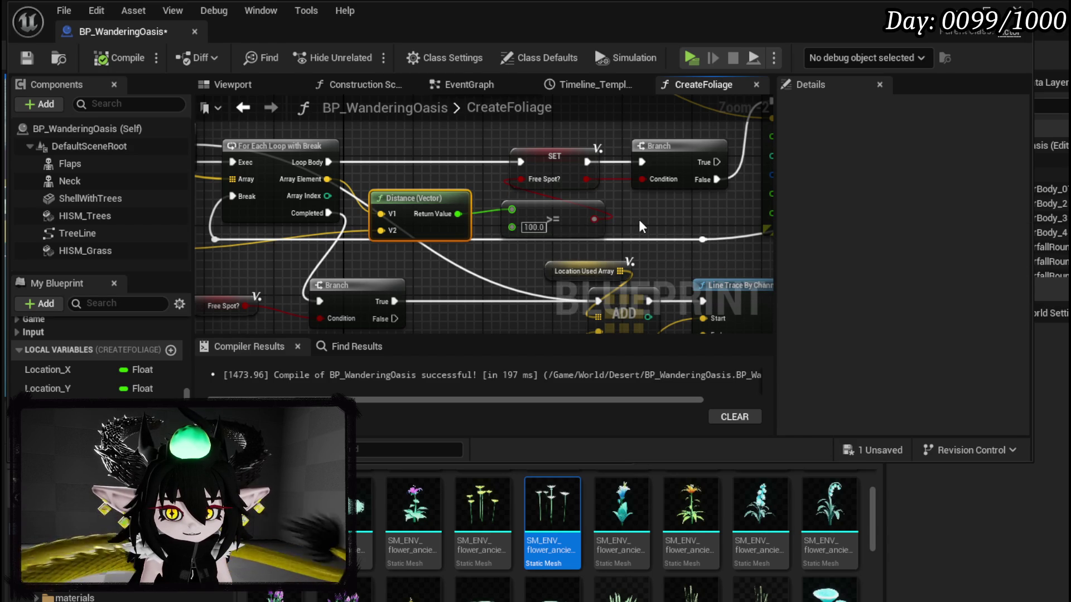
{"action": "left_click_drag", "start_coordinate": [639, 225], "coordinate": [433, 273]}
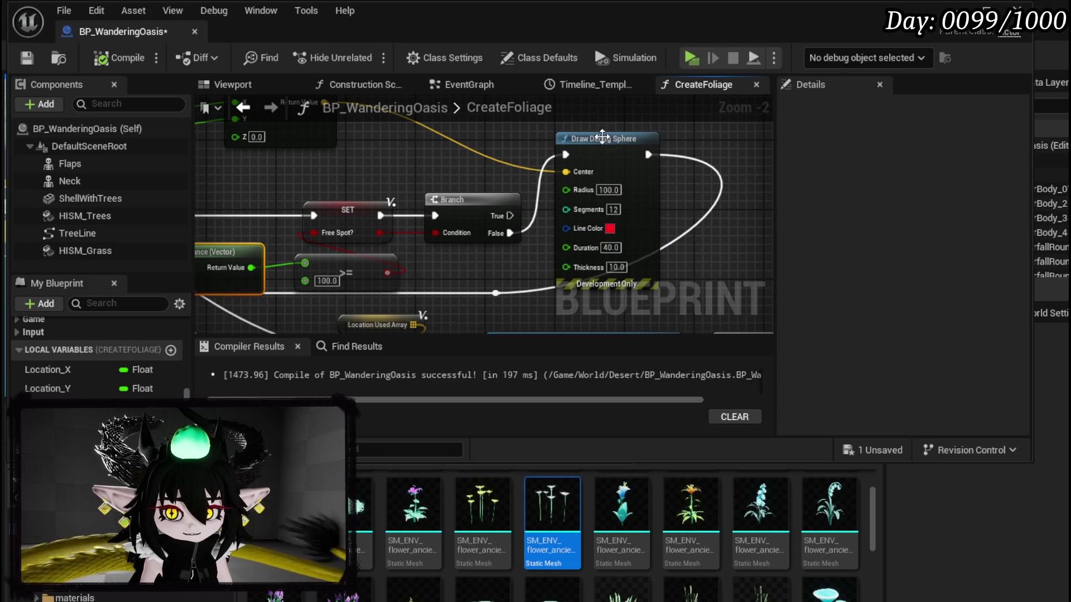
{"action": "right_click", "coordinate": [603, 143]}
{"action": "left_click", "coordinate": [664, 434]}
{"action": "left_click", "coordinate": [26, 58]}
{"action": "key", "text": "alt+Tab"}
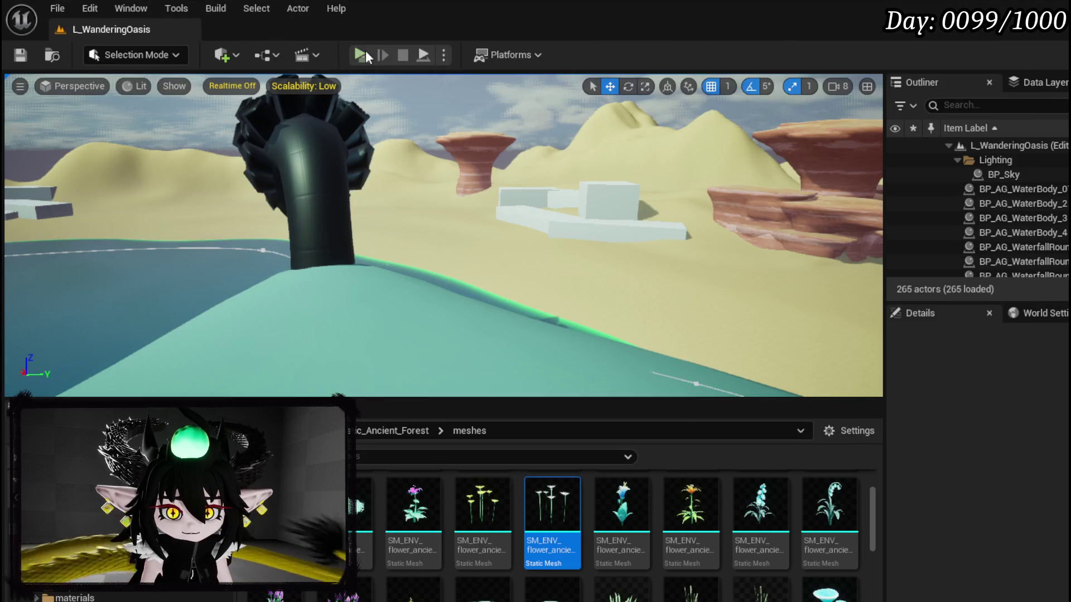
Play until the Draw Debug Sphere breakpoint hits, check its Center value, then resume.
{"action": "left_click", "coordinate": [365, 51]}
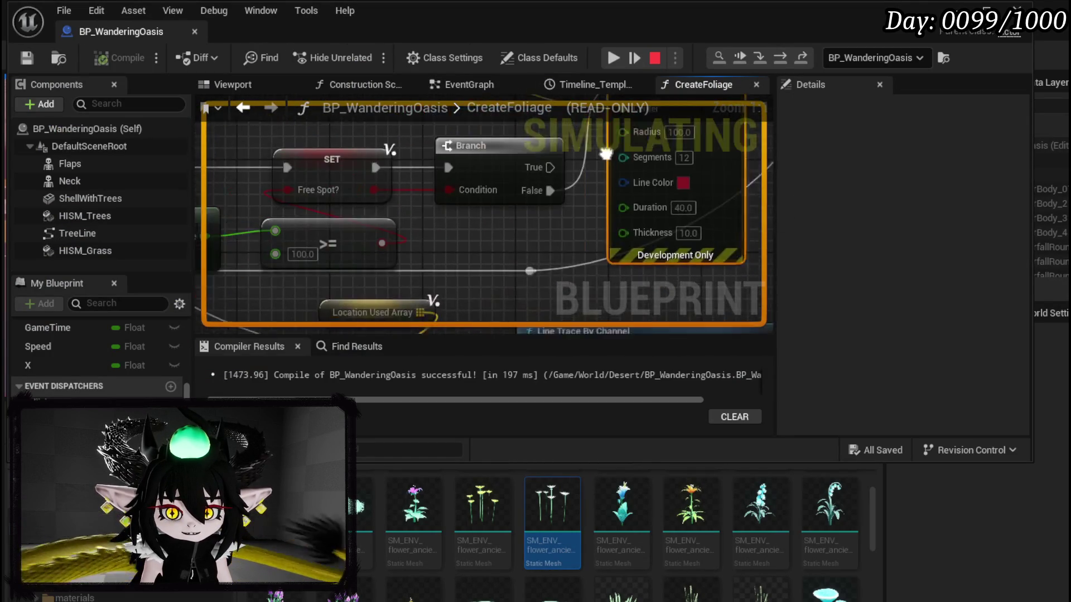
{"action": "mouse_move", "coordinate": [599, 248]}
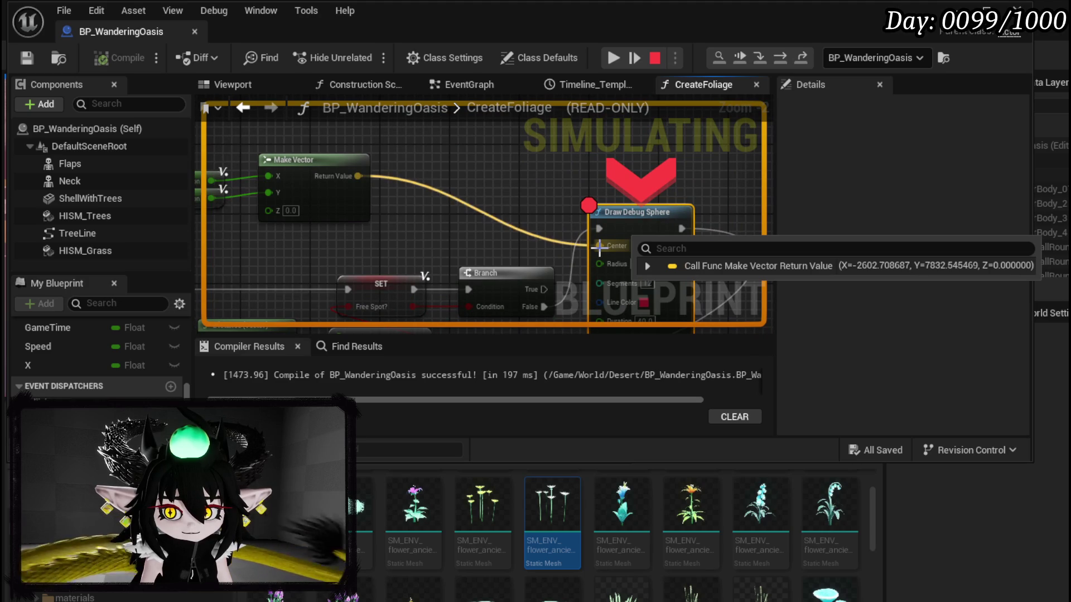
{"action": "mouse_move", "coordinate": [599, 249]}
{"action": "left_mouse_down"}
{"action": "mouse_move", "coordinate": [753, 240]}
{"action": "mouse_move", "coordinate": [723, 239]}
{"action": "mouse_move", "coordinate": [540, 138]}
{"action": "left_mouse_up"}
{"action": "left_click_drag", "start_coordinate": [413, 104], "coordinate": [399, 132]}
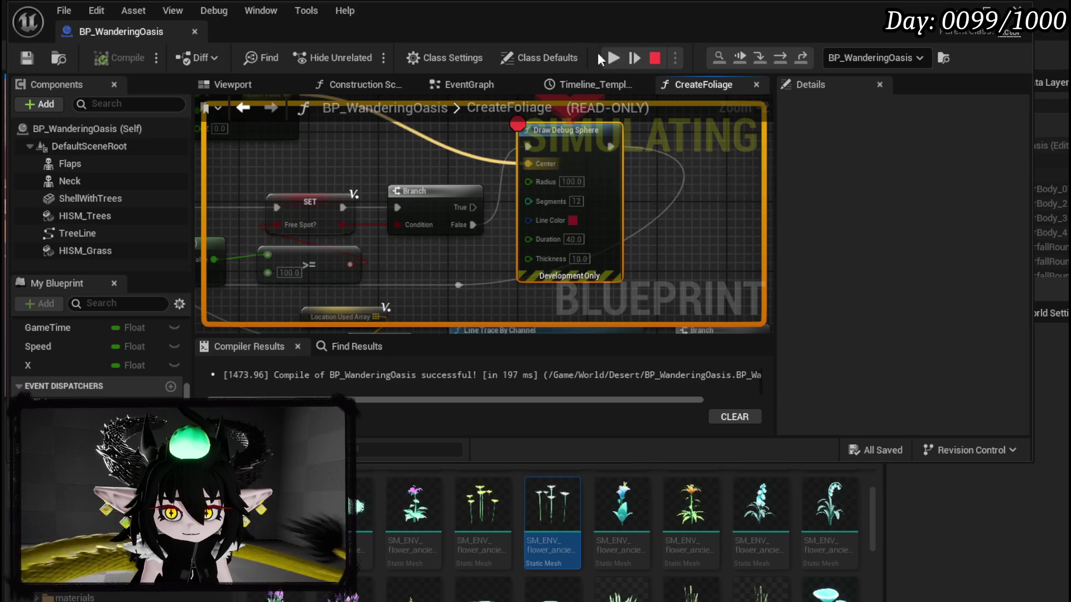
{"action": "left_click", "coordinate": [614, 57]}
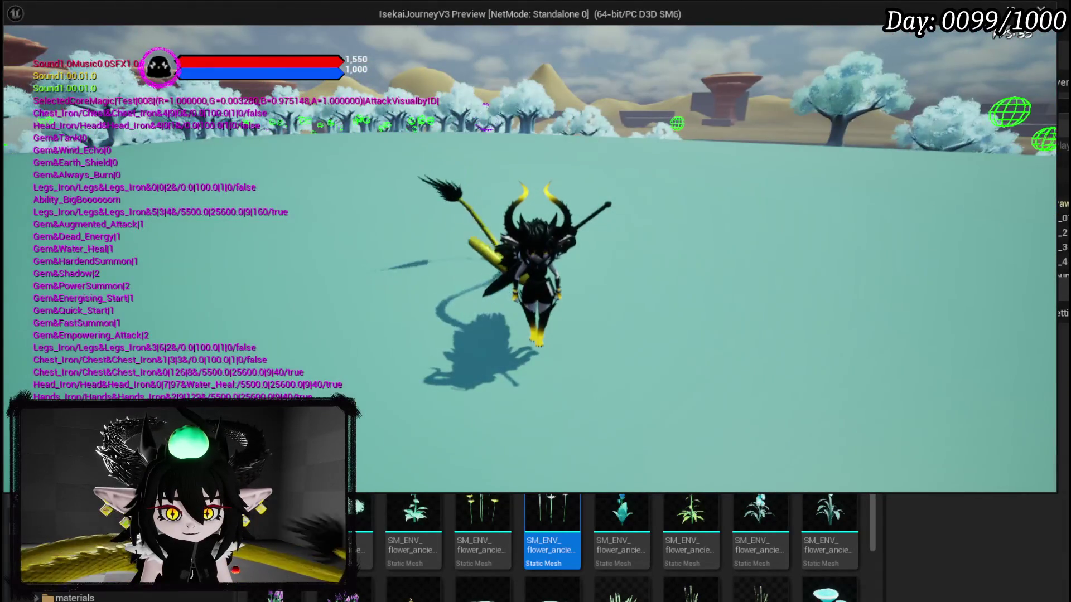
Play briefly, stop the session, and pan back to the red debug sphere node.
{"action": "key", "text": "shift"}
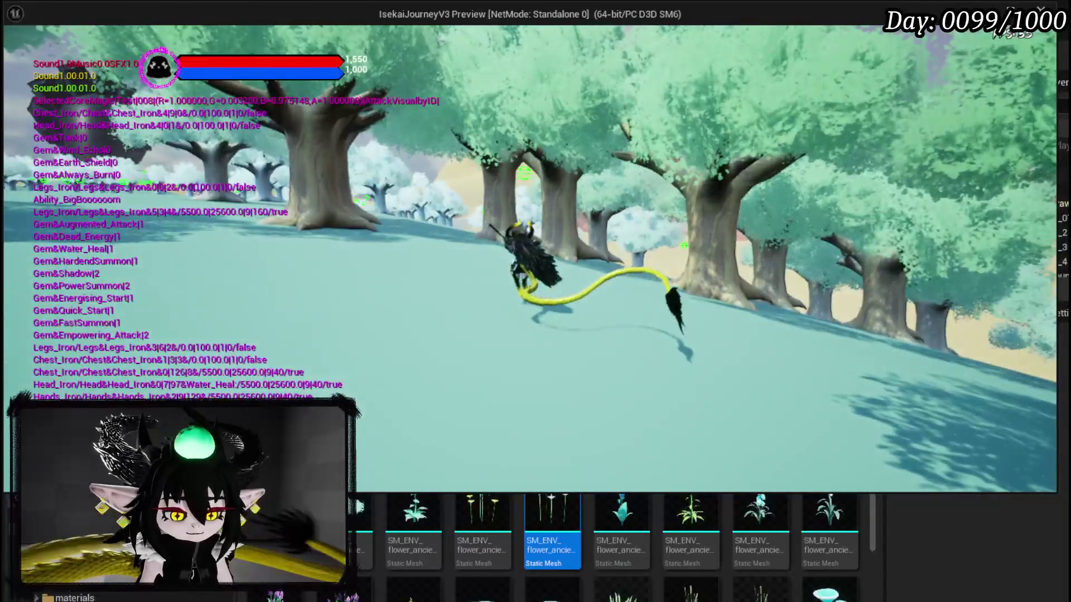
{"action": "key", "text": "Escape"}
{"action": "left_click_drag", "start_coordinate": [691, 232], "coordinate": [191, 108]}
{"action": "left_click_drag", "start_coordinate": [353, 170], "coordinate": [652, 235]}
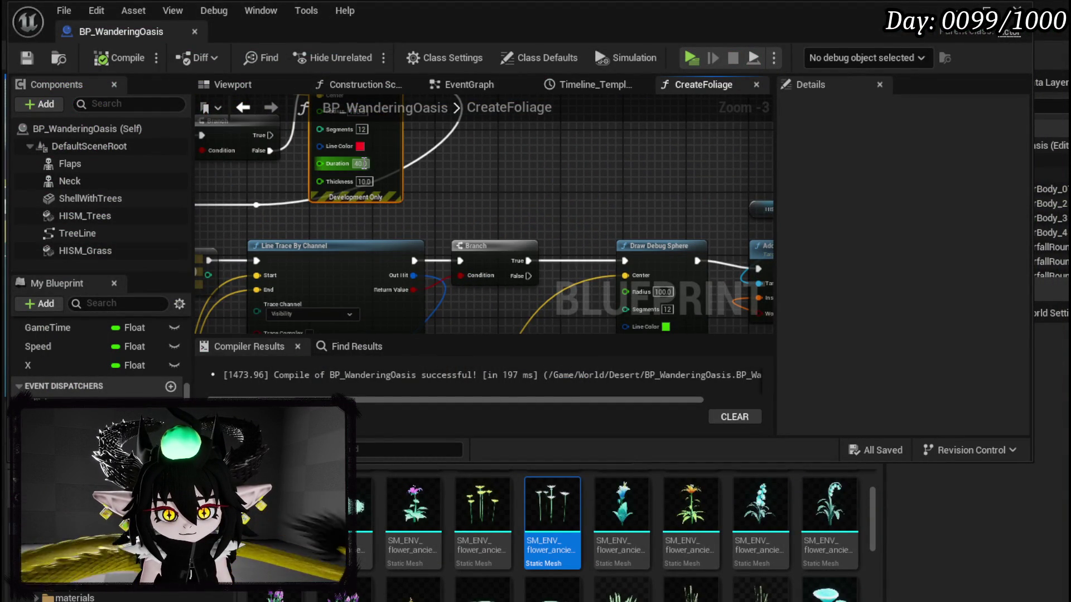
Set the red Draw Debug Sphere's duration to 200.
{"action": "type", "text": "200"}
{"action": "key", "text": "Return"}
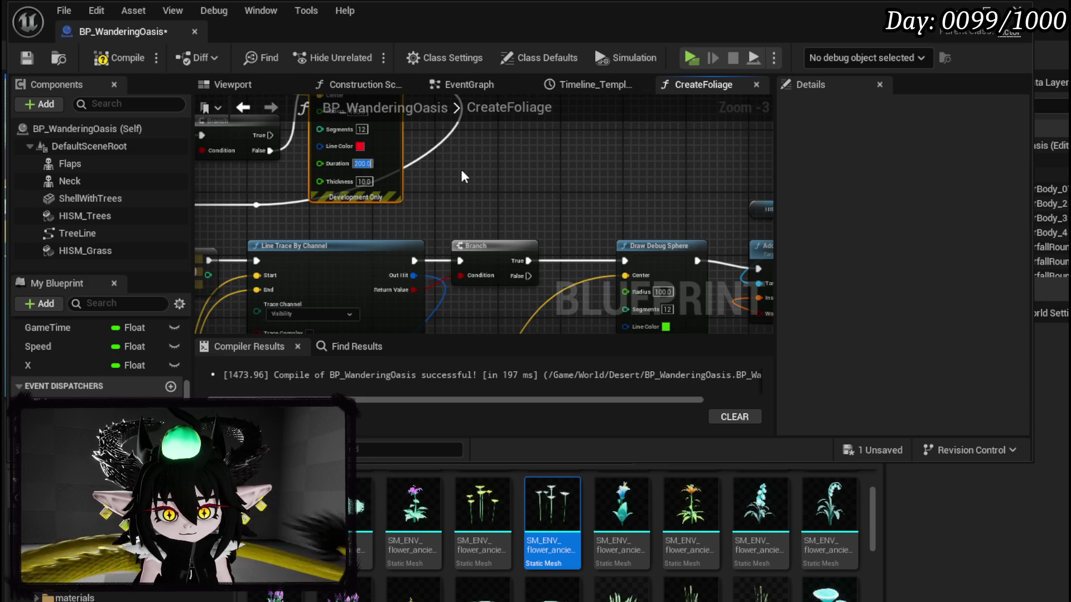
{"action": "mouse_move", "coordinate": [455, 168]}
{"action": "left_mouse_down"}
{"action": "mouse_move", "coordinate": [493, 33]}
{"action": "mouse_move", "coordinate": [379, 102]}
{"action": "mouse_move", "coordinate": [381, 160]}
{"action": "left_mouse_up"}
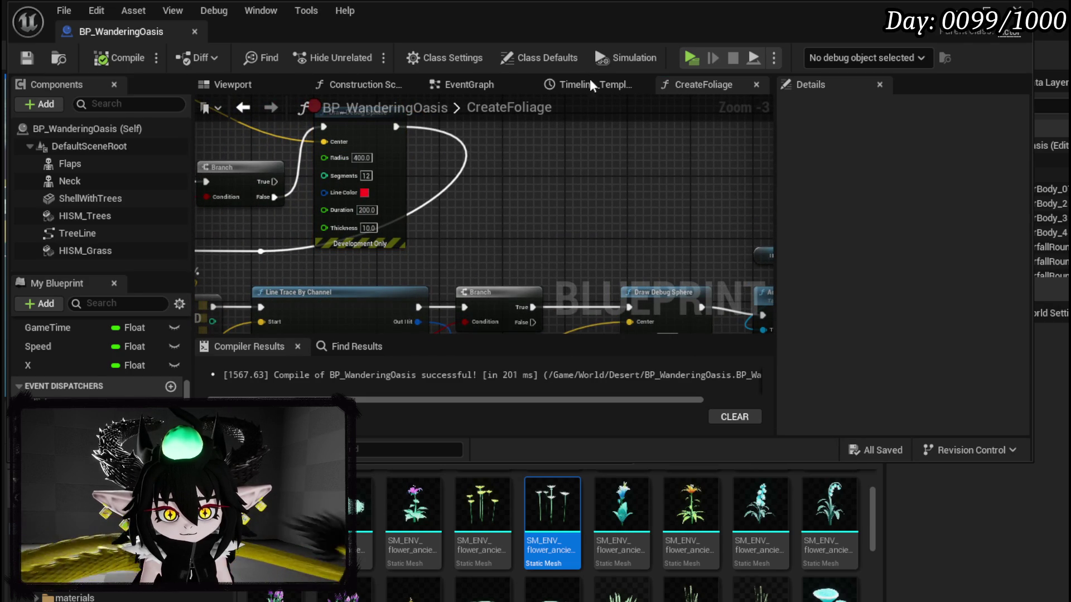
Remove the breakpoint from the Draw Debug Sphere node and start a test play of the level.
{"action": "left_click_drag", "start_coordinate": [463, 130], "coordinate": [594, 196]}
{"action": "right_click", "coordinate": [499, 194]}
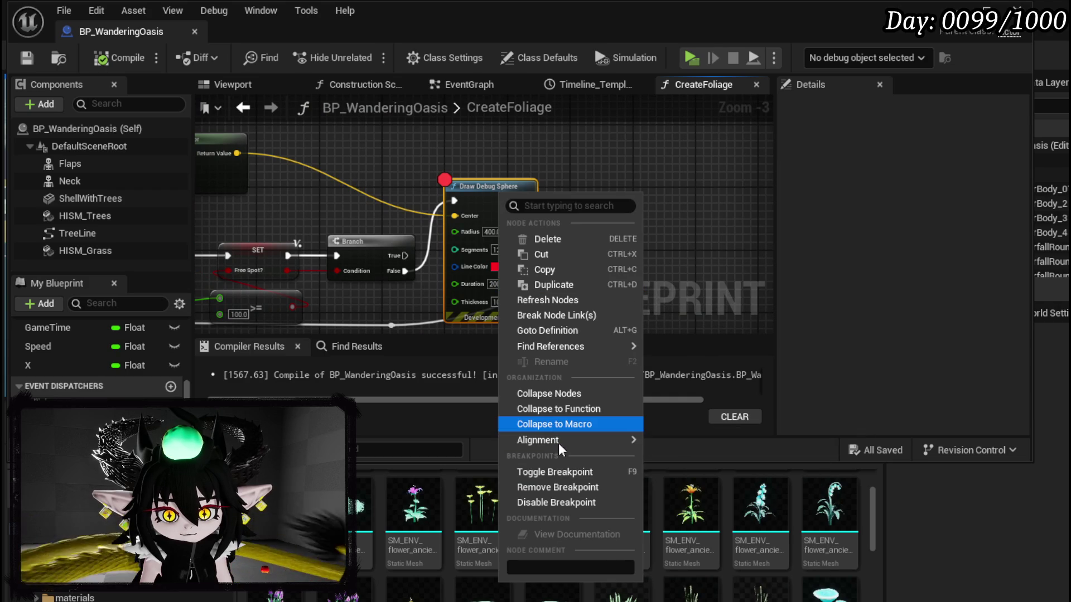
{"action": "left_click", "coordinate": [557, 488]}
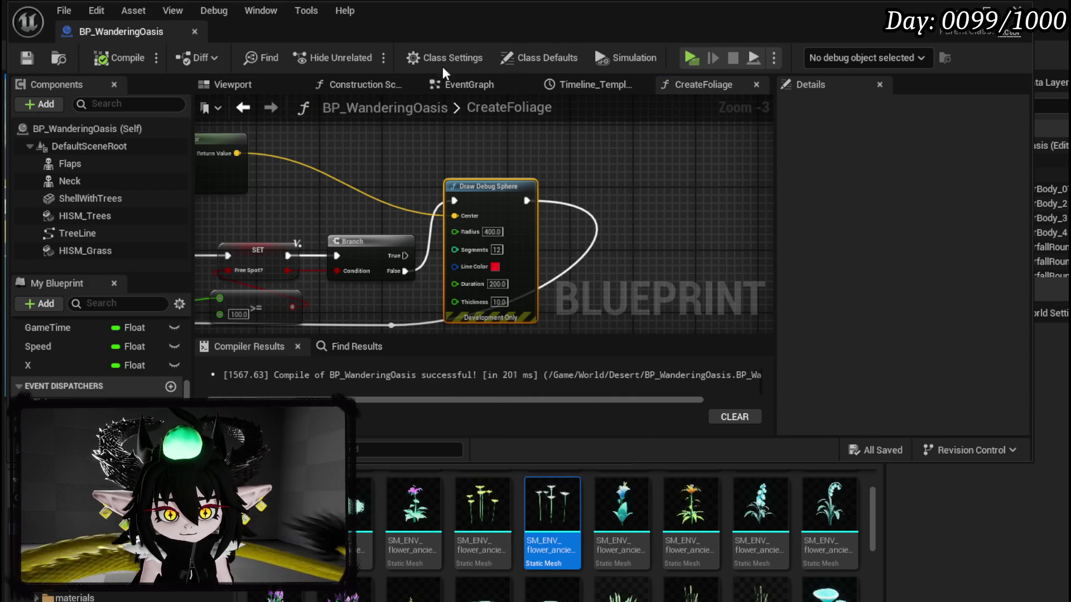
{"action": "left_click", "coordinate": [956, 7]}
{"action": "left_click", "coordinate": [359, 54]}
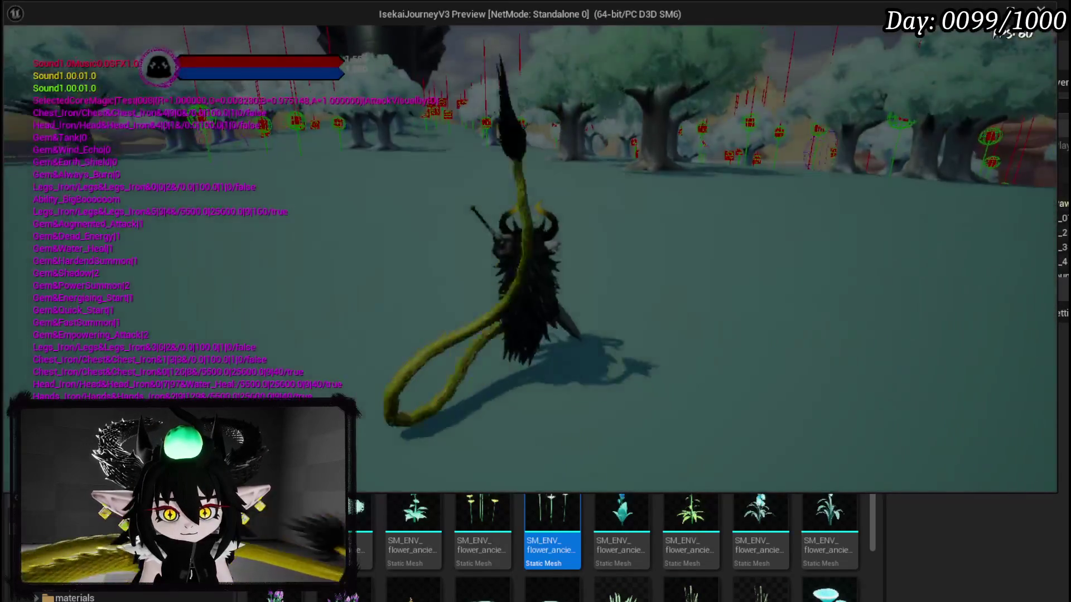
Dash, leap and fly over the oasis to view the red and green debug spheres, then leave the game window.
{"action": "key", "text": "shift"}
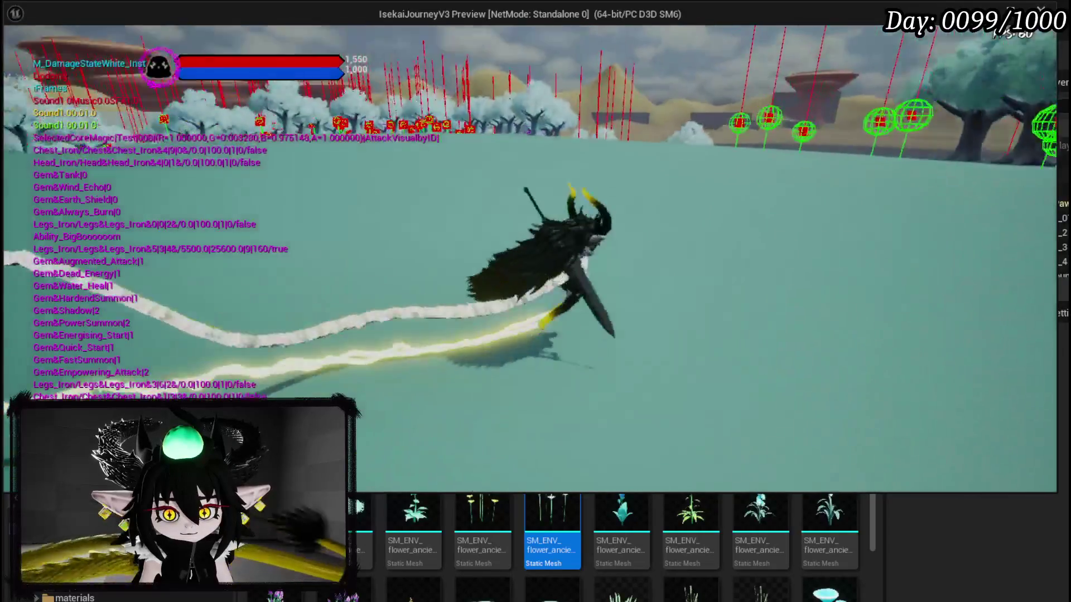
{"action": "key", "text": "space"}
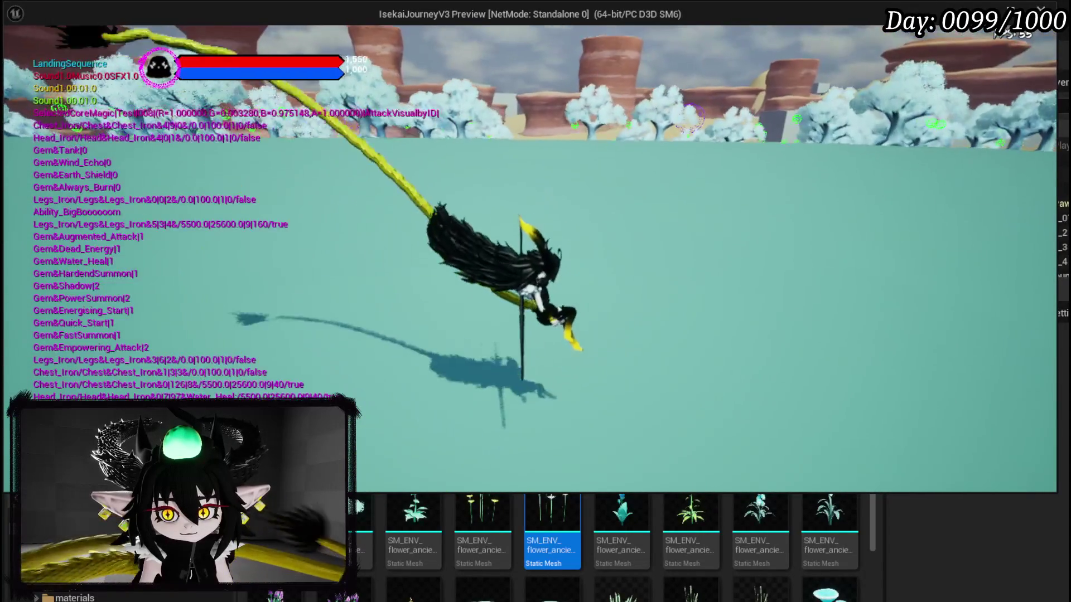
{"action": "key", "text": "w"}
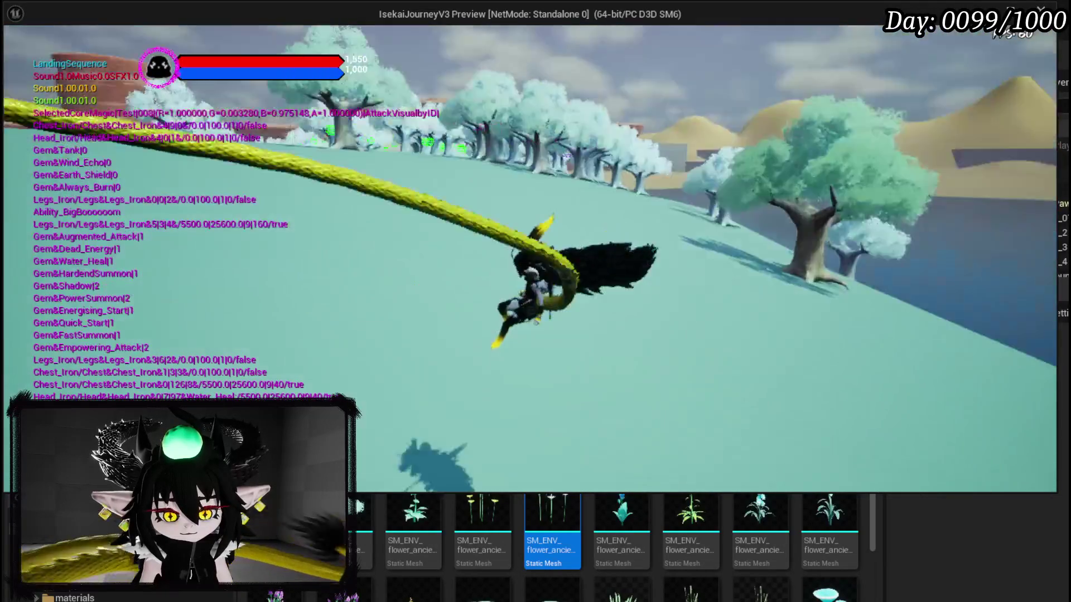
{"action": "key", "text": "shift"}
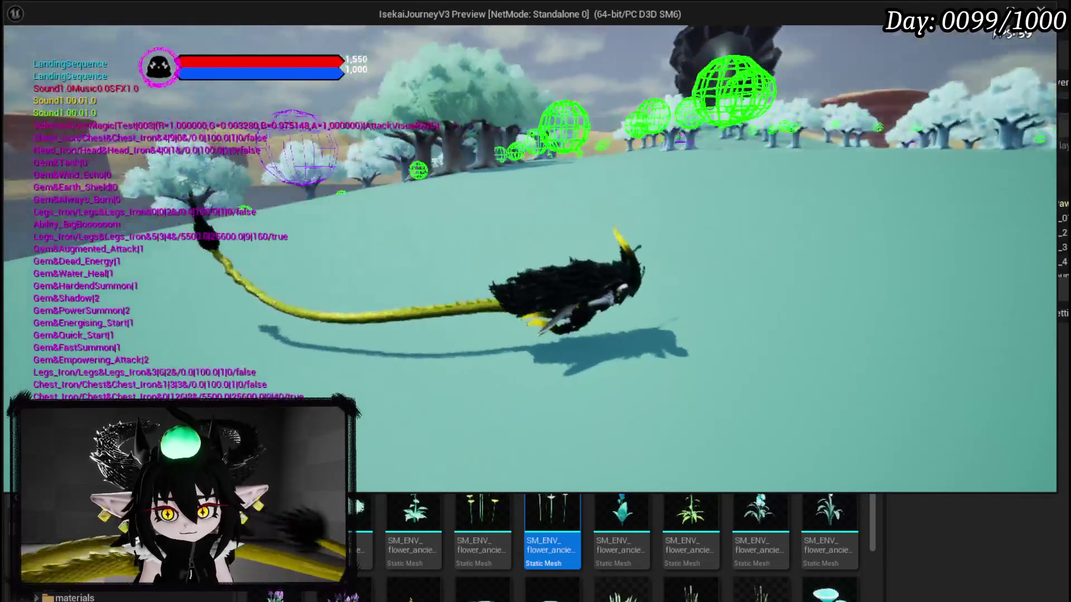
{"action": "key", "text": "alt+Tab"}
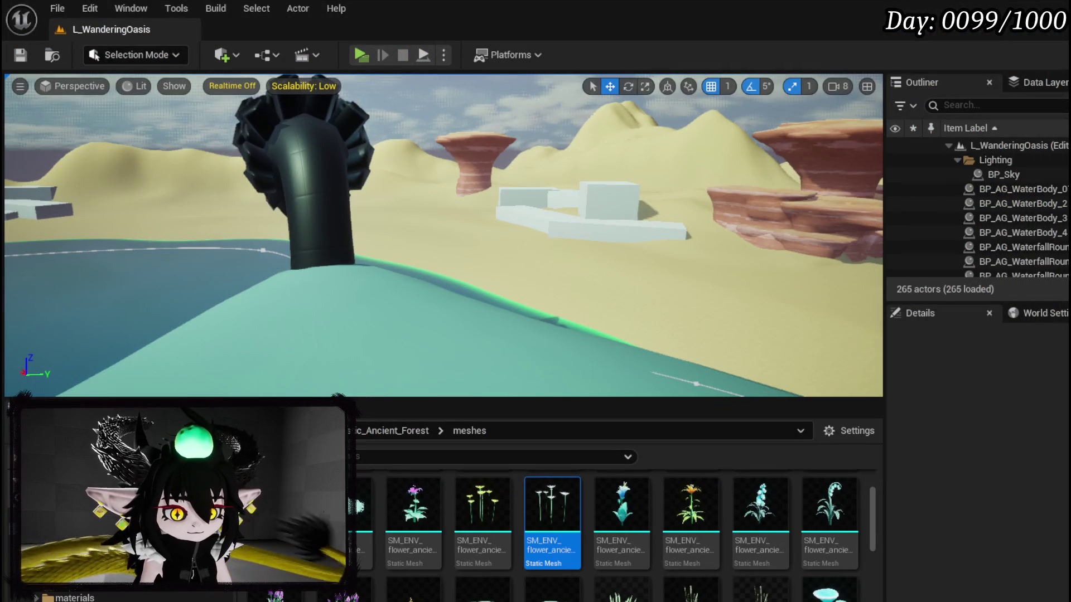
In the Blueprint editor, connect the execution flow into Add Instance.
{"action": "key", "text": "alt+Tab"}
{"action": "mouse_move", "coordinate": [417, 206]}
{"action": "left_mouse_down"}
{"action": "mouse_move", "coordinate": [300, 128]}
{"action": "mouse_move", "coordinate": [269, 144]}
{"action": "mouse_move", "coordinate": [400, 199]}
{"action": "left_mouse_up"}
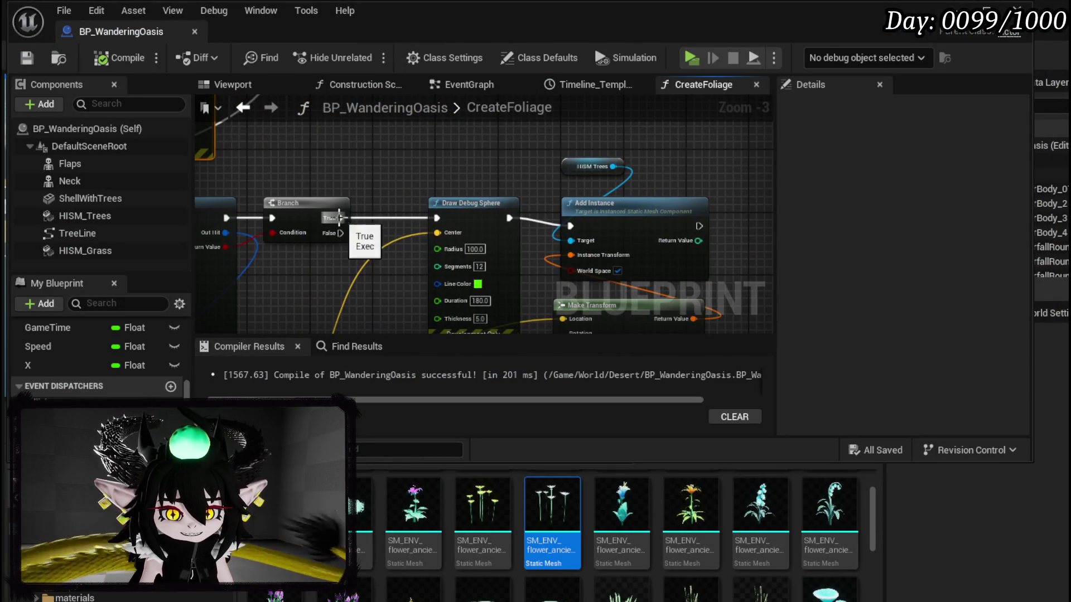
{"action": "left_click_drag", "start_coordinate": [580, 228], "coordinate": [578, 226]}
Move the green Draw Debug Sphere above the red one and feed Make Vector into its Center.
{"action": "mouse_move", "coordinate": [457, 173]}
{"action": "left_mouse_down"}
{"action": "mouse_move", "coordinate": [417, 110]}
{"action": "mouse_move", "coordinate": [495, 112]}
{"action": "mouse_move", "coordinate": [552, 233]}
{"action": "mouse_move", "coordinate": [571, 231]}
{"action": "left_mouse_up"}
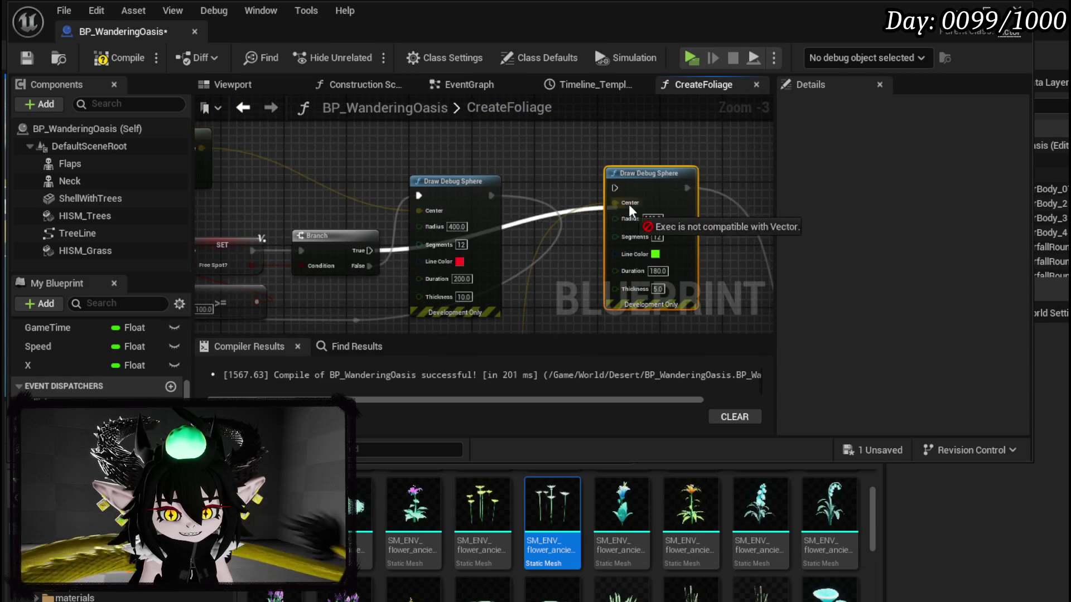
{"action": "mouse_move", "coordinate": [675, 241]}
{"action": "left_mouse_down"}
{"action": "mouse_move", "coordinate": [567, 126]}
{"action": "mouse_move", "coordinate": [544, 127]}
{"action": "left_mouse_up"}
{"action": "left_click_drag", "start_coordinate": [383, 235], "coordinate": [603, 165]}
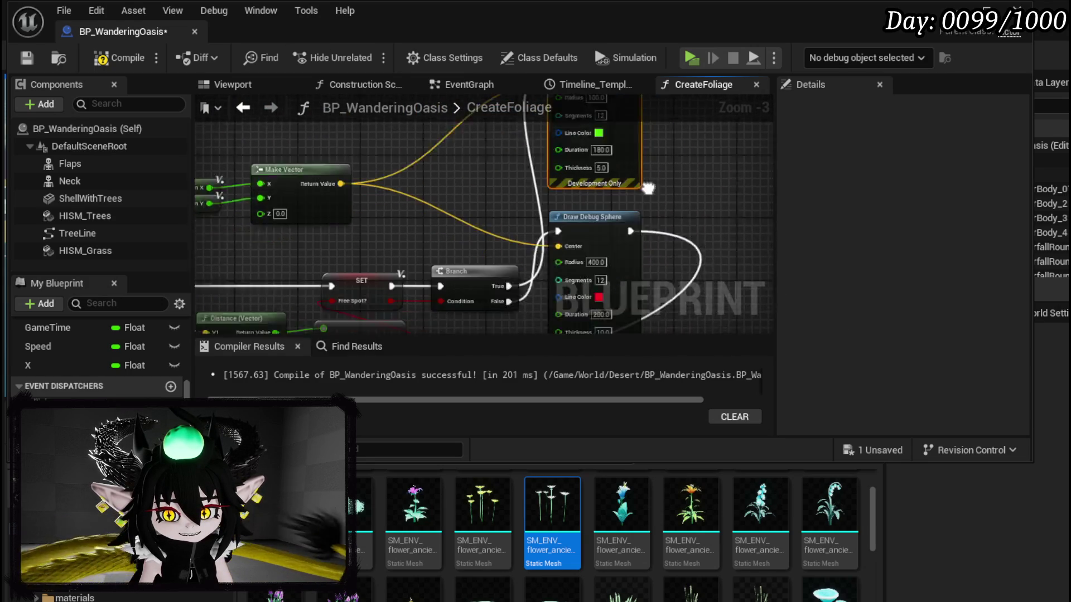
{"action": "mouse_move", "coordinate": [524, 177]}
{"action": "left_mouse_down"}
{"action": "mouse_move", "coordinate": [563, 194]}
{"action": "mouse_move", "coordinate": [487, 245]}
{"action": "mouse_move", "coordinate": [501, 227]}
{"action": "mouse_move", "coordinate": [450, 178]}
{"action": "mouse_move", "coordinate": [506, 245]}
{"action": "left_mouse_up"}
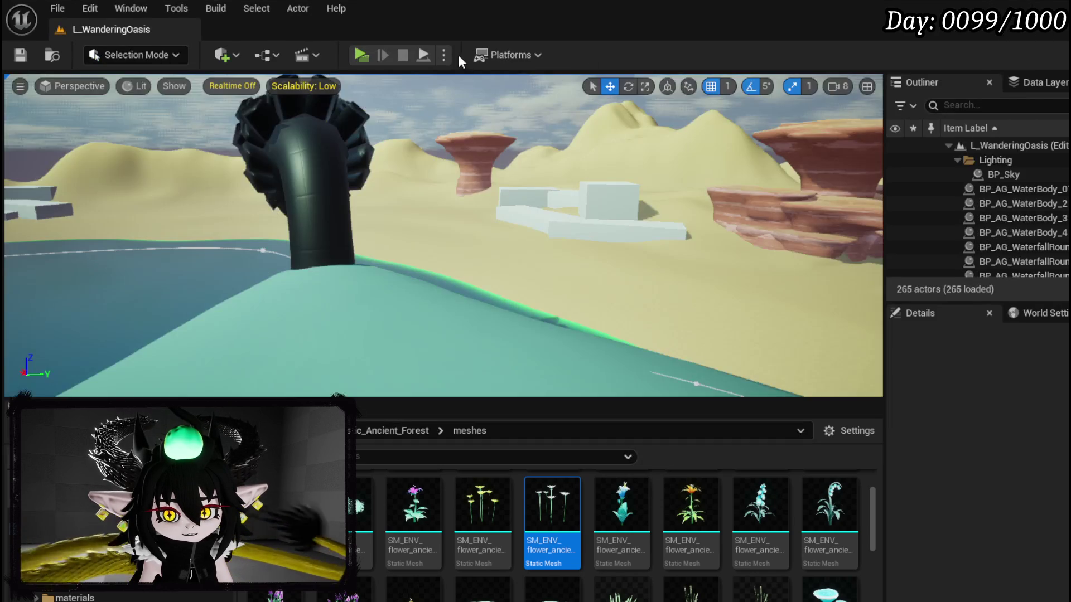
Run the level twice, walking toward the trees to view the debug markers, stopping each run with Esc.
{"action": "key", "text": "alt+p"}
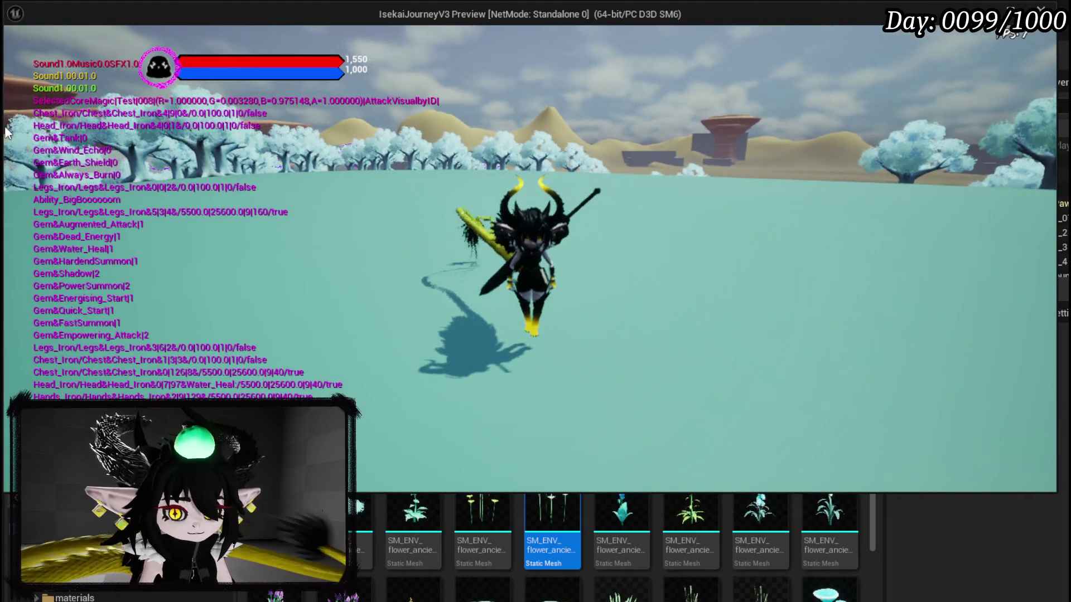
{"action": "key", "text": "Escape"}
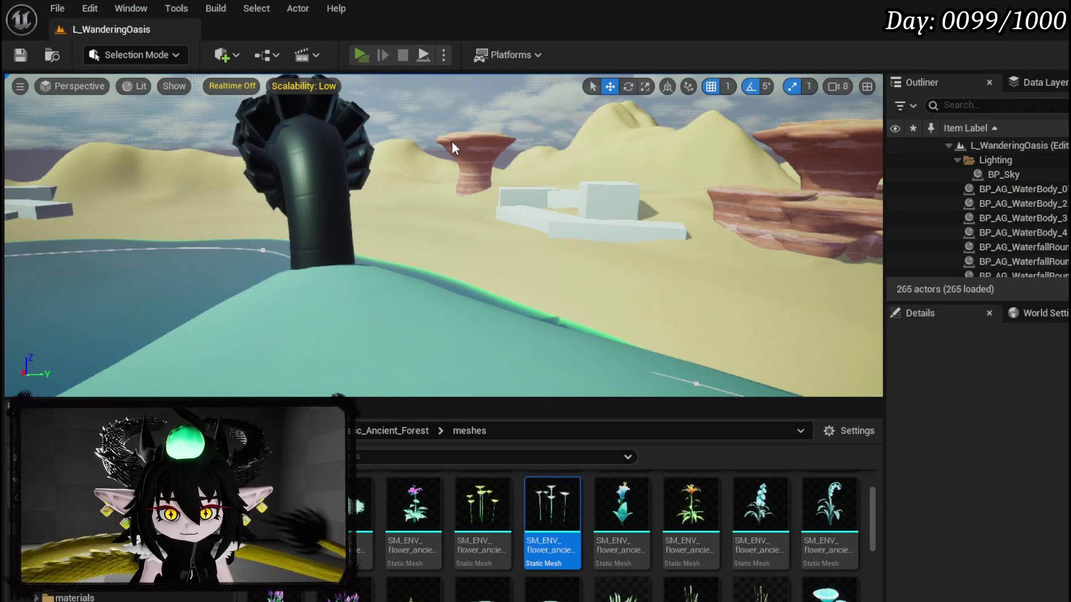
{"action": "key", "text": "alt+p"}
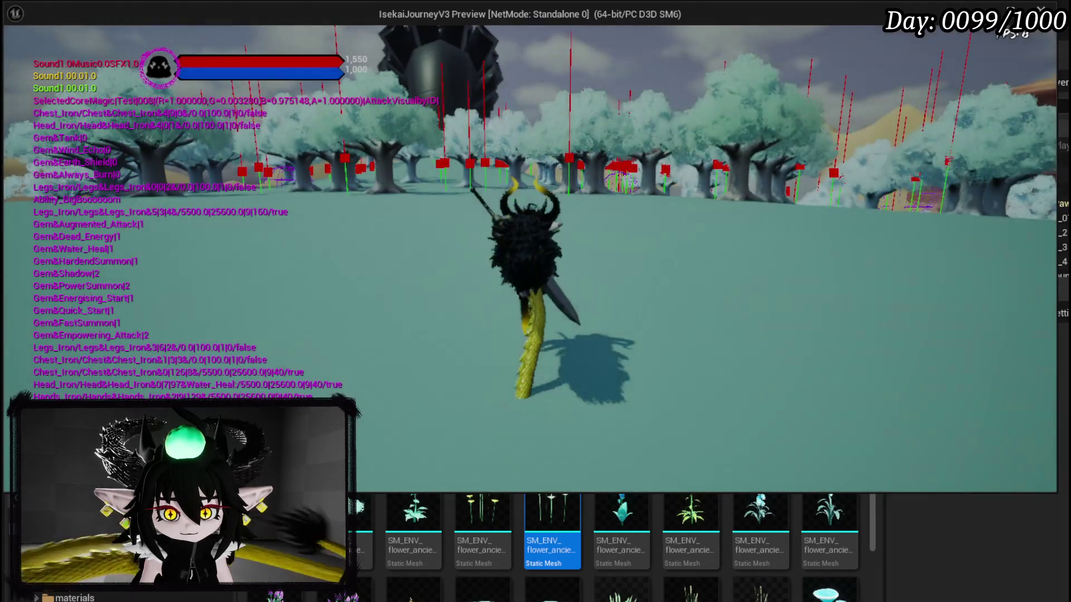
{"action": "key", "text": "w"}
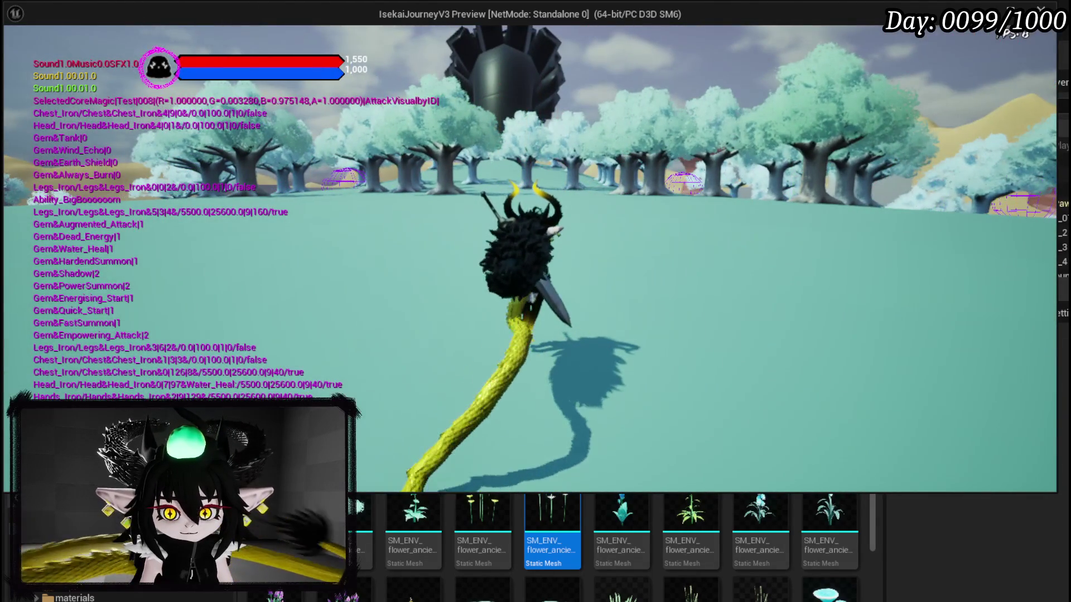
{"action": "key", "text": "Escape"}
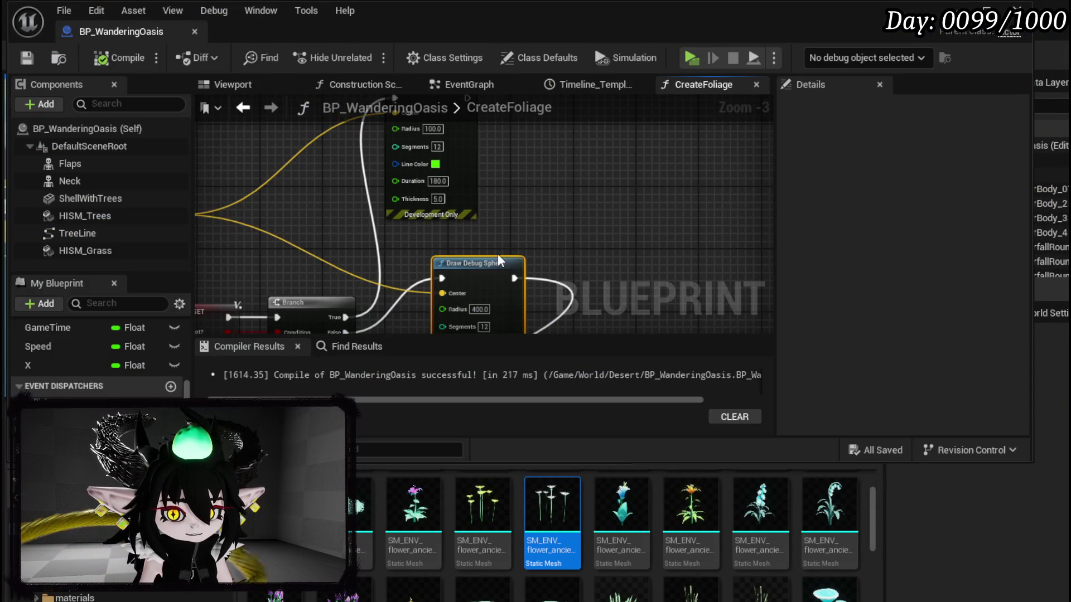
Pan around the CreateFoliage graph to inspect the SET, Branch and Distance nodes, shifting the Free Spot? getter right.
{"action": "mouse_move", "coordinate": [498, 253]}
{"action": "left_mouse_down"}
{"action": "mouse_move", "coordinate": [642, 184]}
{"action": "mouse_move", "coordinate": [630, 184]}
{"action": "mouse_move", "coordinate": [609, 218]}
{"action": "mouse_move", "coordinate": [647, 209]}
{"action": "mouse_move", "coordinate": [511, 152]}
{"action": "mouse_move", "coordinate": [659, 161]}
{"action": "mouse_move", "coordinate": [621, 233]}
{"action": "left_mouse_up"}
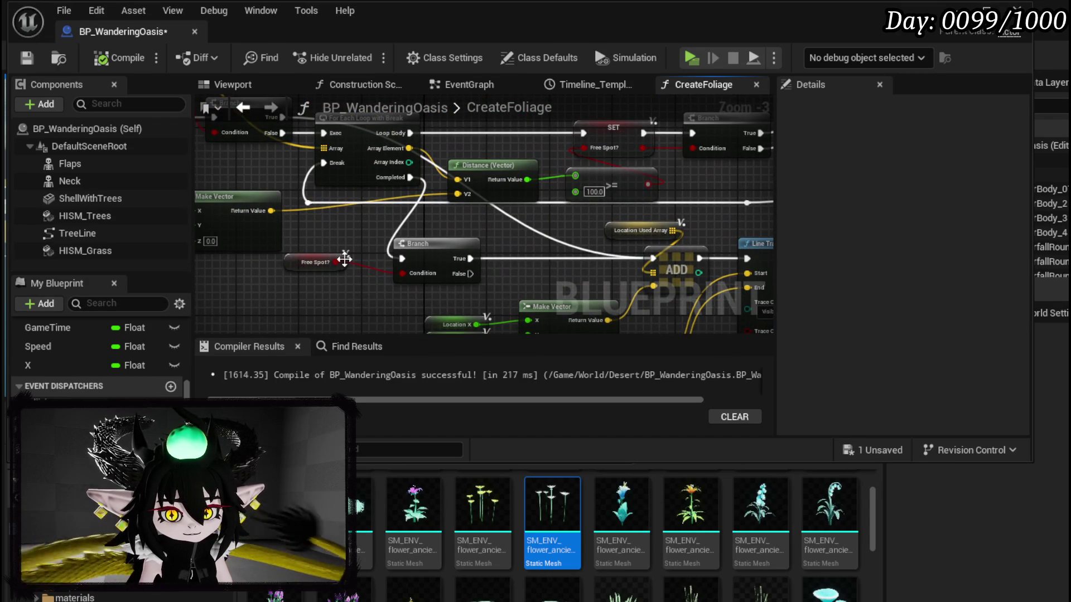
{"action": "mouse_move", "coordinate": [541, 231]}
{"action": "left_mouse_down"}
{"action": "mouse_move", "coordinate": [379, 292]}
{"action": "mouse_move", "coordinate": [474, 223]}
{"action": "mouse_move", "coordinate": [504, 233]}
{"action": "mouse_move", "coordinate": [480, 201]}
{"action": "mouse_move", "coordinate": [392, 139]}
{"action": "mouse_move", "coordinate": [392, 186]}
{"action": "mouse_move", "coordinate": [497, 301]}
{"action": "mouse_move", "coordinate": [719, 268]}
{"action": "mouse_move", "coordinate": [408, 239]}
{"action": "mouse_move", "coordinate": [538, 238]}
{"action": "mouse_move", "coordinate": [466, 244]}
{"action": "mouse_move", "coordinate": [337, 189]}
{"action": "mouse_move", "coordinate": [492, 245]}
{"action": "left_mouse_up"}
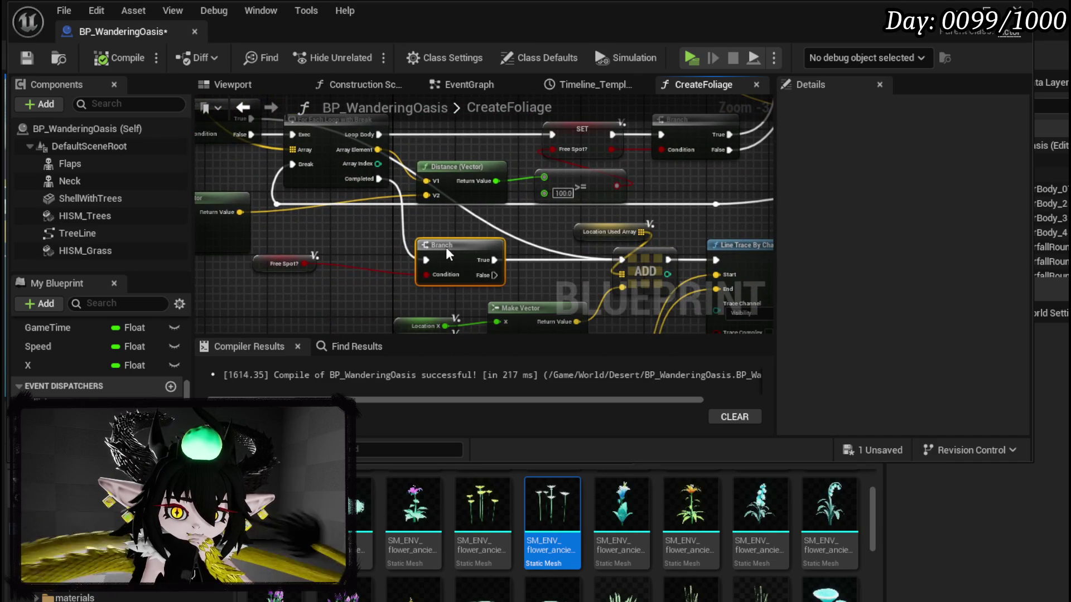
{"action": "mouse_move", "coordinate": [258, 261]}
{"action": "left_mouse_down"}
{"action": "mouse_move", "coordinate": [336, 253]}
{"action": "mouse_move", "coordinate": [697, 306]}
{"action": "mouse_move", "coordinate": [631, 311]}
{"action": "mouse_move", "coordinate": [487, 261]}
{"action": "mouse_move", "coordinate": [236, 210]}
{"action": "mouse_move", "coordinate": [248, 102]}
{"action": "mouse_move", "coordinate": [253, 230]}
{"action": "mouse_move", "coordinate": [470, 213]}
{"action": "left_mouse_up"}
{"action": "scroll", "coordinate": [254, 230], "scroll_direction": "down", "scroll_amount": 3}
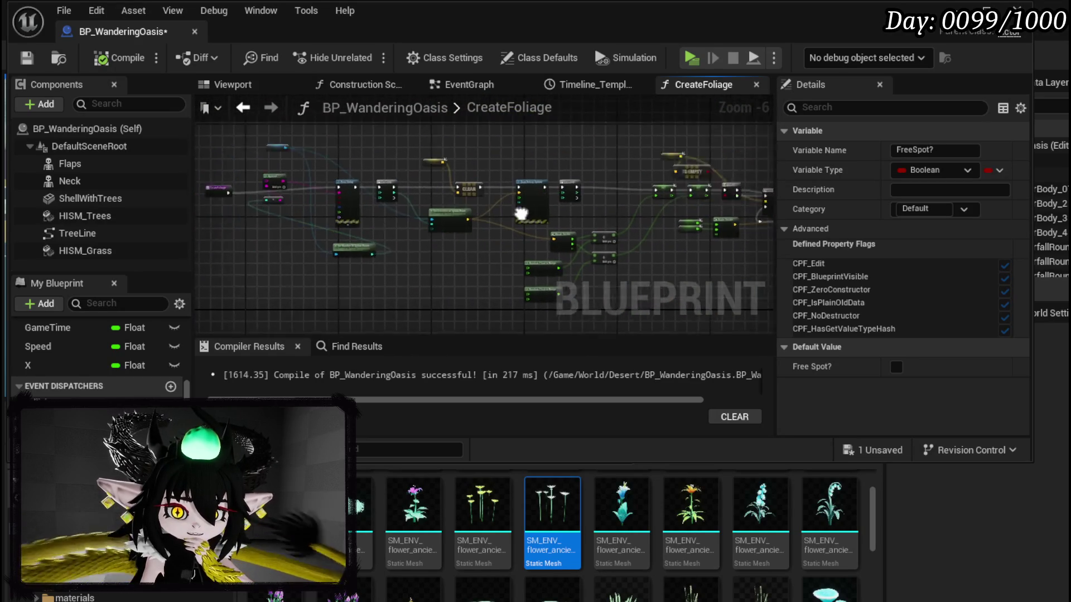
{"action": "scroll", "coordinate": [471, 217], "scroll_direction": "up", "scroll_amount": 3}
{"action": "scroll", "coordinate": [509, 233], "scroll_direction": "down", "scroll_amount": 2}
{"action": "scroll", "coordinate": [400, 230], "scroll_direction": "up", "scroll_amount": 1}
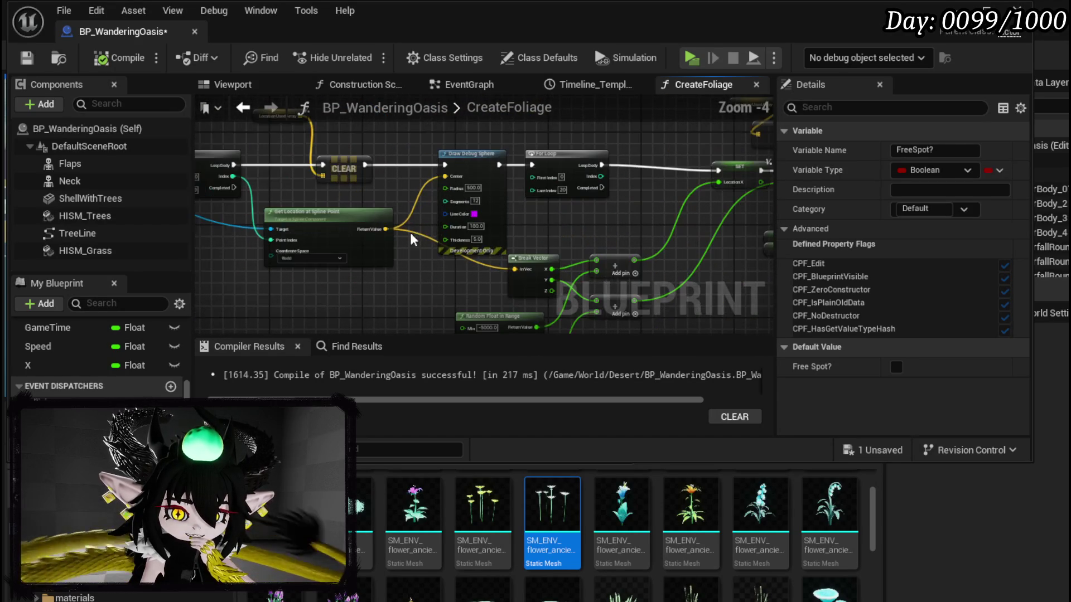
{"action": "mouse_move", "coordinate": [583, 225]}
{"action": "left_mouse_down"}
{"action": "mouse_move", "coordinate": [472, 227]}
{"action": "mouse_move", "coordinate": [553, 239]}
{"action": "mouse_move", "coordinate": [301, 223]}
{"action": "left_mouse_up"}
{"action": "mouse_move", "coordinate": [502, 221]}
{"action": "left_mouse_down"}
{"action": "mouse_move", "coordinate": [307, 215]}
{"action": "mouse_move", "coordinate": [379, 235]}
{"action": "mouse_move", "coordinate": [316, 205]}
{"action": "left_mouse_up"}
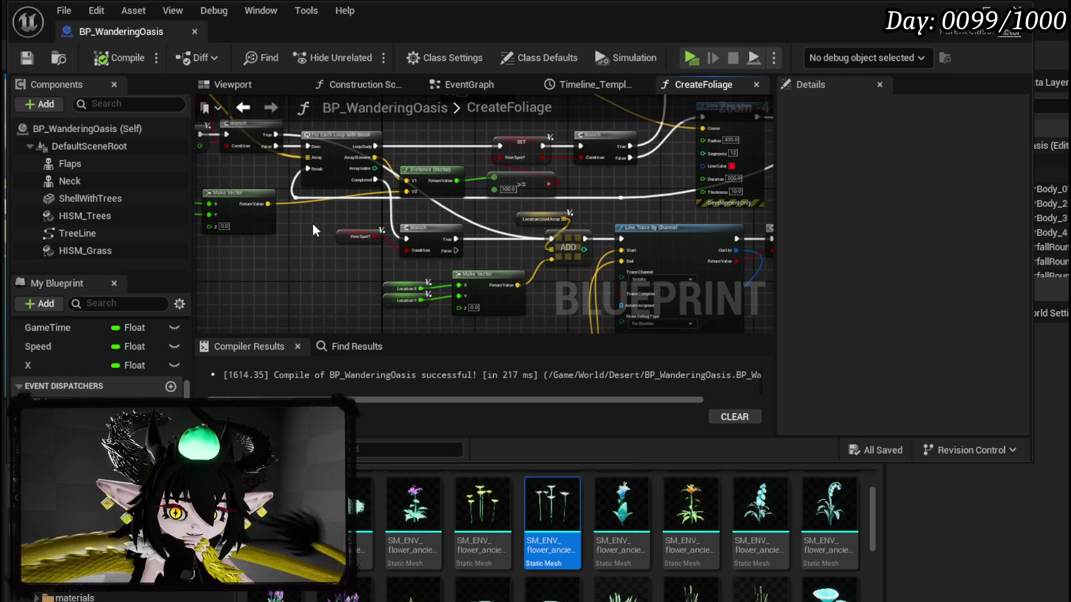
{"action": "left_click_drag", "start_coordinate": [314, 227], "coordinate": [250, 260]}
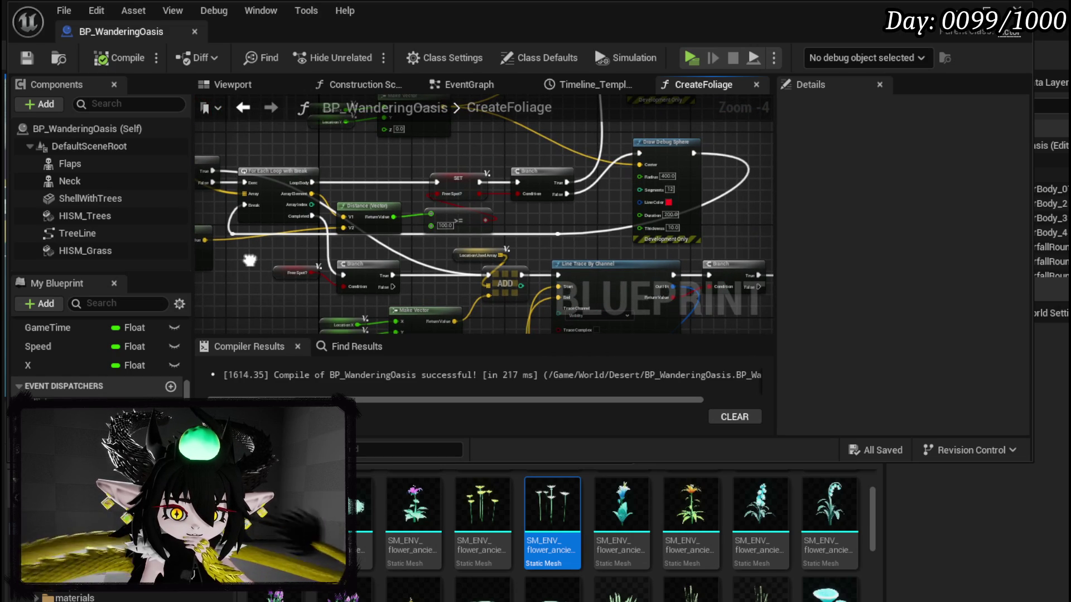
{"action": "mouse_move", "coordinate": [249, 261]}
{"action": "left_mouse_down"}
{"action": "mouse_move", "coordinate": [505, 272]}
{"action": "mouse_move", "coordinate": [655, 254]}
{"action": "mouse_move", "coordinate": [636, 251]}
{"action": "left_mouse_up"}
Add a breakpoint on the Location X SET node.
{"action": "right_click", "coordinate": [445, 181]}
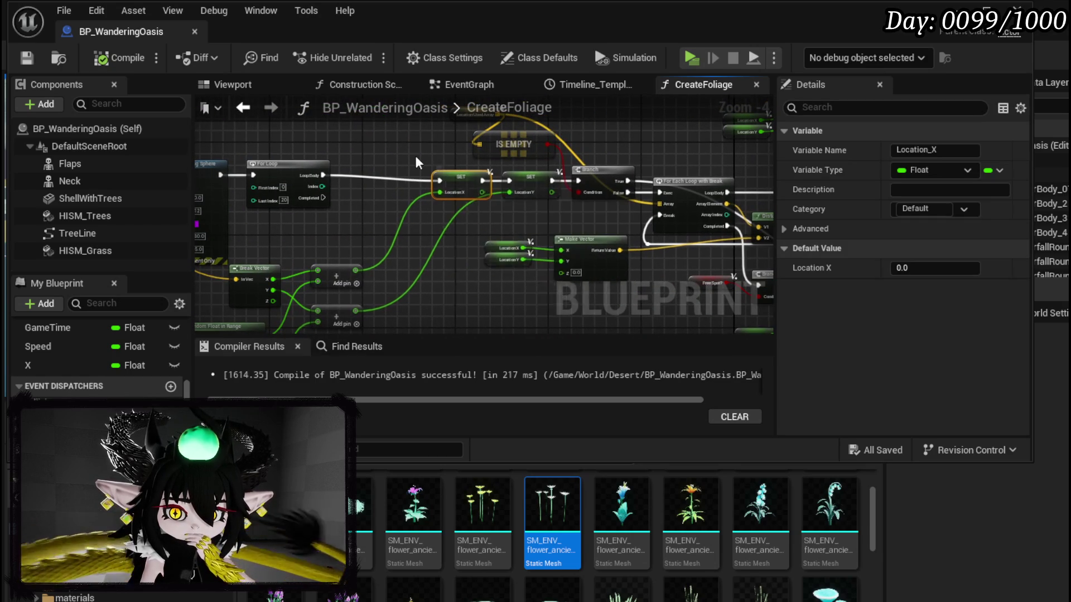
{"action": "left_click_drag", "start_coordinate": [422, 156], "coordinate": [218, 156]}
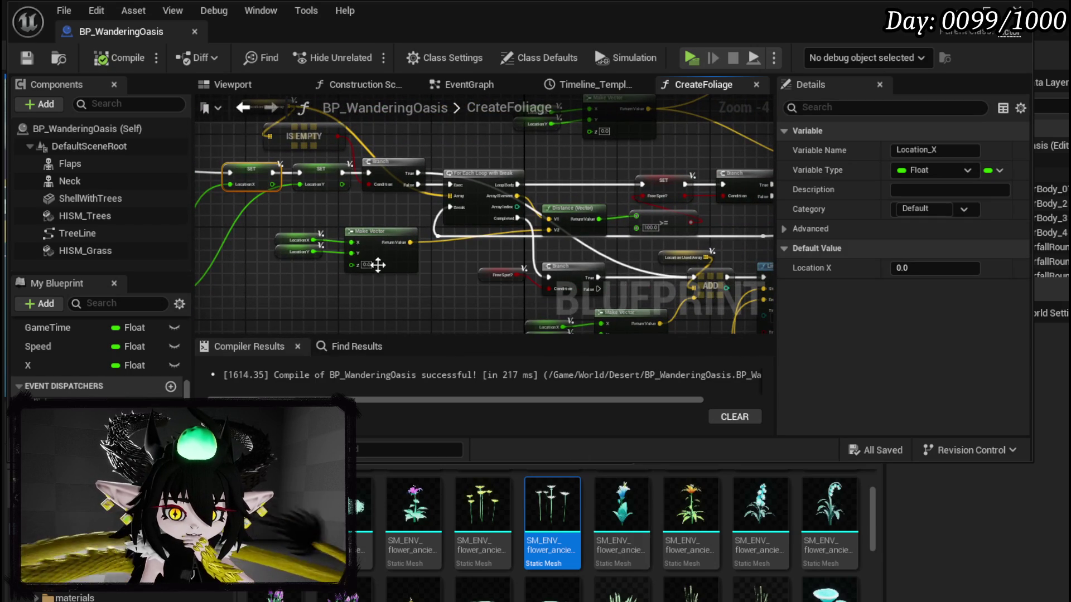
{"action": "right_click", "coordinate": [254, 176]}
{"action": "left_click", "coordinate": [396, 473]}
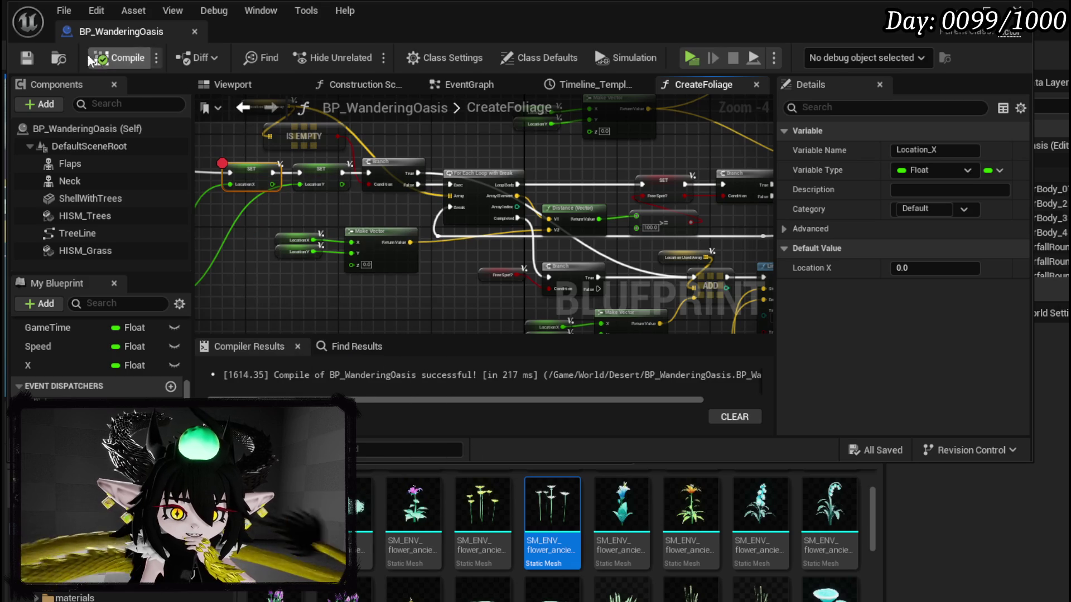
Play the level until the breakpoint triggers, then step over to the Branch node.
{"action": "left_click", "coordinate": [981, 11]}
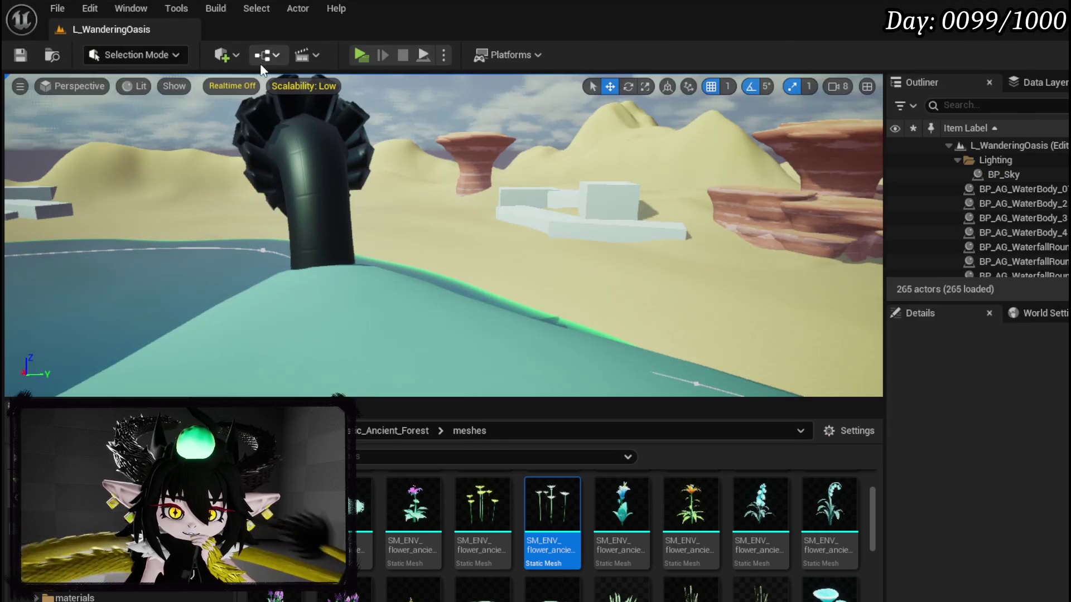
{"action": "left_click", "coordinate": [360, 55]}
{"action": "mouse_move", "coordinate": [443, 226]}
{"action": "left_click", "coordinate": [769, 62]}
{"action": "left_click", "coordinate": [773, 62]}
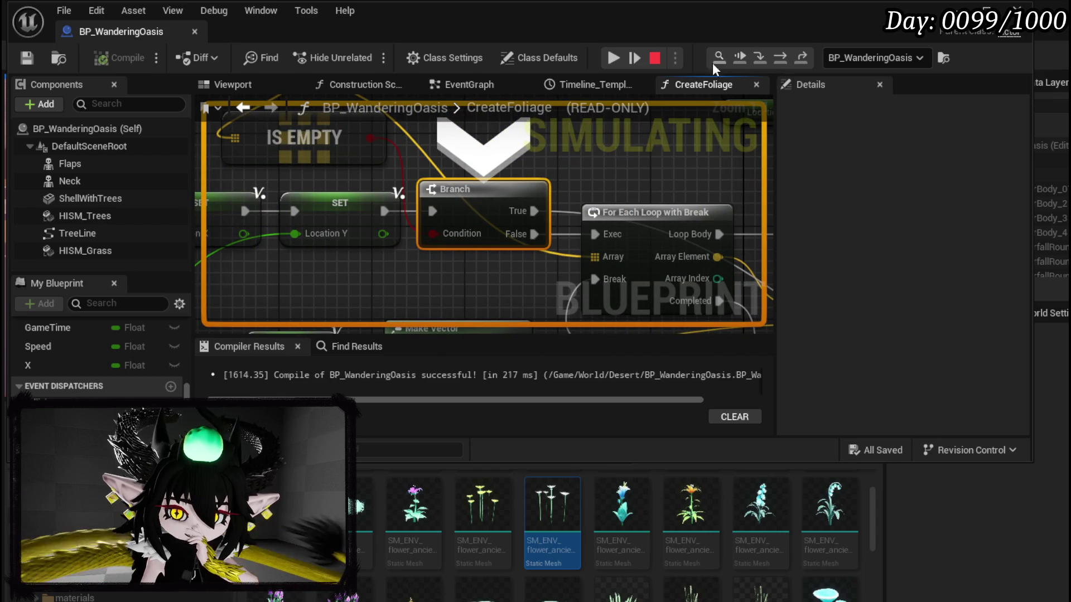
Resume to the breakpoint and step through Location X, Location Y and the loop to the Free Spot? assignment, reading pin values.
{"action": "left_click", "coordinate": [614, 57]}
{"action": "left_click", "coordinate": [777, 59]}
{"action": "left_click", "coordinate": [778, 58]}
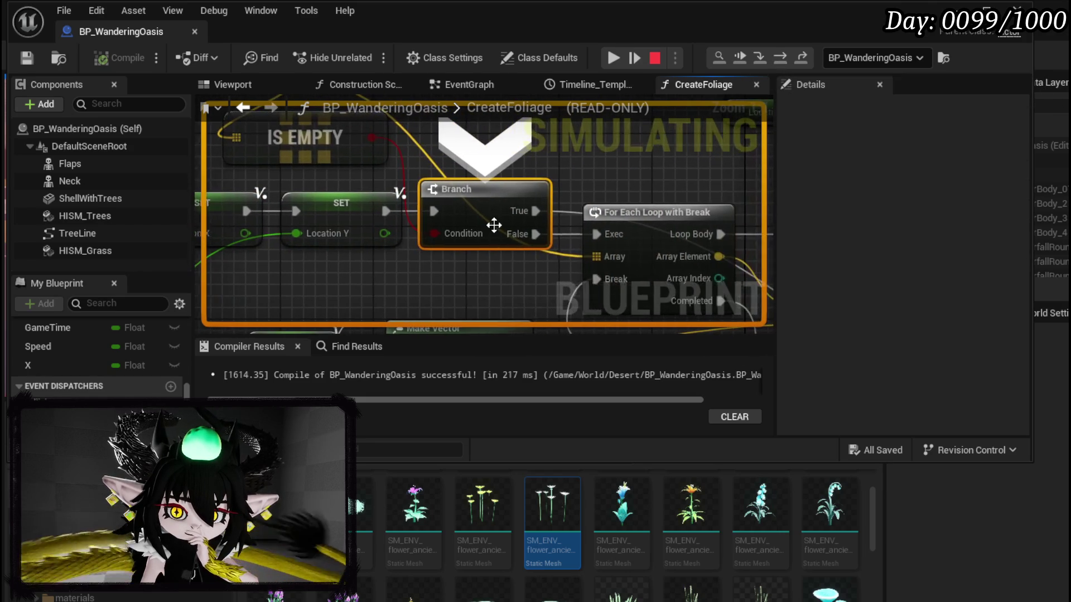
{"action": "mouse_move", "coordinate": [457, 232]}
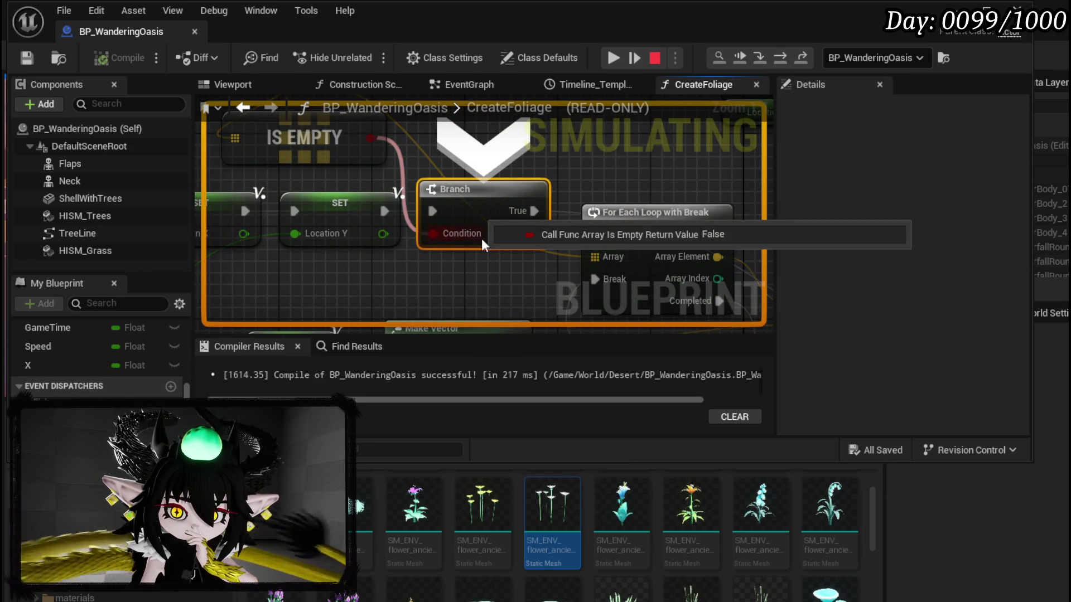
{"action": "left_click", "coordinate": [783, 57]}
{"action": "left_click", "coordinate": [786, 57]}
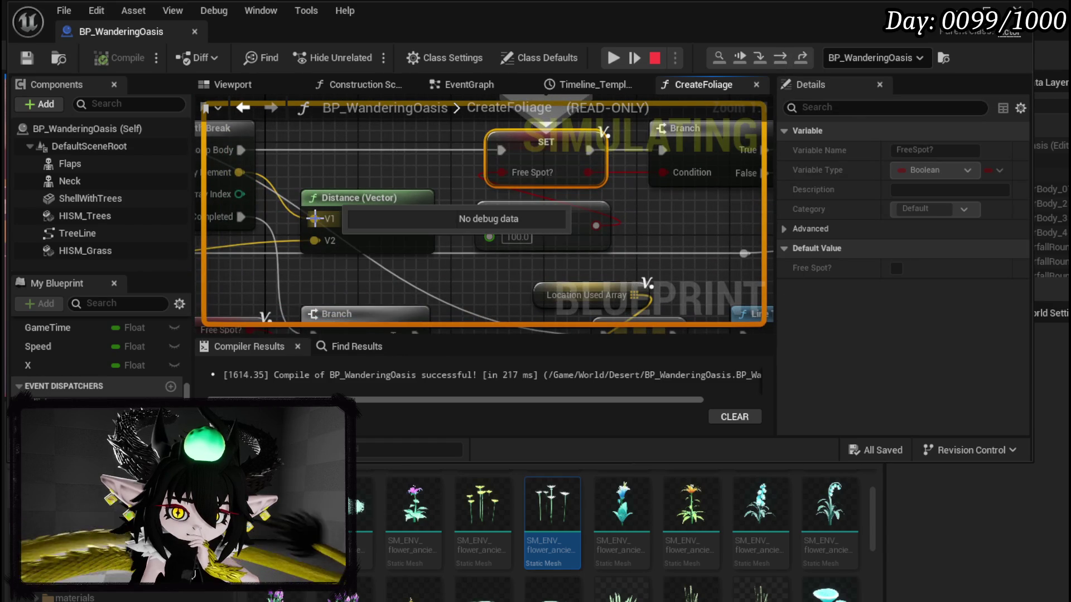
{"action": "left_click_drag", "start_coordinate": [349, 174], "coordinate": [457, 176]}
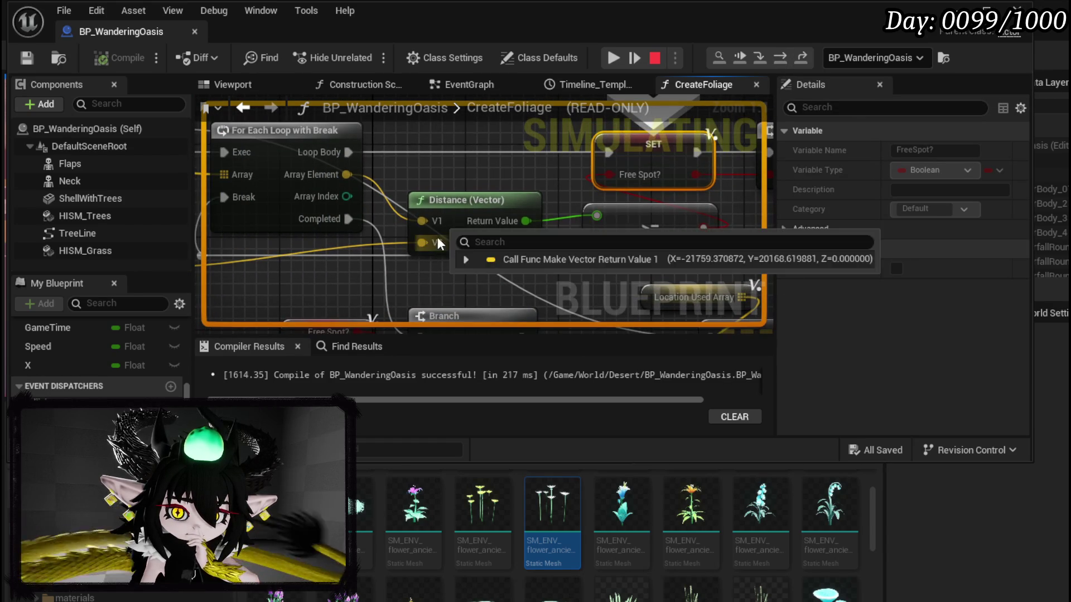
{"action": "mouse_move", "coordinate": [439, 234]}
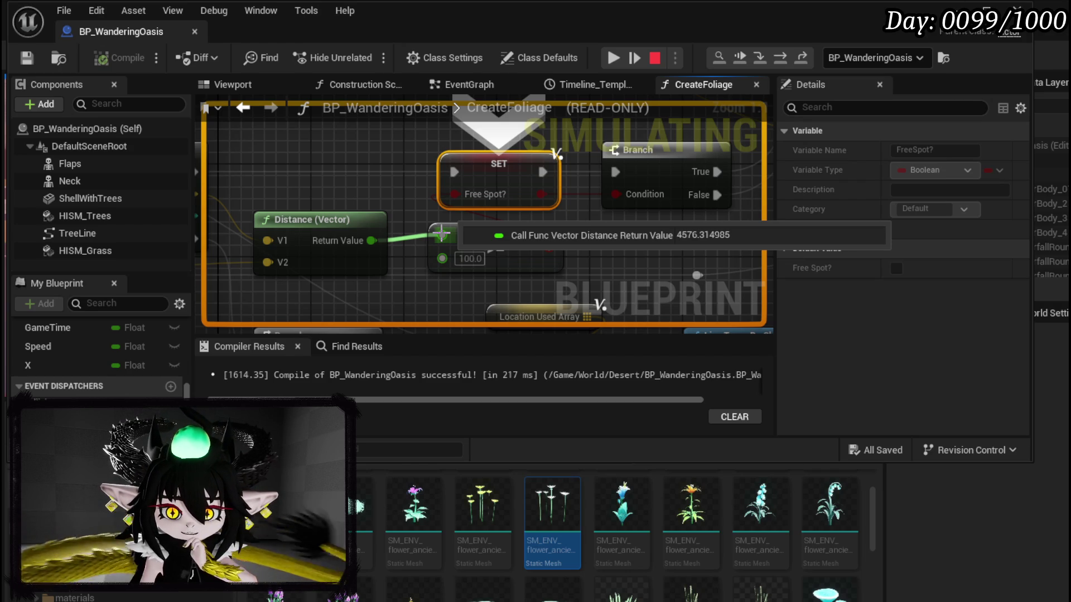
Step over through one loop pass to the ADD node and confirm the >= distance check returns True.
{"action": "left_click", "coordinate": [785, 59]}
{"action": "left_click", "coordinate": [785, 59]}
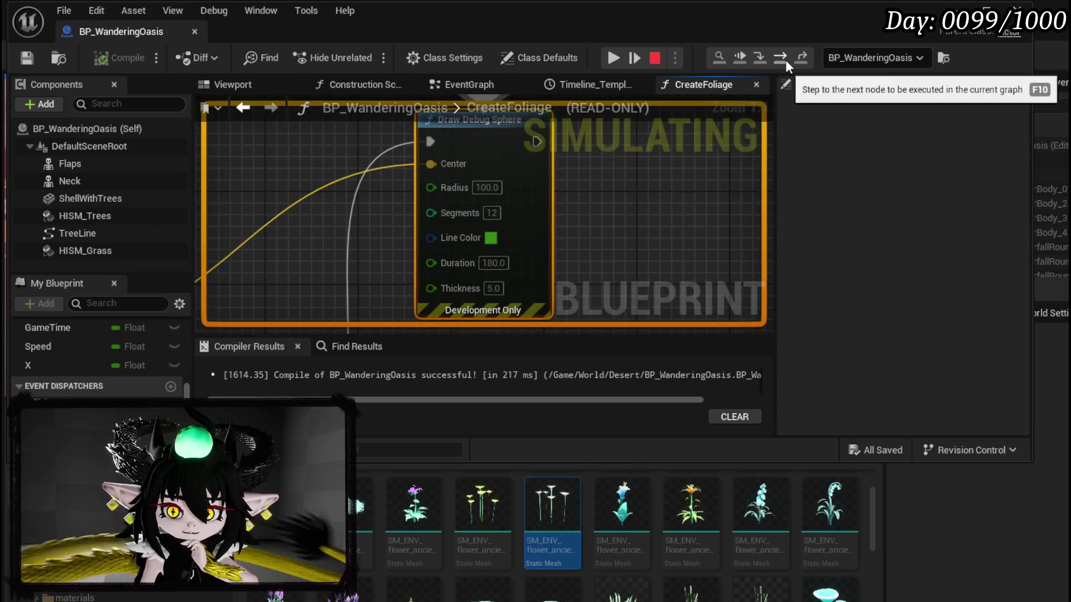
{"action": "left_click", "coordinate": [785, 59]}
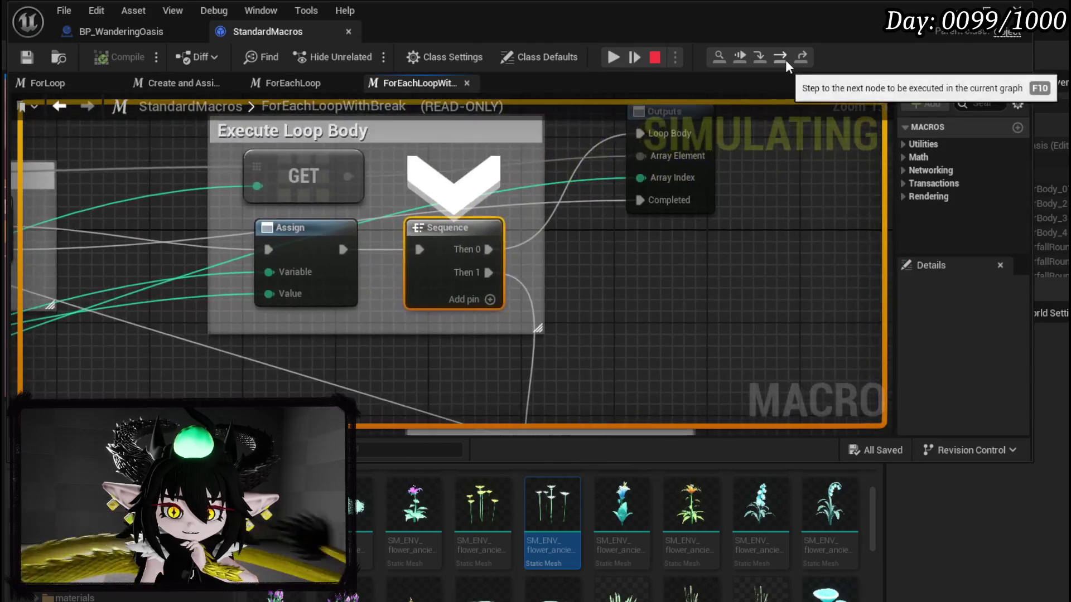
{"action": "left_click", "coordinate": [785, 59]}
{"action": "left_click", "coordinate": [785, 59]}
{"action": "left_click", "coordinate": [786, 59]}
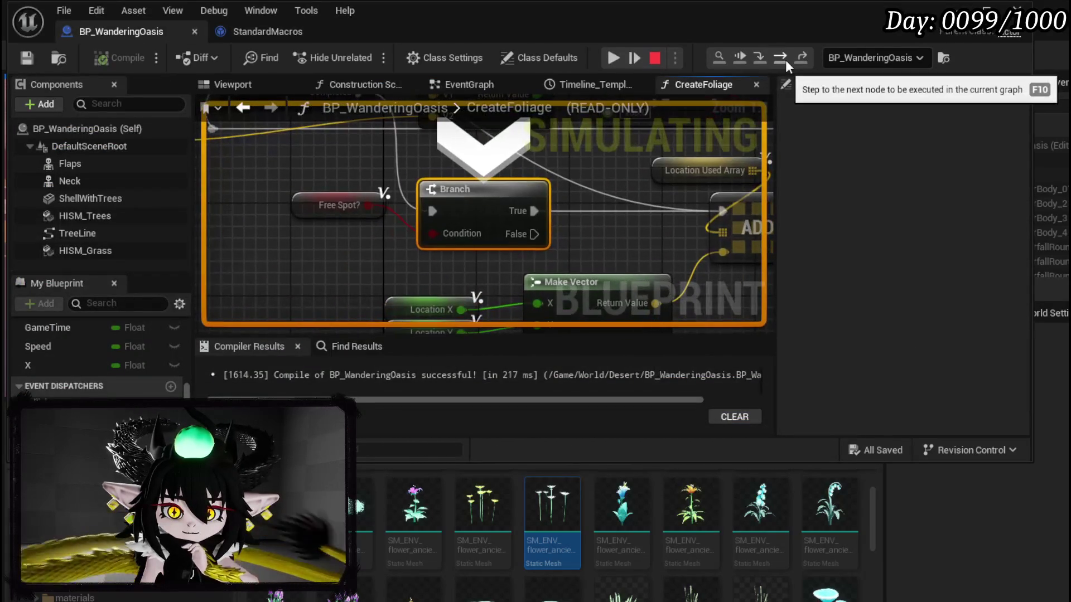
{"action": "left_click", "coordinate": [785, 59]}
{"action": "scroll", "coordinate": [473, 264], "scroll_direction": "down", "scroll_amount": 4}
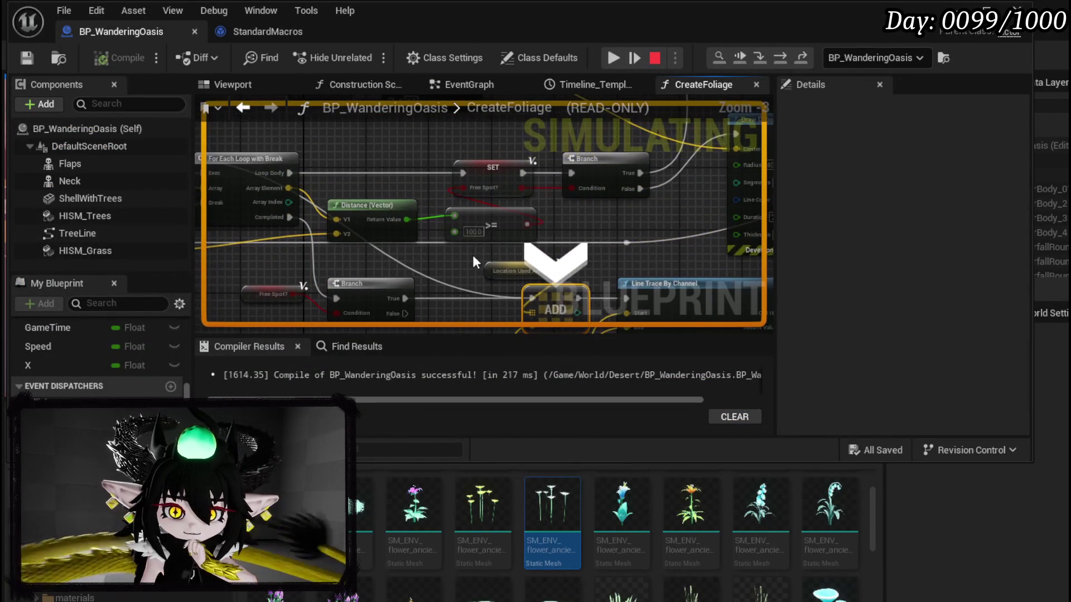
{"action": "mouse_move", "coordinate": [469, 204]}
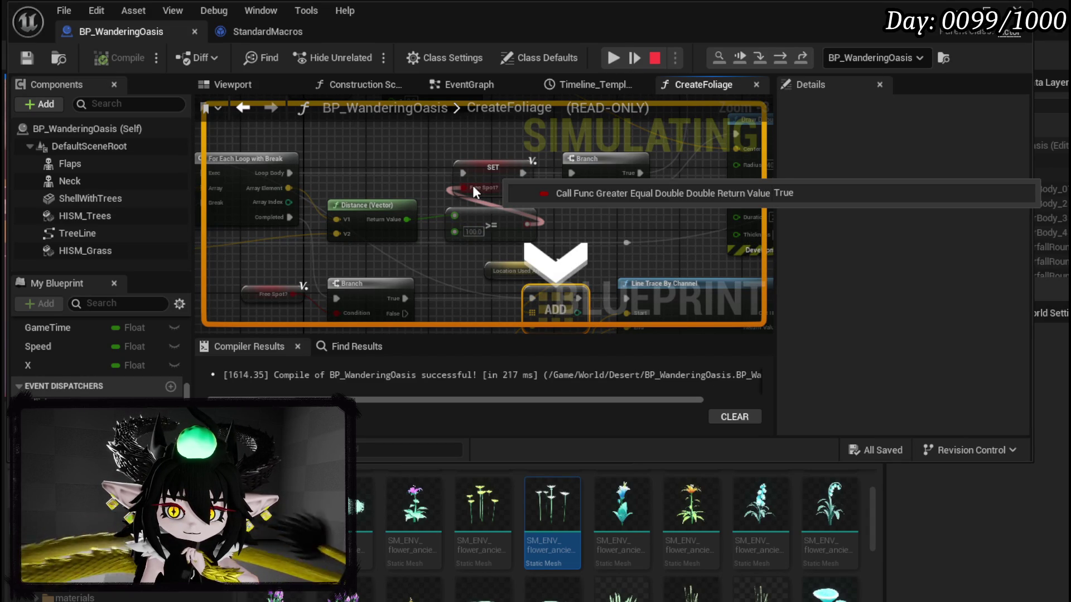
Resume until the Location X breakpoint hits again, then step over to Location Y.
{"action": "left_click_drag", "start_coordinate": [473, 185], "coordinate": [353, 184]}
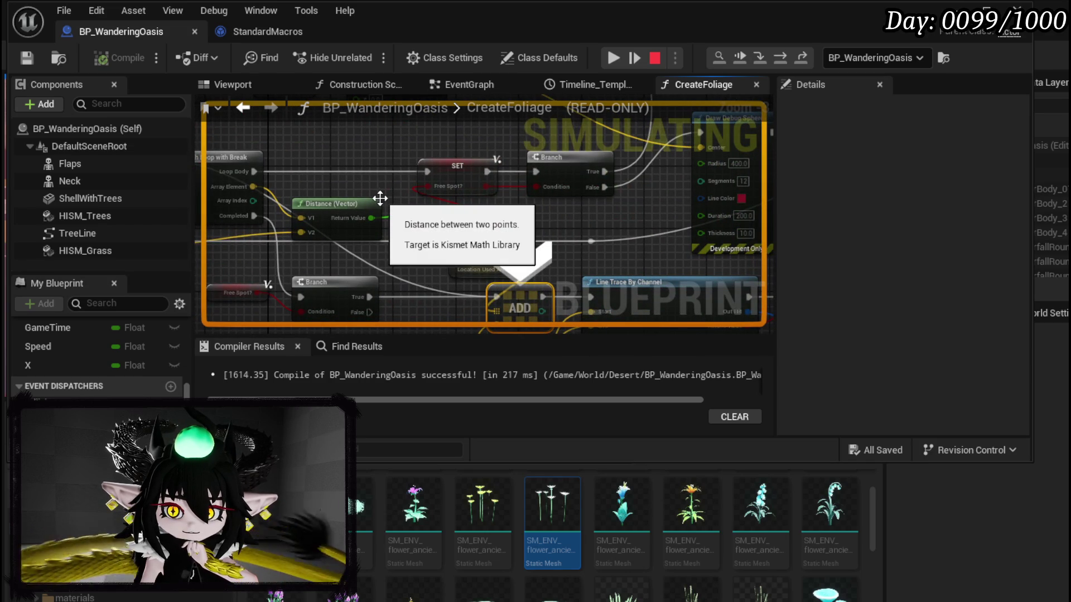
{"action": "left_click", "coordinate": [614, 58]}
{"action": "mouse_move", "coordinate": [451, 228]}
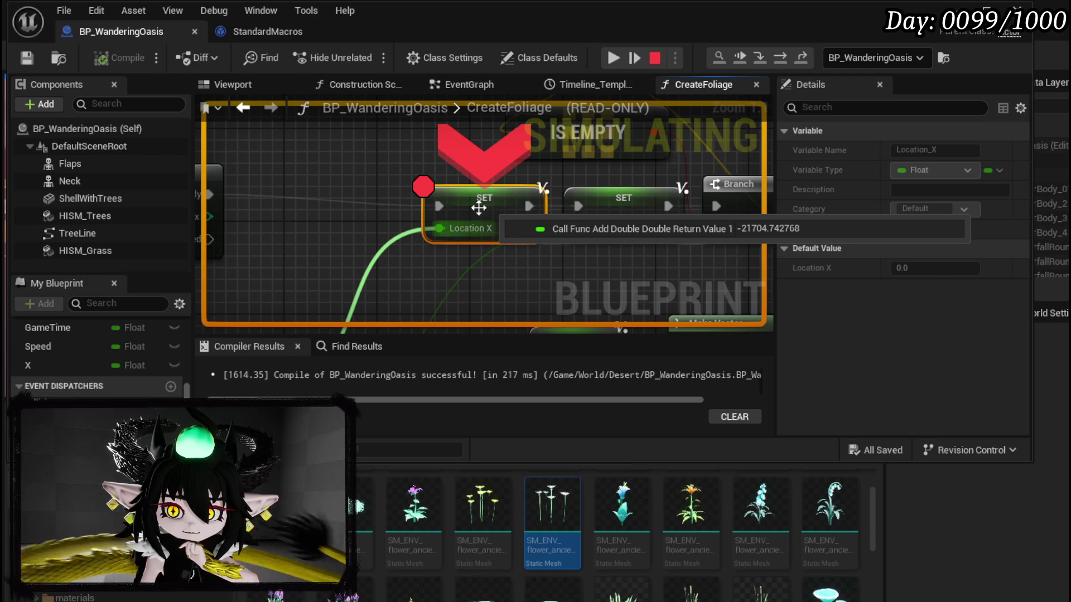
{"action": "left_click", "coordinate": [782, 57]}
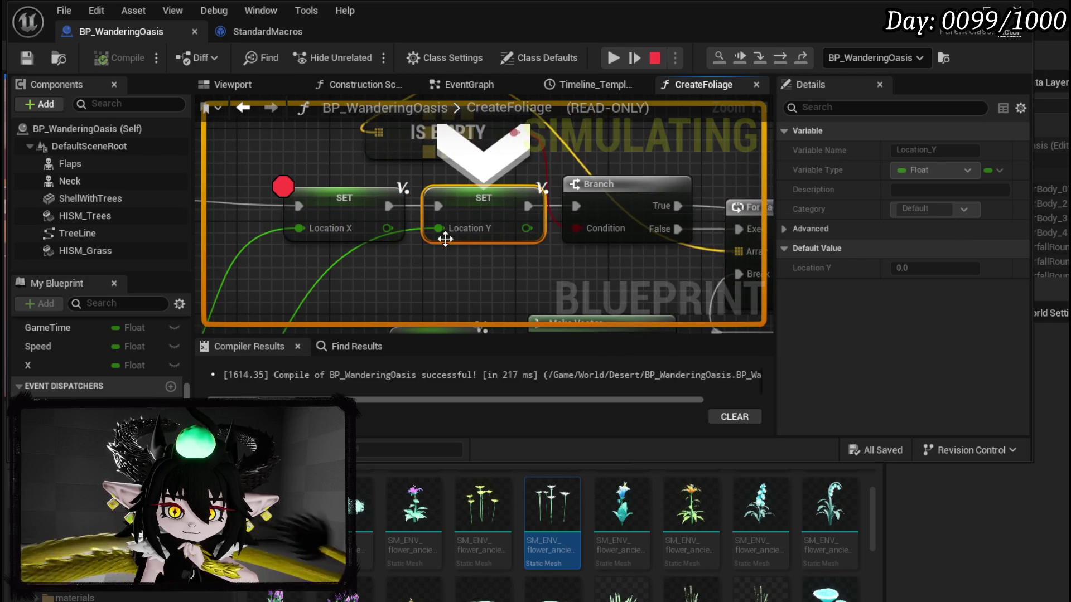